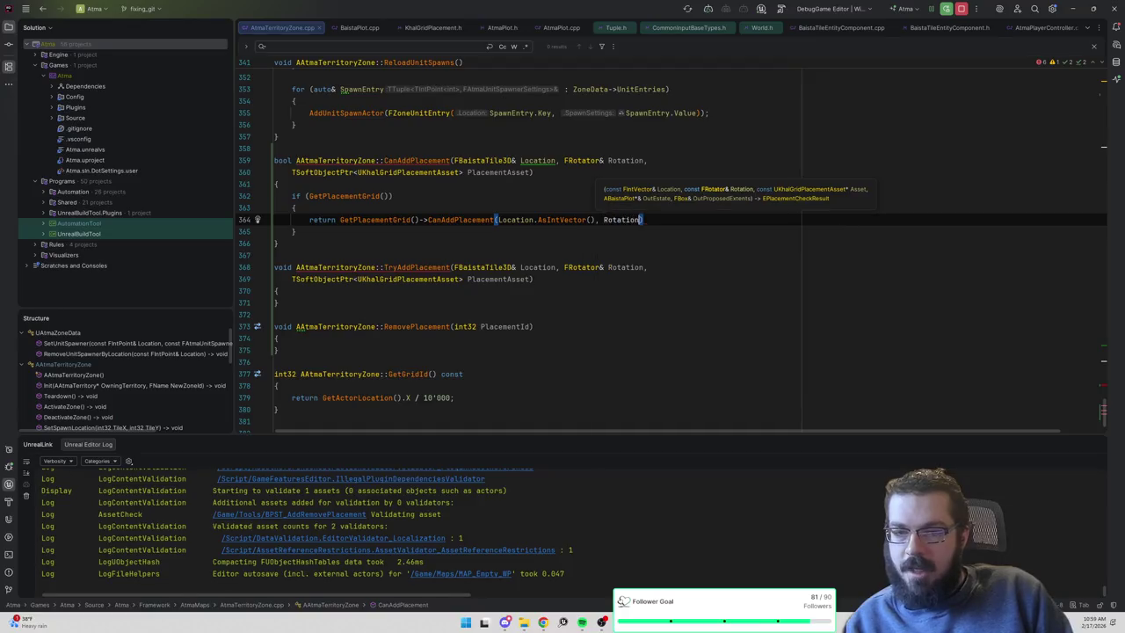
Append PlacementAsset.LoadSynchronous() as an argument to the grid's CanAddPlacement call on line 364.
text(, Placement)
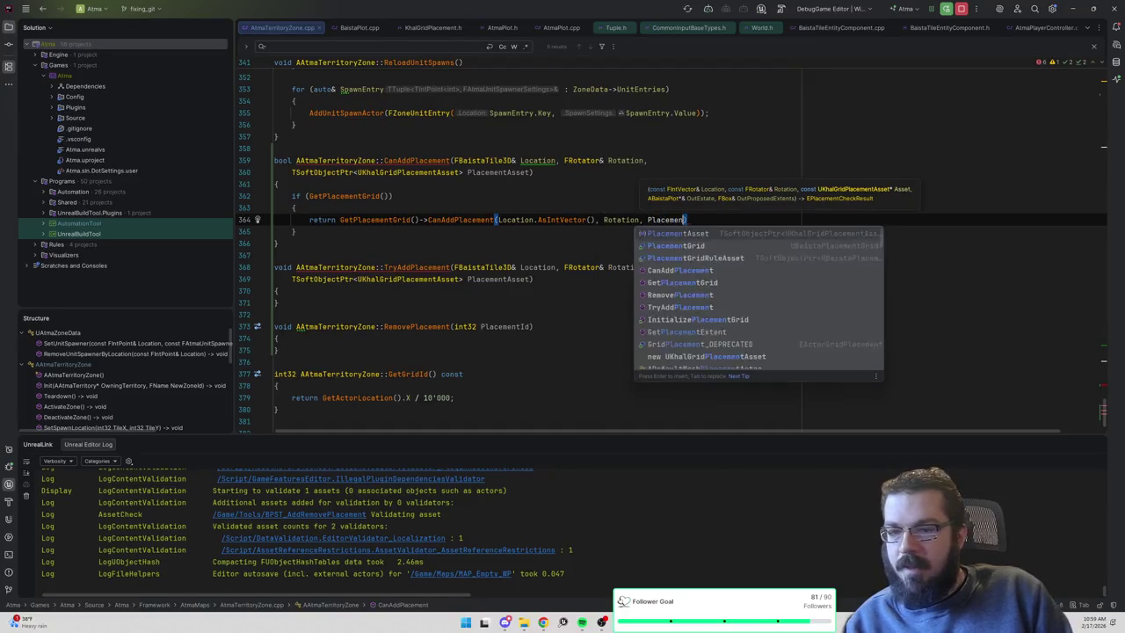
key(Return)
text(.Loa)
key(Return)
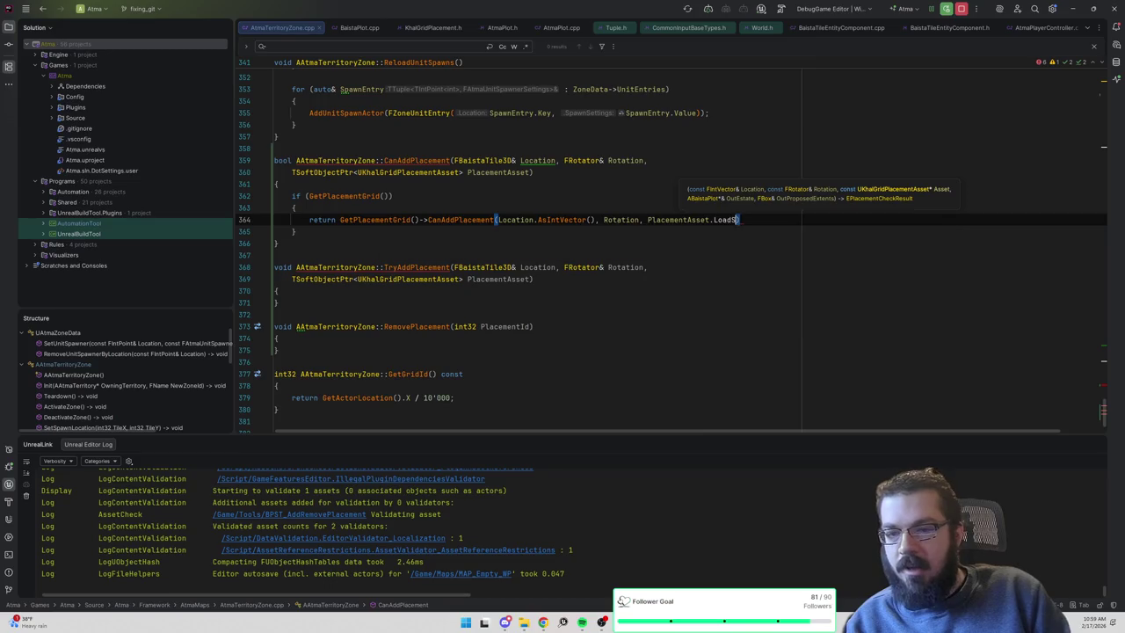
text(;)
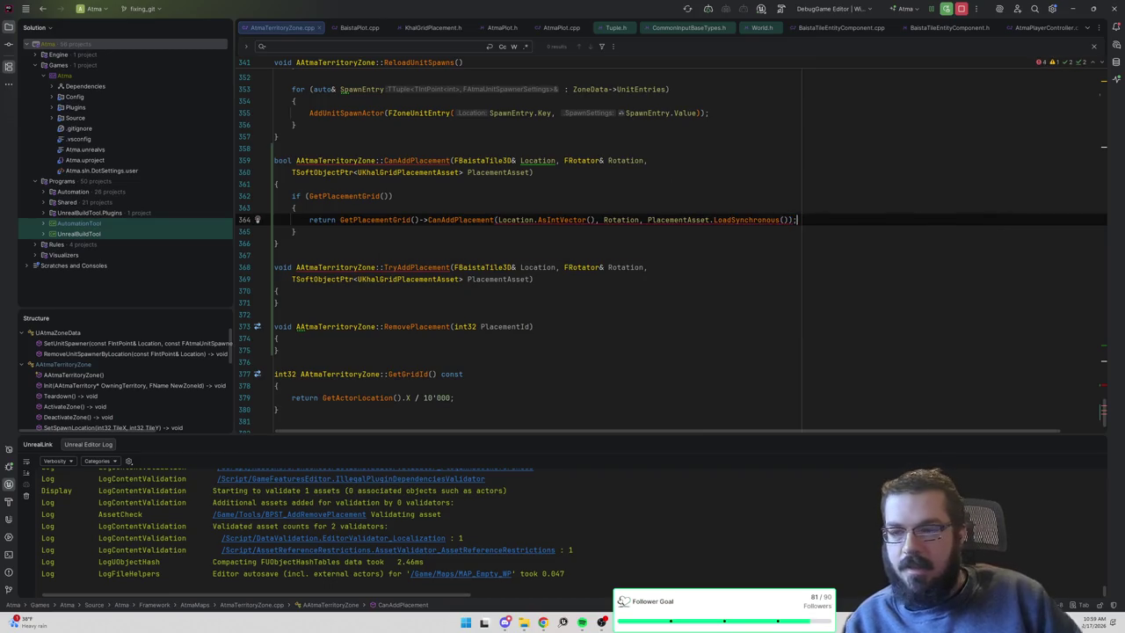
Wrap the loaded asset in Cast<UKhalGridPlacementAsset>( ... ).
mouse_move(761, 220)
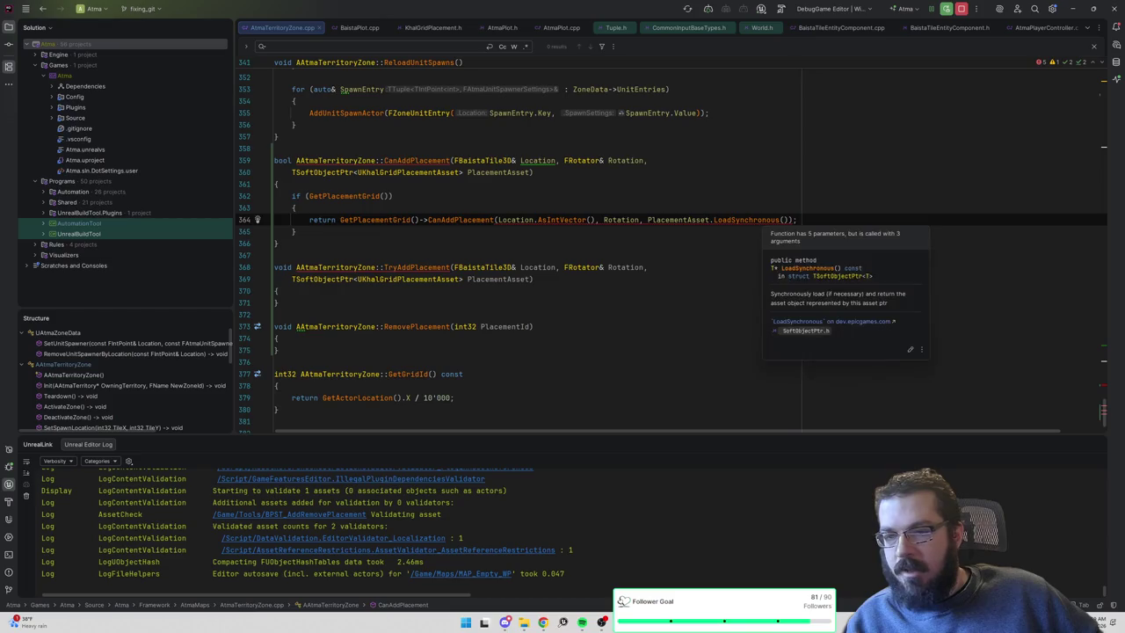
click(648, 219)
text(Cast<A)
key(BackSpace)
text(UKhalGri)
key(Return)
text(>()
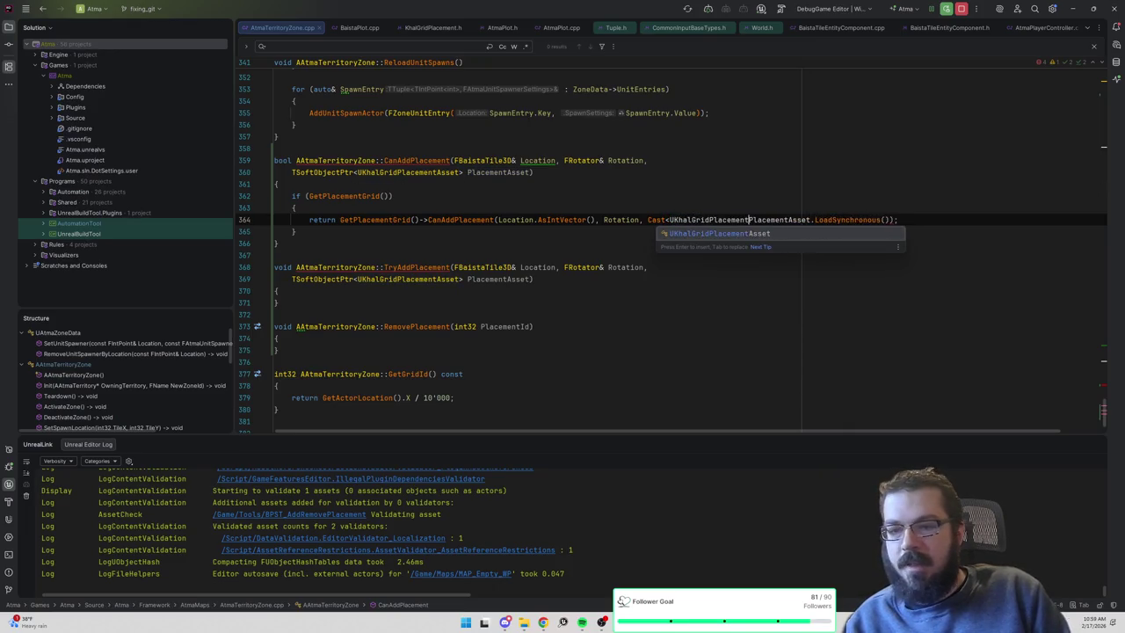
click(934, 220)
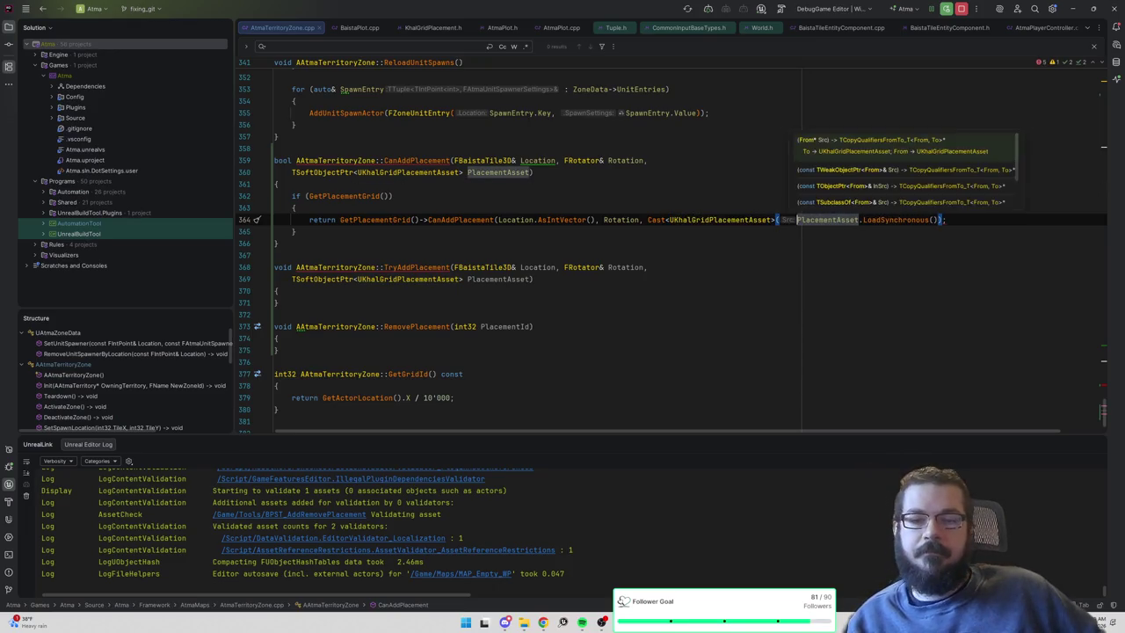
text())
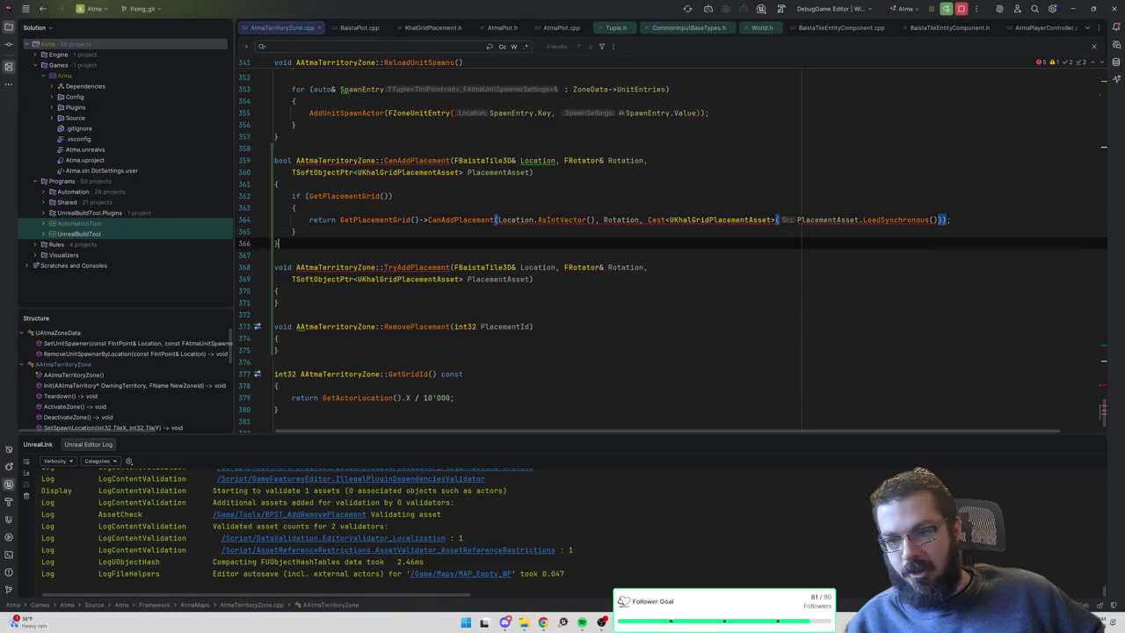
Switch from the cpp file to the AtmaTerritoryZone.h header.
key(ctrl+alt+Home)
Step through the header around AAtmaTerritoryZone, UAtmaZoneData and the FZonePlacementEntry struct.
key(Up)
key(Up)
key(Up)
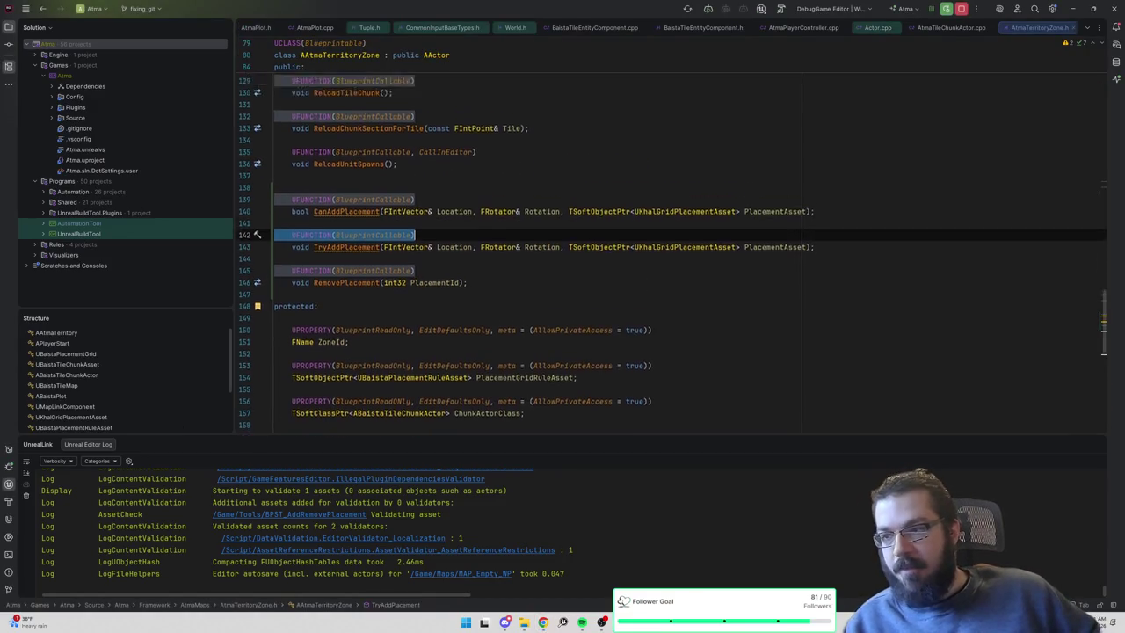
key(Up)
key(Up)
key(Up)
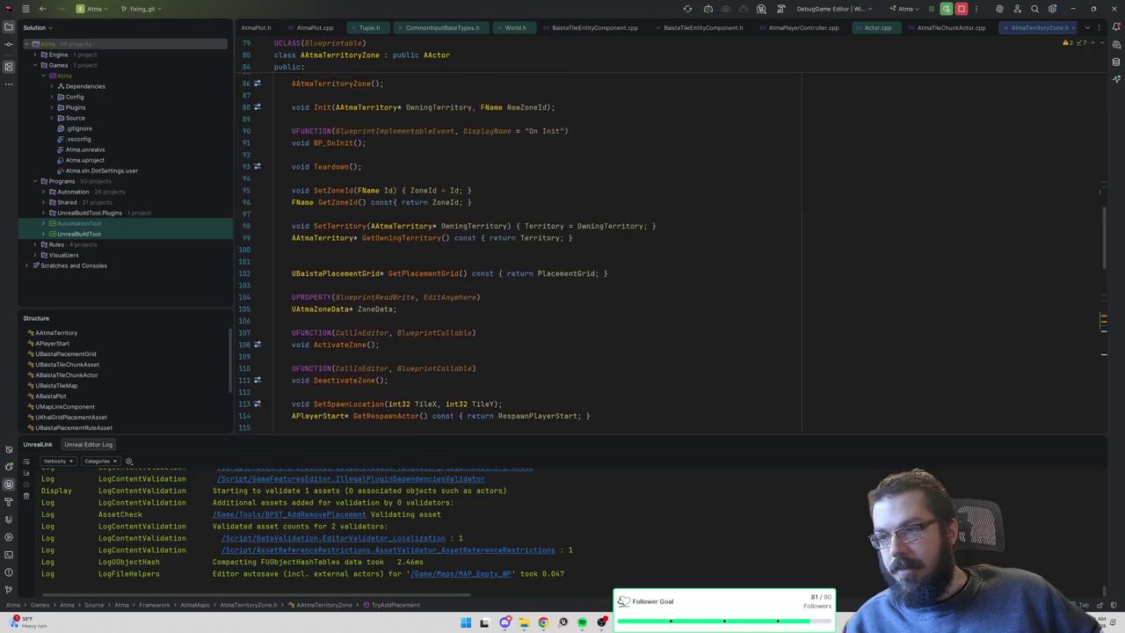
key(Down)
key(Down)
key(Down)
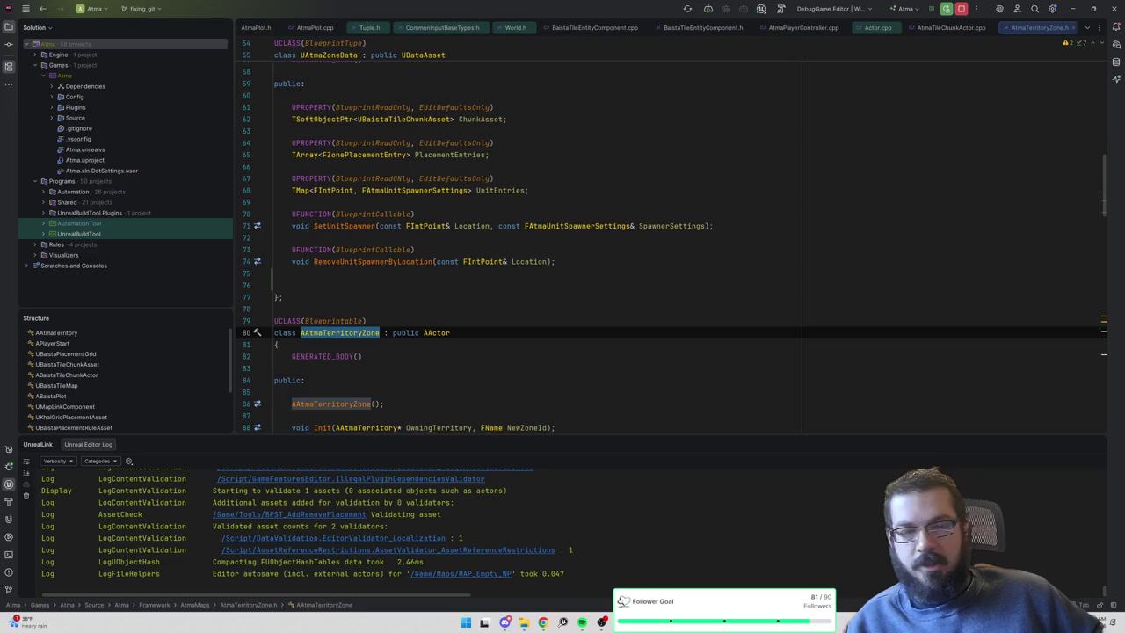
key(Up)
key(Up)
key(Up)
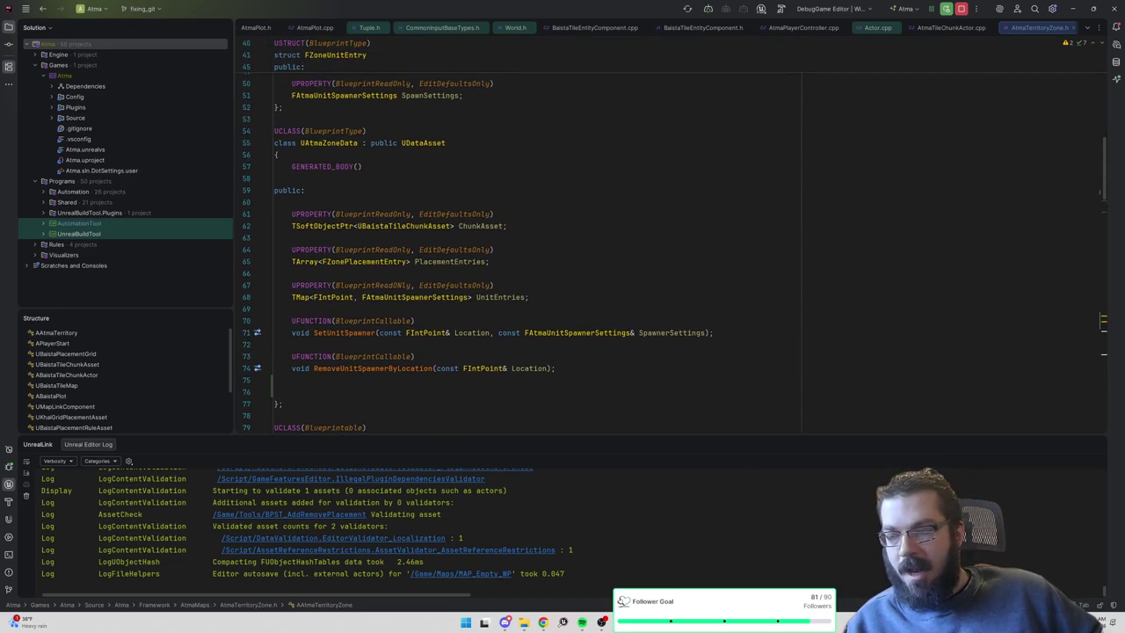
key(Down)
key(Down)
key(Down)
key(Up)
key(Up)
key(Up)
Scroll the header to review the declarations, settling on the UAtmaZoneData class name.
scroll(671, 240, down, 3)
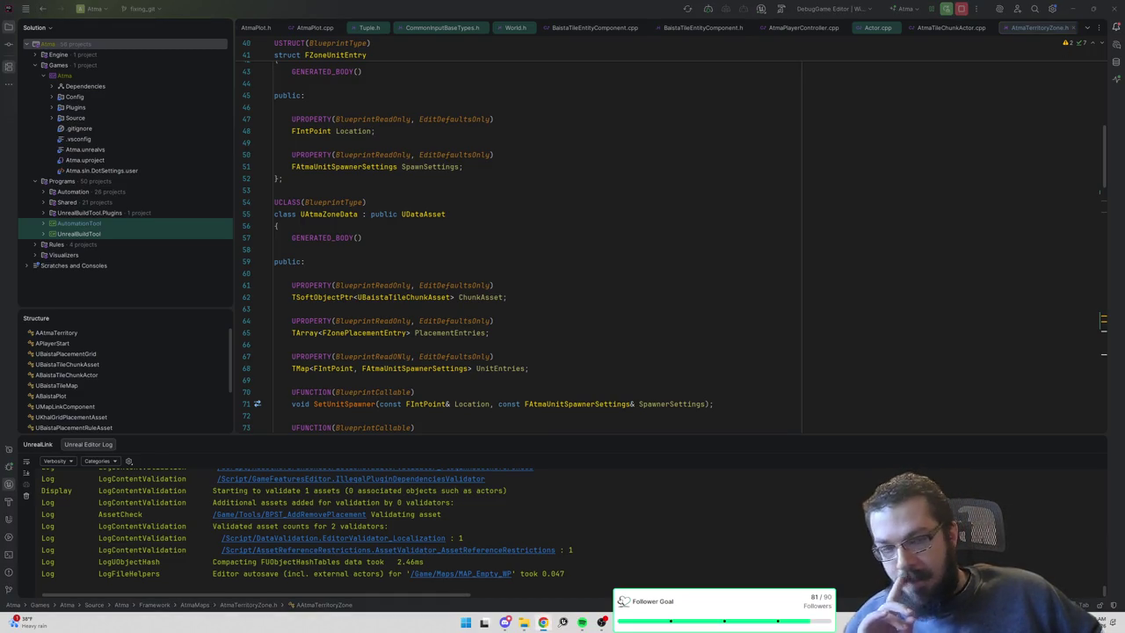
scroll(671, 235, up, 6)
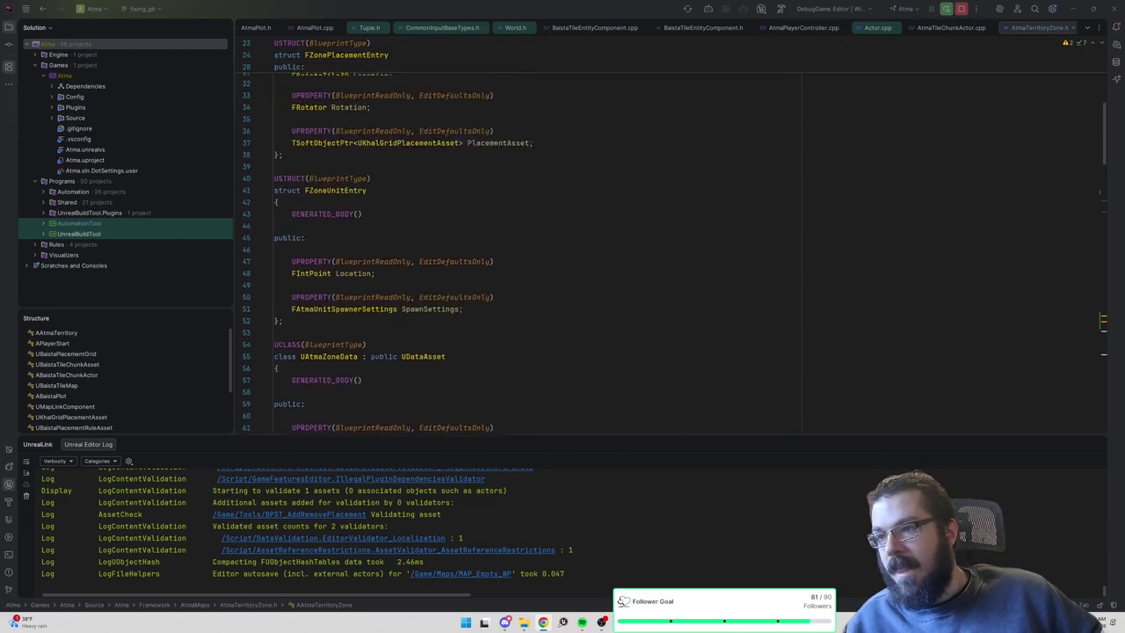
scroll(671, 236, down, 10)
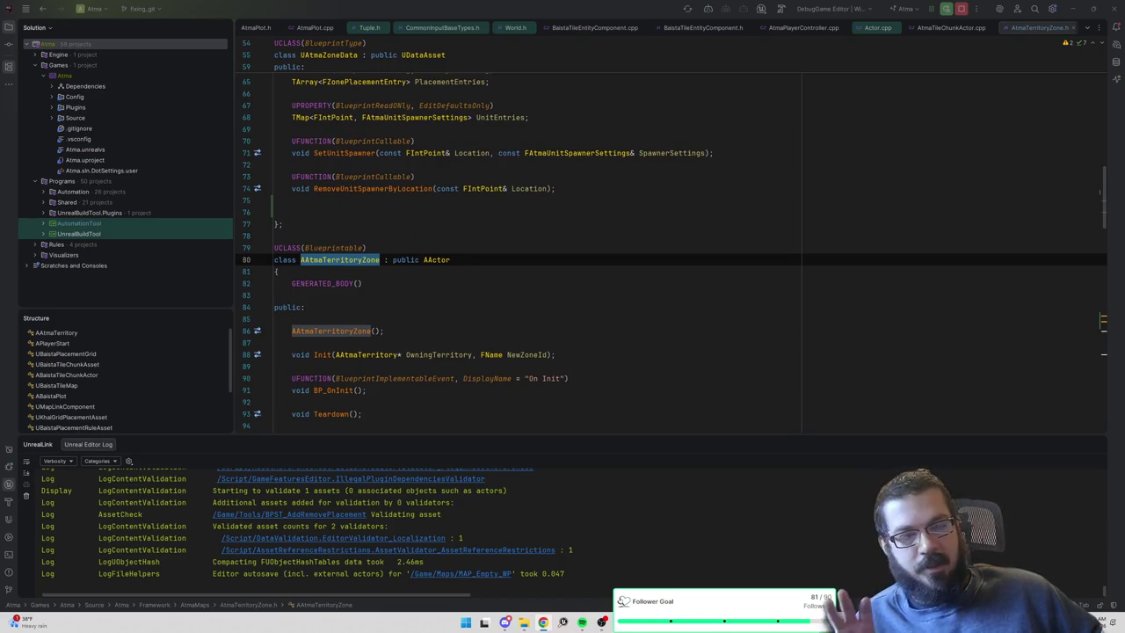
scroll(349, 193, down, 2)
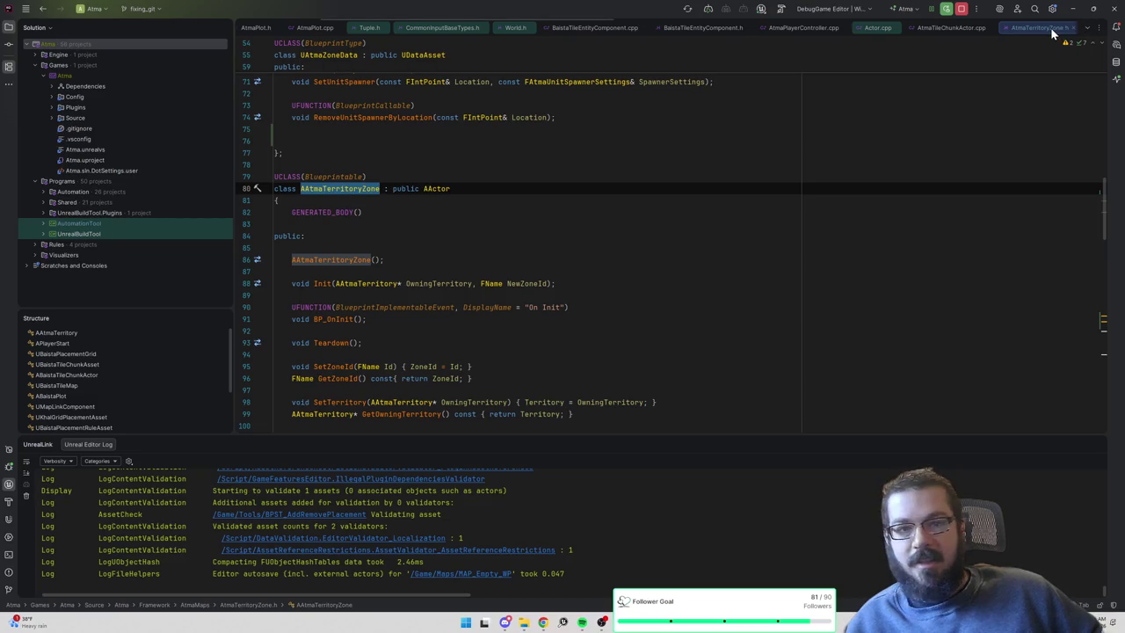
scroll(668, 264, up, 3)
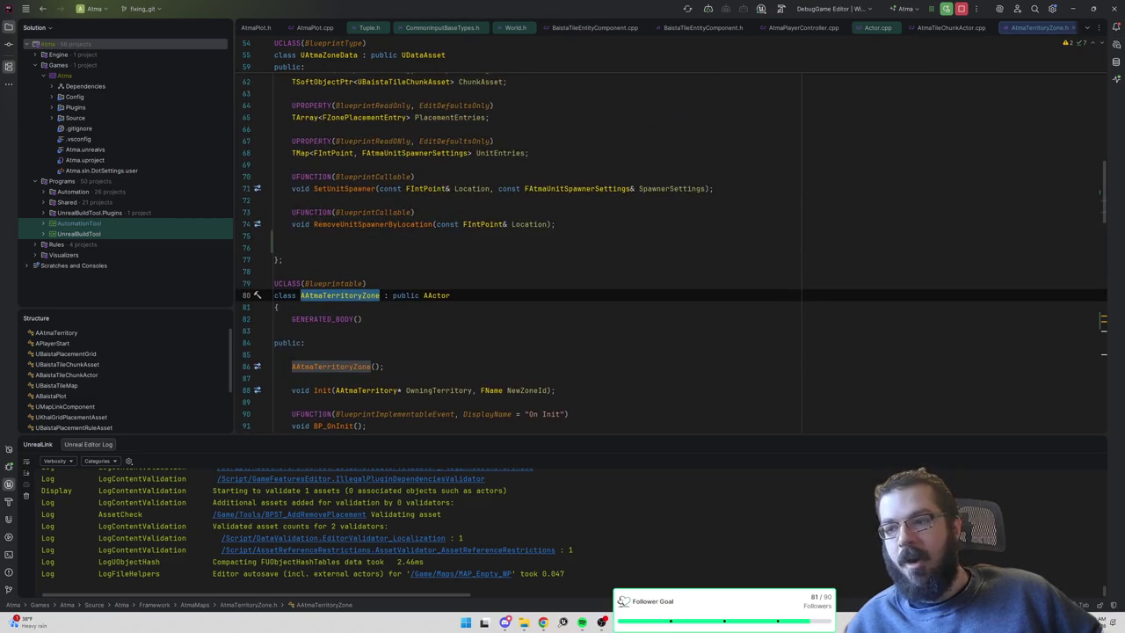
scroll(668, 264, down, 2)
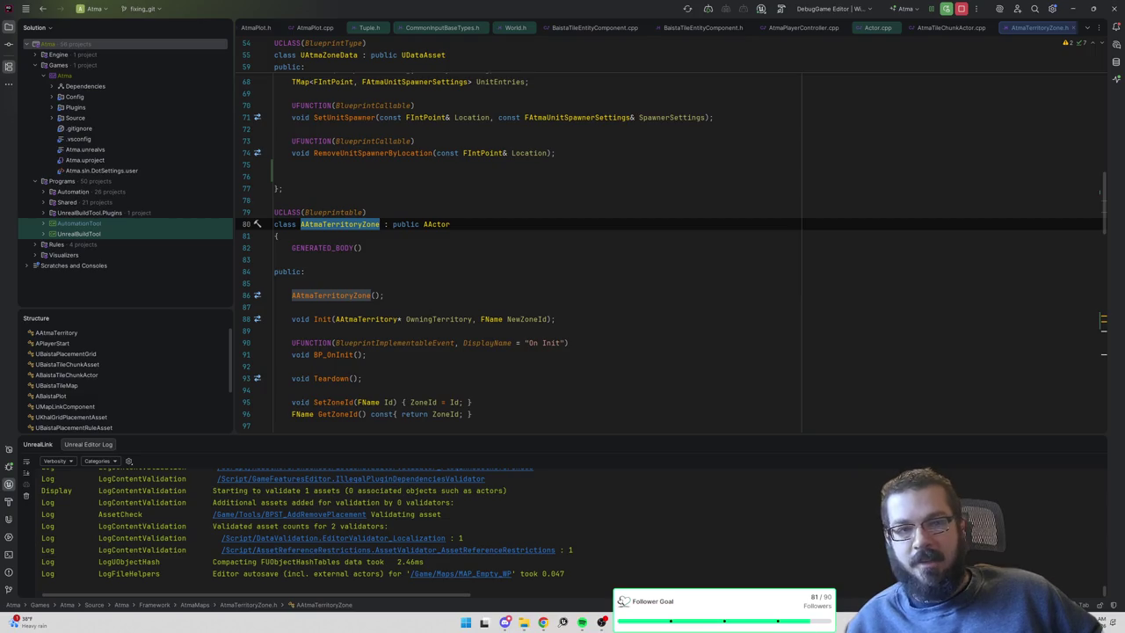
scroll(668, 238, up, 3)
scroll(672, 235, up, 3)
click(330, 140)
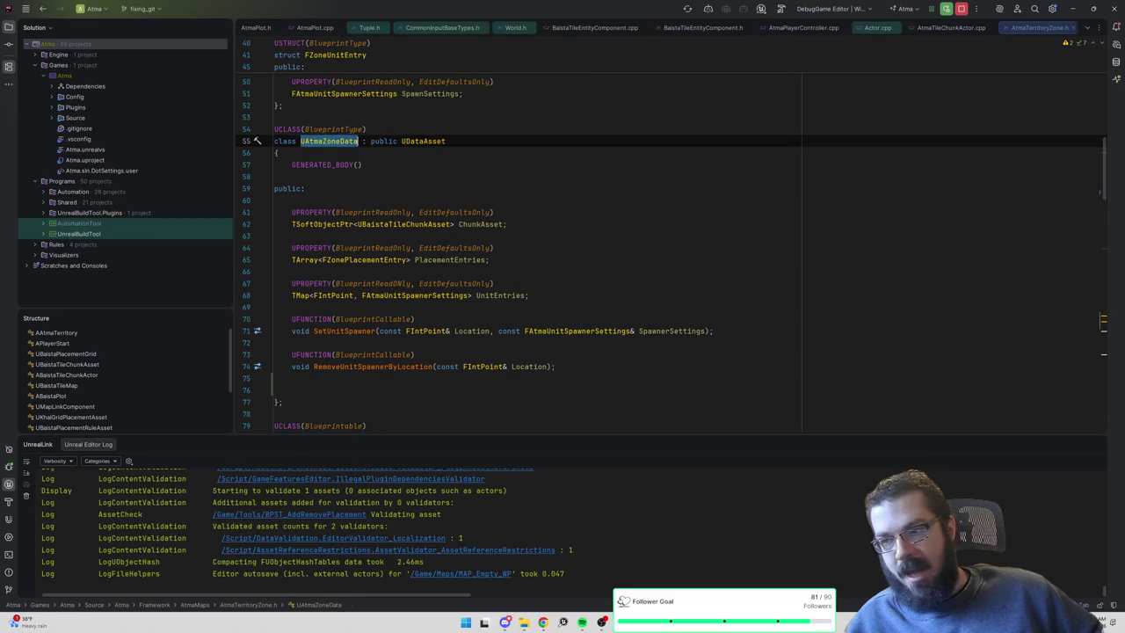
scroll(671, 246, down, 1)
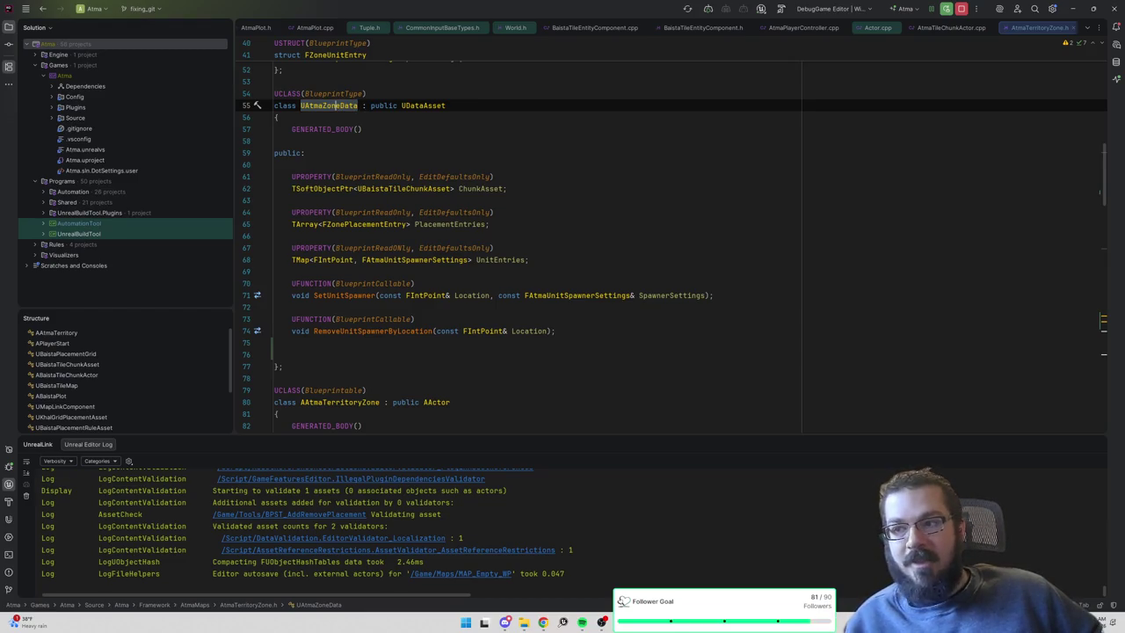
mouse_move(283, 365)
mouse_down()
mouse_move(220, 74)
mouse_move(215, 86)
mouse_up()
scroll(669, 237, up, 9)
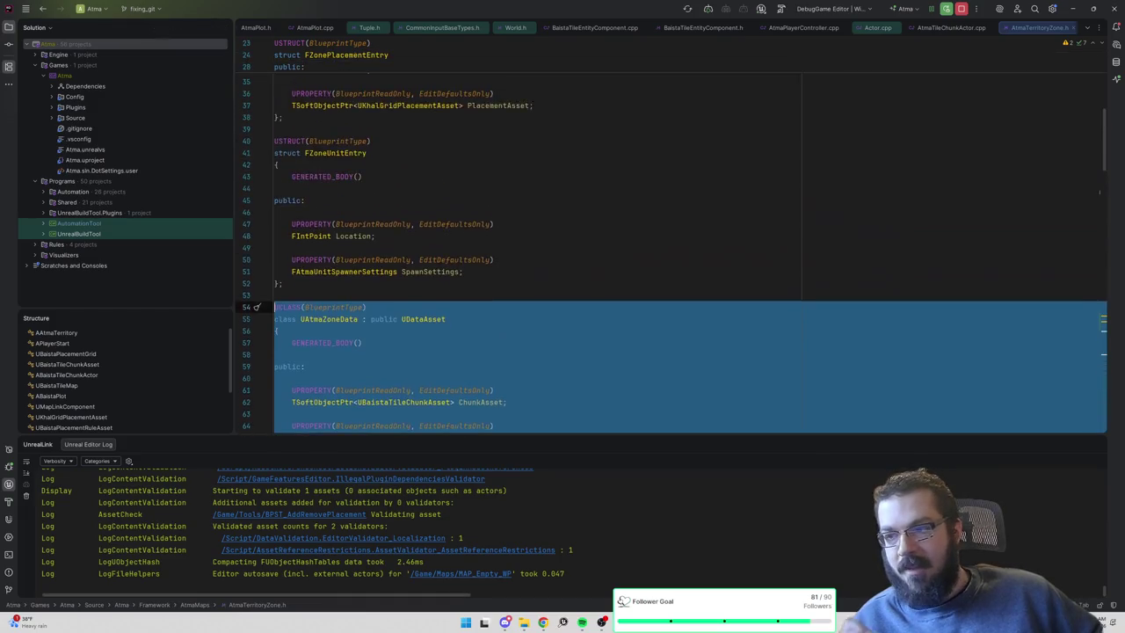
click(334, 259)
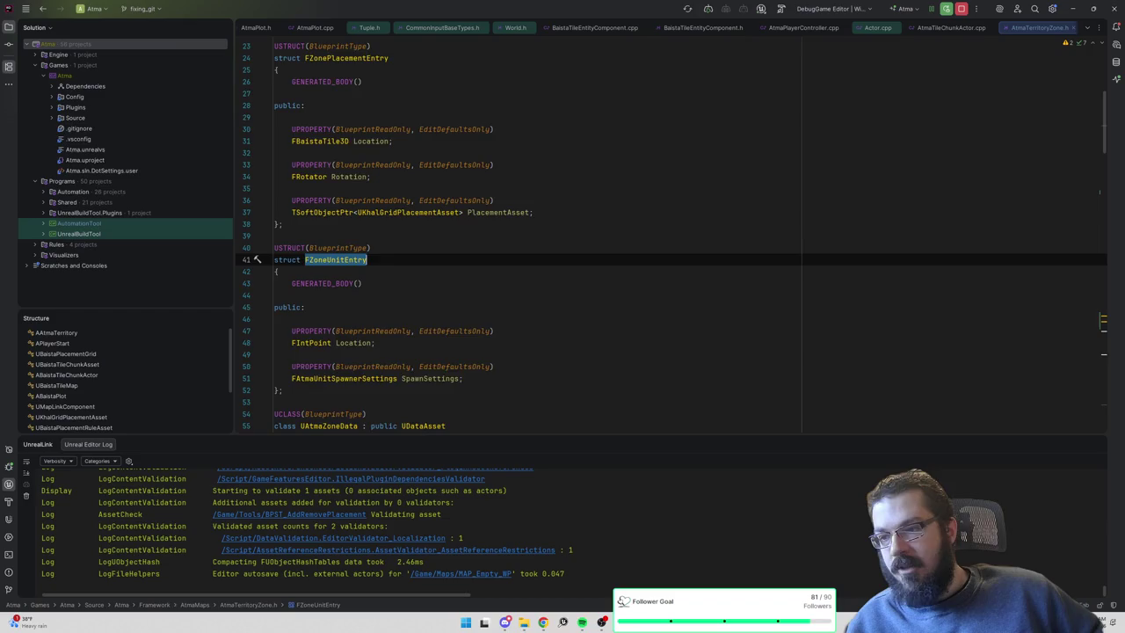
scroll(672, 236, up, 2)
click(360, 129)
scroll(360, 129, down, 7)
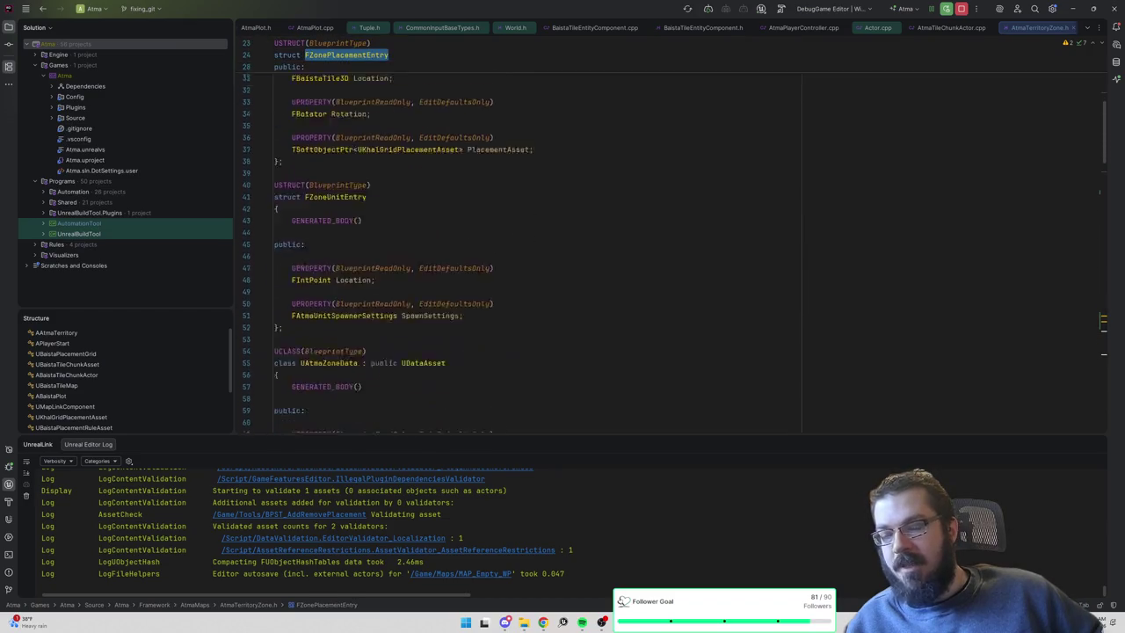
scroll(475, 246, down, 2)
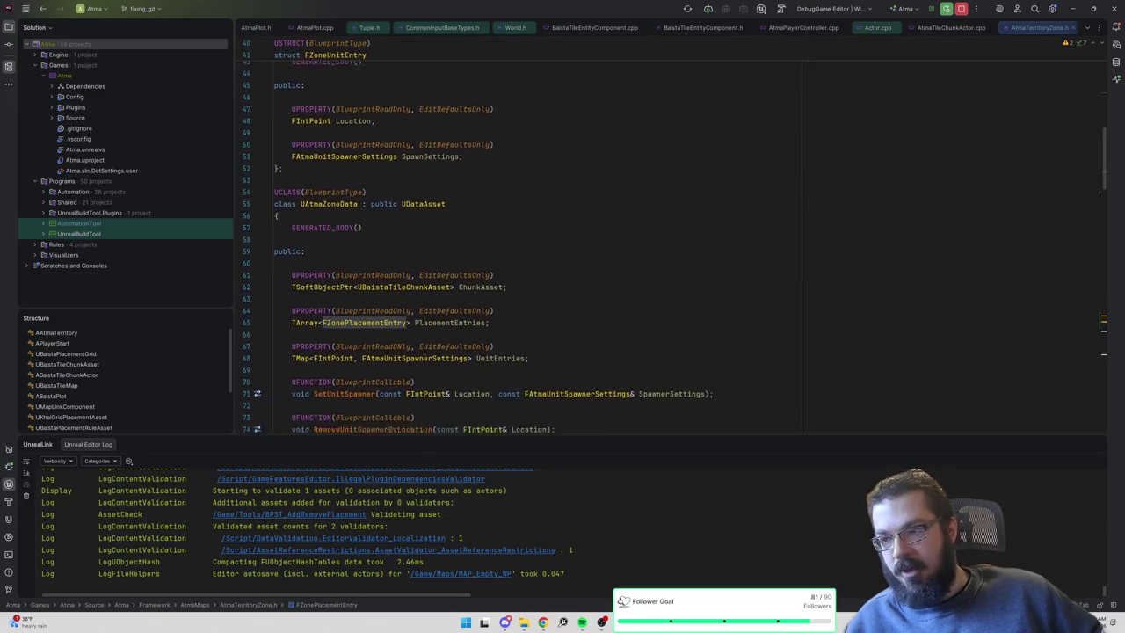
click(330, 177)
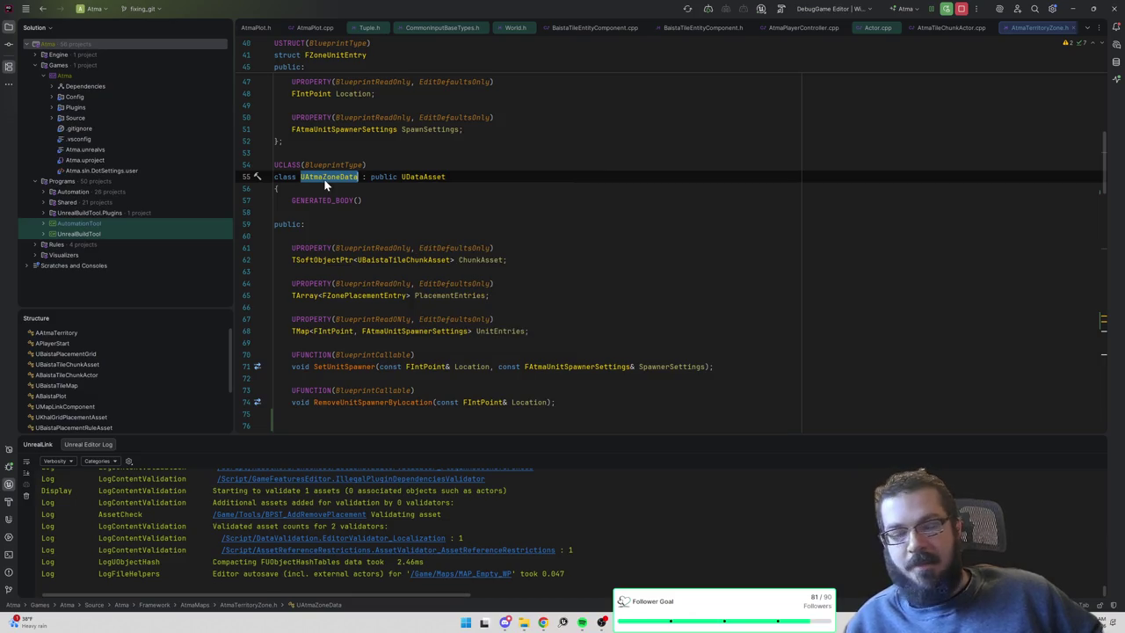
scroll(325, 183, up, 6)
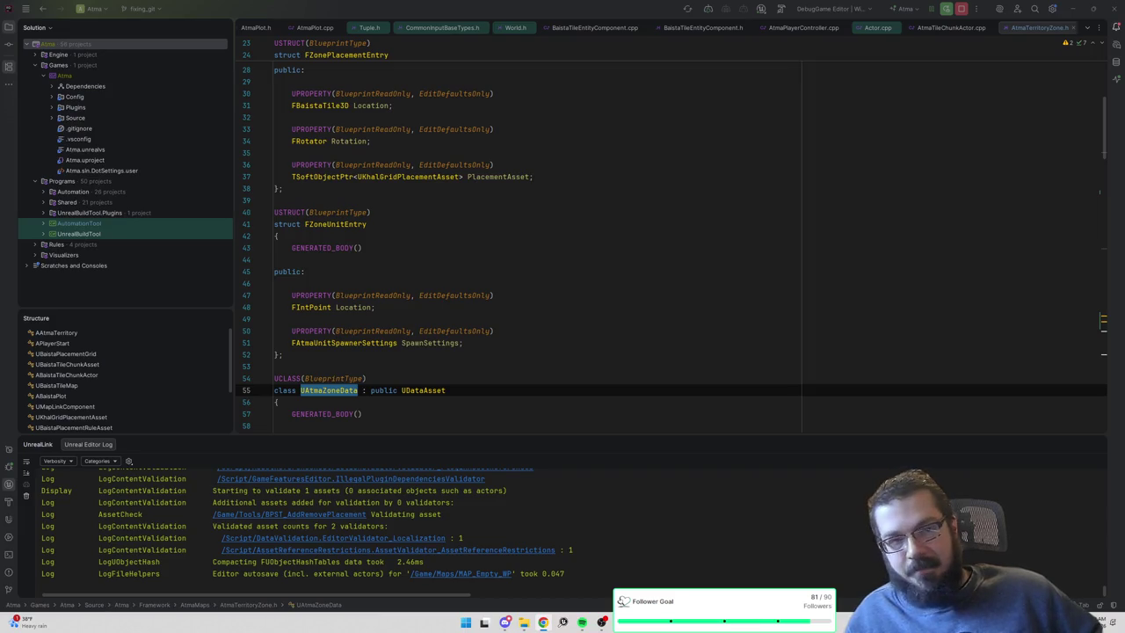
scroll(668, 229, up, 2)
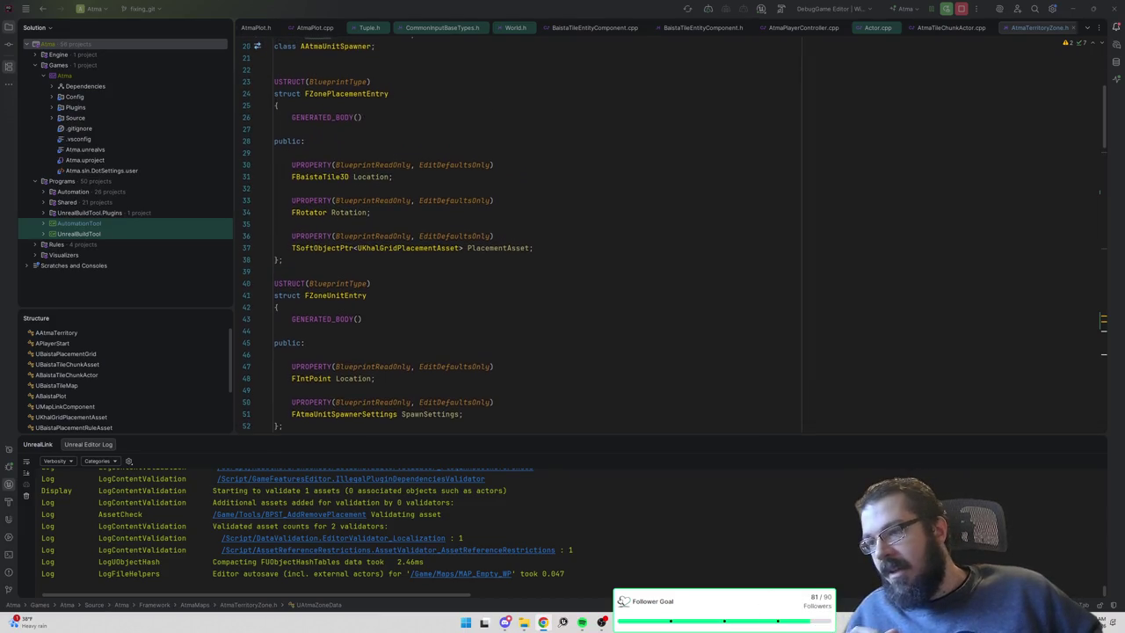
scroll(527, 247, down, 20)
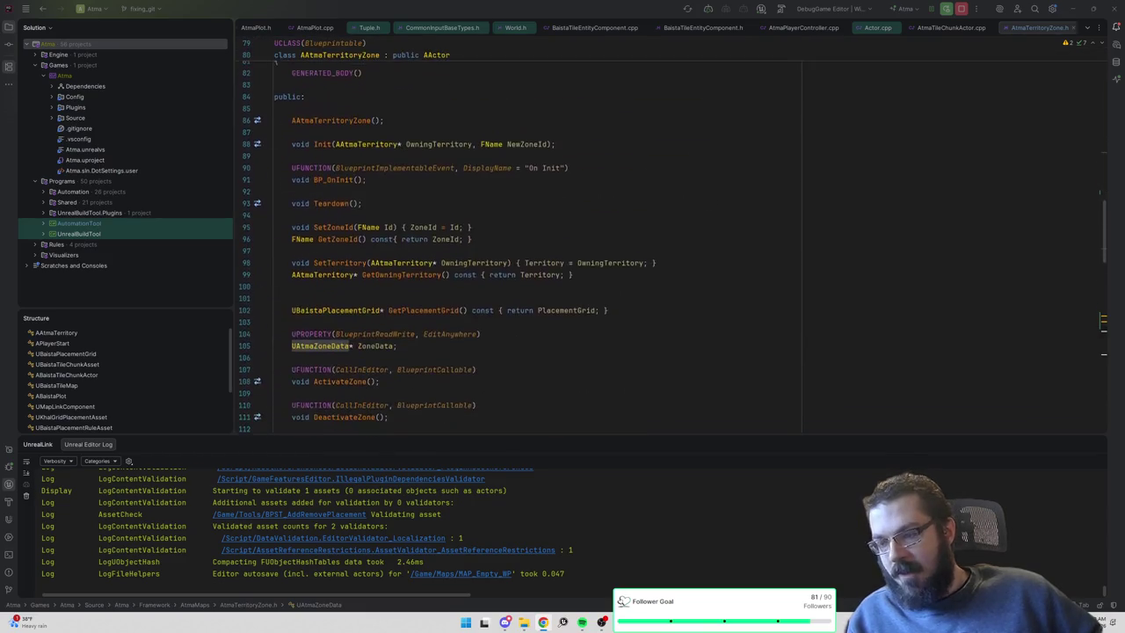
scroll(527, 246, up, 2)
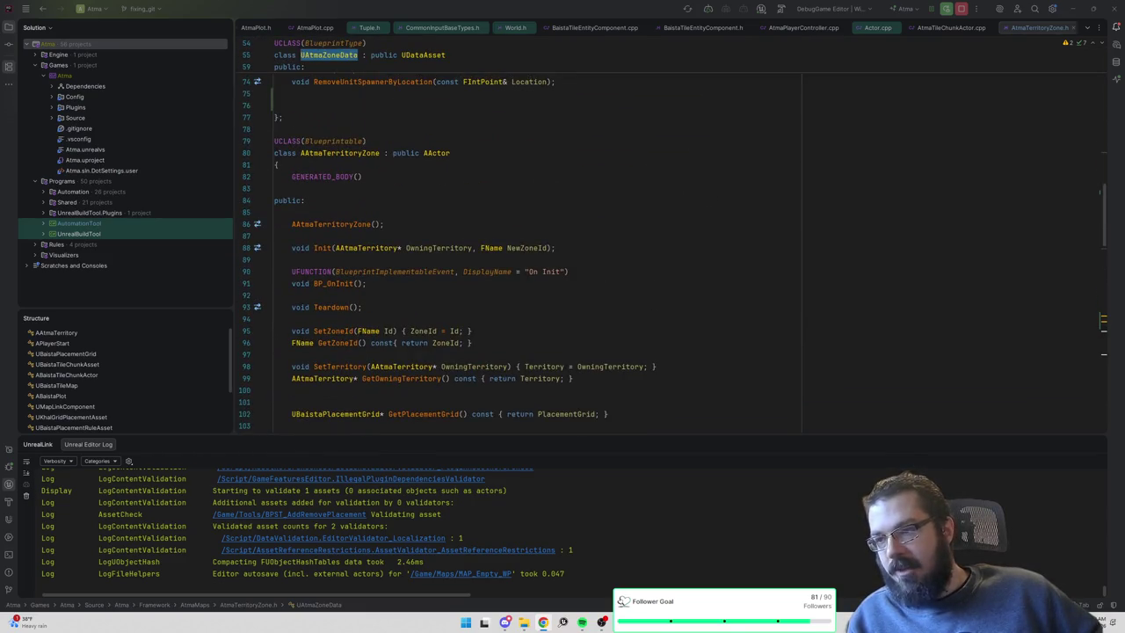
click(340, 153)
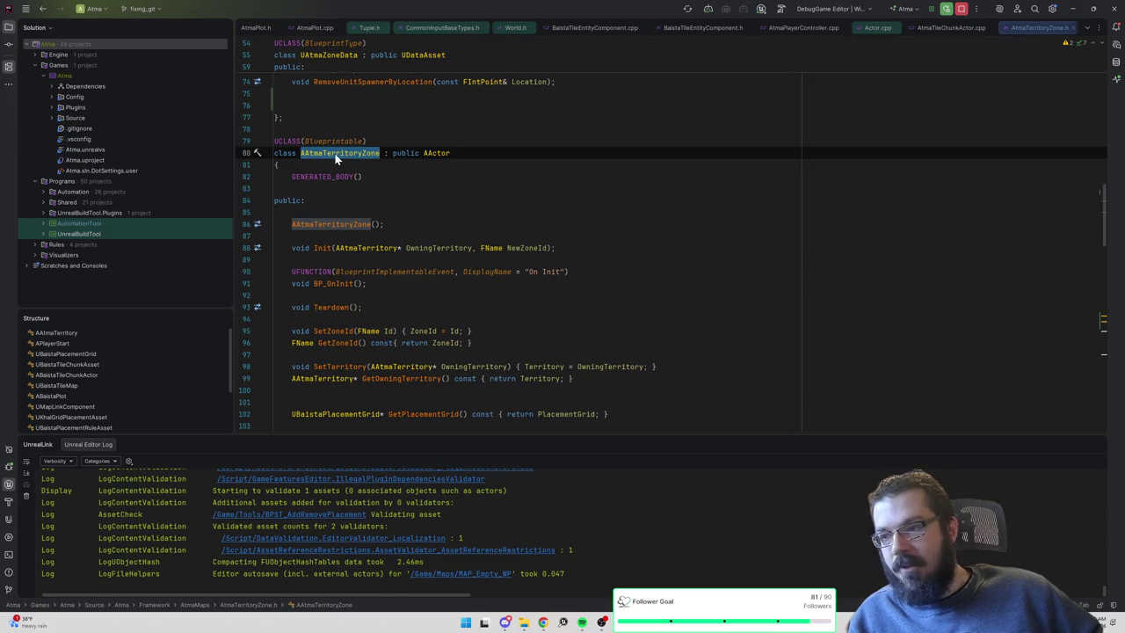
mouse_move(336, 157)
key(Up)
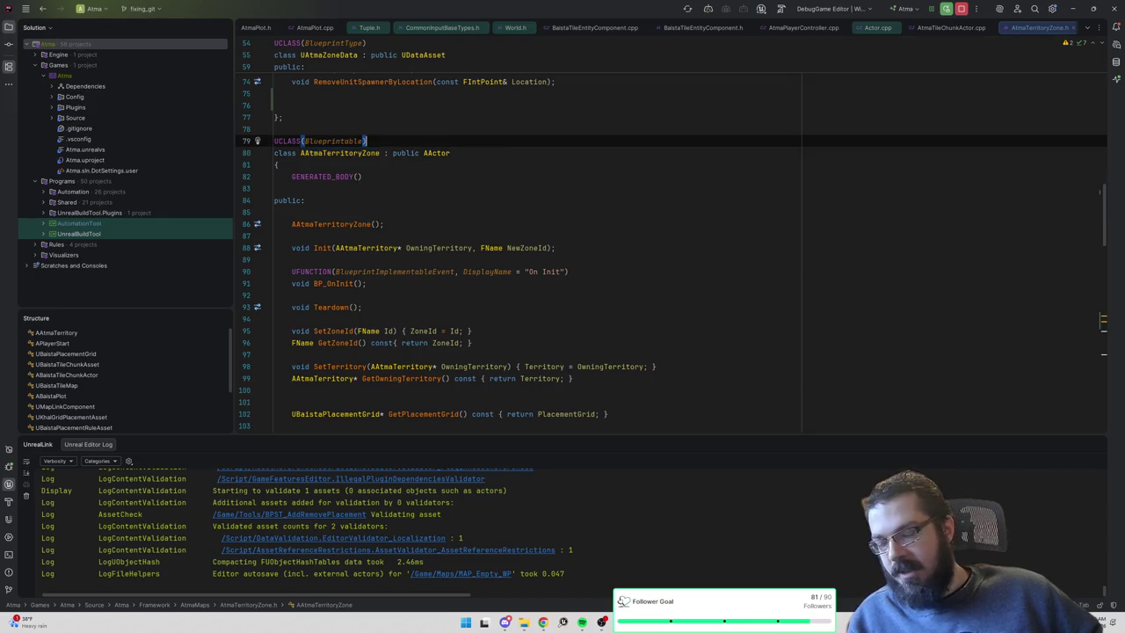
key(Down)
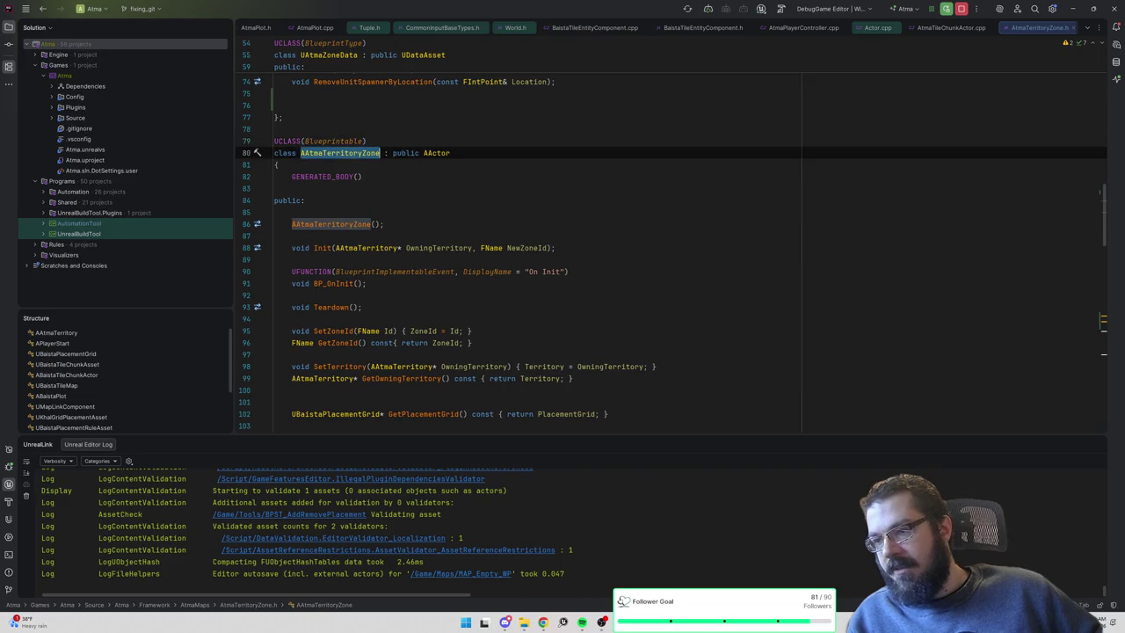
scroll(354, 154, down, 5)
scroll(355, 161, down, 3)
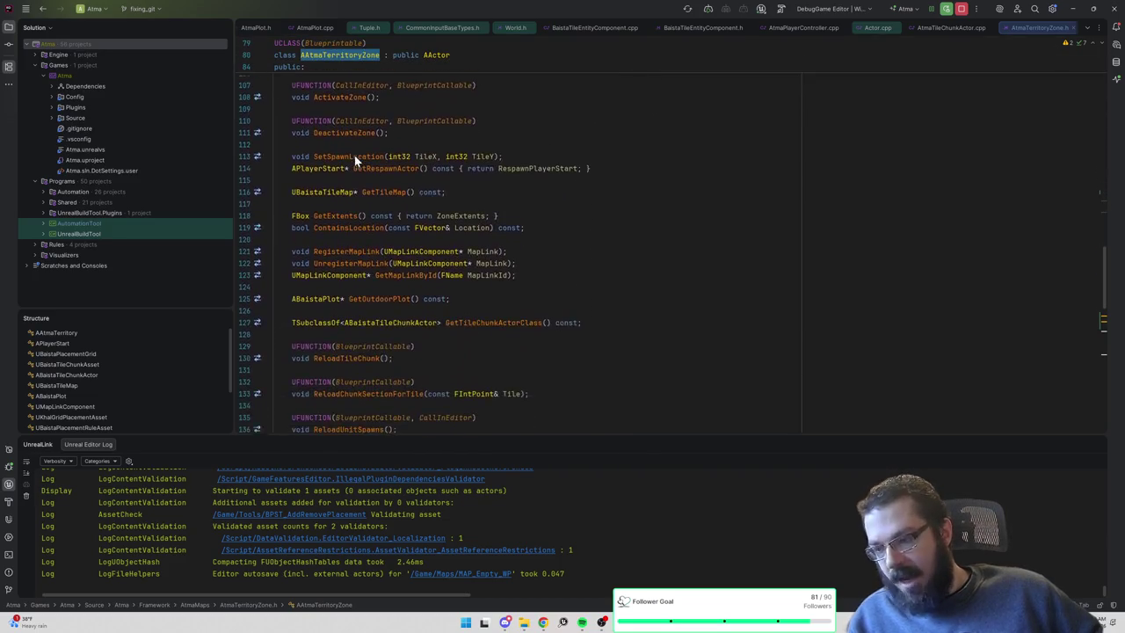
scroll(528, 250, down, 3)
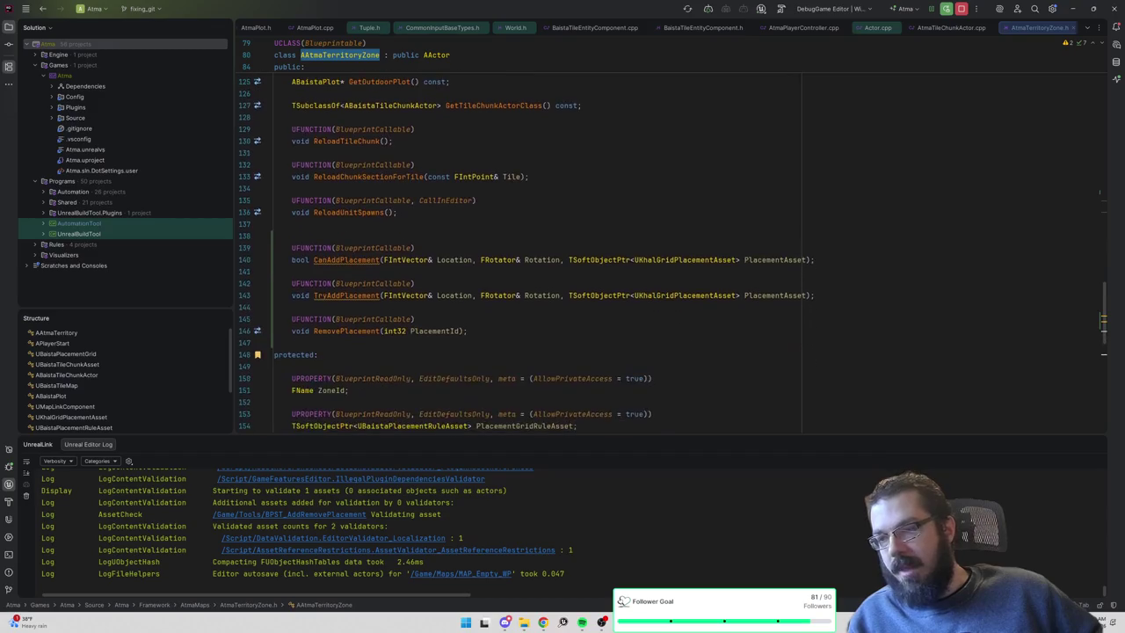
scroll(528, 250, up, 15)
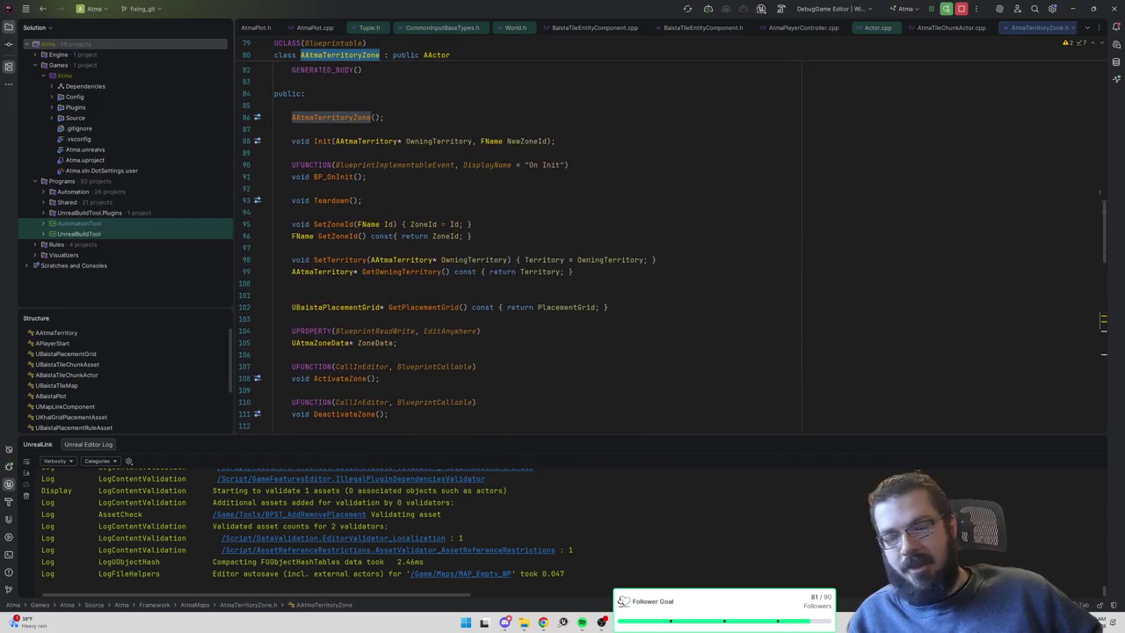
scroll(527, 251, down, 6)
scroll(527, 250, up, 8)
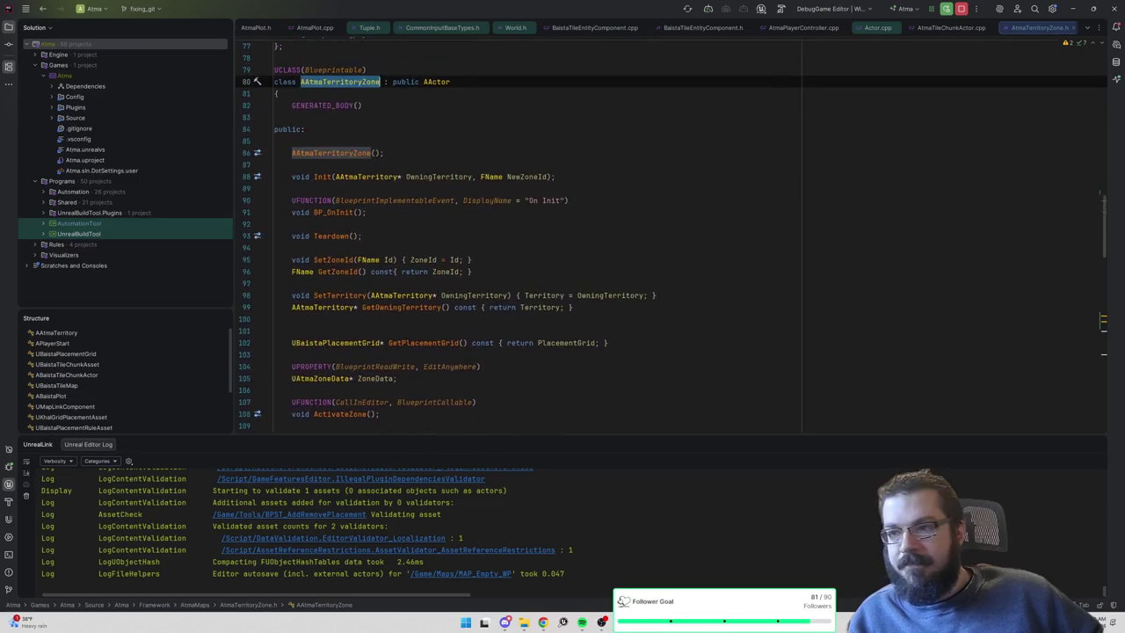
click(305, 129)
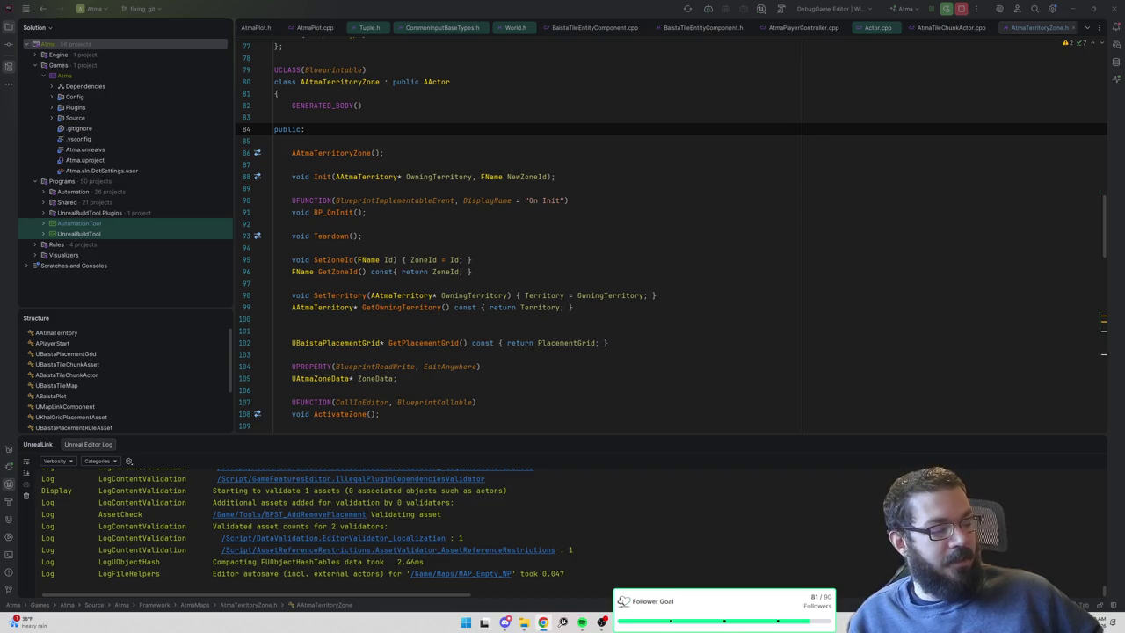
Go from the header's CanAddPlacement declaration to its implementation in AtmaTerritoryZone.cpp.
click(395, 271)
scroll(668, 238, up, 9)
scroll(668, 237, down, 6)
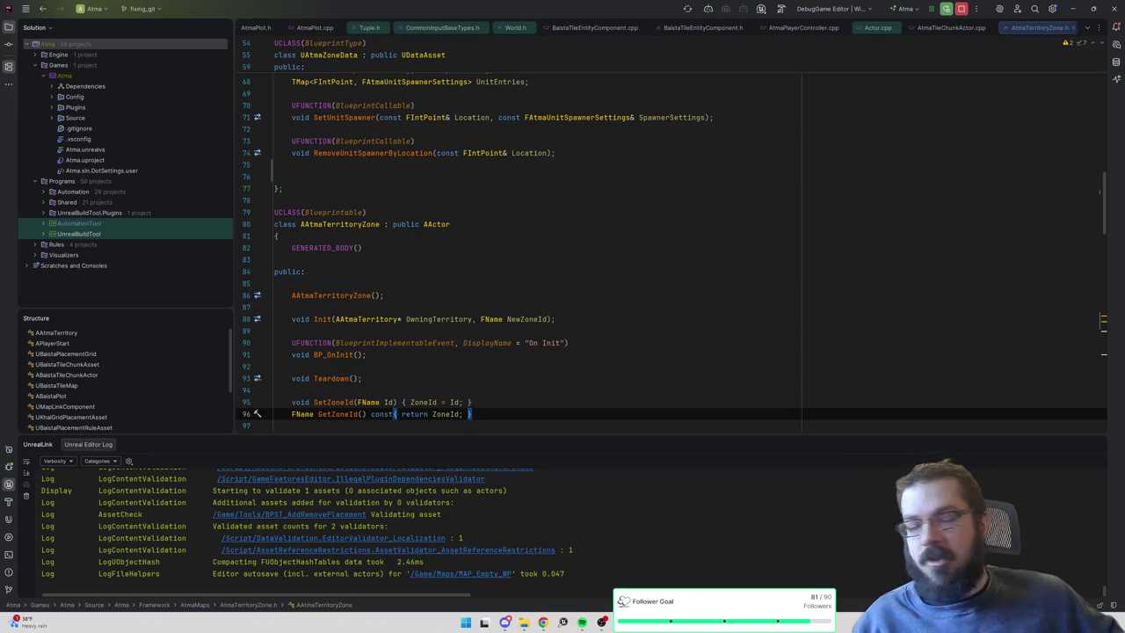
scroll(615, 298, up, 4)
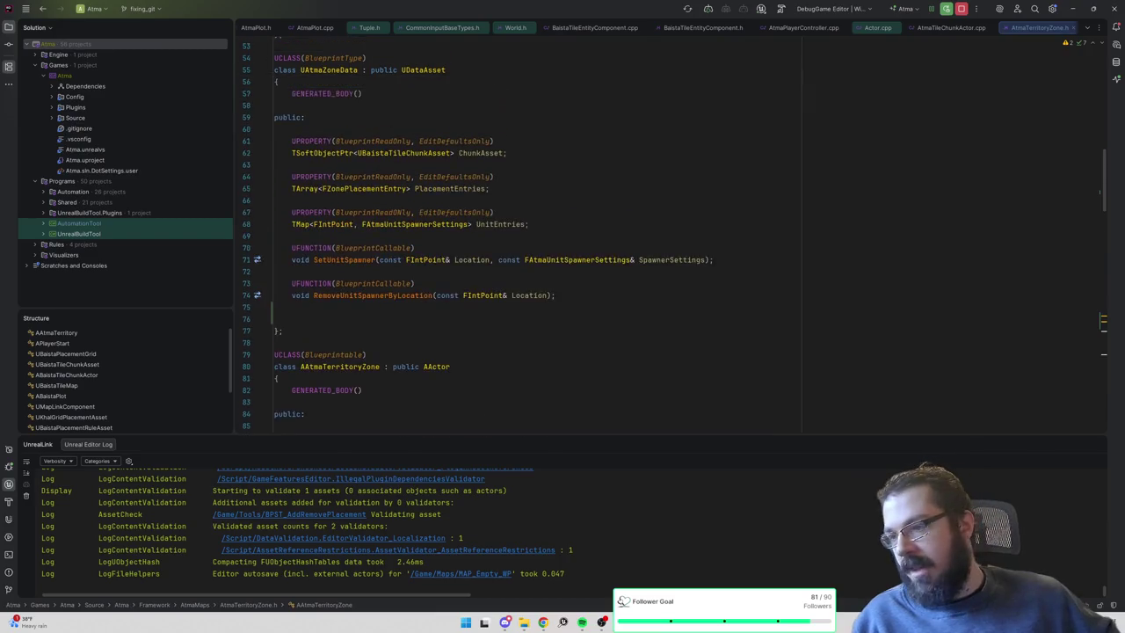
click(615, 329)
scroll(615, 328, down, 2)
scroll(616, 246, down, 10)
click(317, 354)
ctrl+click(346, 260)
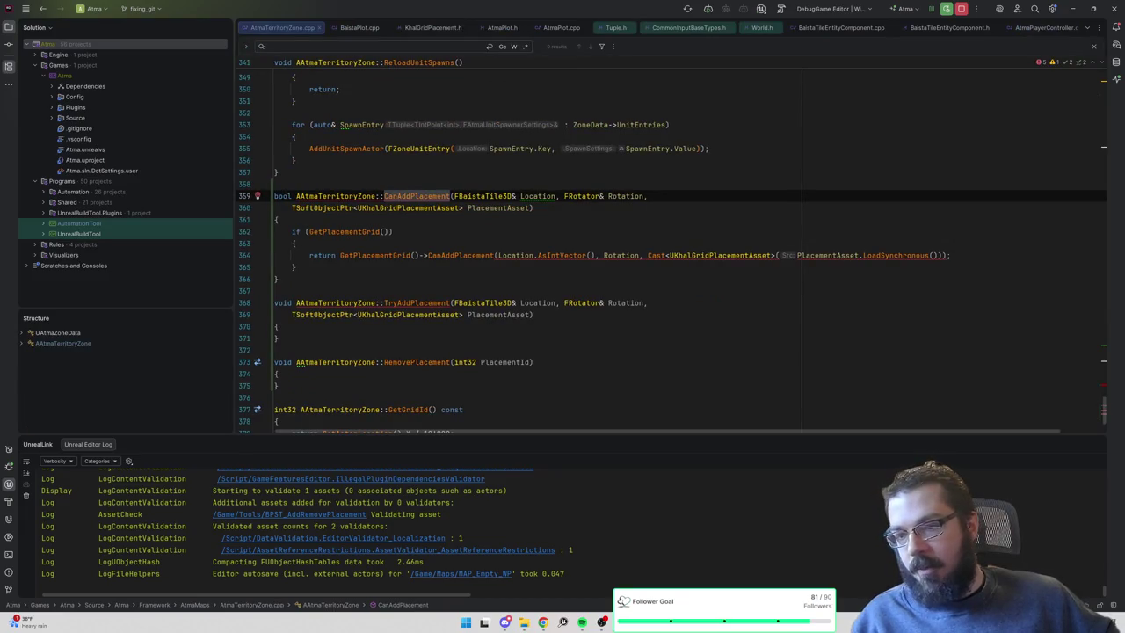
Change both CanAddPlacement and TryAddPlacement locations from FBaistaTile3D to FIntVector and drop .AsIntVector().
click(509, 255)
click(513, 196)
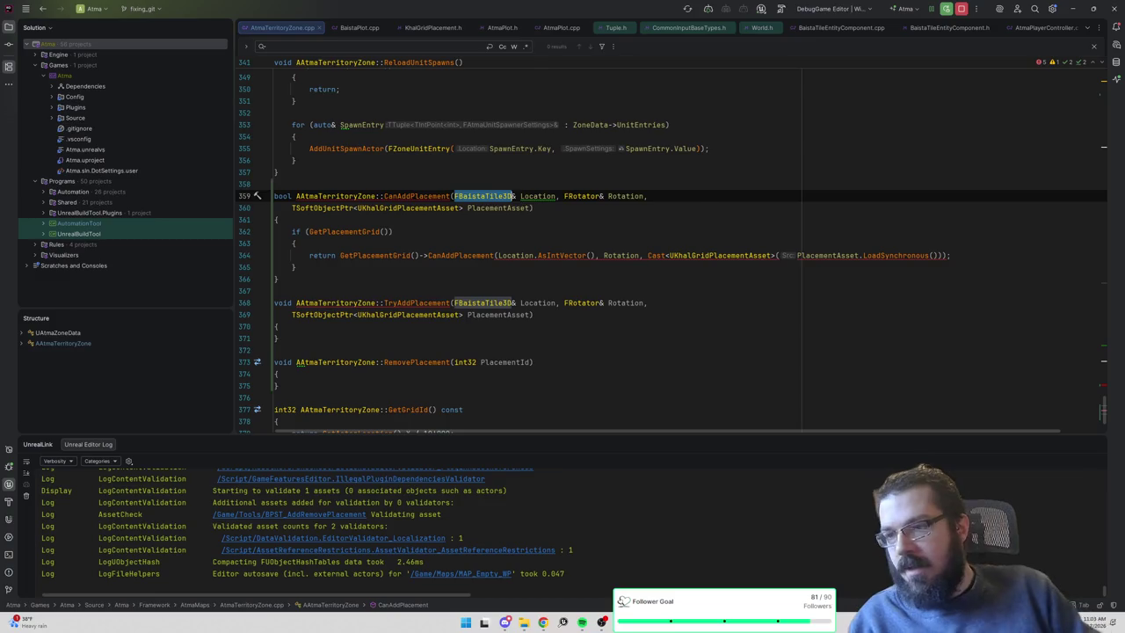
text(FIntVector)
key(Return)
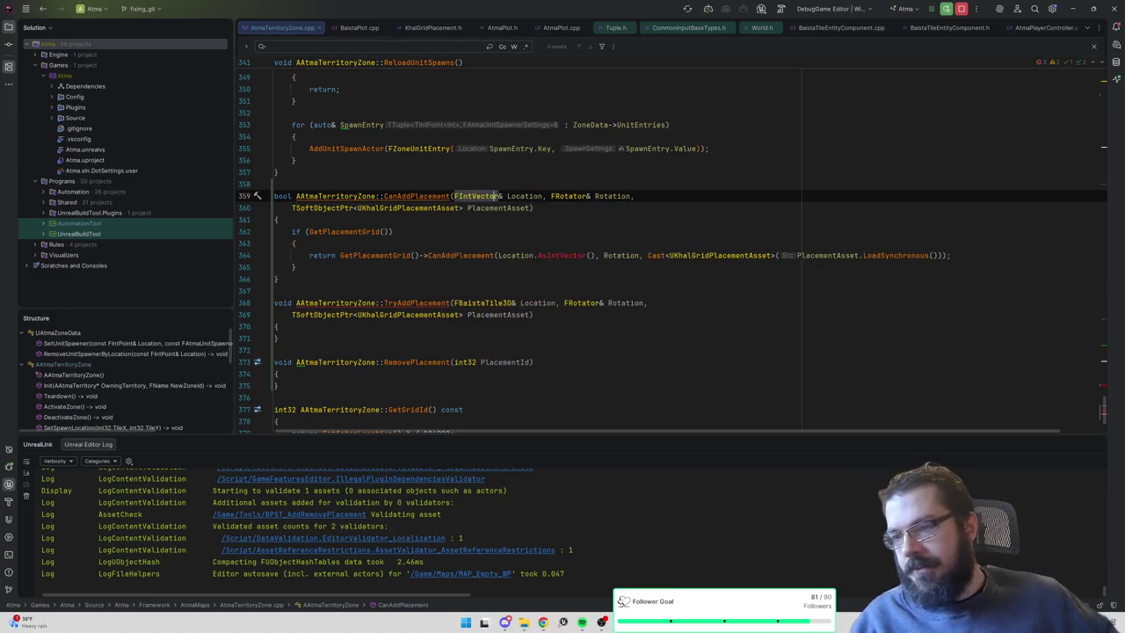
double_click(562, 255)
key(BackSpace)
key(BackSpace)
key(BackSpace)
double_click(484, 302)
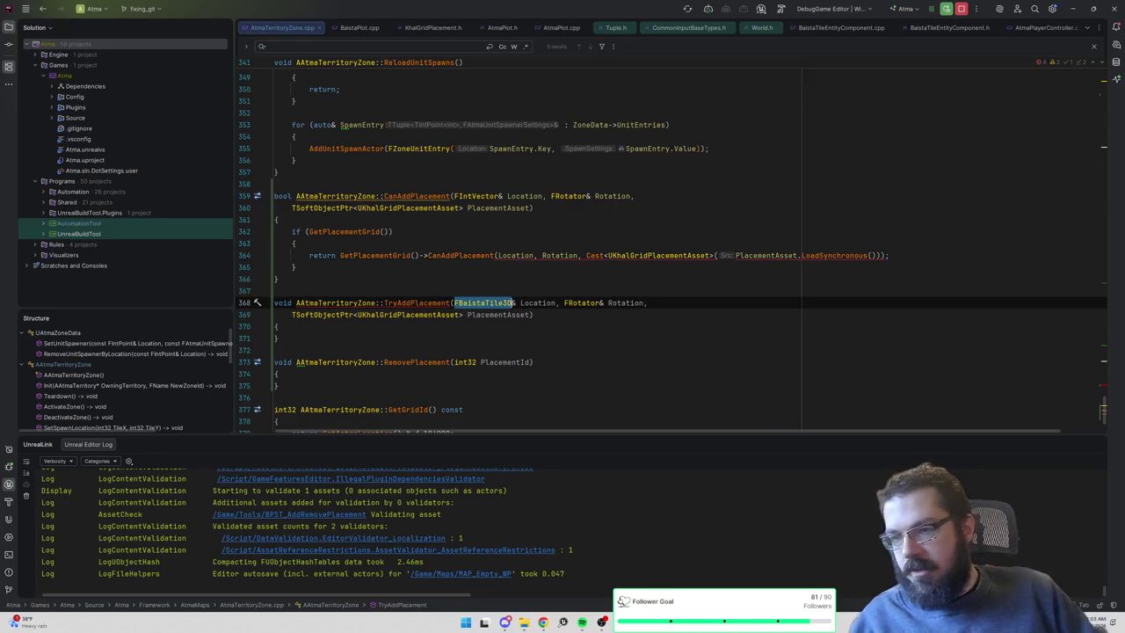
text(FIntV)
key(Return)
Check the grid CanAddPlacement's parameters, then declare FBox ProposedExtents above the return.
click(559, 254)
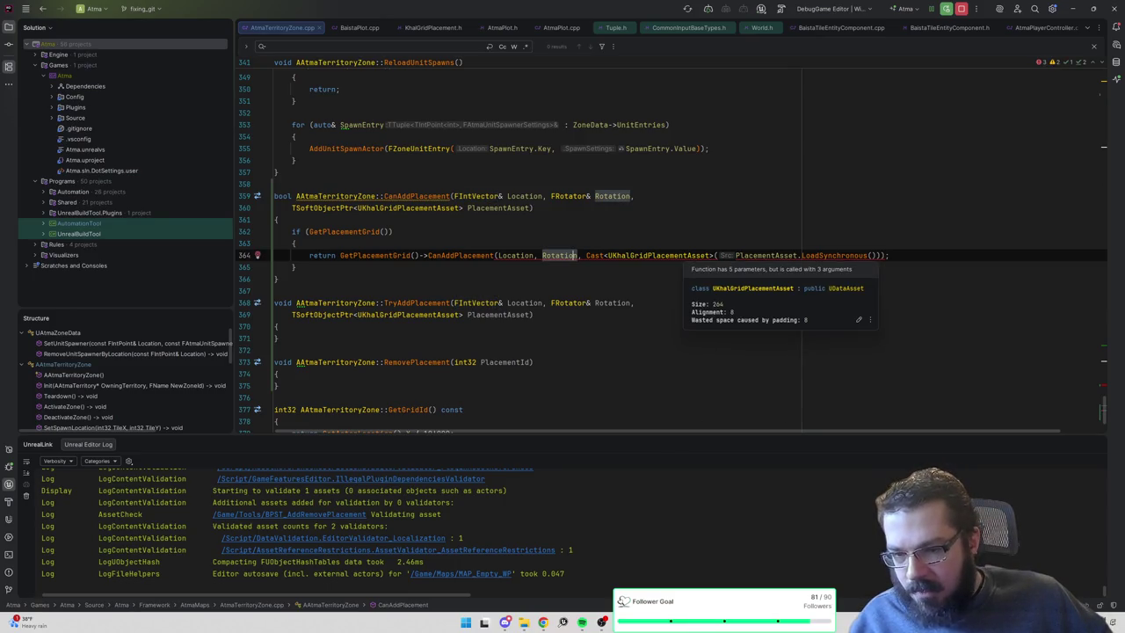
ctrl+click(464, 255)
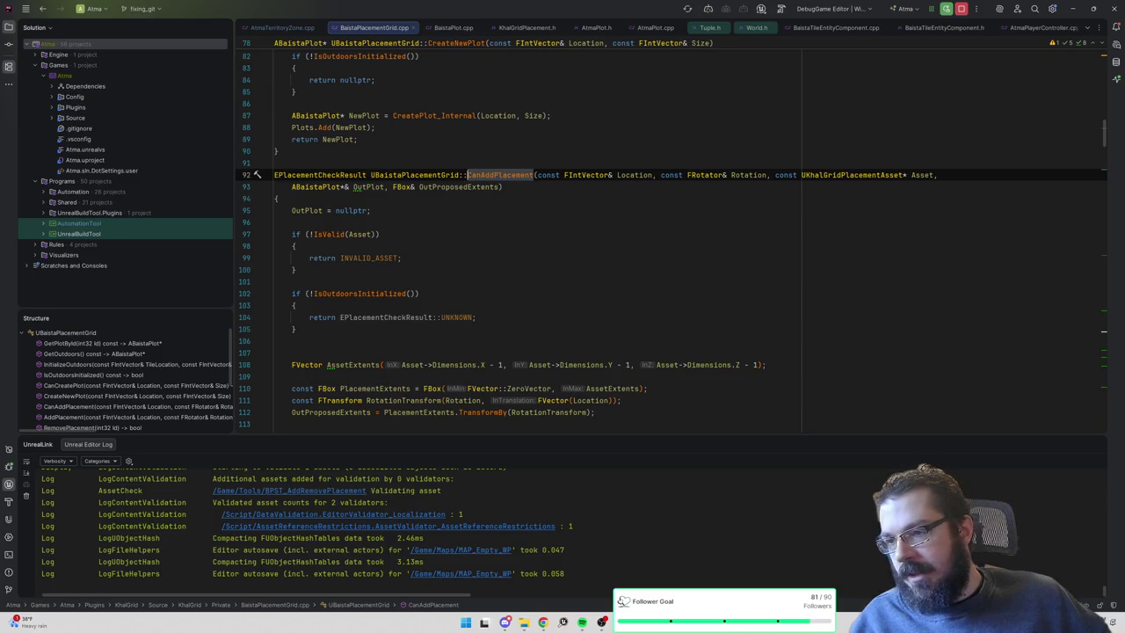
key(ctrl+alt+Left)
key(ctrl+alt+Return)
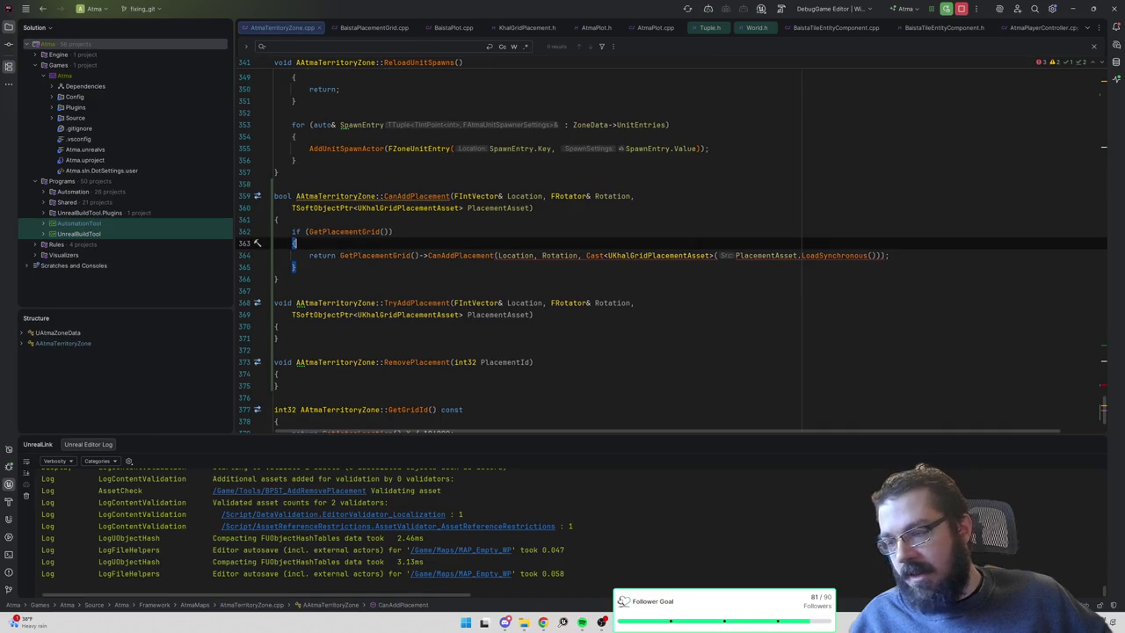
scroll(468, 248, down, 2)
text(FBox ProposedExtents)
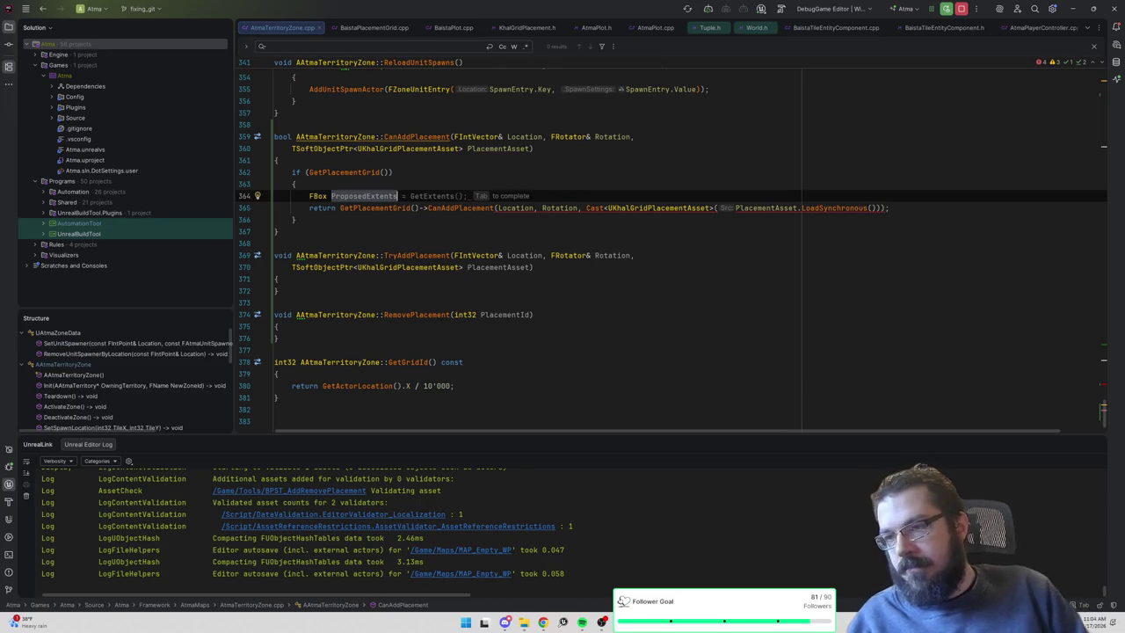
text(;)
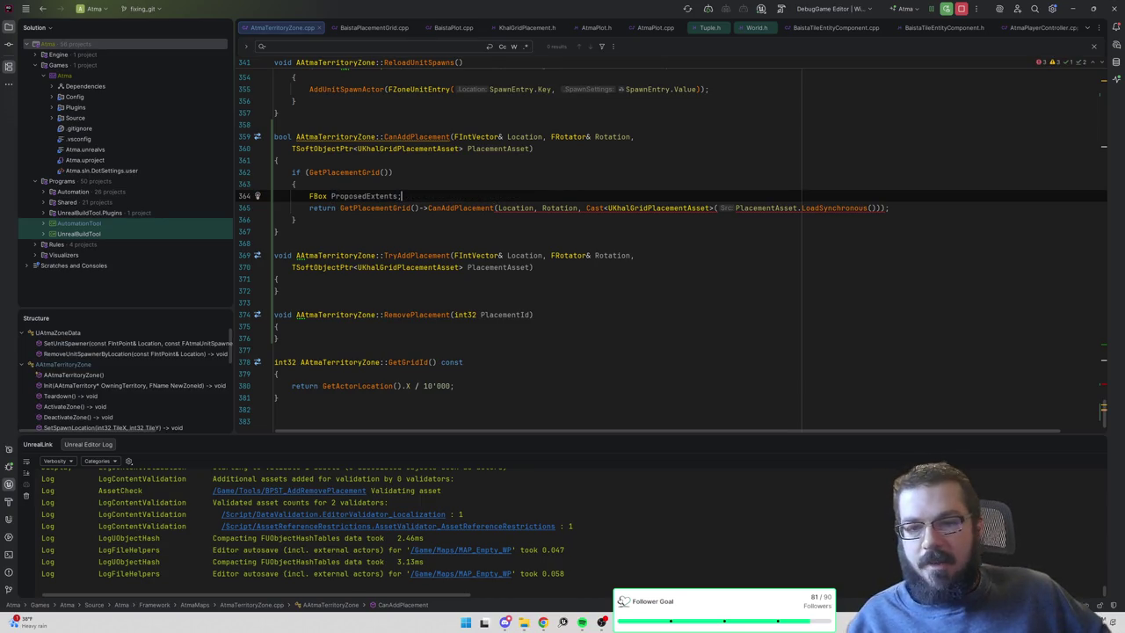
Append GetOutdoorPlot() and ProposedExtents to the grid CanAddPlacement call, removing the stray semicolon.
click(873, 208)
key(Right)
key(Right)
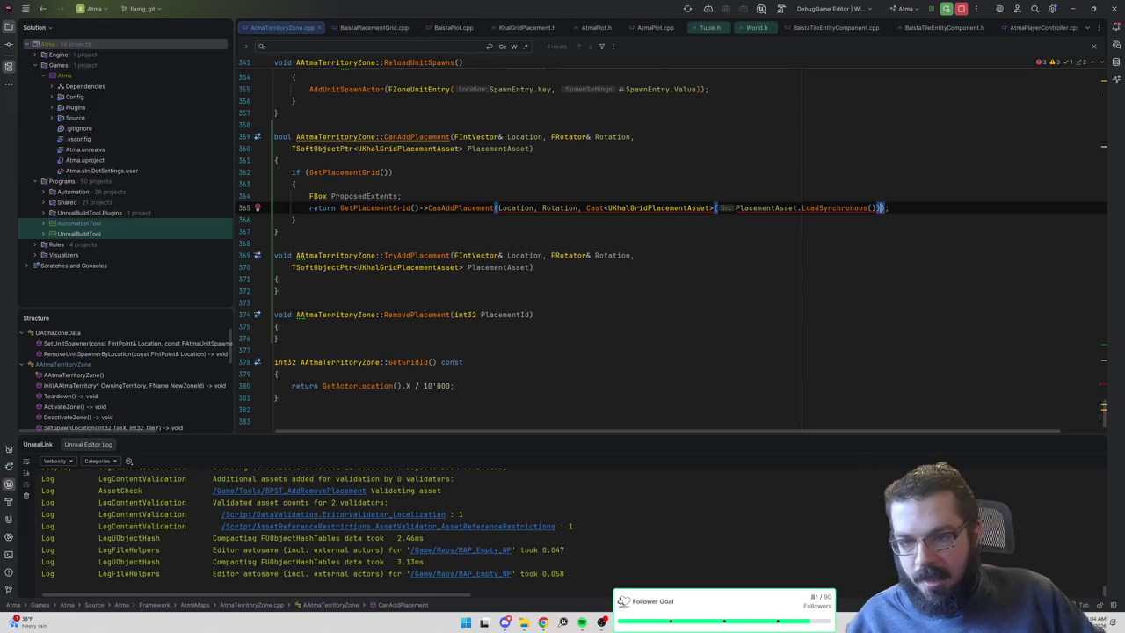
text(, )
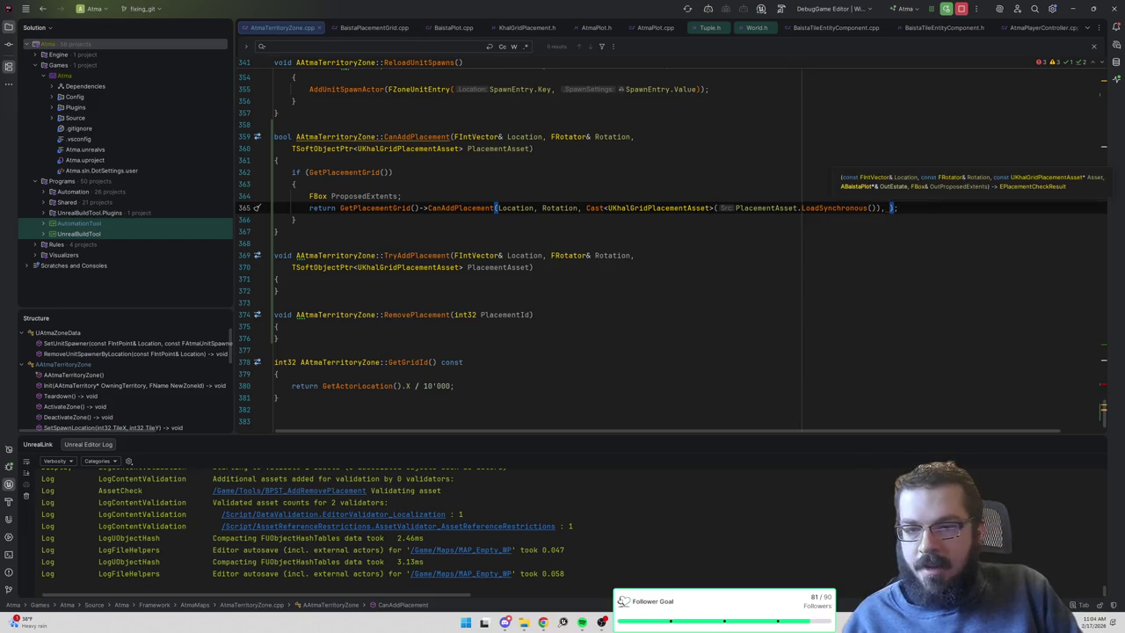
text(nullptr,)
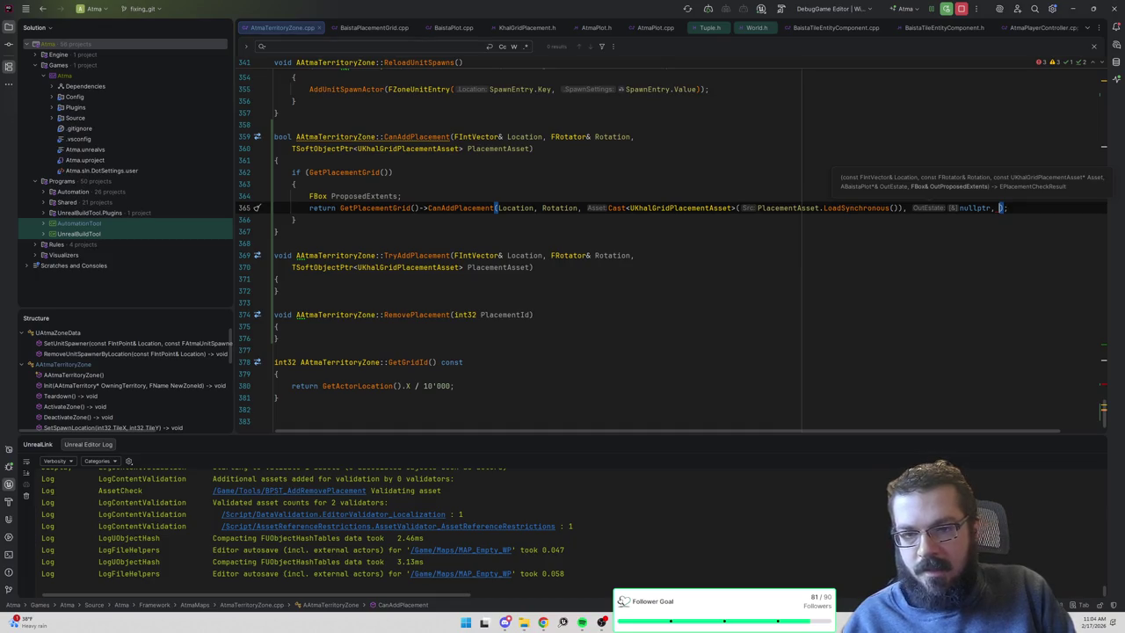
key(BackSpace)
key(BackSpace)
key(BackSpace)
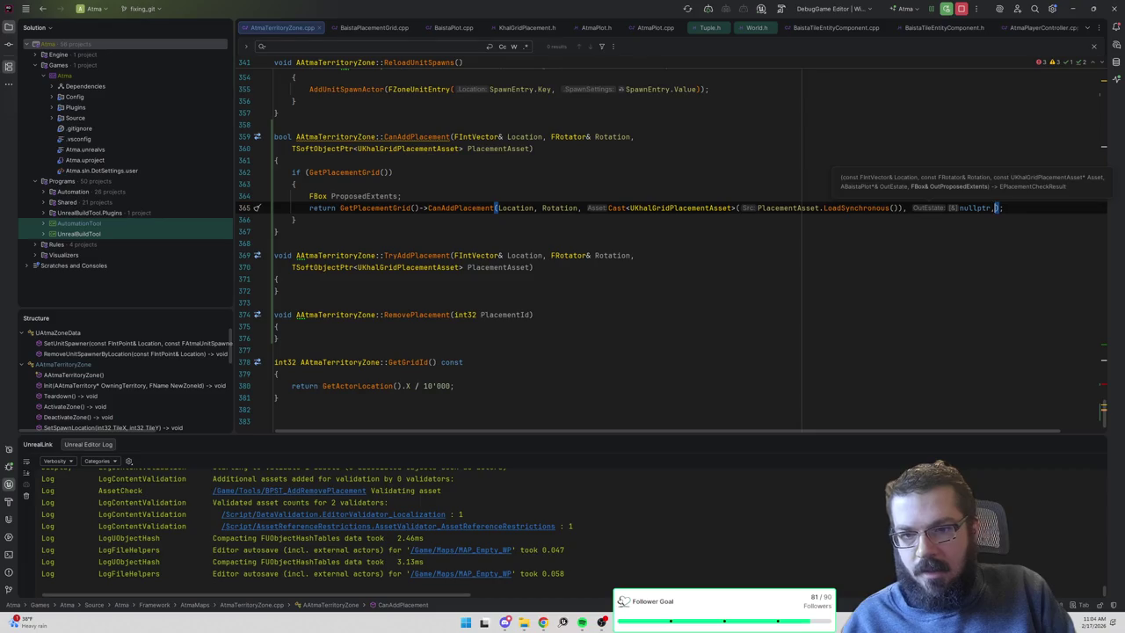
text(GetOutdo)
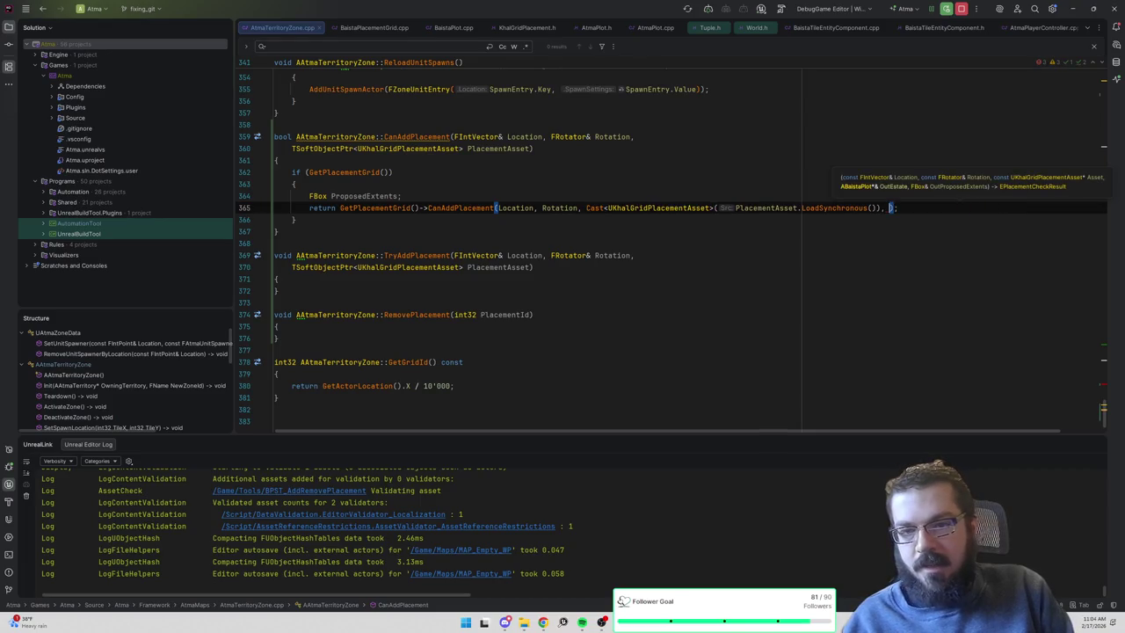
key(Return)
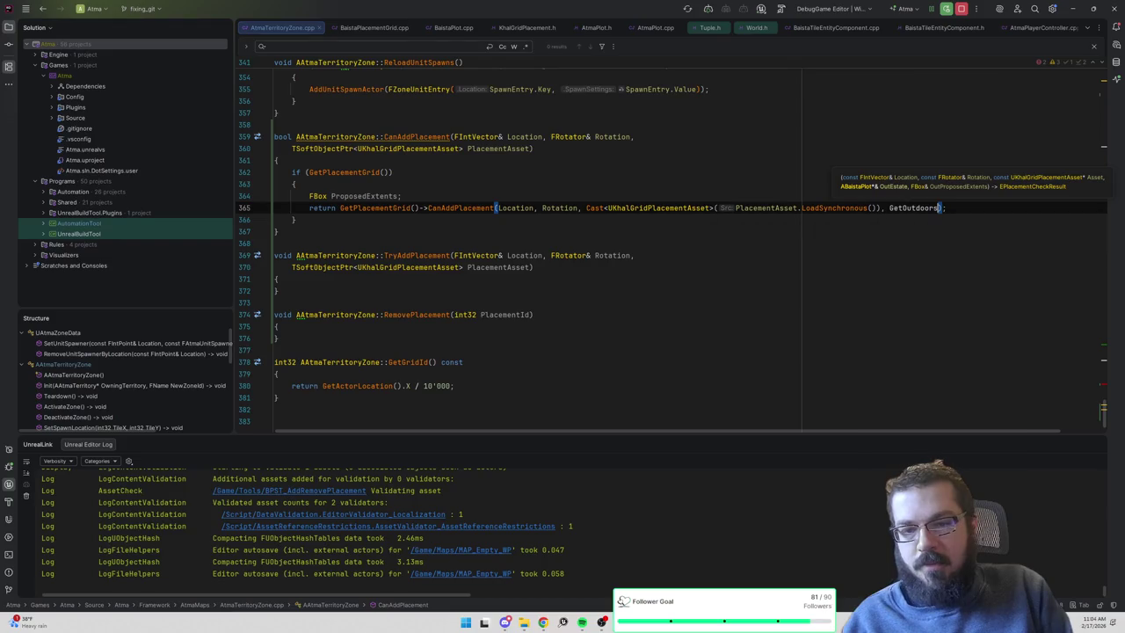
text(, )
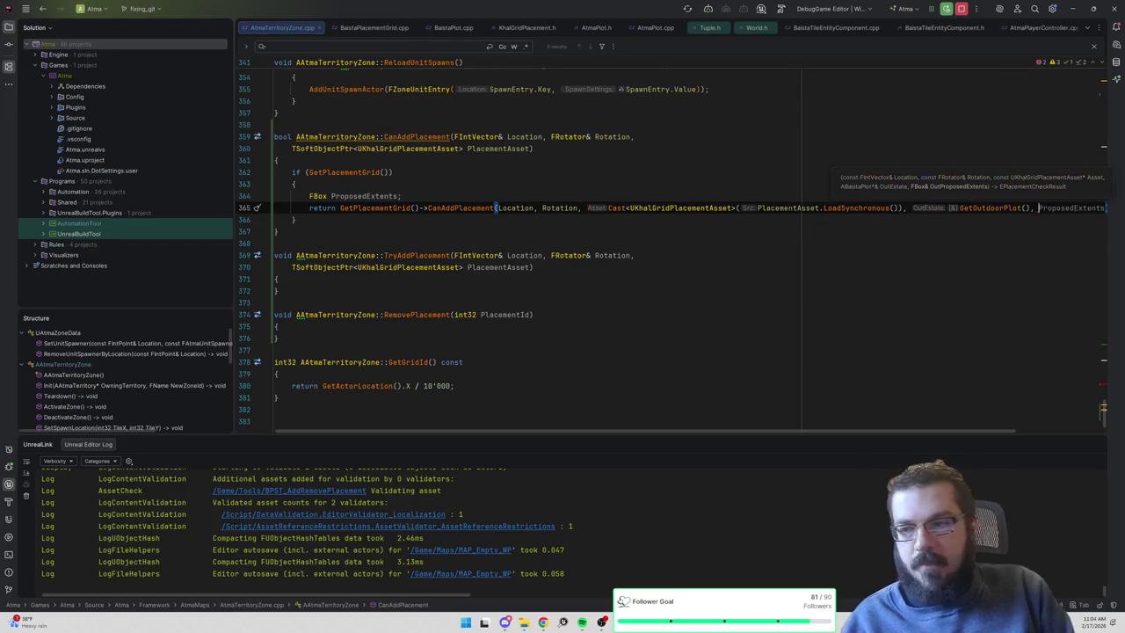
text(ProposedExte)
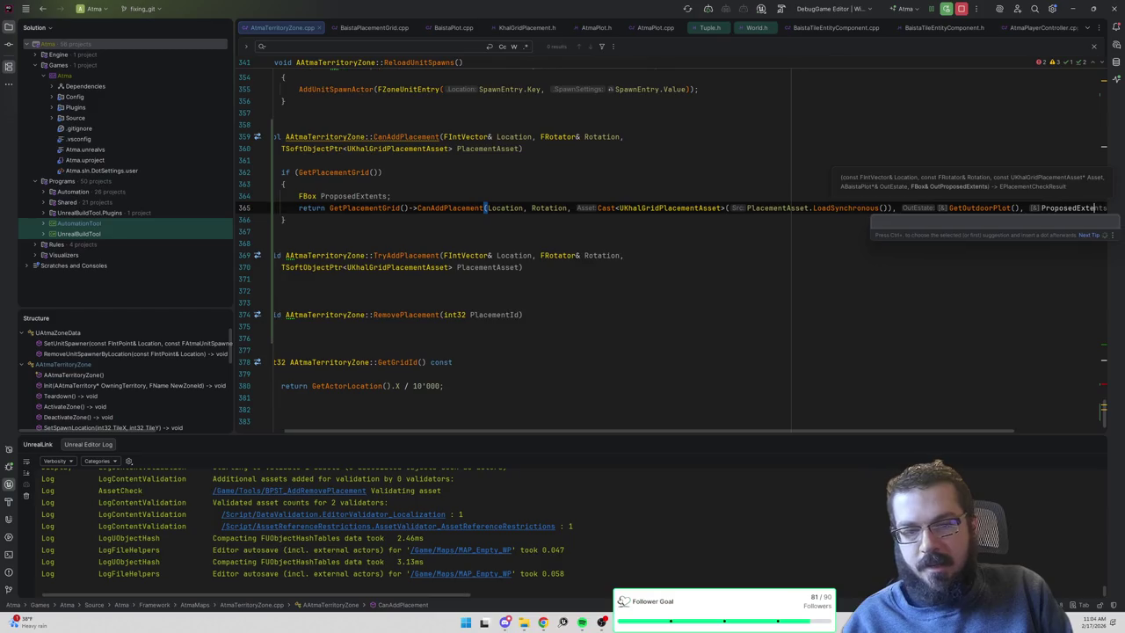
key(Return)
key(End)
key(BackSpace)
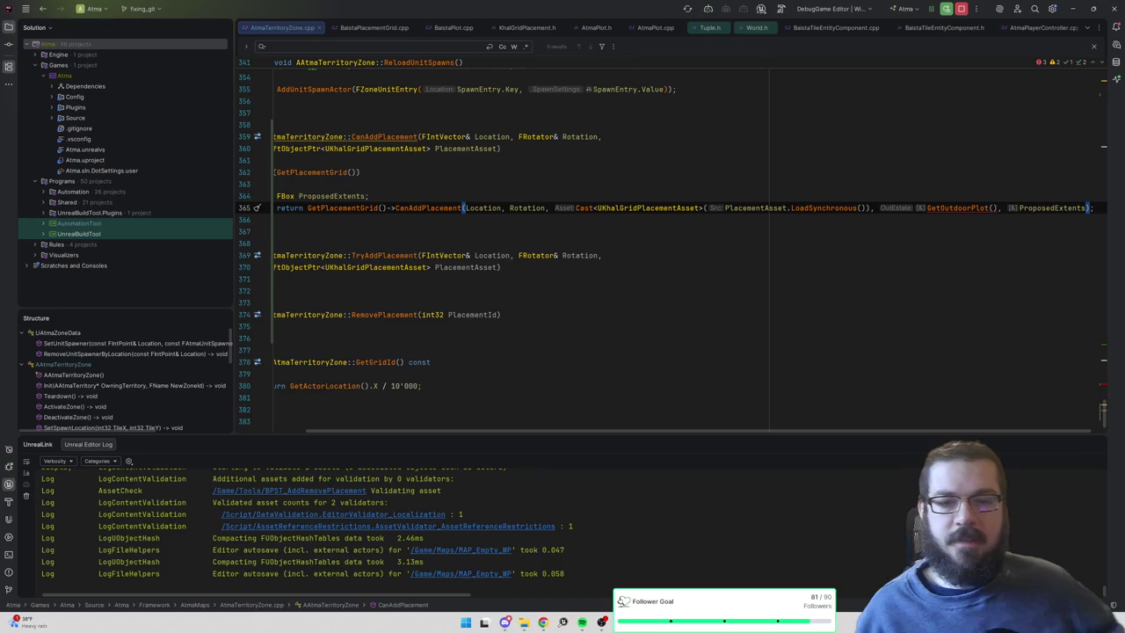
Look up the GetOutdoorPlot definition and return to the call on line 365.
click(967, 207)
key(ctrl+b)
key(ctrl+alt+Left)
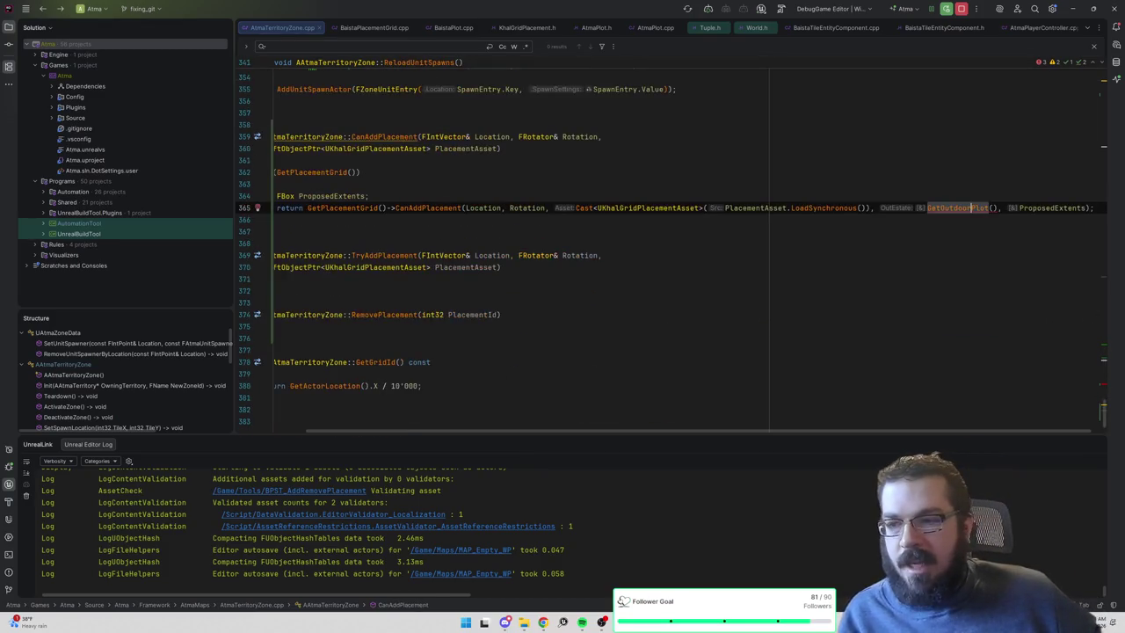
drag(655, 431, 611, 431)
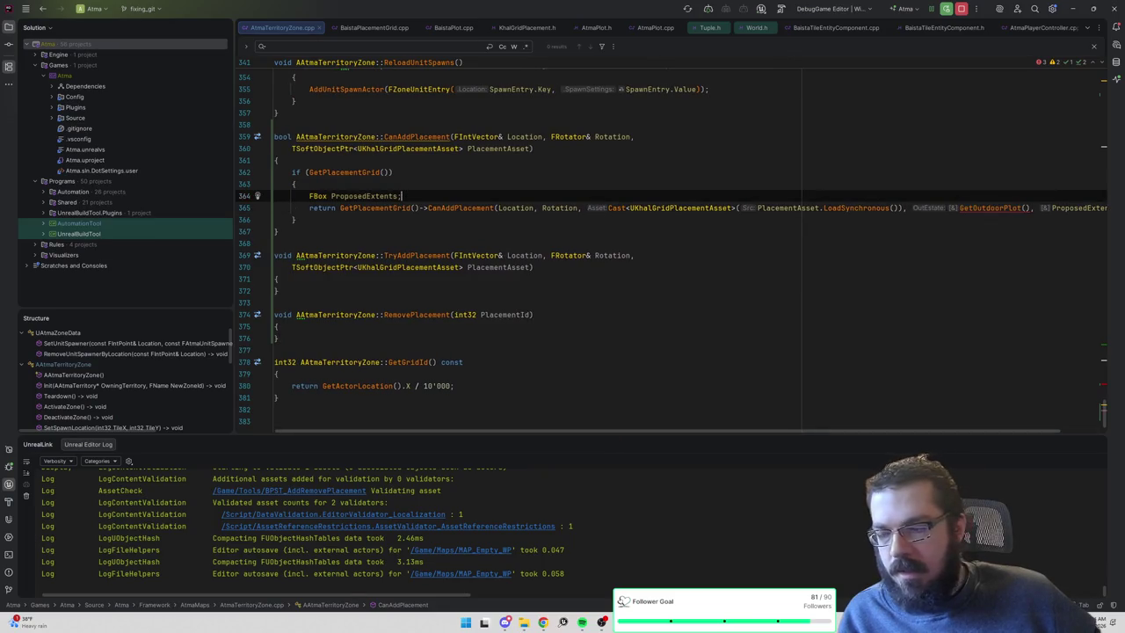
Store GetOutdoorPlot() in an ABaistaPlot* ProposedPlot and pass ProposedPlot to the grid call.
key(ctrl+alt+Return)
text(ABaistaPlot* O)
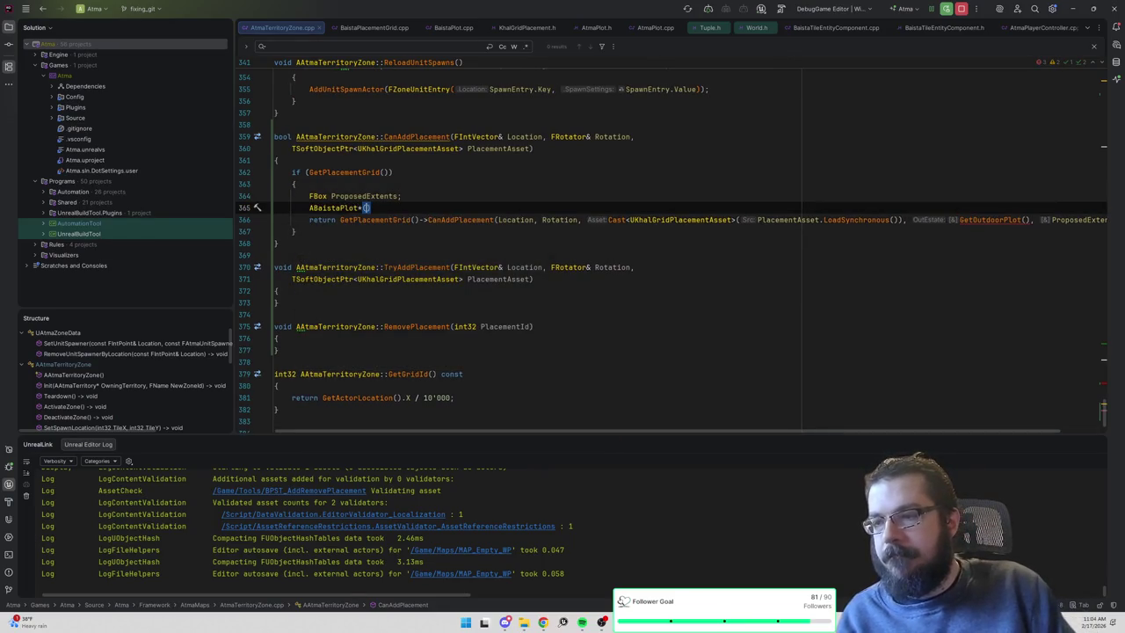
text(roposedP)
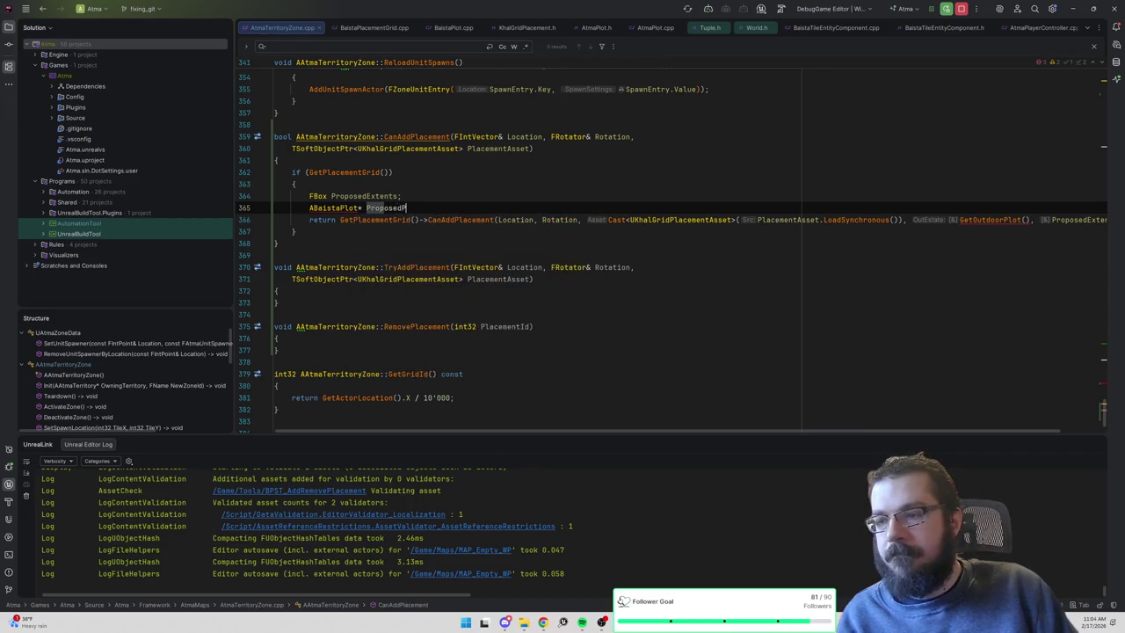
text(lot = GetOutdoo)
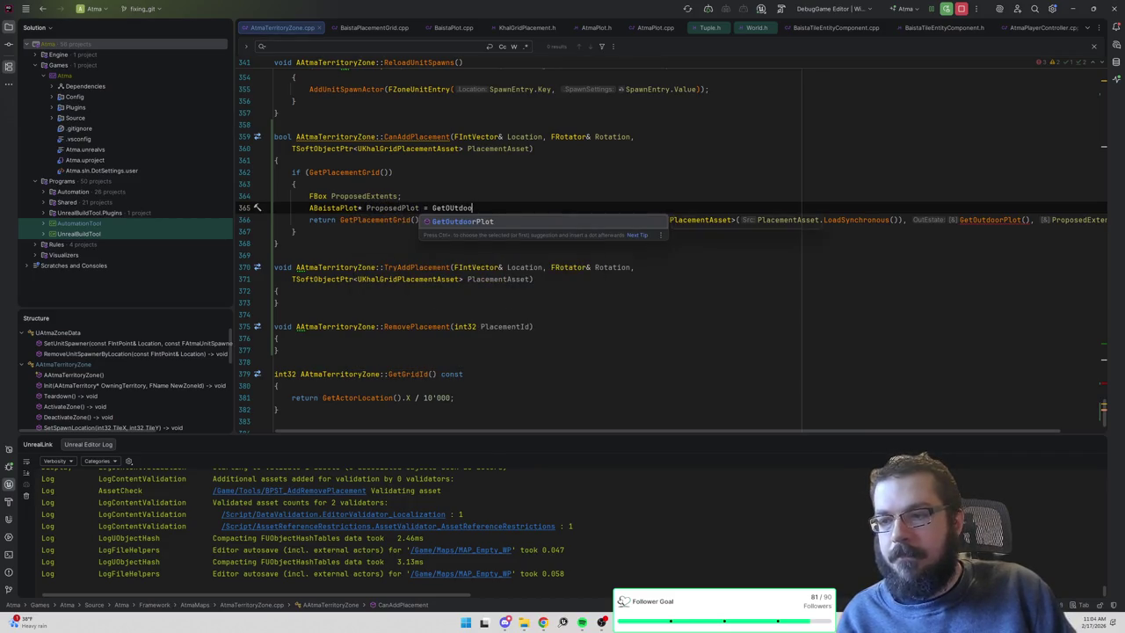
key(Return)
text(;)
double_click(991, 220)
key(BackSpace)
text(ProposedPlot)
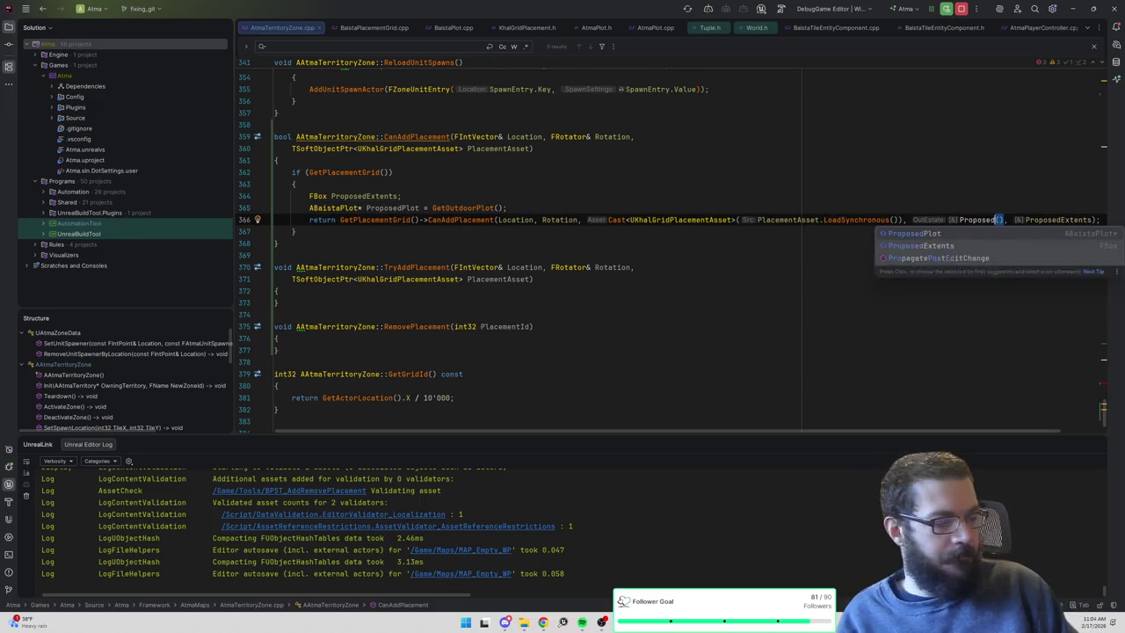
key(BackSpace)
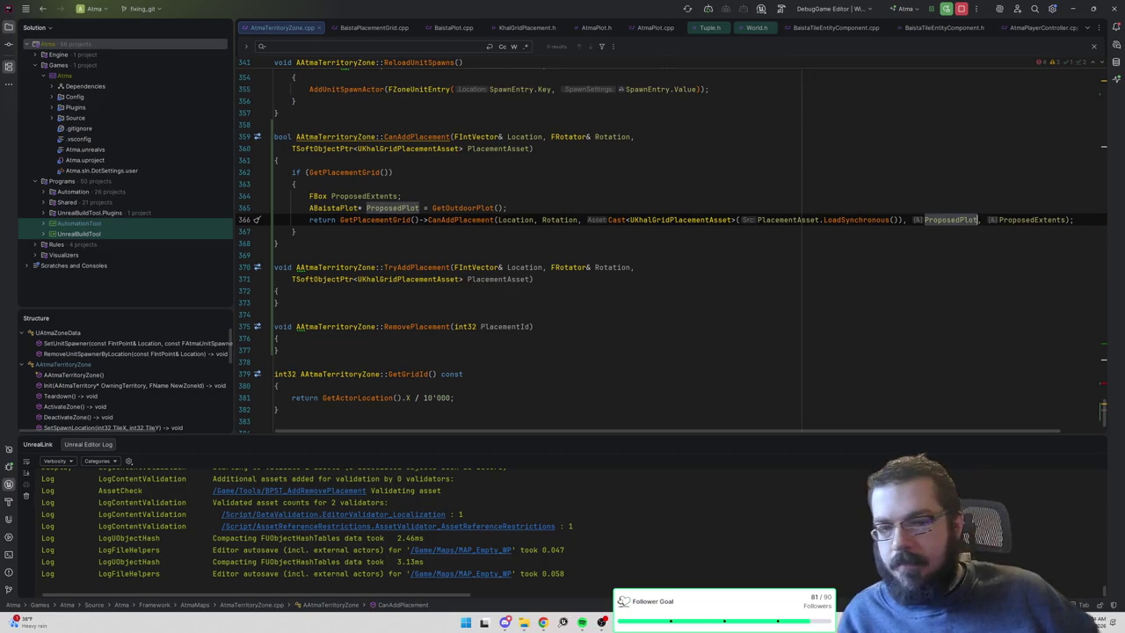
Change the zone CanAddPlacement return type from bool to EPlacementCheckResult.
click(295, 183)
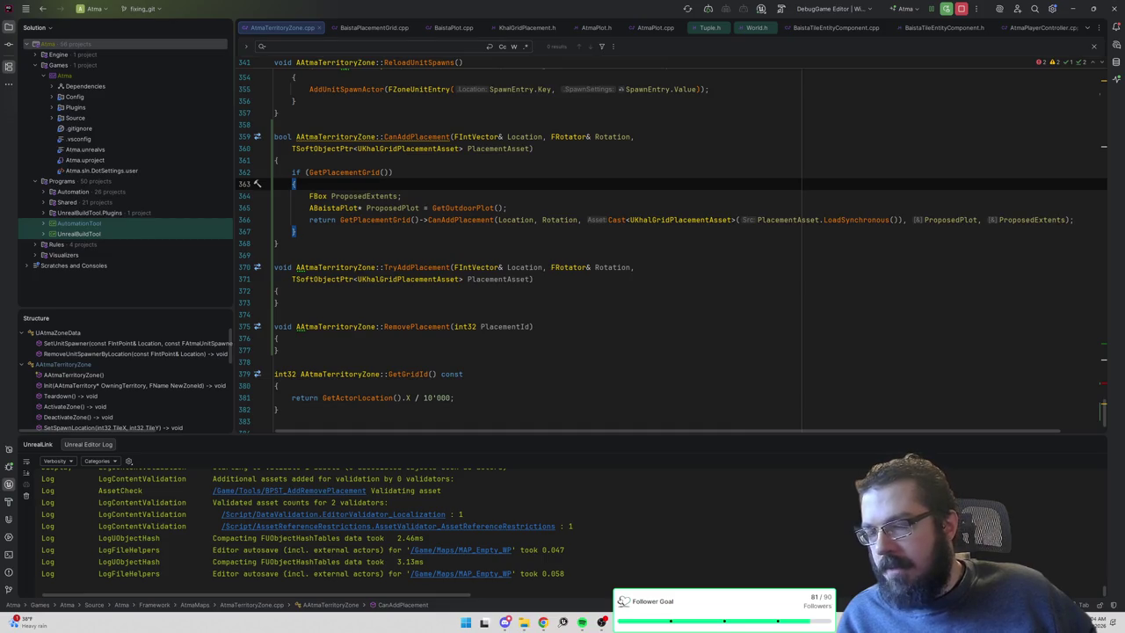
key(ctrl+w)
key(ctrl+w)
key(ctrl+w)
click(461, 200)
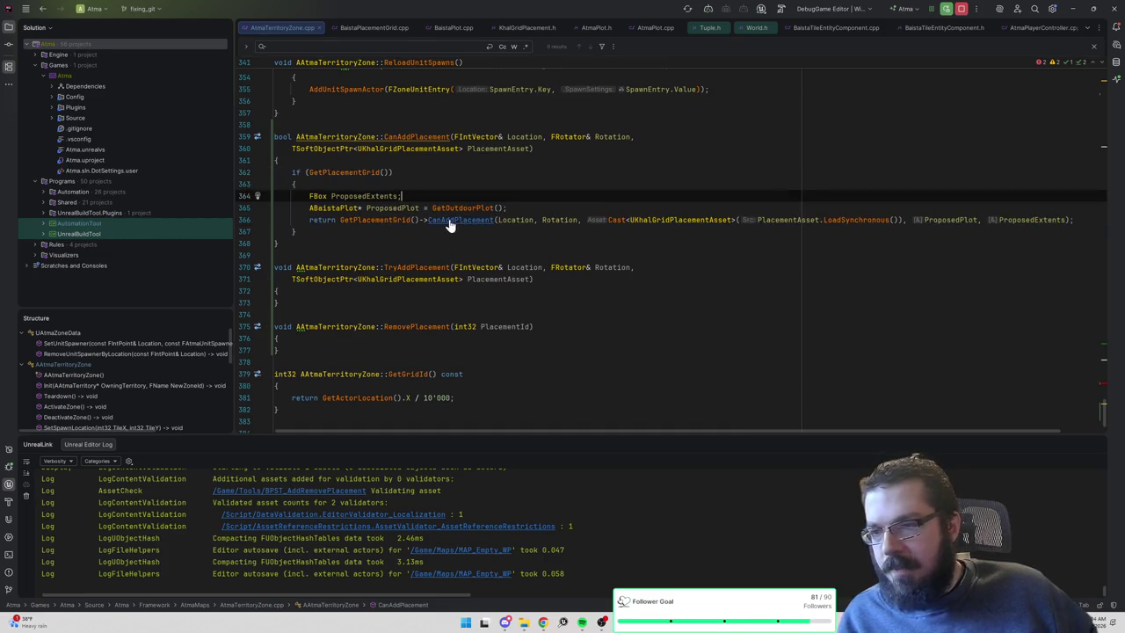
ctrl+click(448, 226)
double_click(370, 184)
key(ctrl+c)
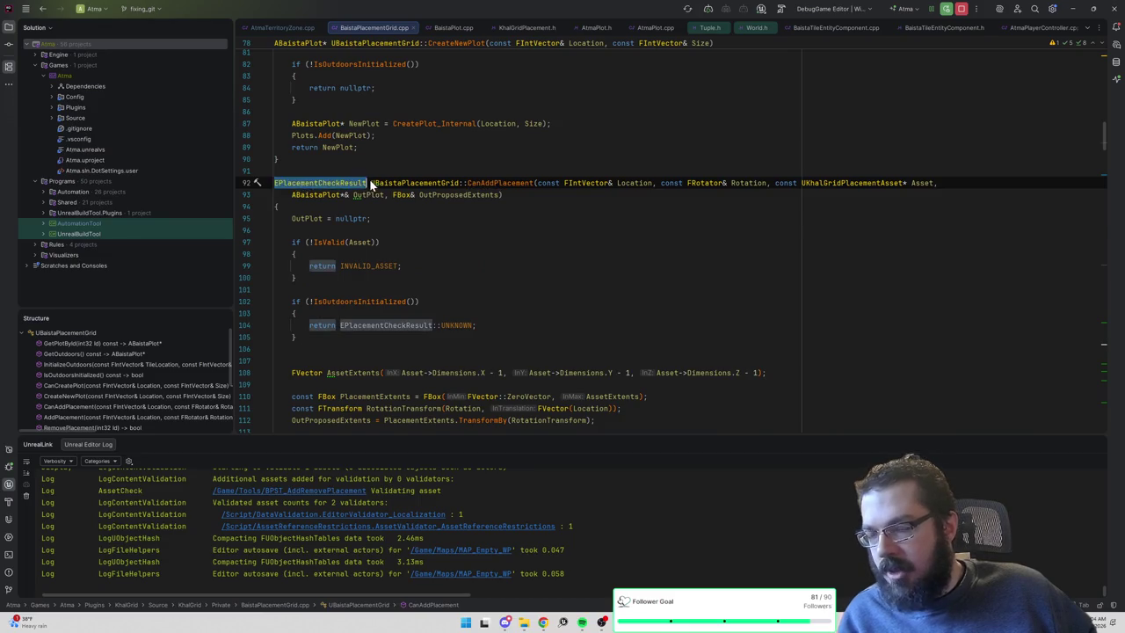
key(ctrl+alt+Left)
key(alt+Return)
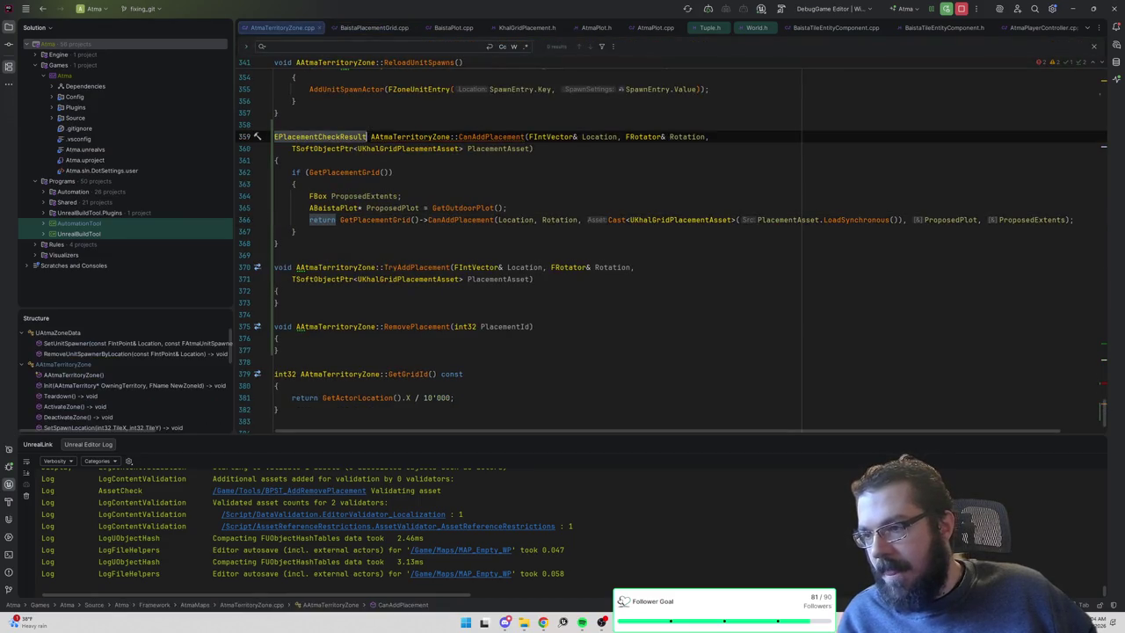
Add 'return EPlacementCheckResult::UNKNOWN' after the if-block as the fallback.
click(404, 196)
click(297, 231)
key(Return)
text(re)
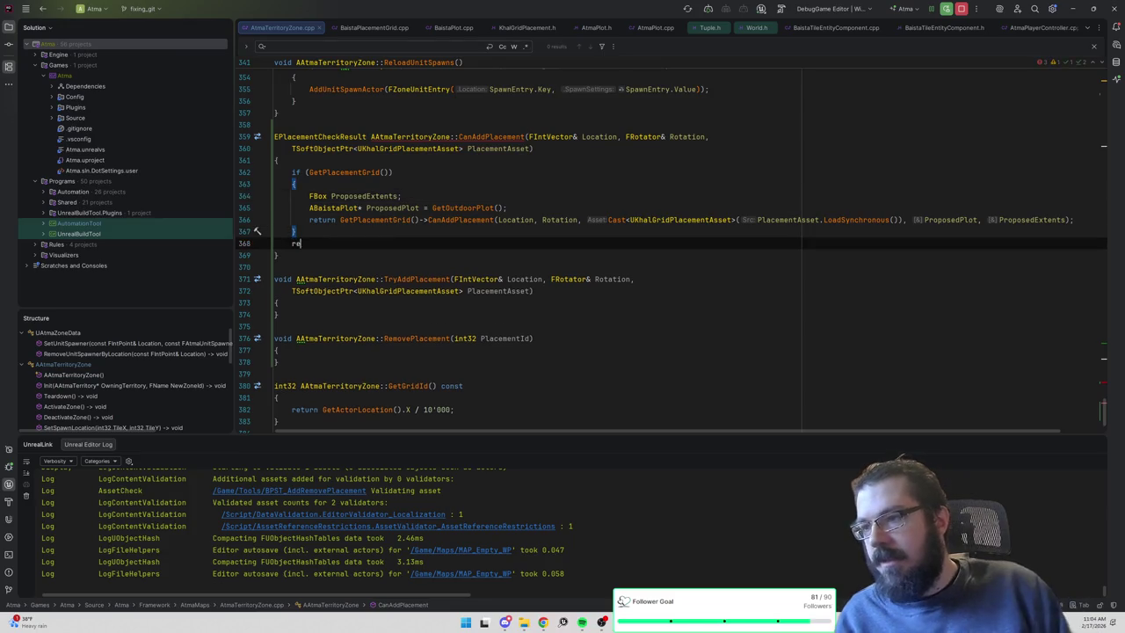
text(turn EPlacementCheckResult::)
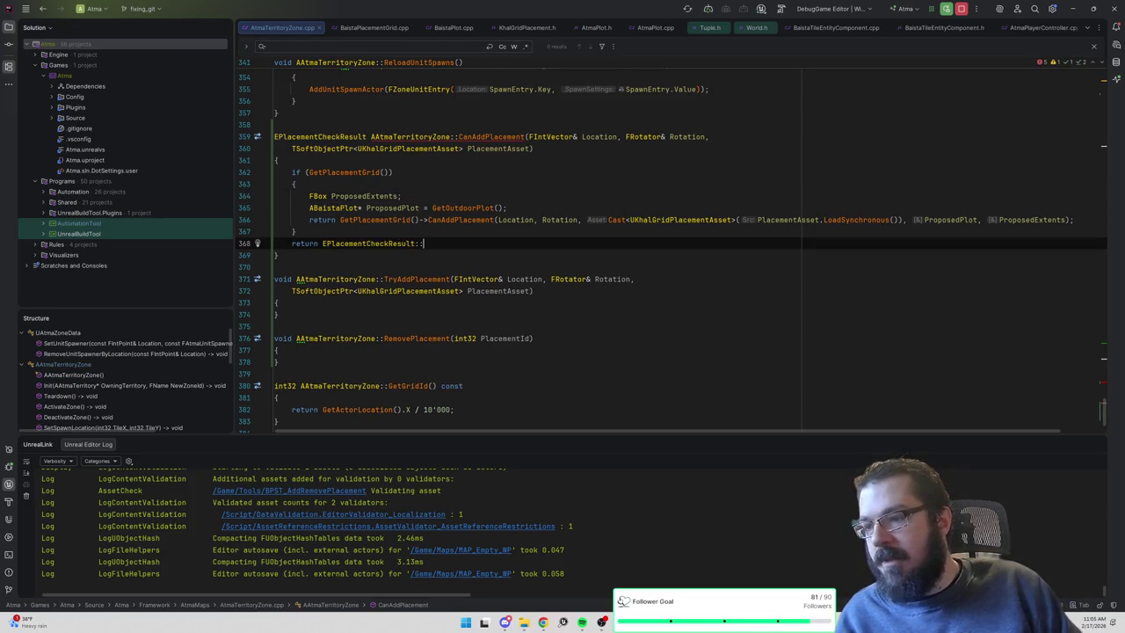
text(Inv)
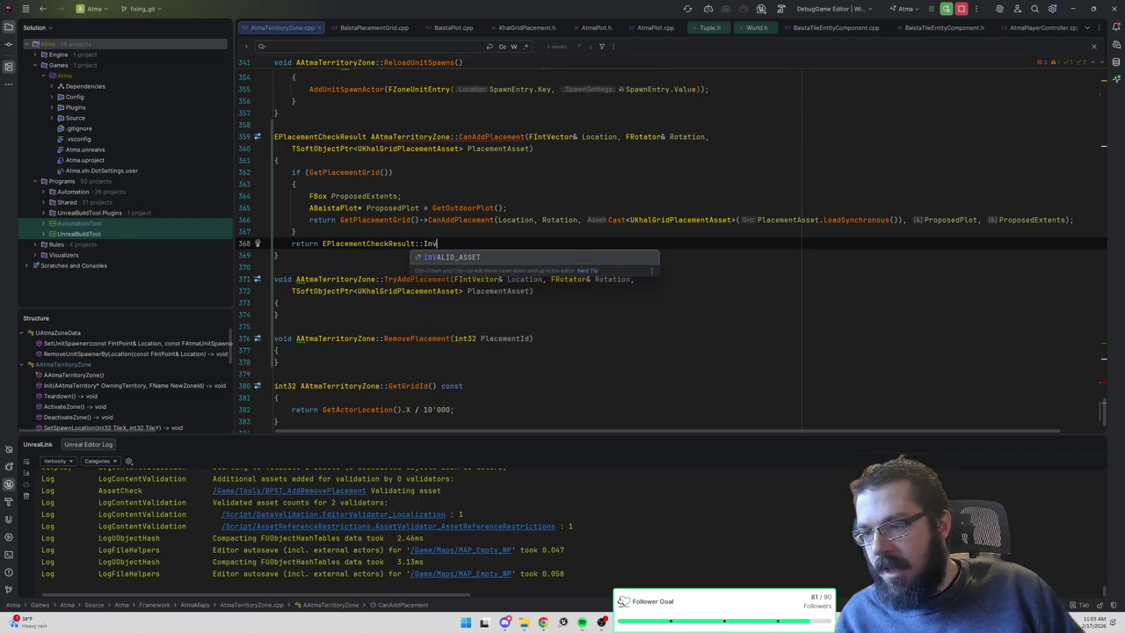
key(BackSpace)
key(BackSpace)
key(BackSpace)
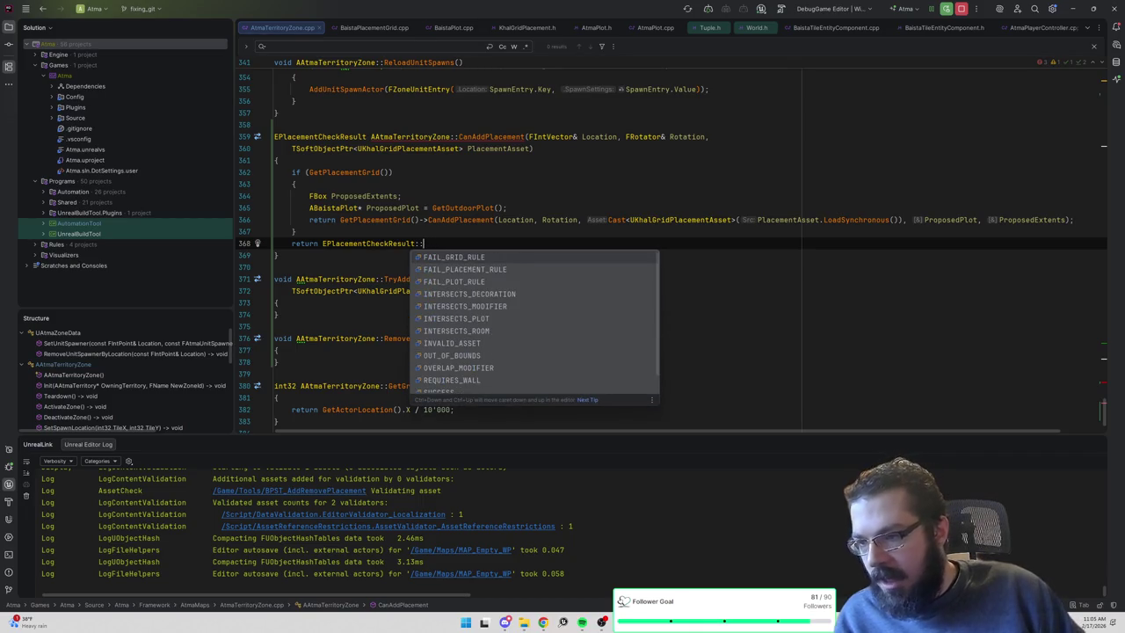
key(Down)
key(Down)
key(Down)
key(Down)
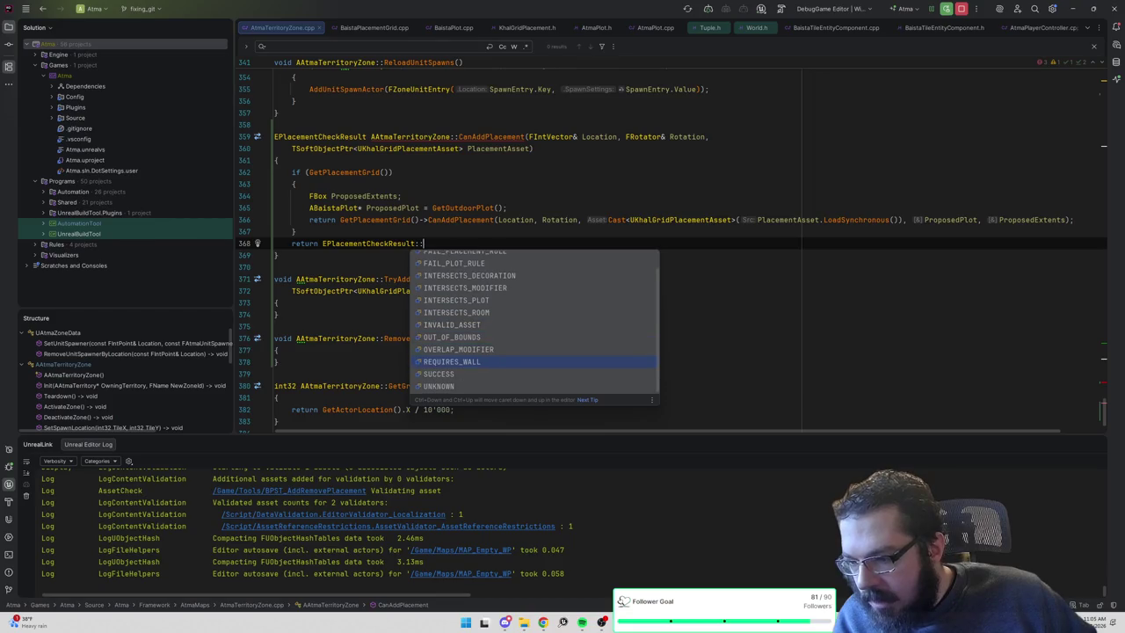
key(Return)
Close the fallback return with a semicolon and make the header's CanAddPlacement return EPlacementCheckResult.
text(;)
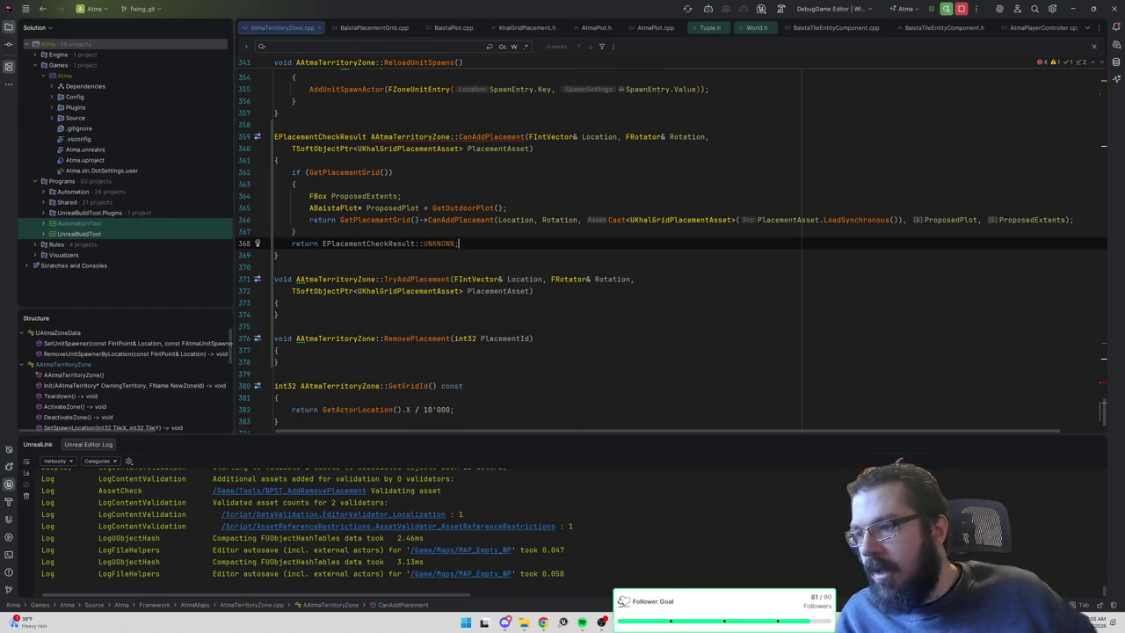
ctrl+click(514, 139)
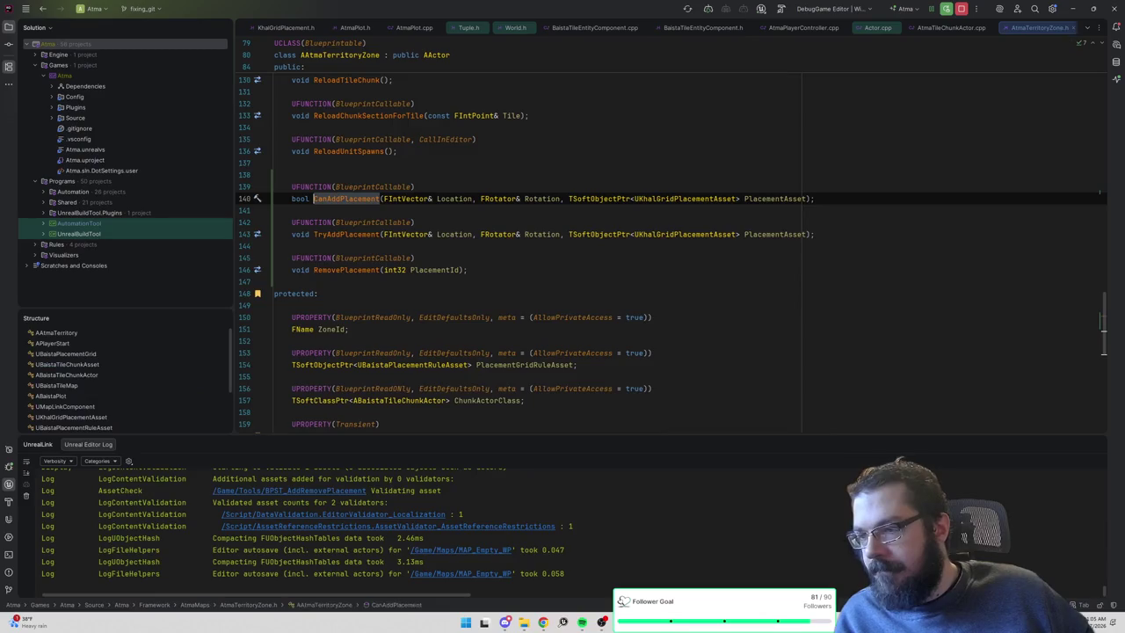
key(ctrl+shift+Left)
key(ctrl+v)
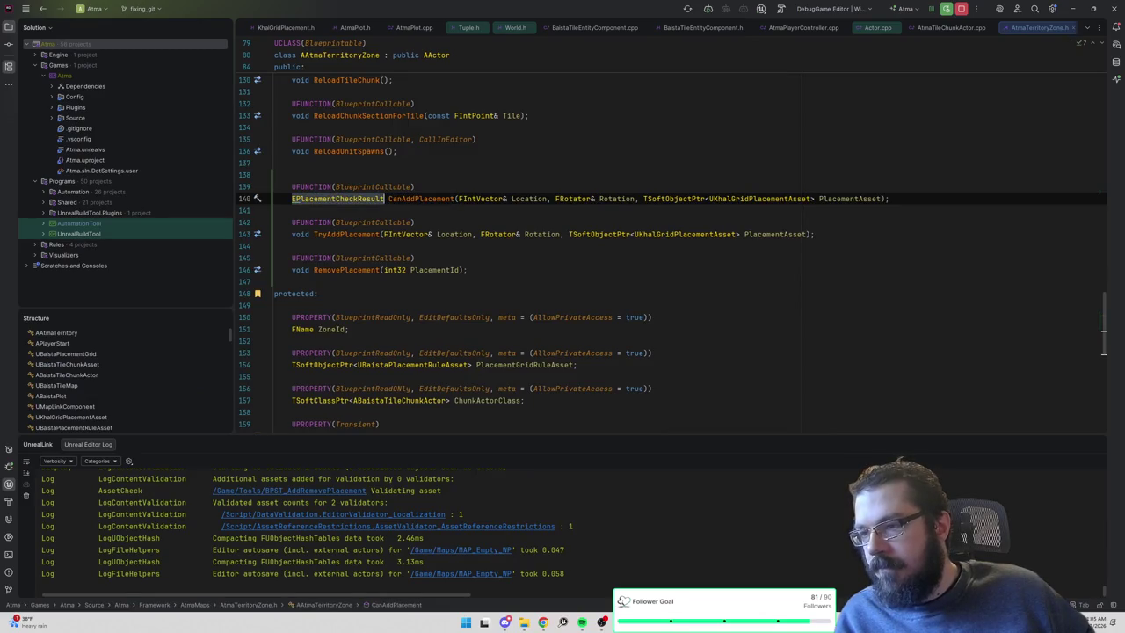
click(292, 210)
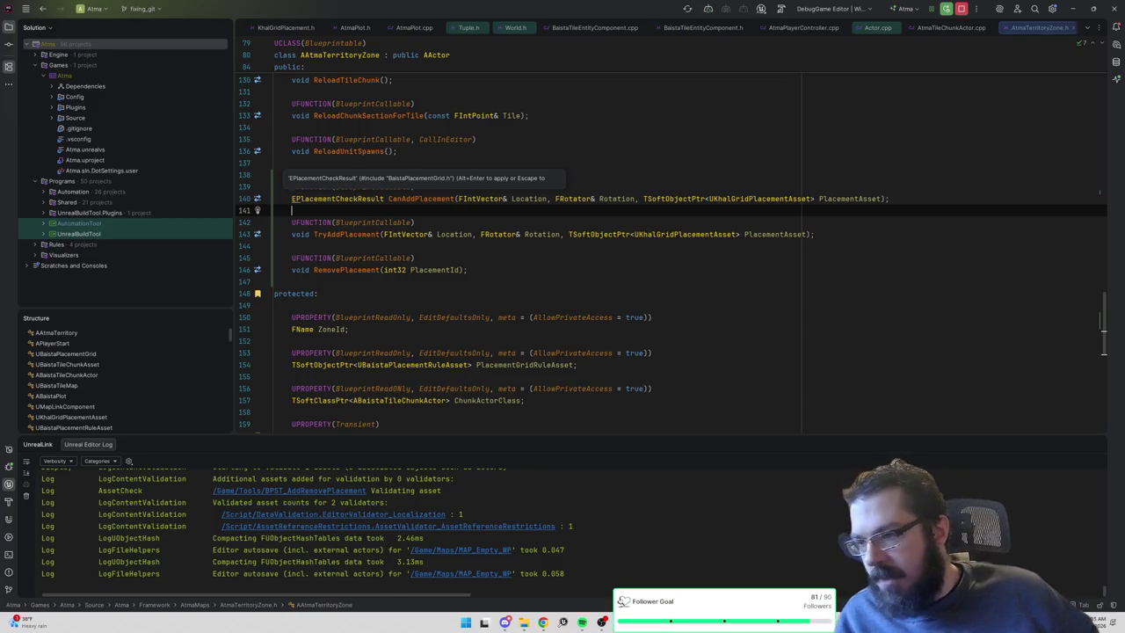
click(292, 198)
Replace void with EPlacementCheckResult on the TryAddPlacement declaration, then go back to the cpp.
double_click(301, 234)
key(ctrl+v)
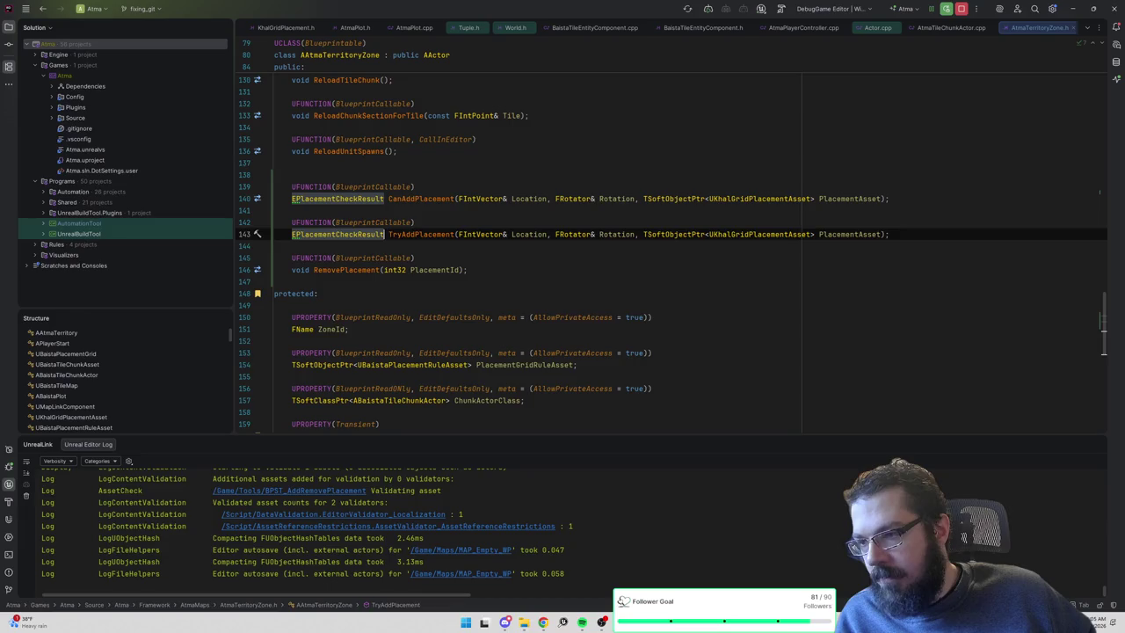
click(291, 210)
key(alt+Return)
key(Return)
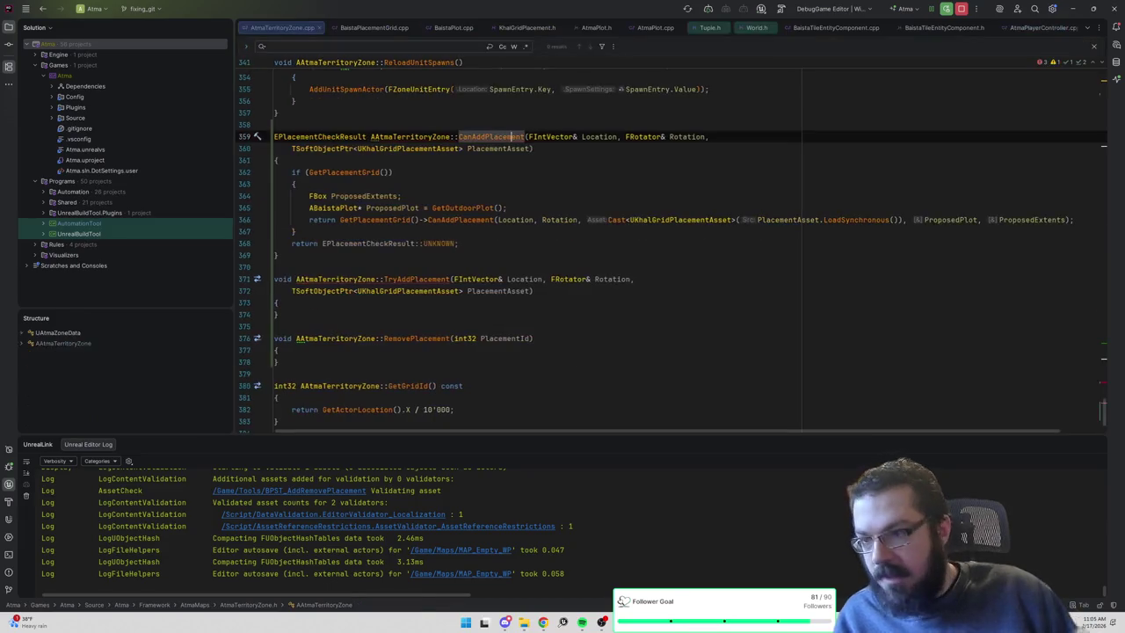
Make the TryAddPlacement definition return EPlacementCheckResult and paste CanAddPlacement's body into it.
double_click(282, 279)
key(ctrl+v)
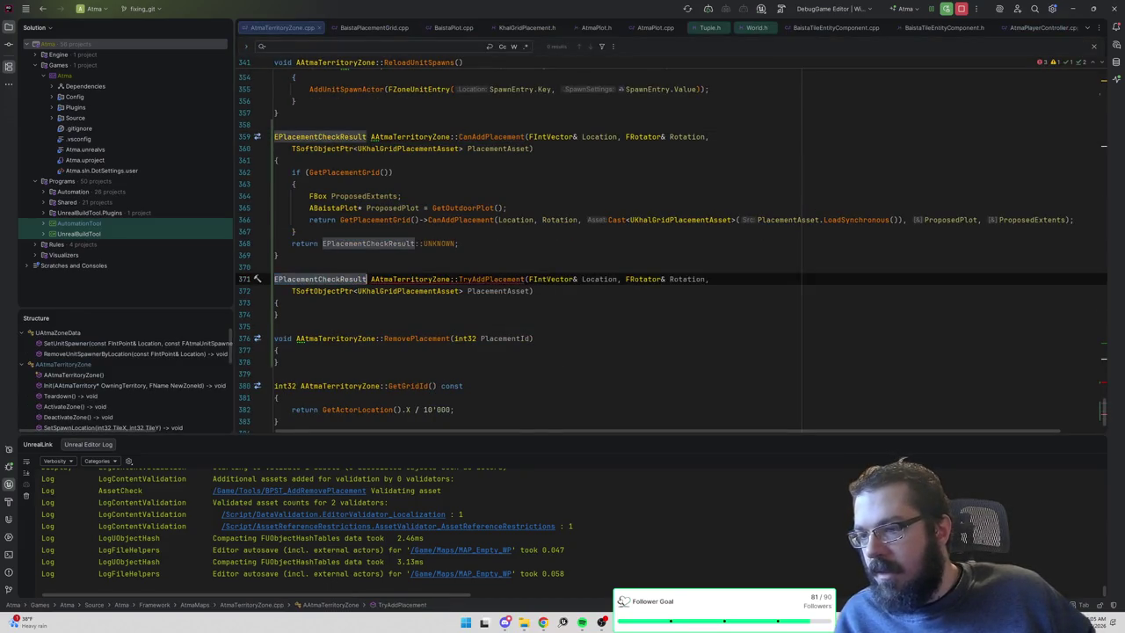
mouse_move(290, 255)
mouse_down()
mouse_move(264, 243)
mouse_move(217, 167)
mouse_up()
key(ctrl+c)
click(277, 303)
key(ctrl+v)
Rename the pasted grid call to AddPlacement and remove its return keyword.
double_click(462, 361)
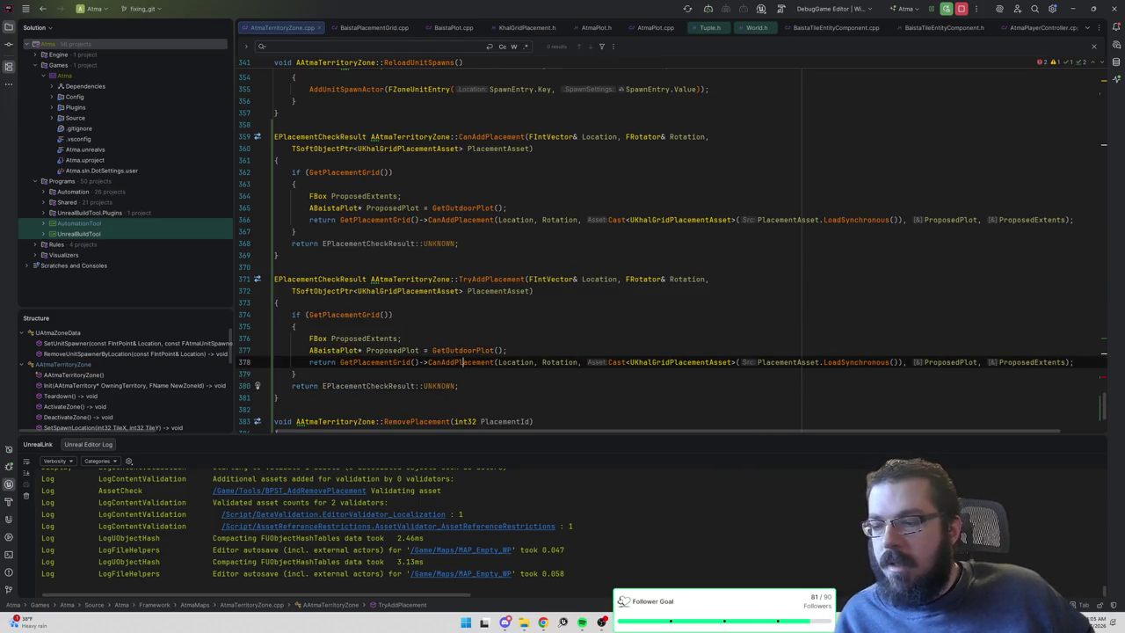
text(AddPlace)
key(Return)
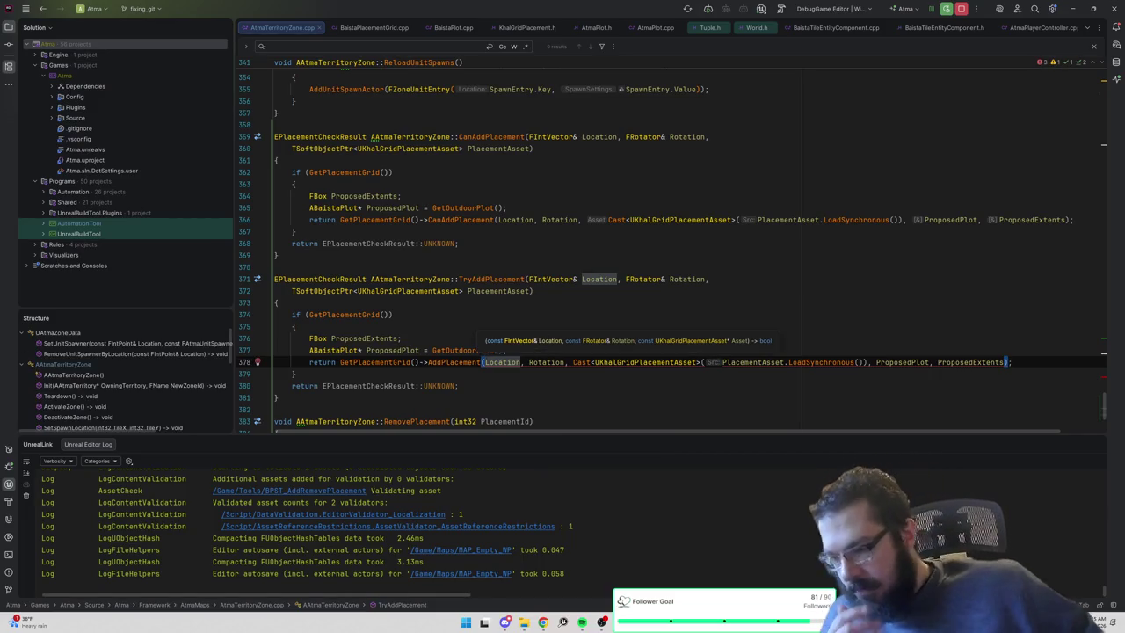
scroll(672, 253, down, 2)
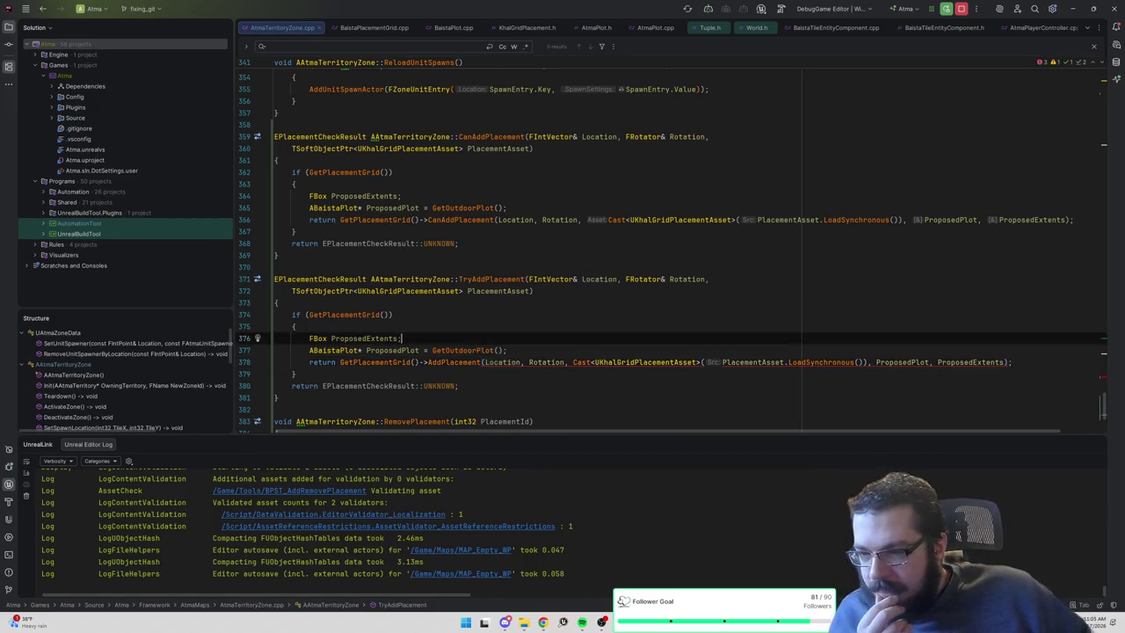
click(401, 266)
click(317, 290)
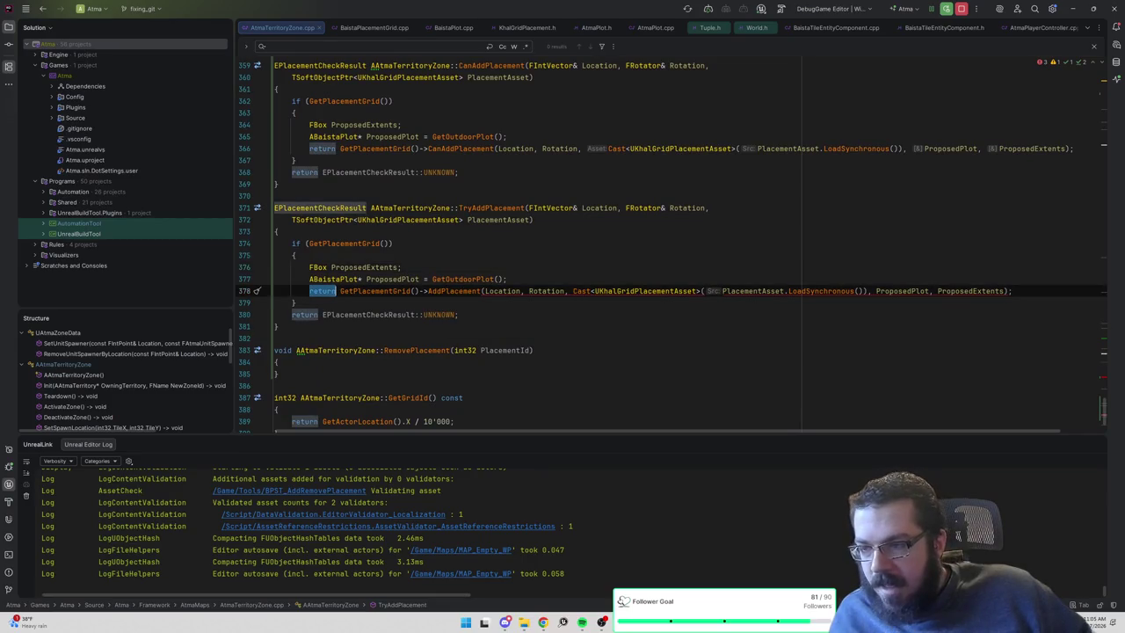
key(ctrl+Delete)
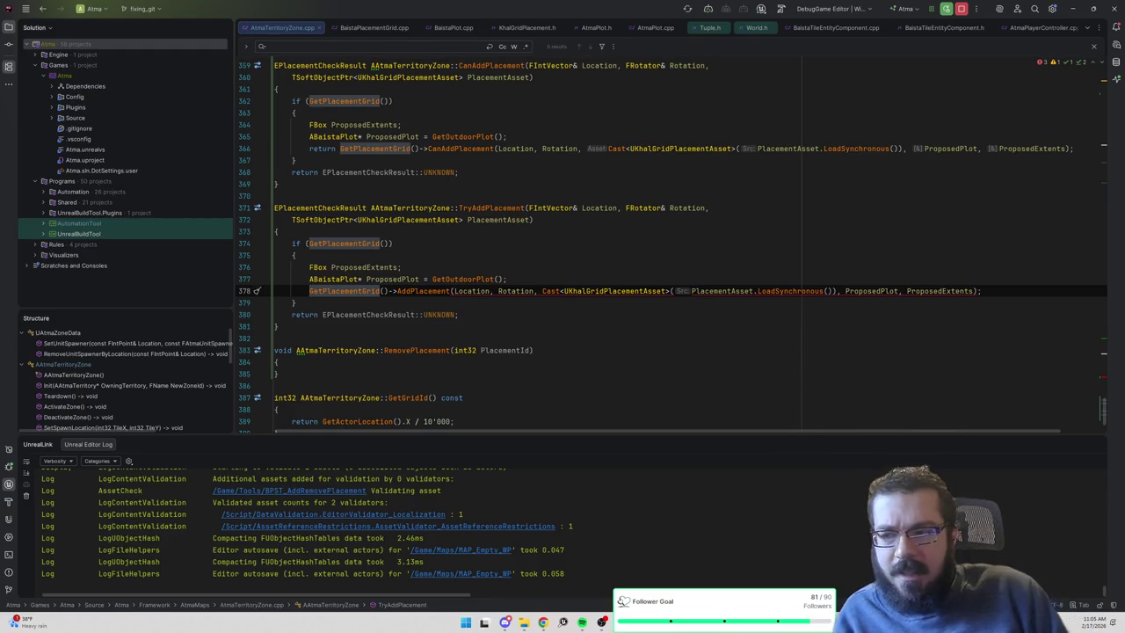
key(ctrl+z)
key(ctrl+shift+z)
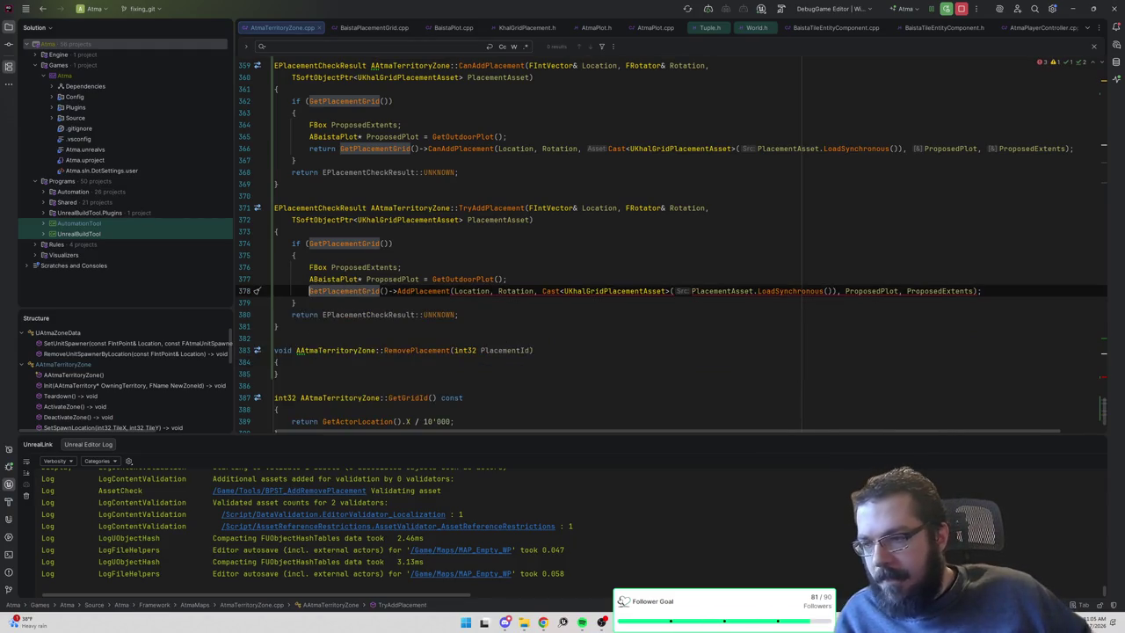
Assign the AddPlacement call's outcome to 'EPlacementCheckResult Result'.
text(EPlacementcheckR)
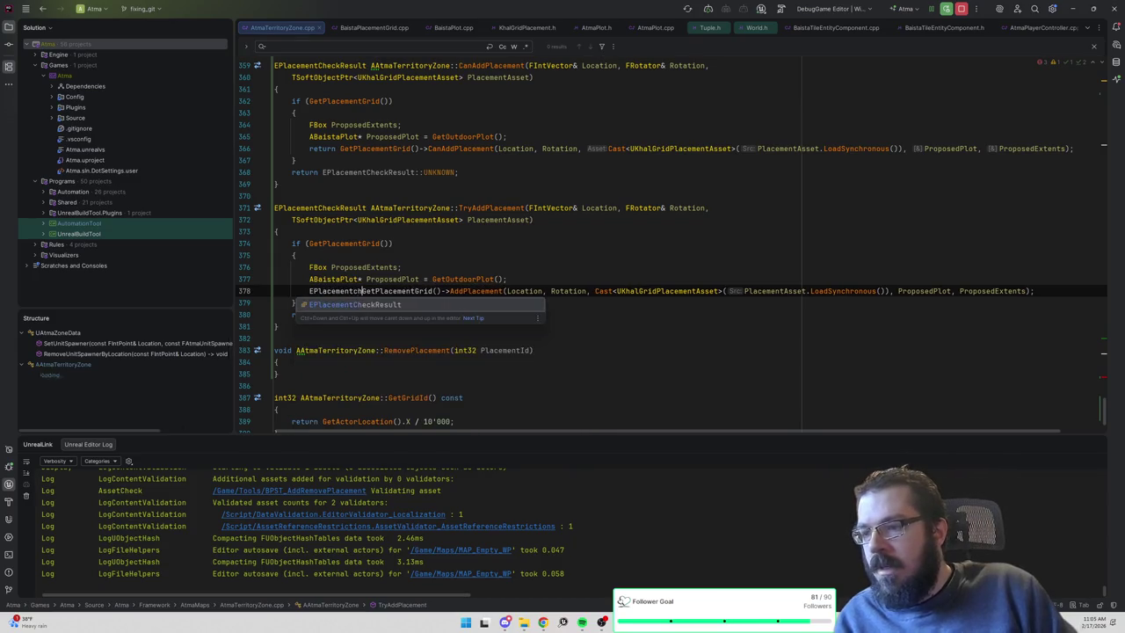
key(Tab)
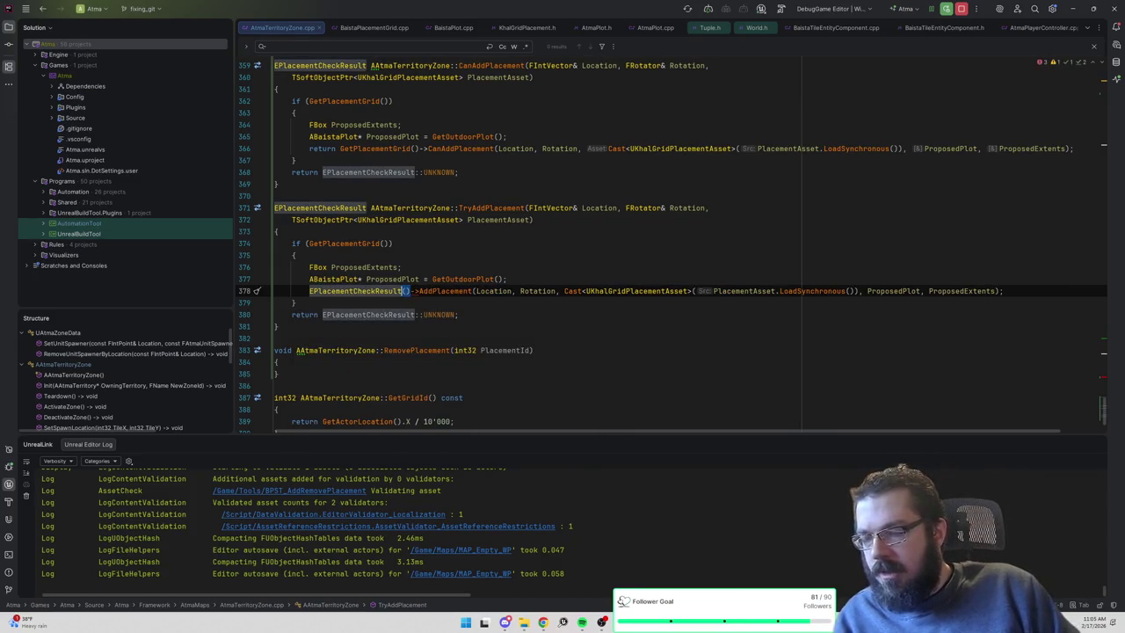
key(ctrl+z)
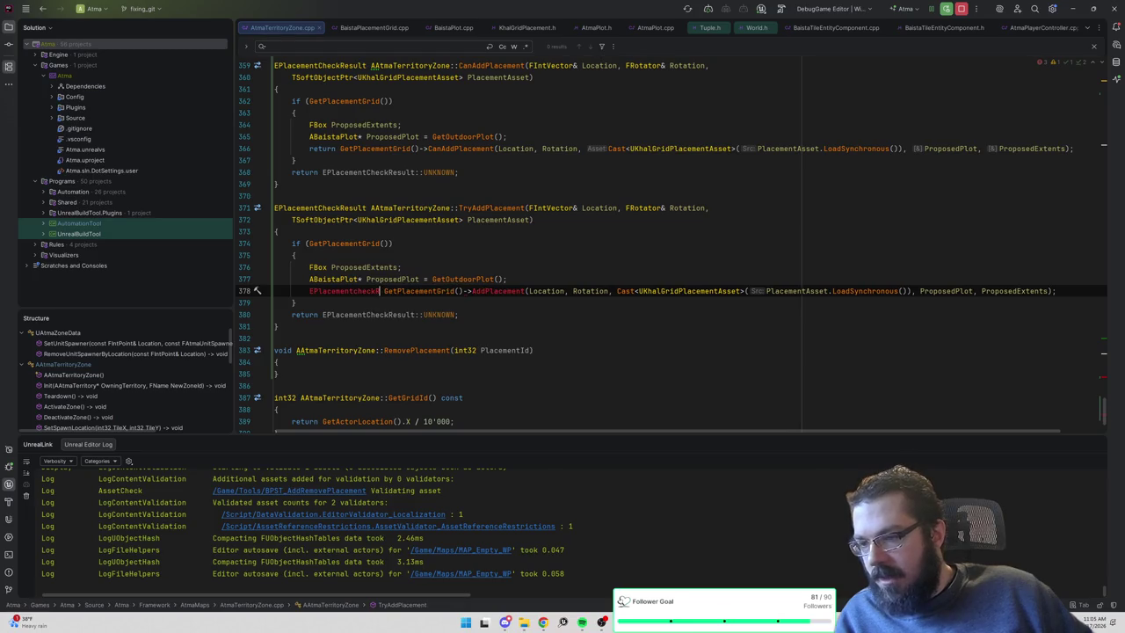
key(BackSpace)
key(BackSpace)
key(BackSpace)
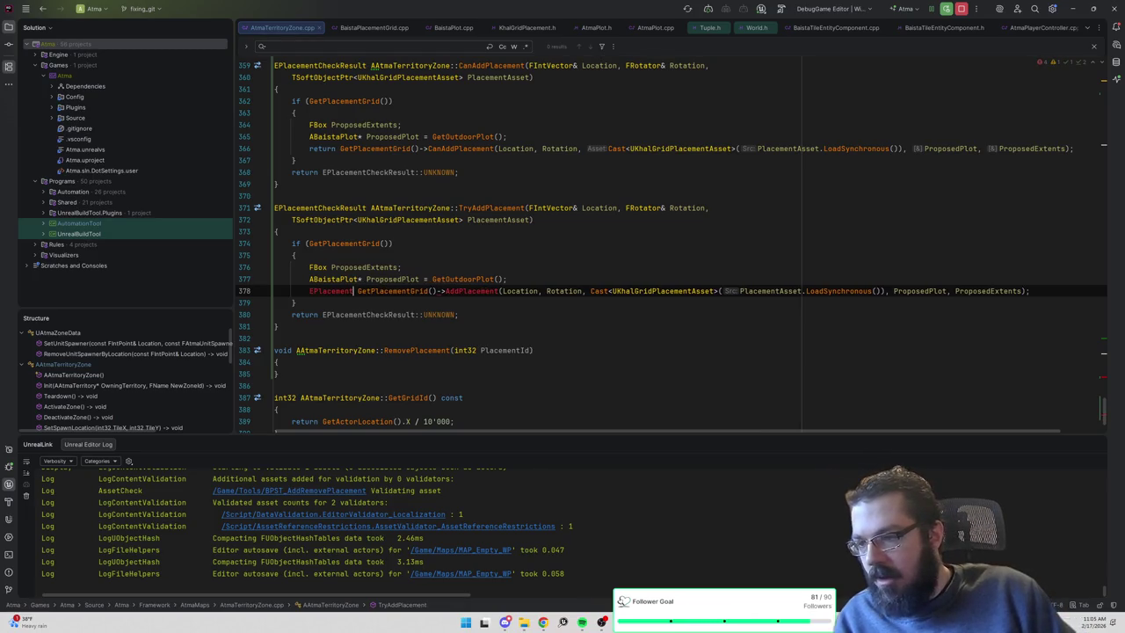
text(Che)
key(Return)
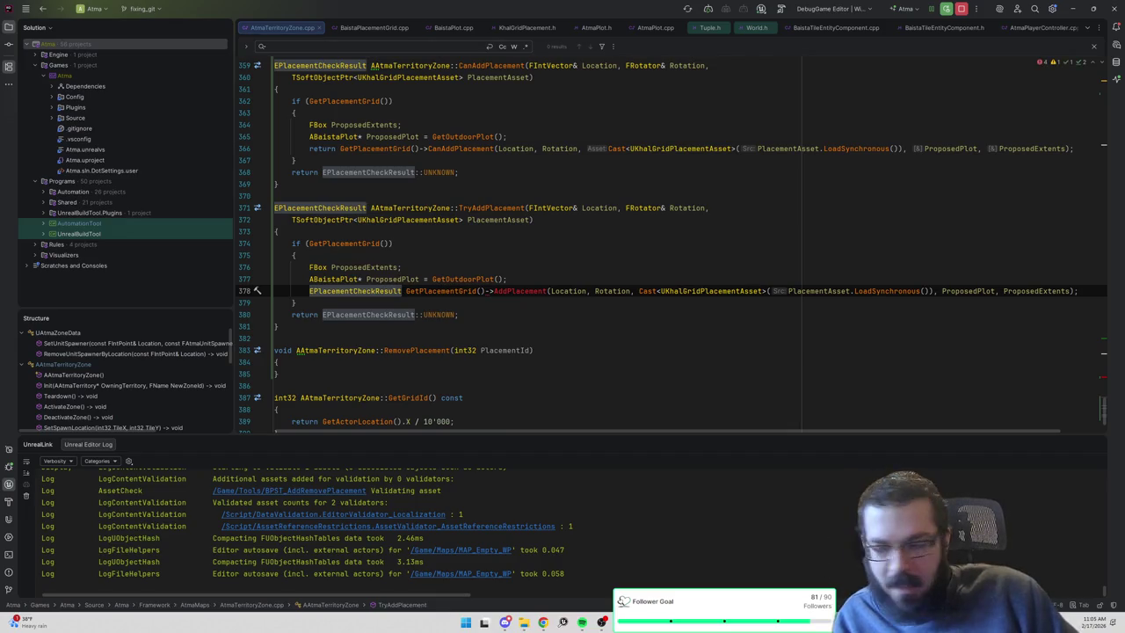
text(Result =)
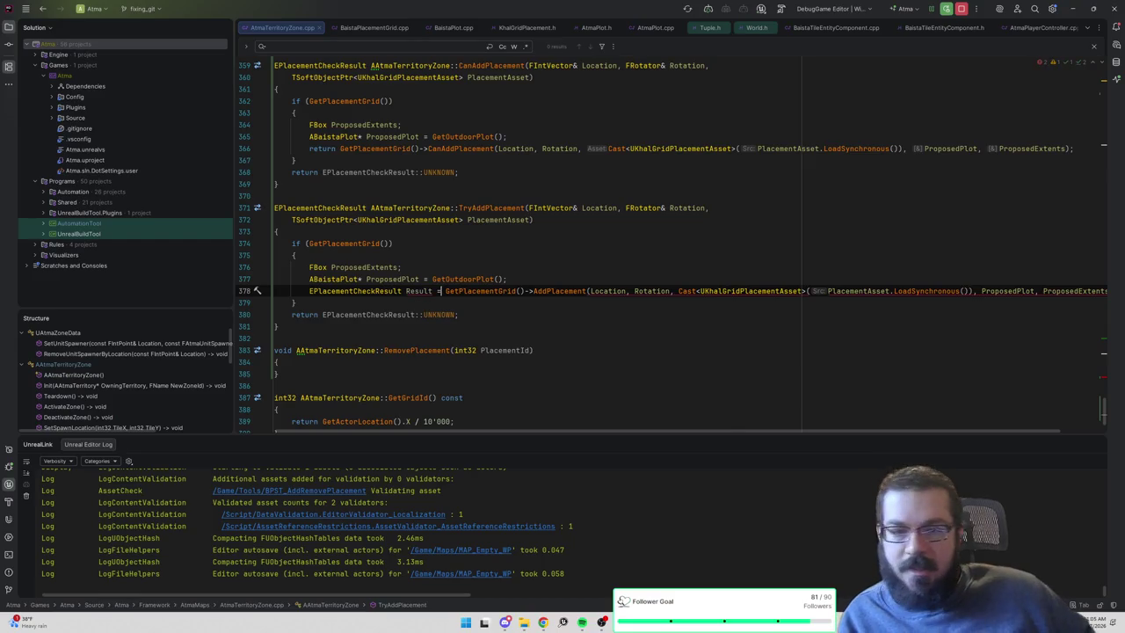
drag(746, 430, 817, 428)
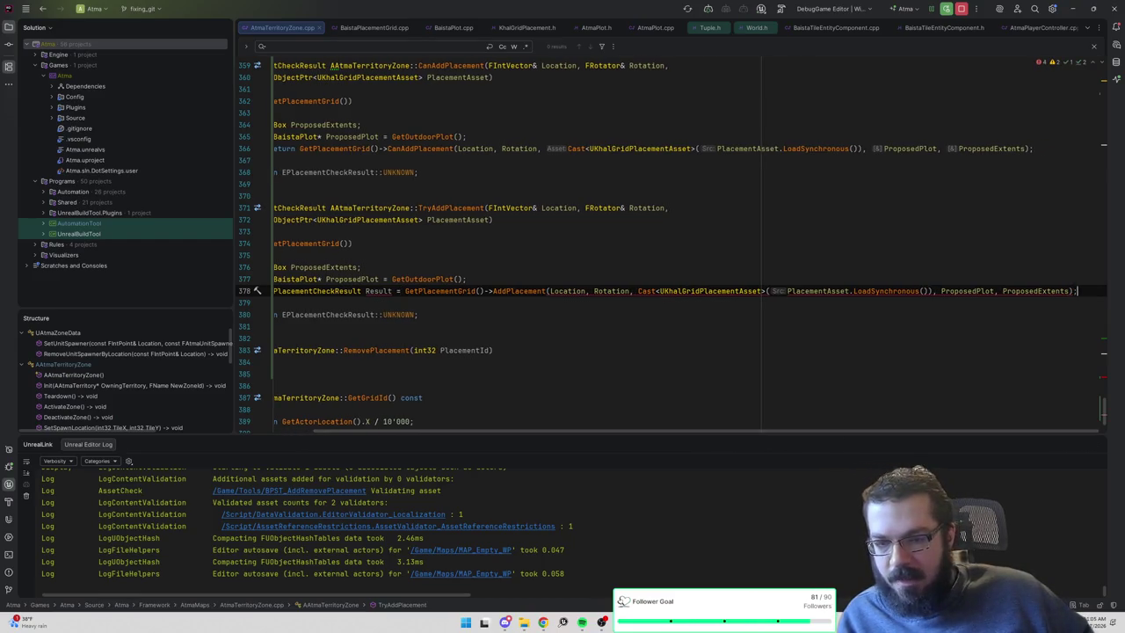
Add 'if (Result == EPlacementCheckResult::SUCCESS)' after the AddPlacement call.
key(End)
key(Return)
text(if)
text( (Result->suc)
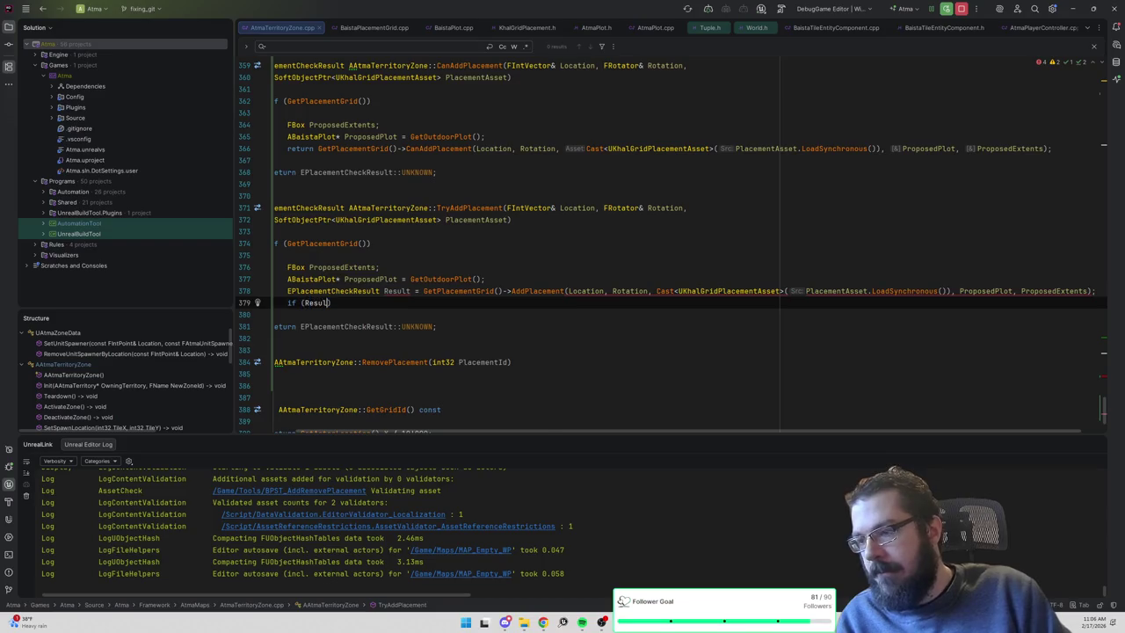
key(BackSpace)
key(BackSpace)
key(BackSpace)
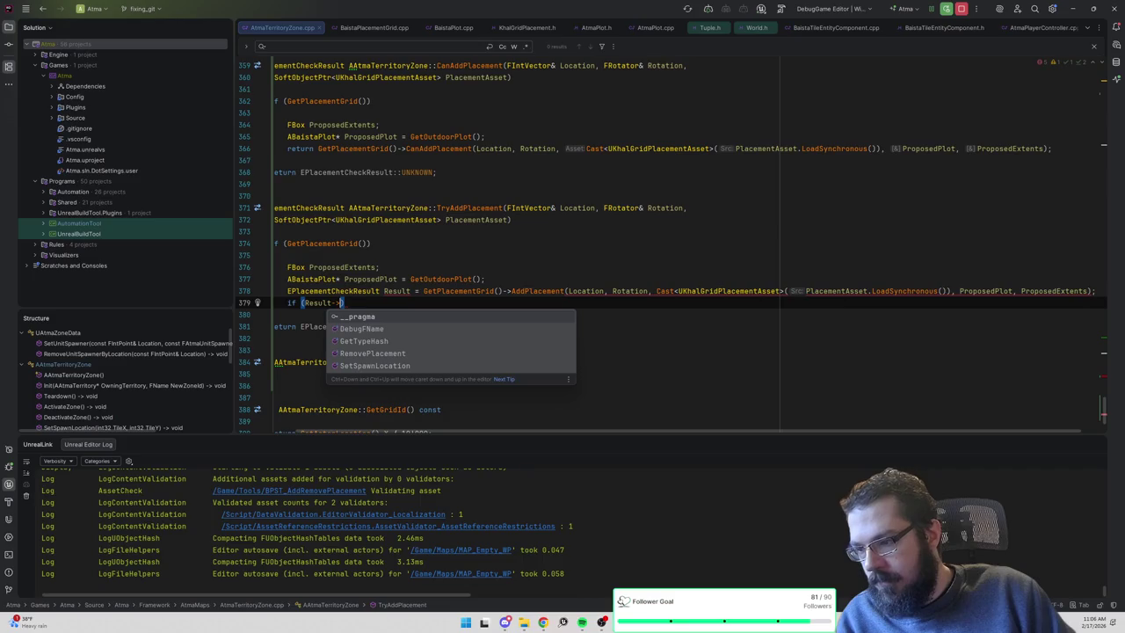
key(BackSpace)
key(BackSpace)
text(== EPlacementCheckResult::SUCCESS)
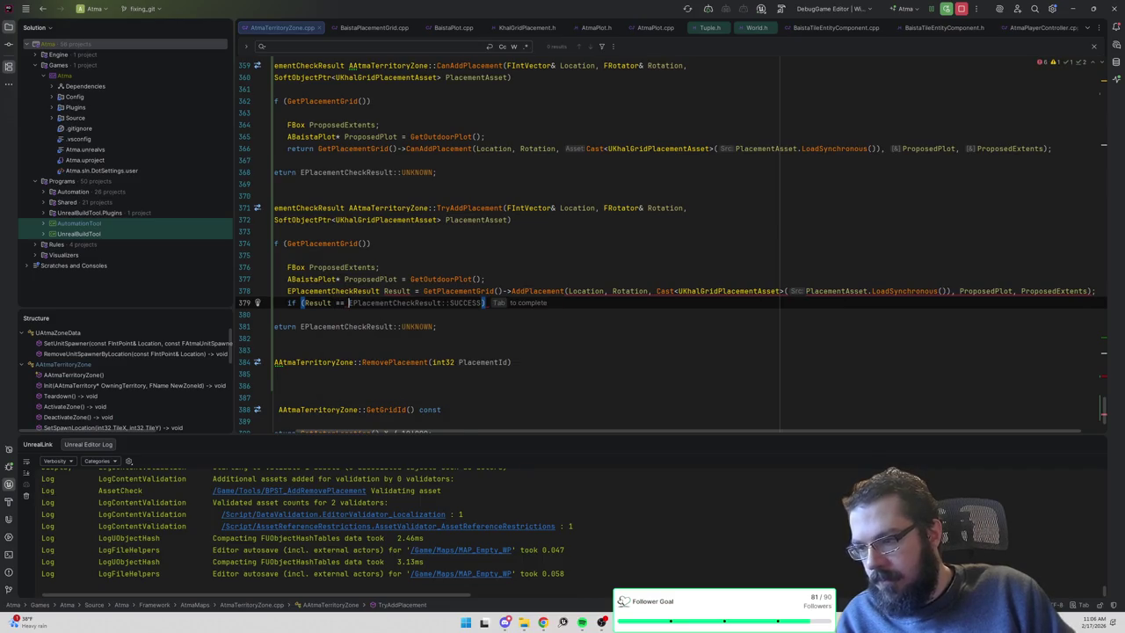
Open a brace block under the if containing ZoneData->PlacementEntries.Add().
key(End)
key(Return)
text({)
key(Return)
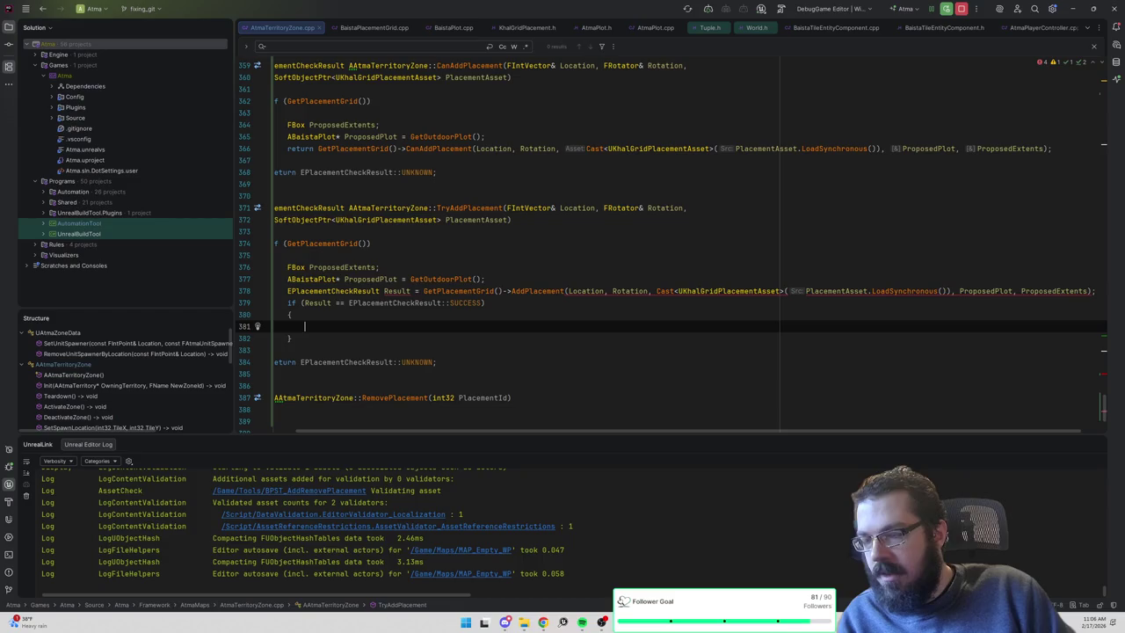
text(ZoneData->)
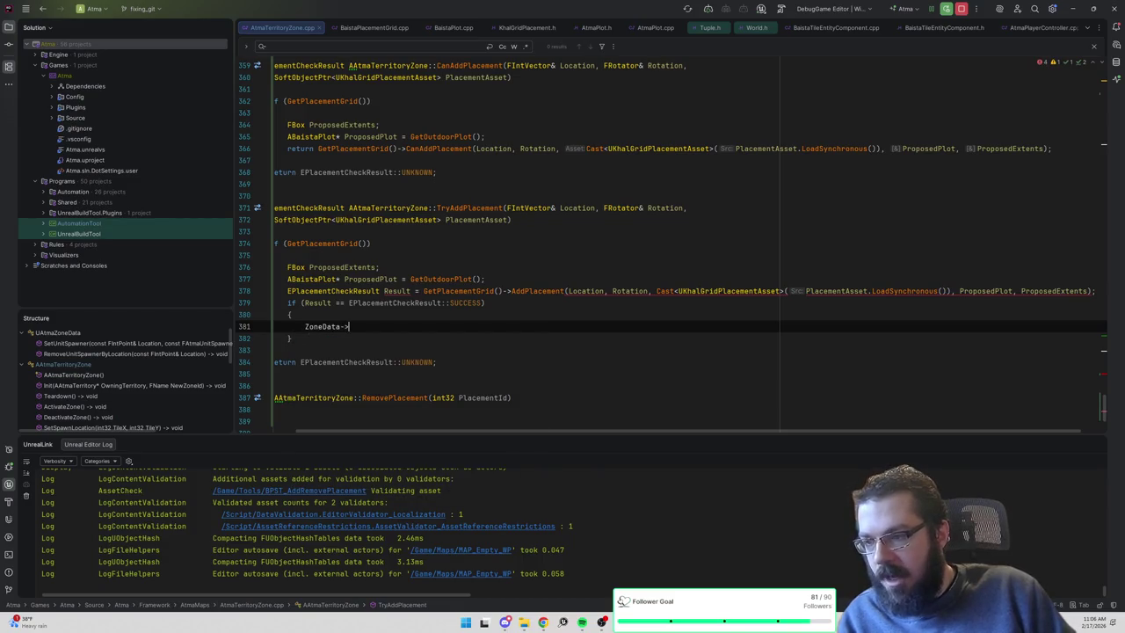
text(P)
key(Return)
text(.)
key(Return)
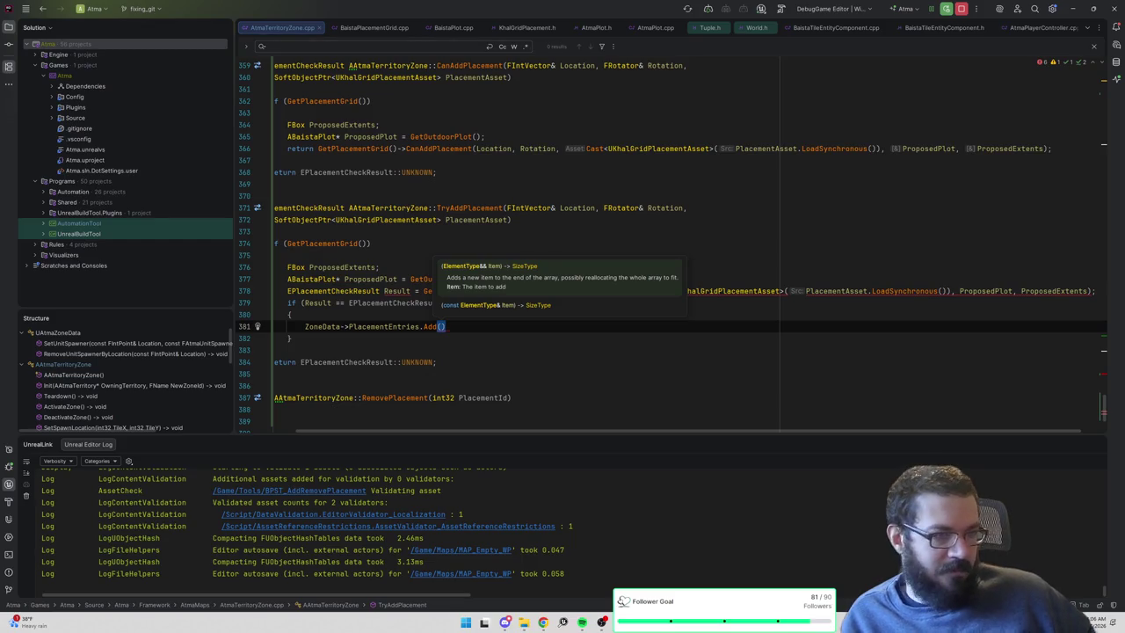
key(Escape)
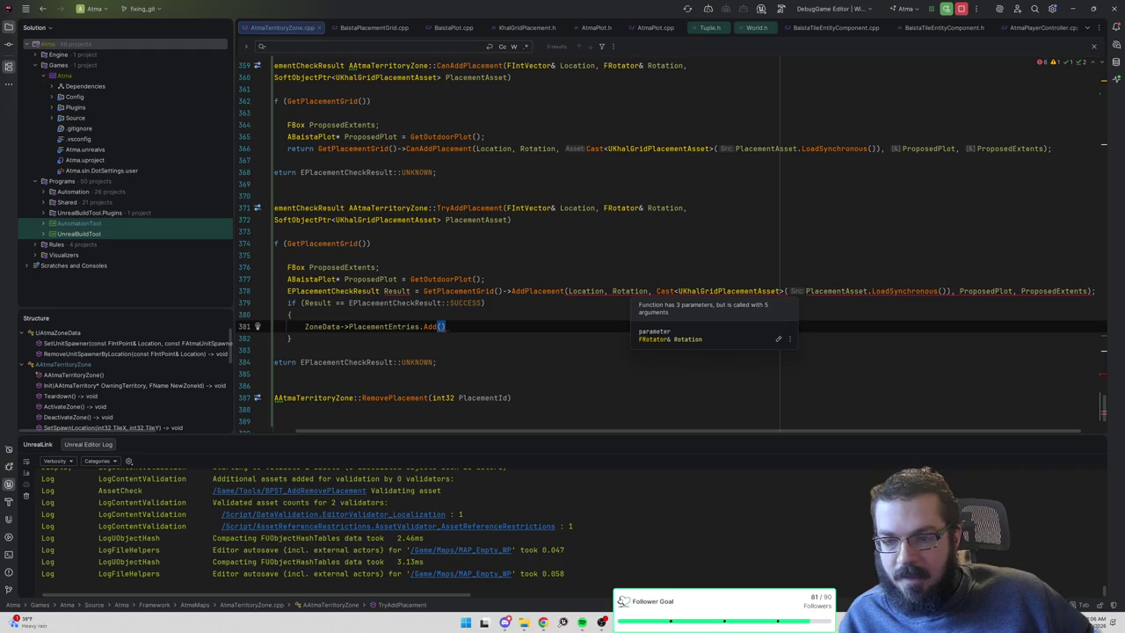
ctrl+click(540, 291)
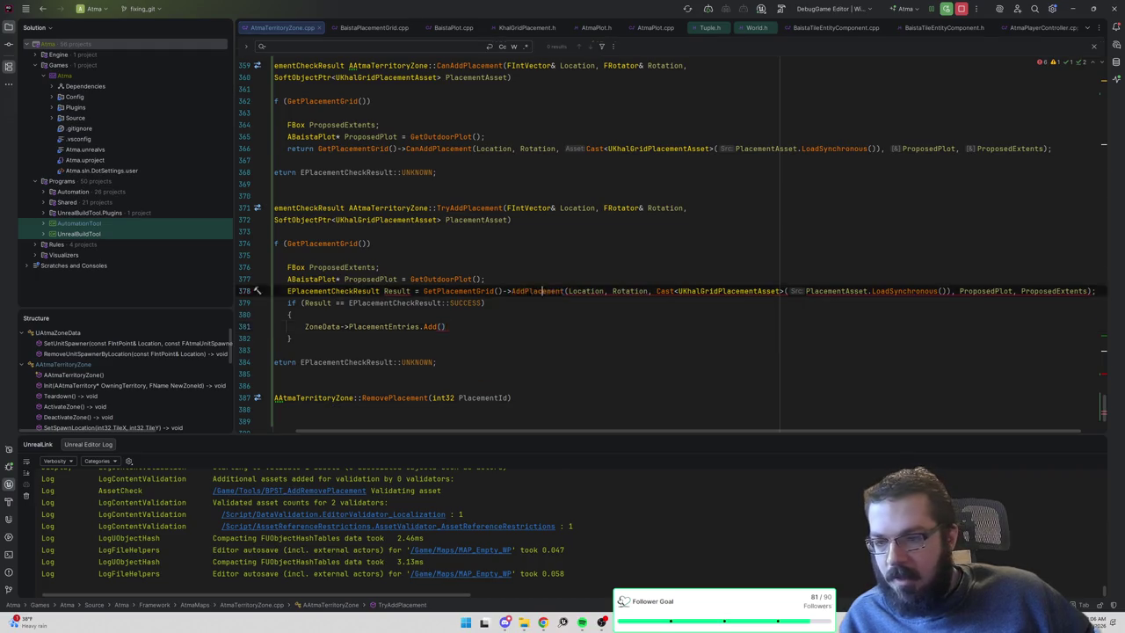
Remove the ProposedPlot and ProposedExtents arguments and their unused declarations from the AddPlacement call.
key(ctrl+alt+Left)
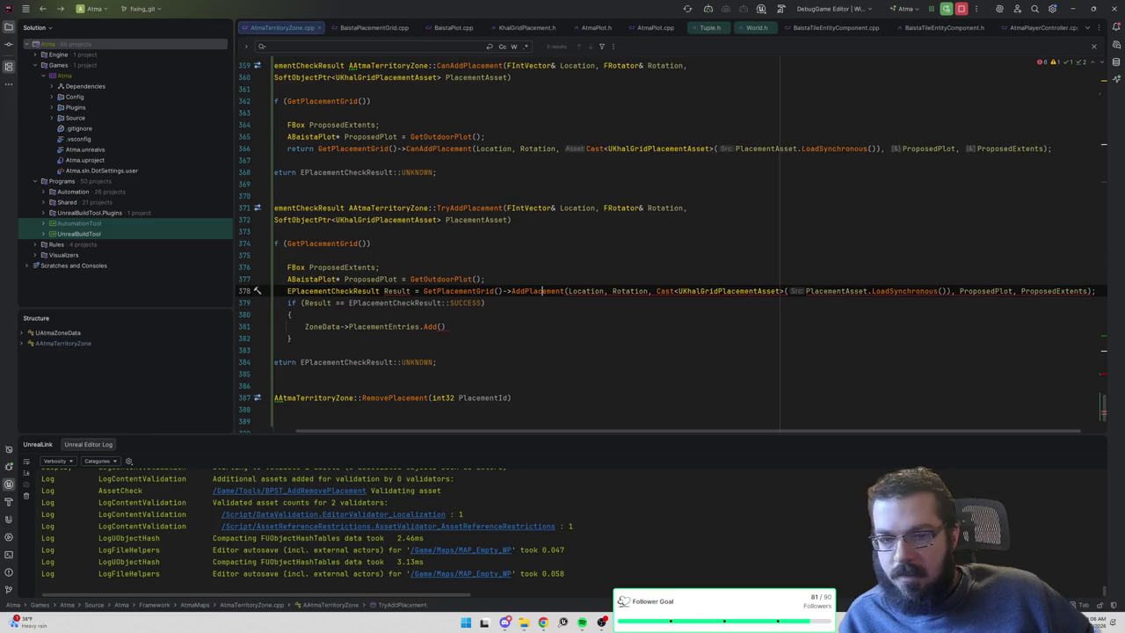
key(ctrl+shift+Left)
key(ctrl+shift+Left)
key(ctrl+shift+Left)
key(BackSpace)
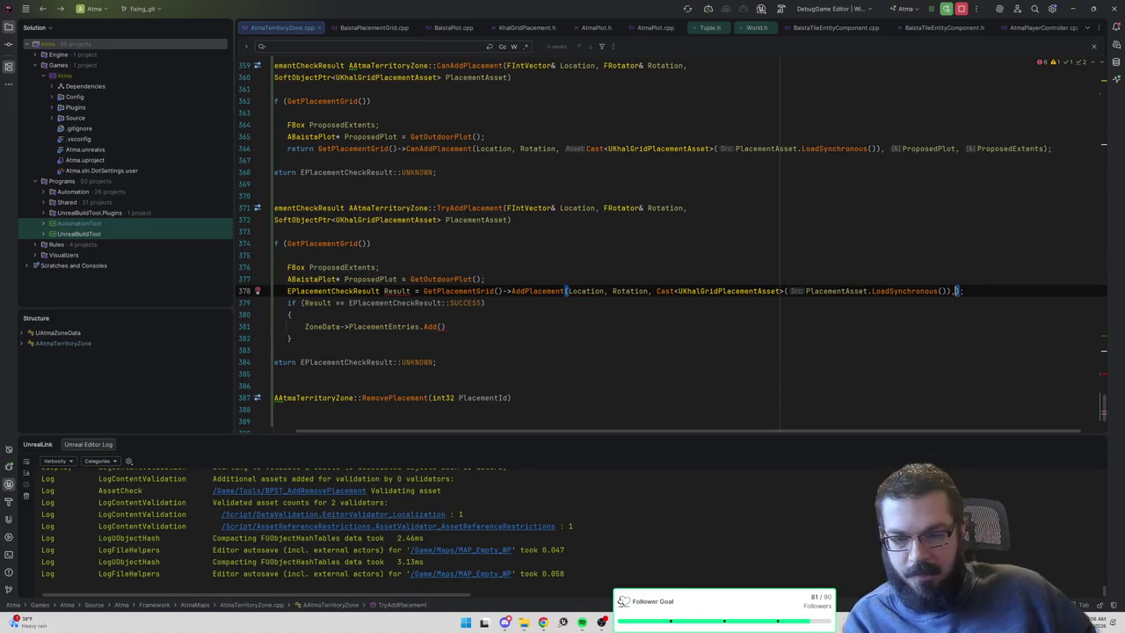
key(Home)
key(shift+Up)
key(shift+Up)
key(BackSpace)
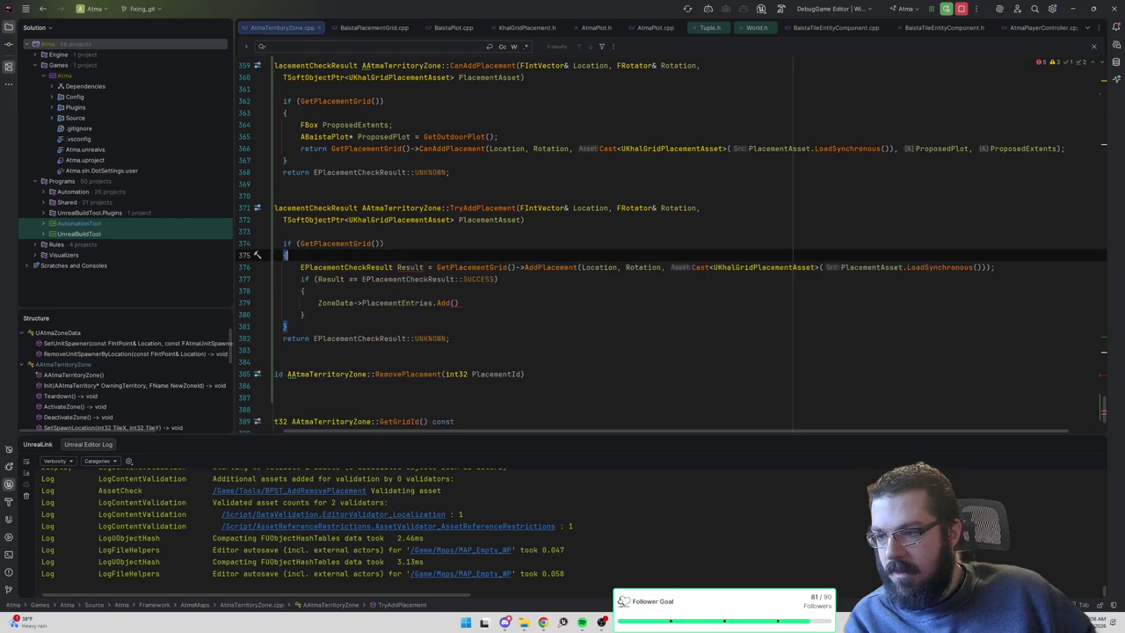
click(459, 303)
key(BackSpace)
key(BackSpace)
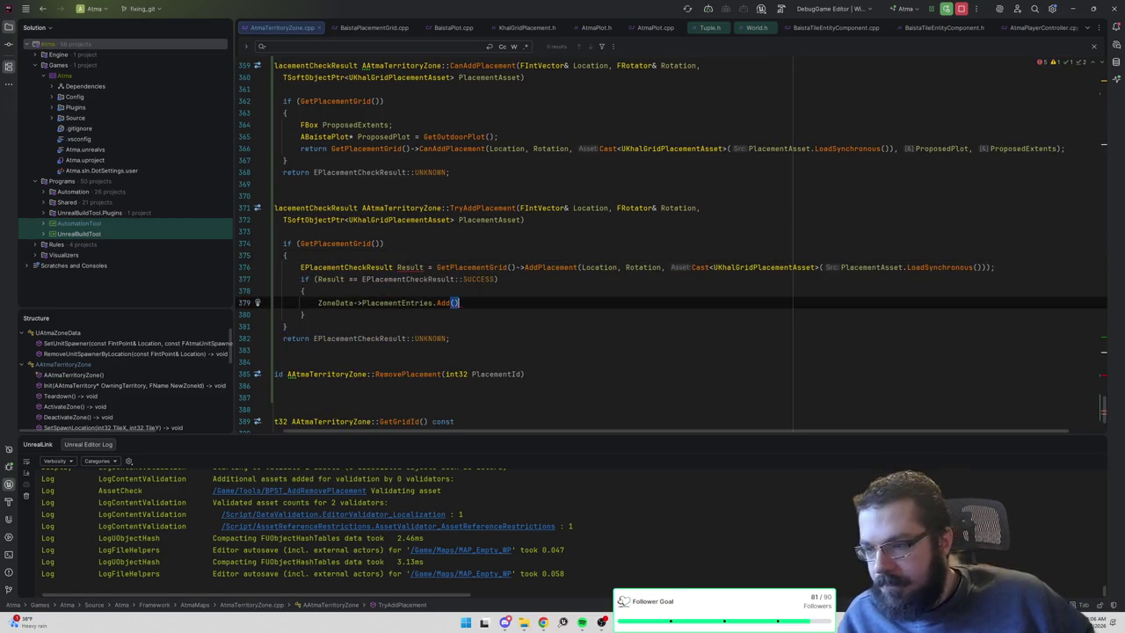
text(()
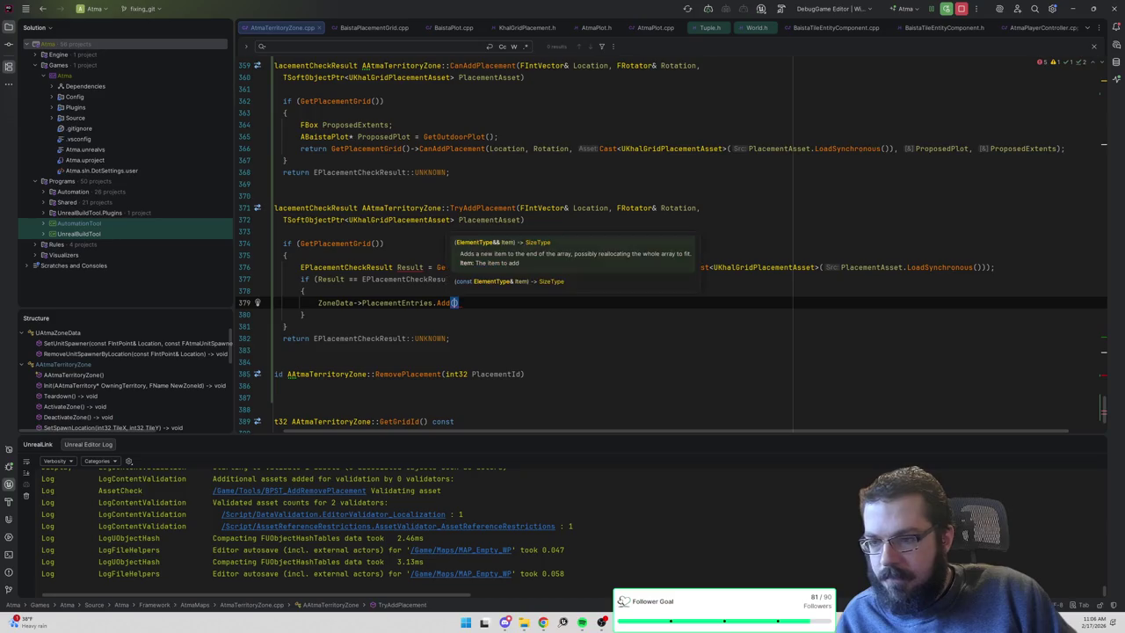
key(Escape)
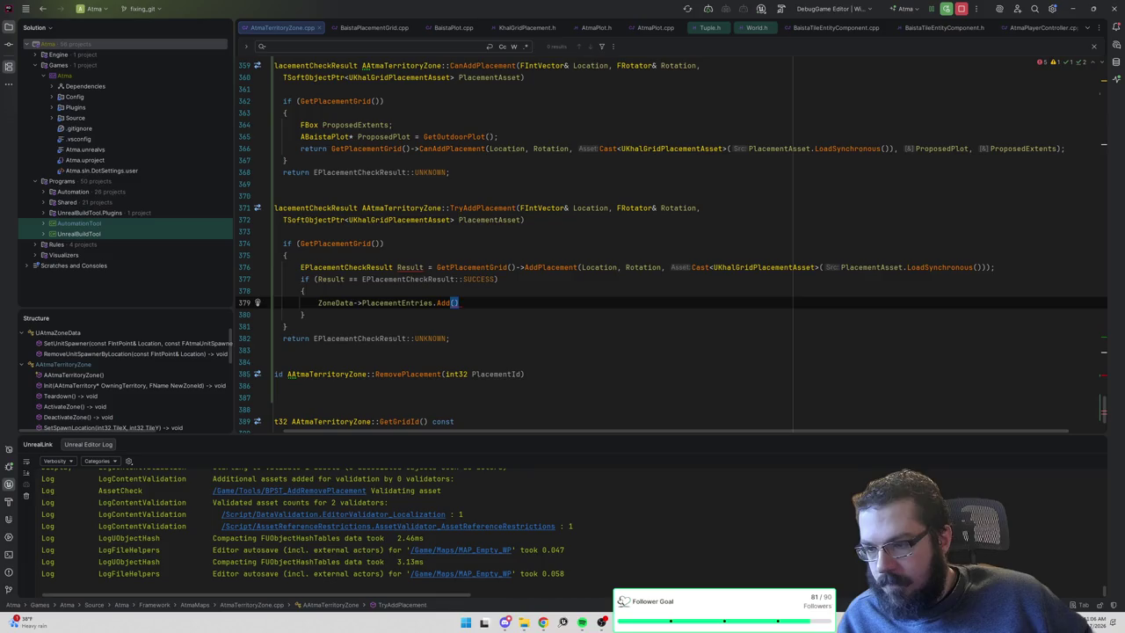
Check what AddPlacement returns and change Result's type from EPlacementCheckResult to bool.
click(407, 266)
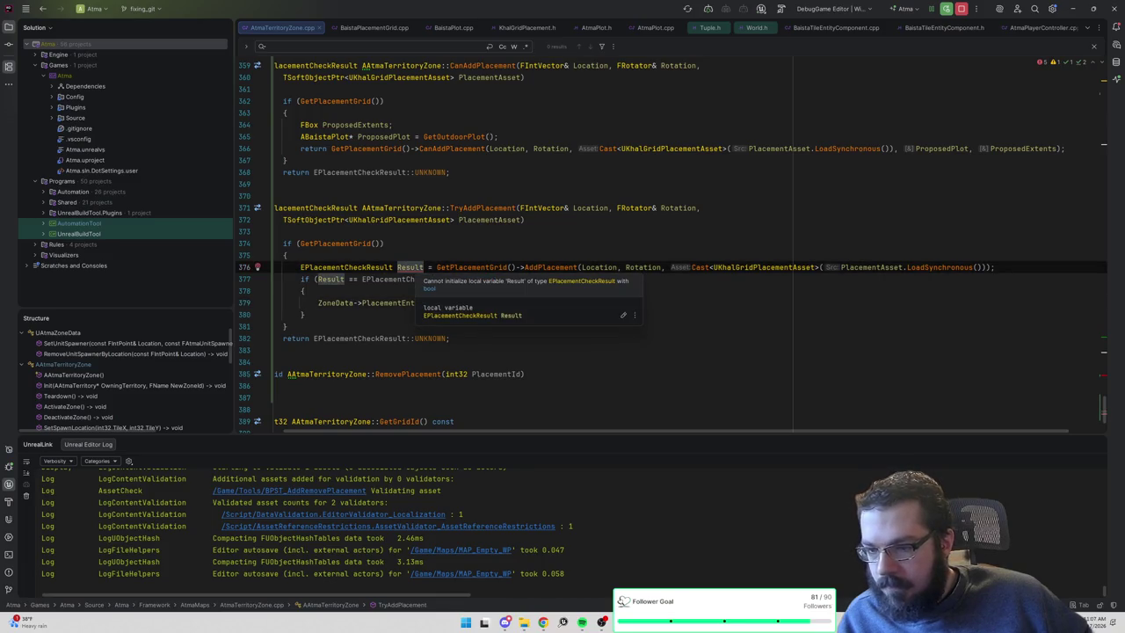
ctrl+click(551, 266)
key(ctrl+alt+Left)
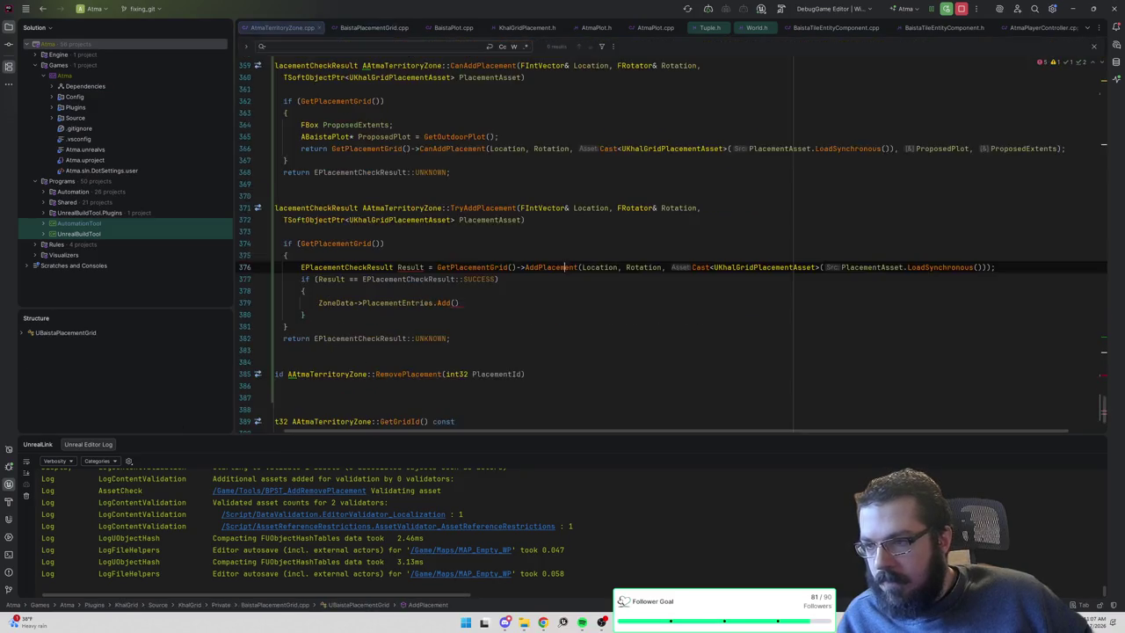
key(ctrl+w)
key(BackSpace)
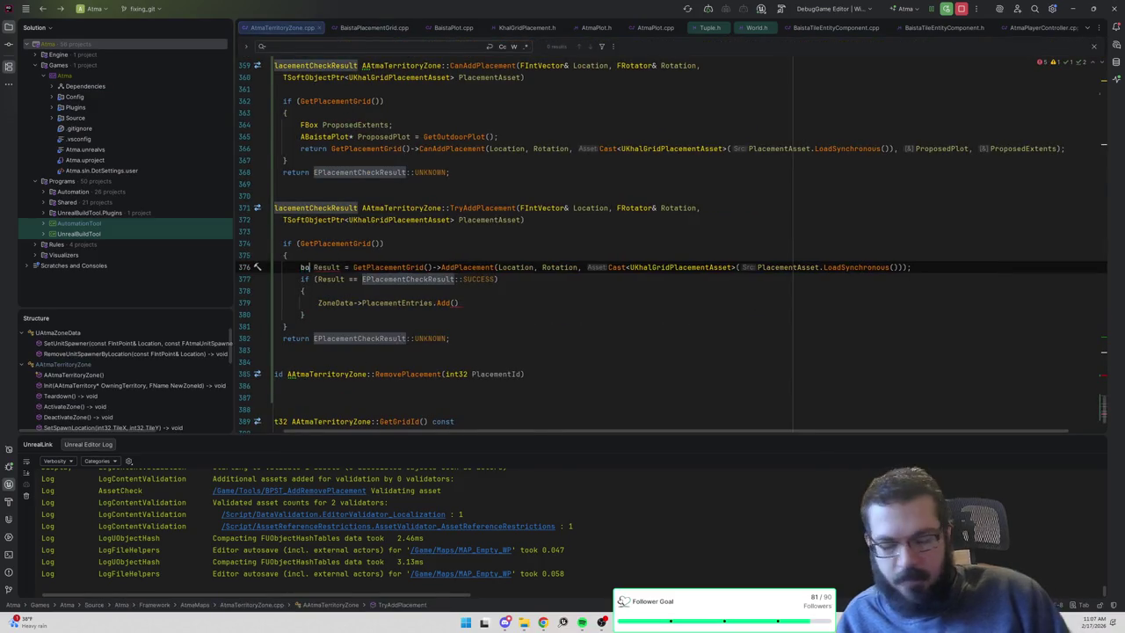
text(bool)
click(384, 244)
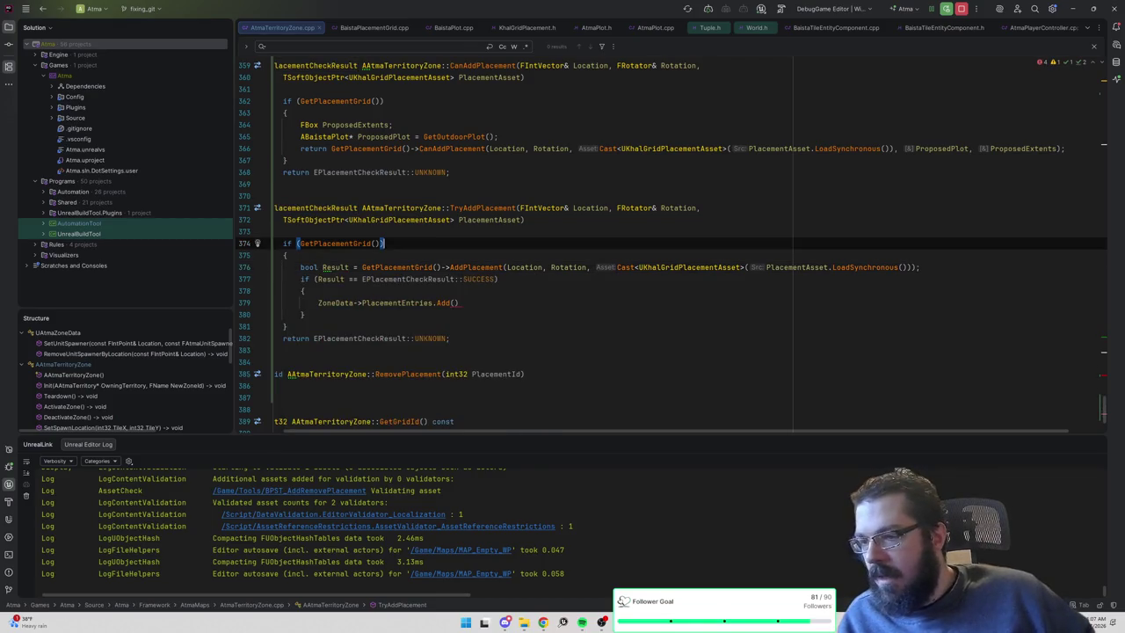
Replace the SUCCESS comparison with the condition 'Result == true'.
key(Down)
key(Down)
key(Down)
key(ctrl+w)
key(ctrl+w)
key(ctrl+w)
text(Res)
key(Return)
text(== true)
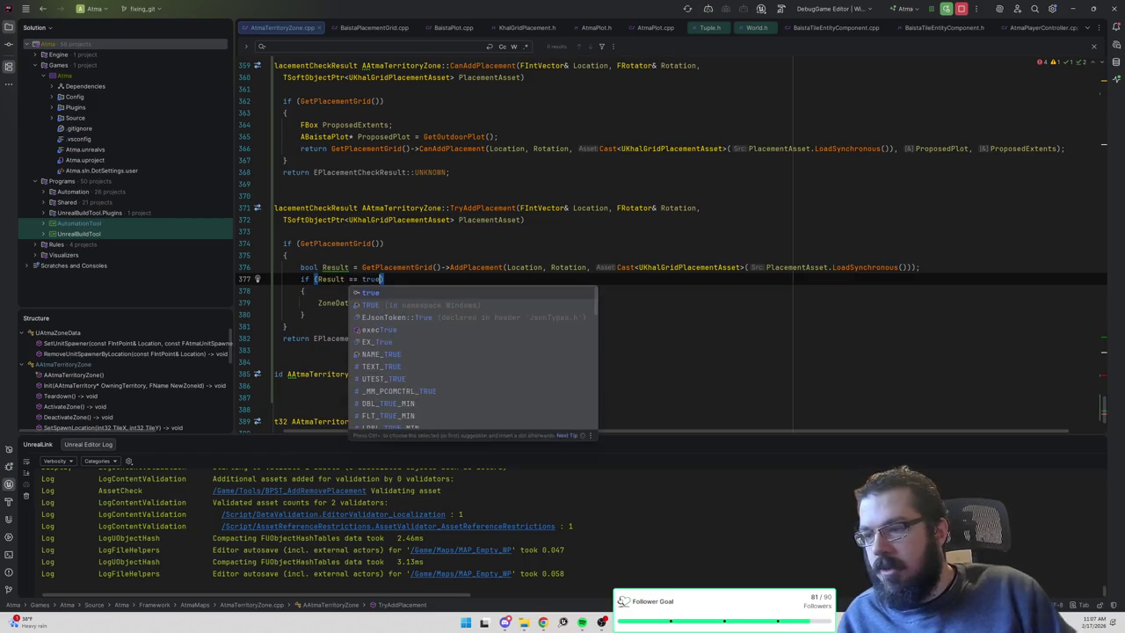
click(287, 255)
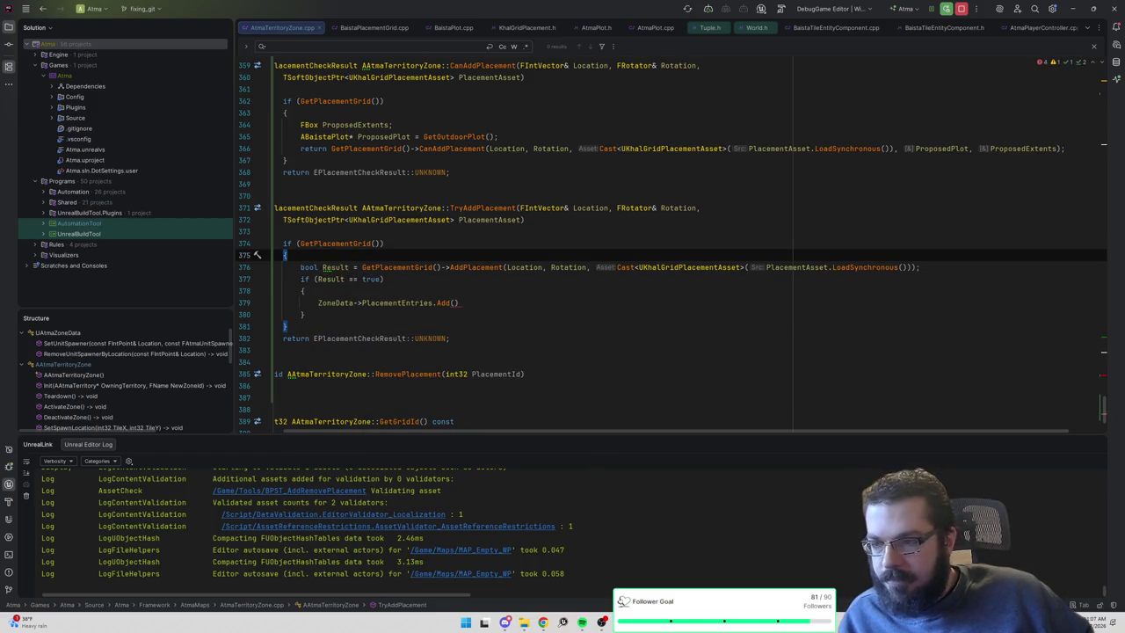
Check the PlacementEntries declaration, then declare 'FZonePlacementEntry ZoneEntry;' at the block's top.
ctrl+click(397, 303)
key(ctrl+w)
key(ctrl+w)
key(ctrl+w)
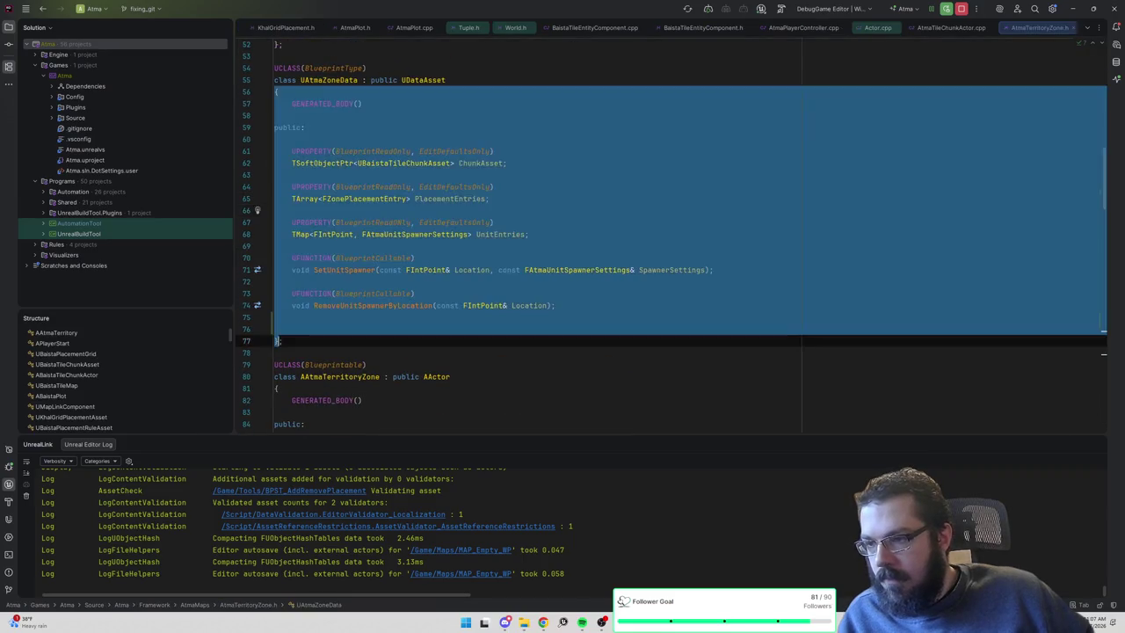
key(Escape)
key(ctrl+alt+Left)
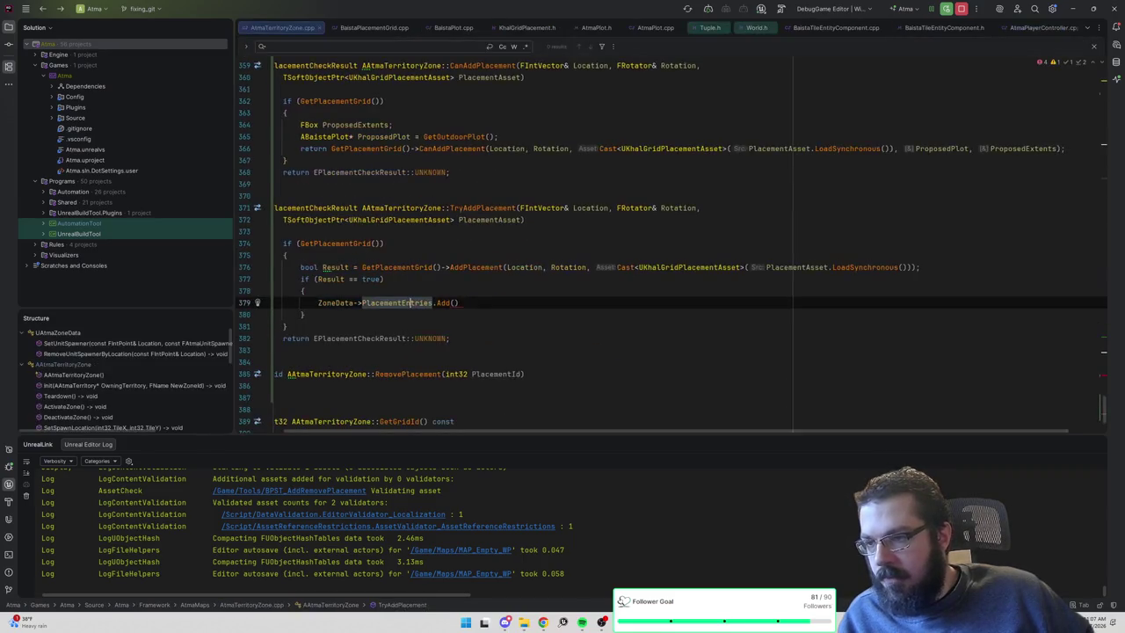
key(End)
key(Return)
text(FZonePlacementEntry )
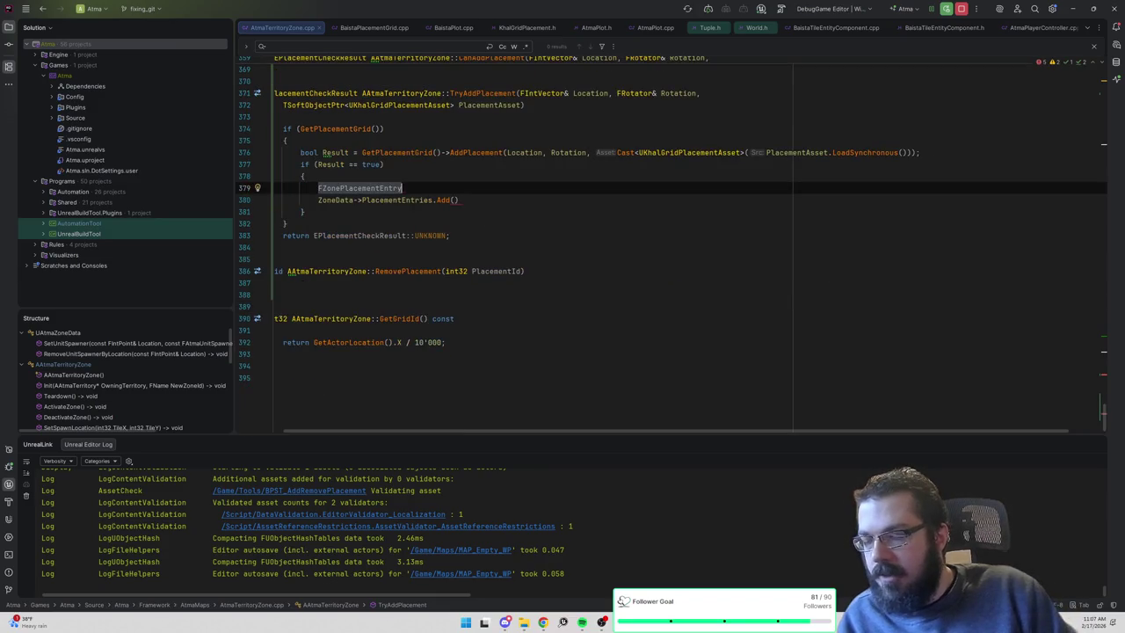
text(ZoneEntry;)
Start a ZoneEntry.Location assignment below the ZoneEntry declaration.
key(Return)
text(Zon)
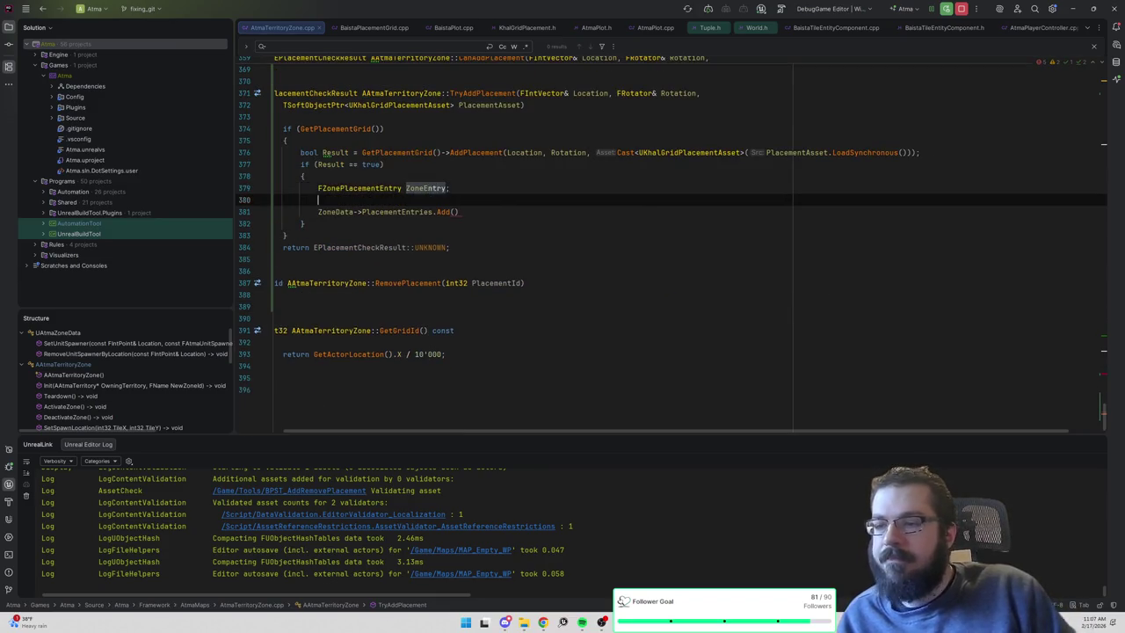
key(Return)
text(eEntry.)
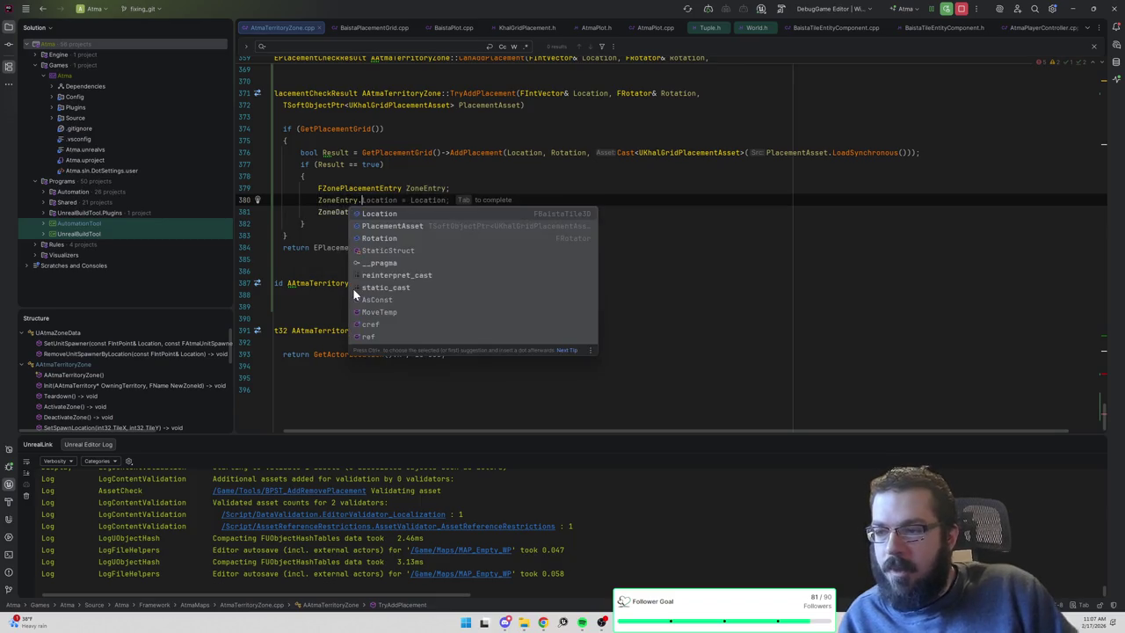
key(Tab)
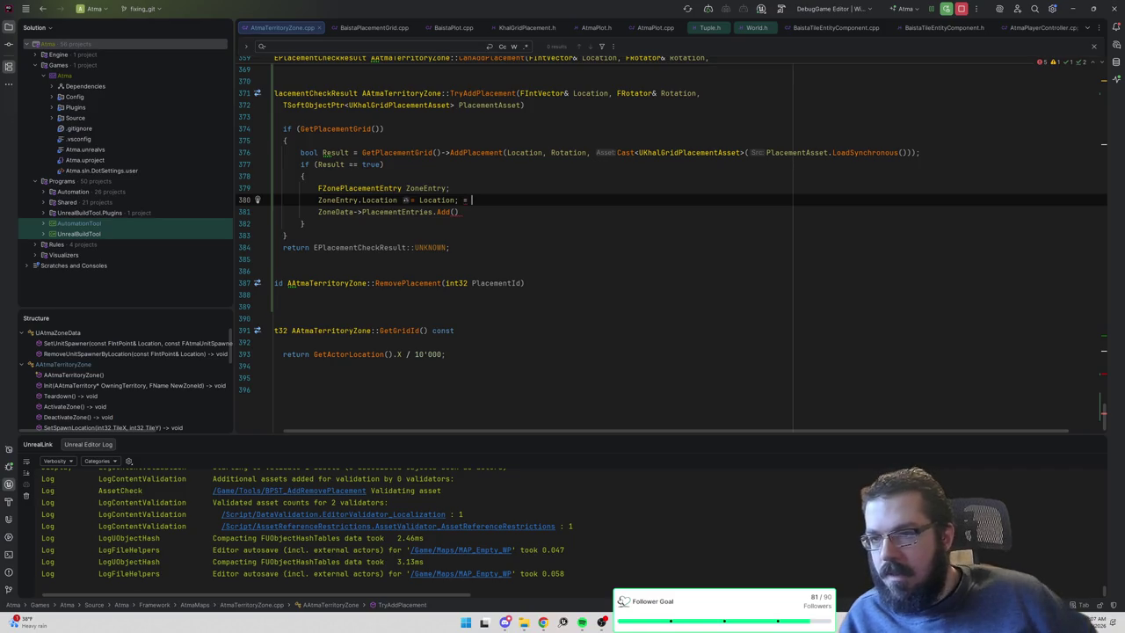
Change FZonePlacementEntry's Location field type to FIntVector and tidy the Location assignment line.
ctrl+click(476, 152)
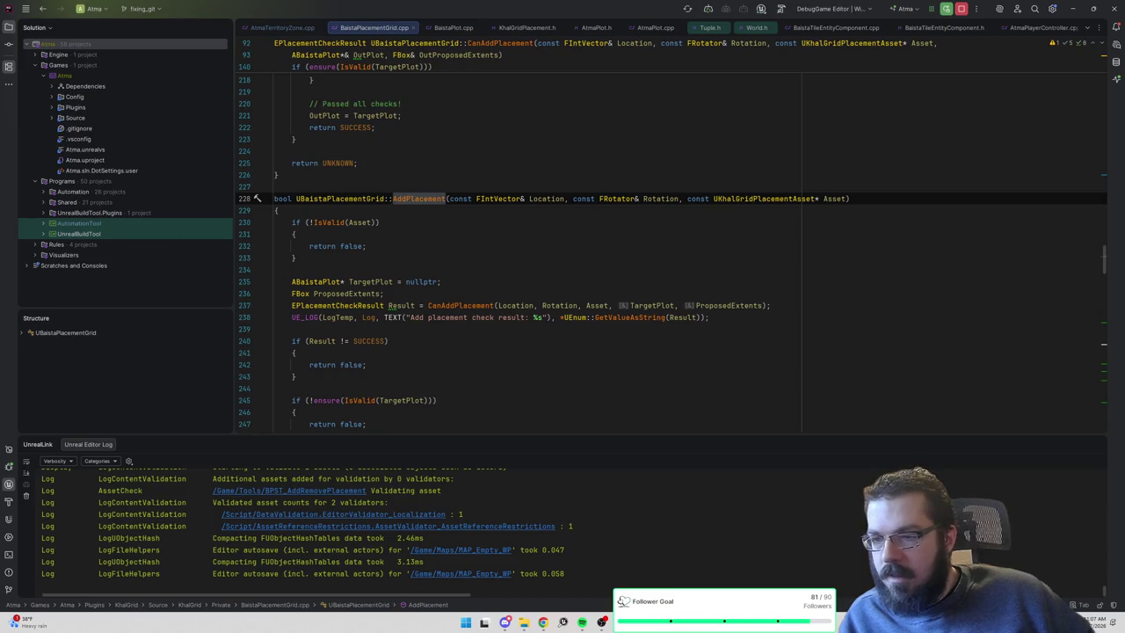
key(ctrl+alt+Left)
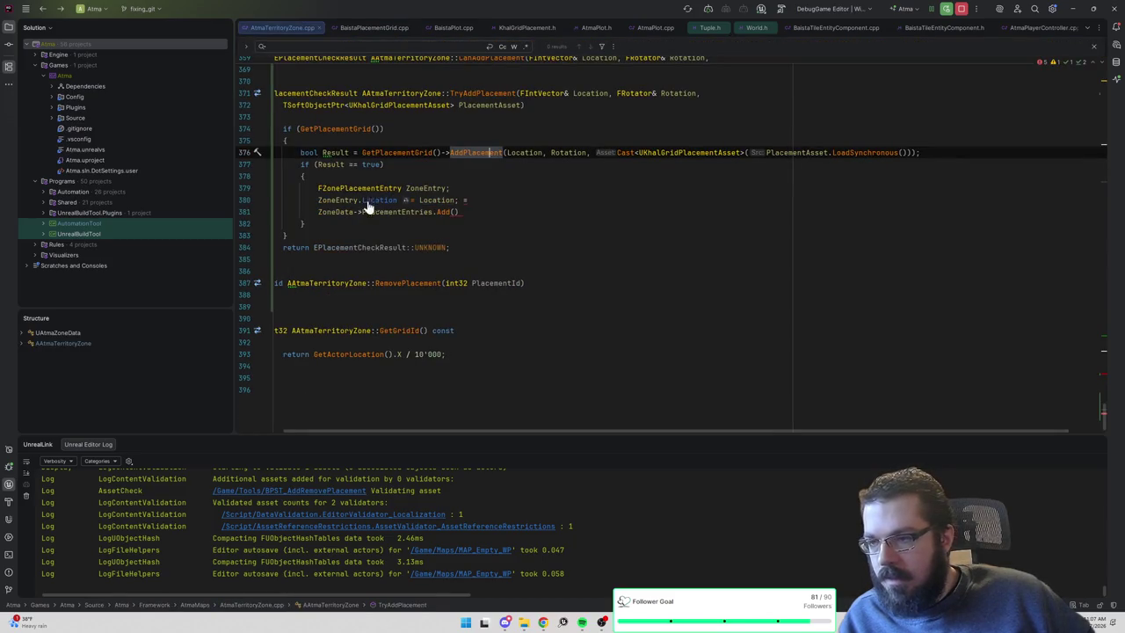
scroll(369, 202, up, 1)
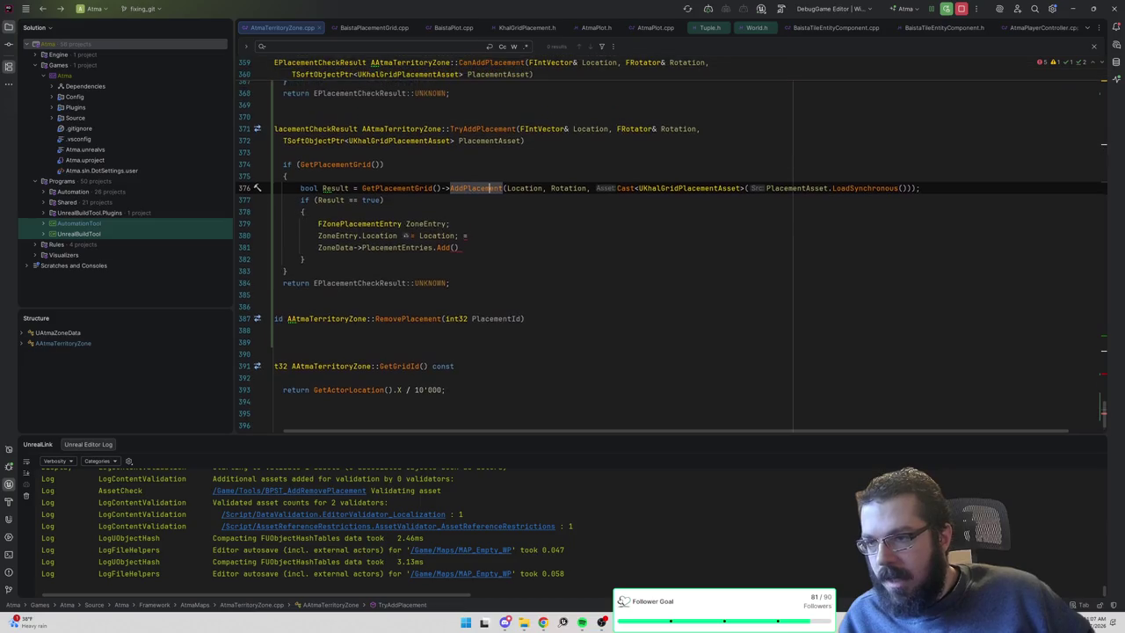
ctrl+click(386, 225)
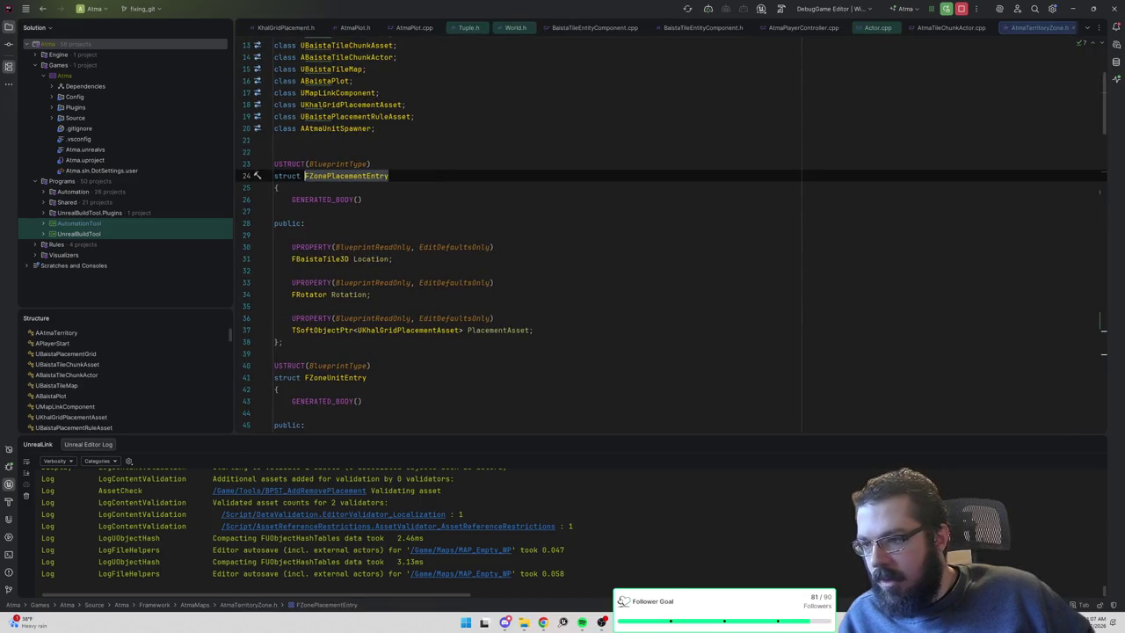
double_click(320, 258)
text(FIntVector)
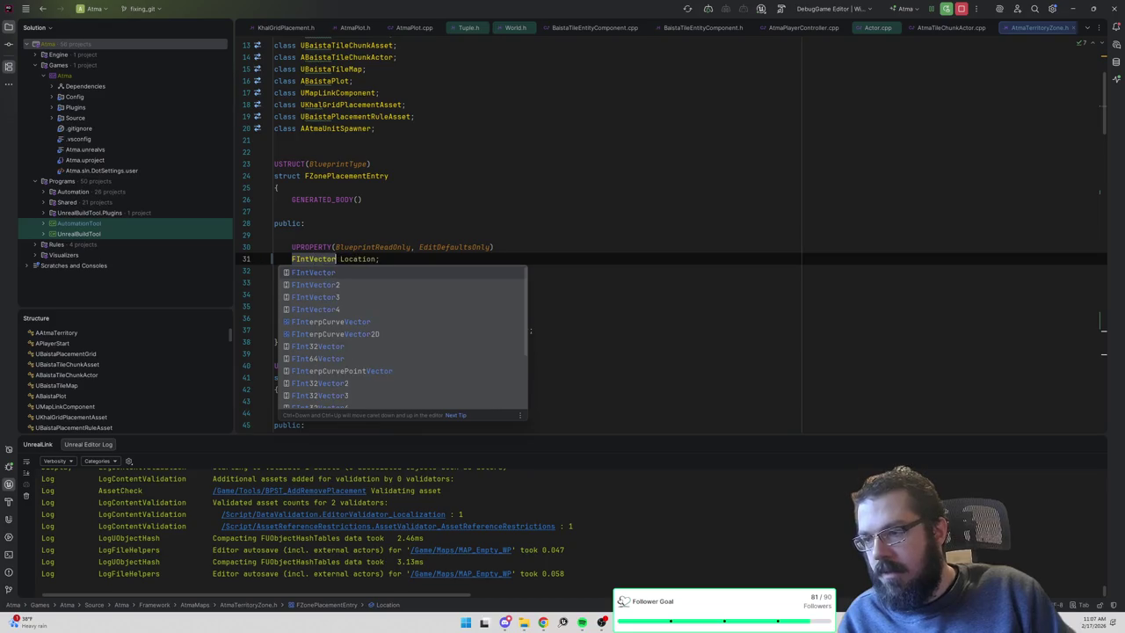
click(304, 223)
key(ctrl+alt+Left)
key(ctrl+alt+Left)
key(ctrl+alt+Left)
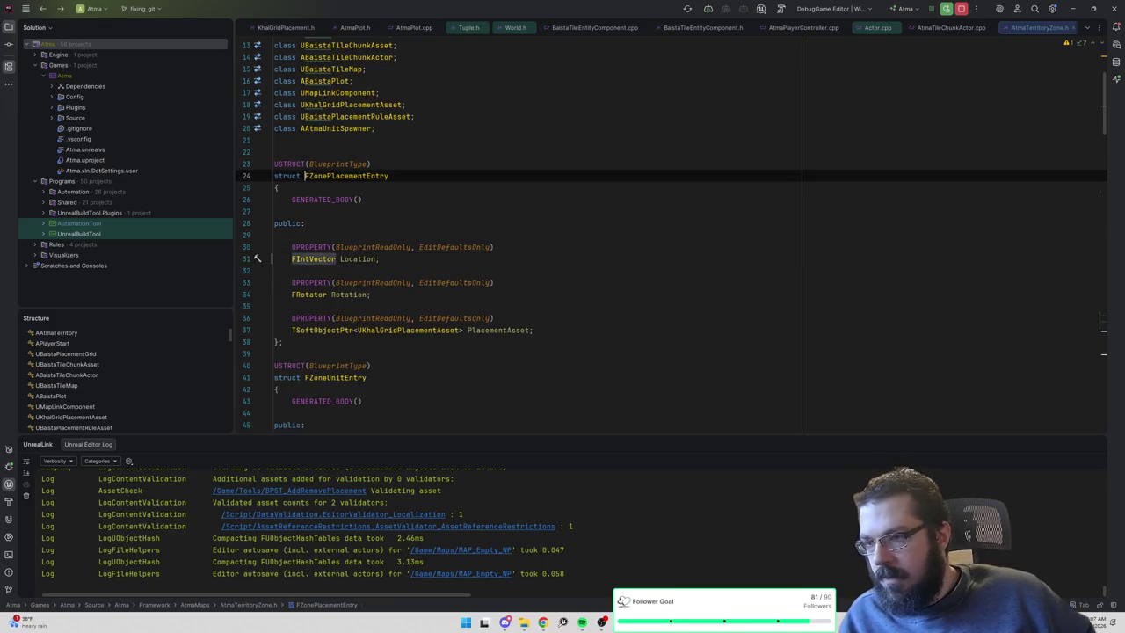
key(BackSpace)
key(BackSpace)
key(BackSpace)
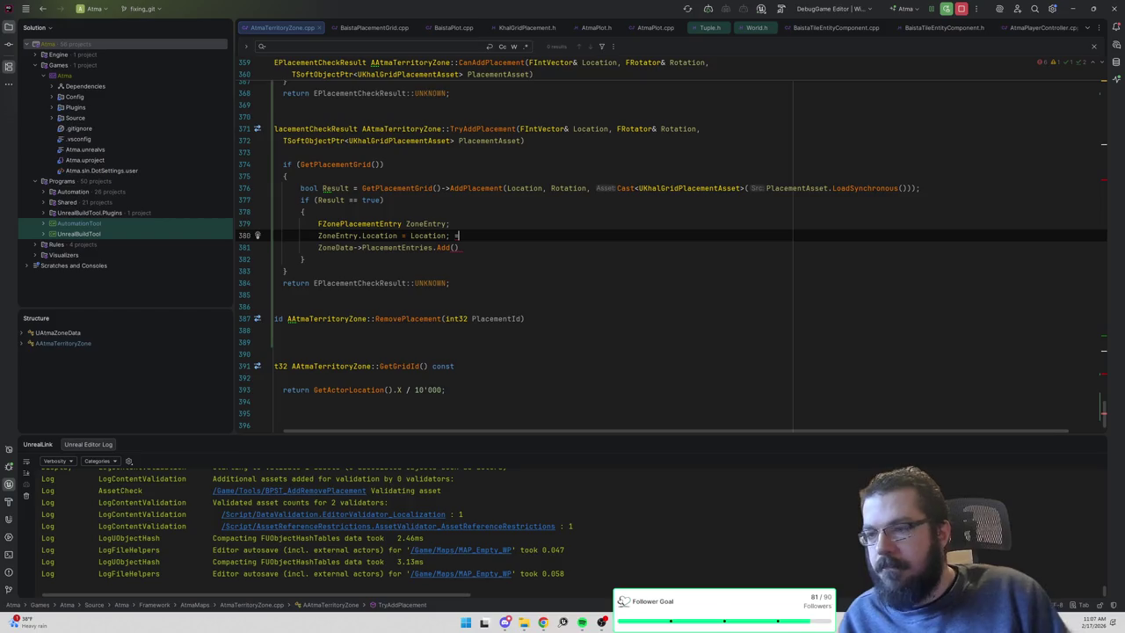
key(Return)
Assign ZoneEntry.PlacementAsset = PlacementAsset.
text(Zoin)
key(BackSpace)
key(BackSpace)
text(ne)
key(Return)
text(.)
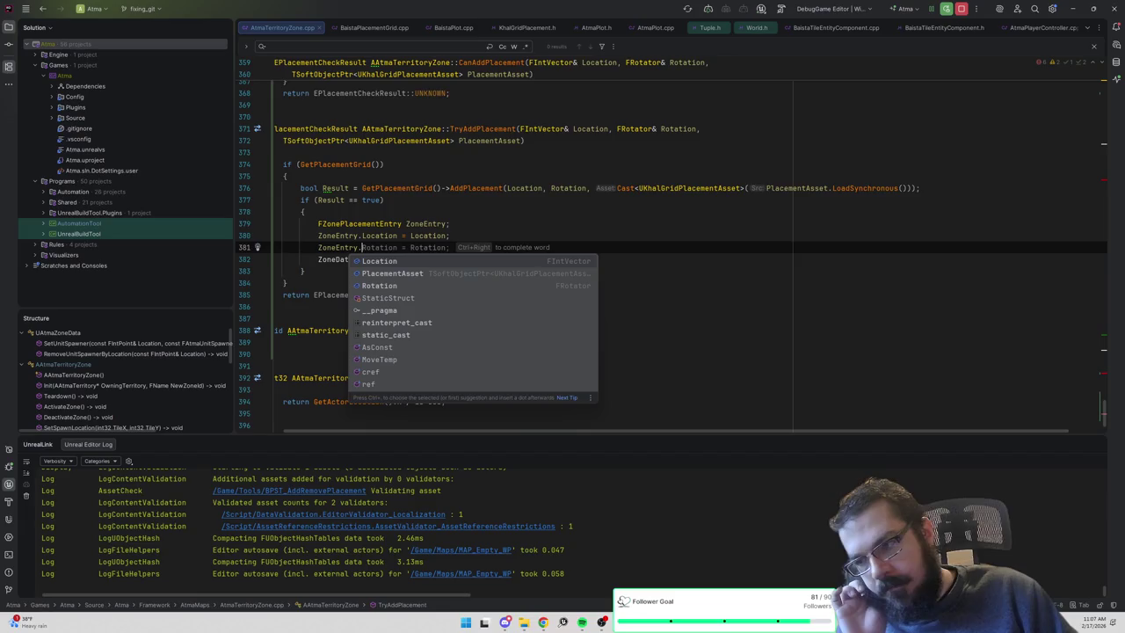
key(Down)
key(Return)
text(= PlacementAs)
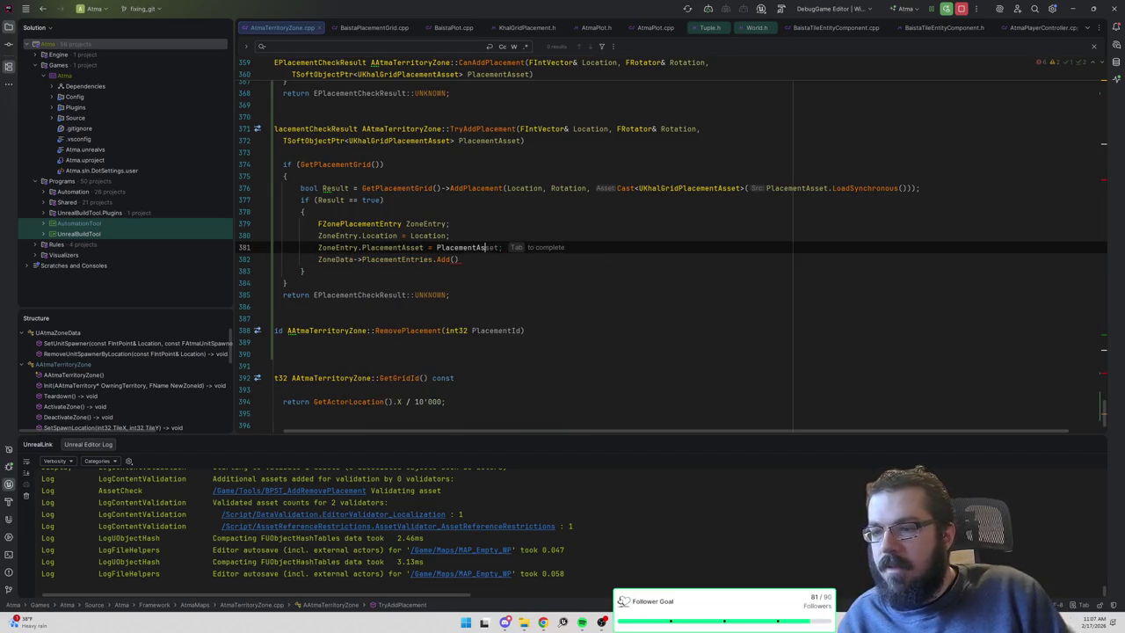
key(Tab)
Assign ZoneEntry.Rotation = Rotation and move that line above the PlacementAsset assignment.
key(Return)
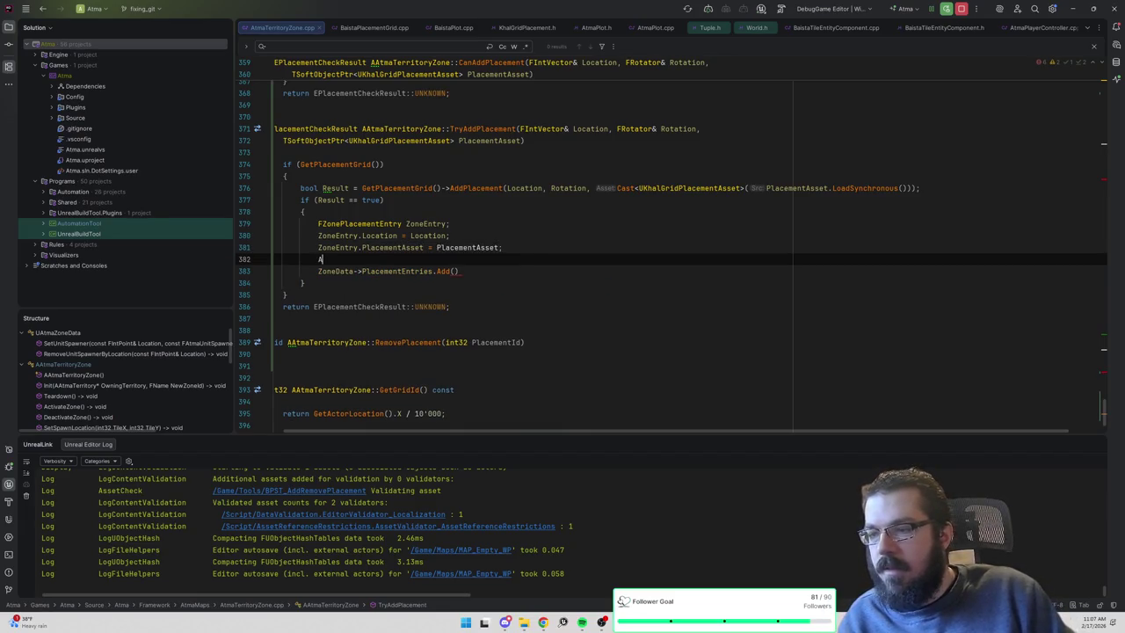
text(ZoneEnt)
key(Return)
text(.)
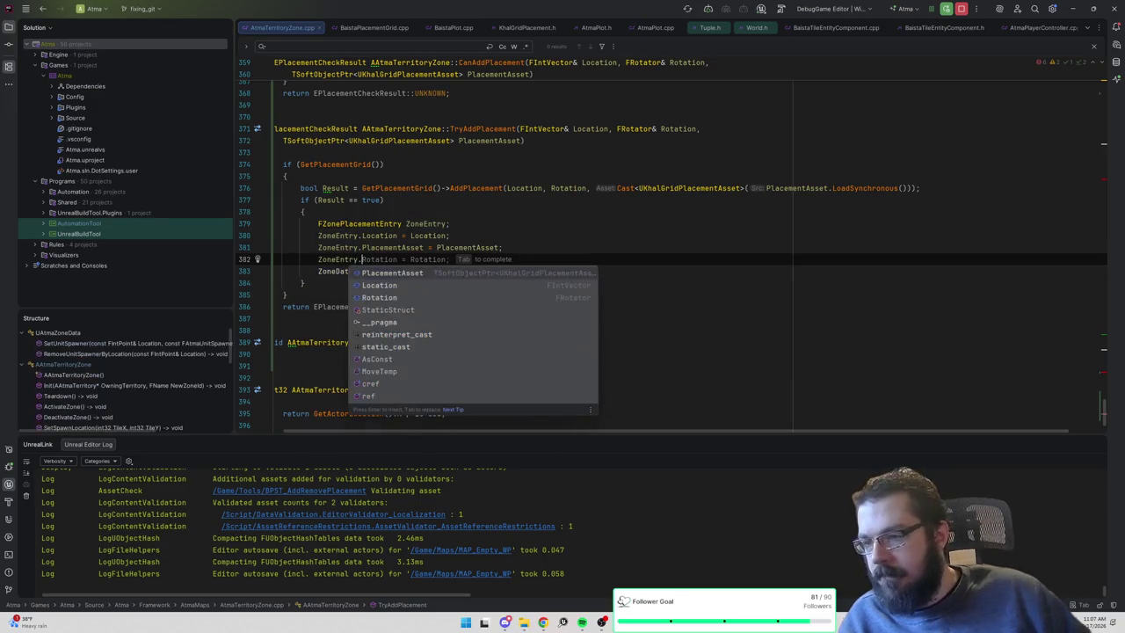
key(Down)
key(Down)
key(Return)
text(= Rotation;)
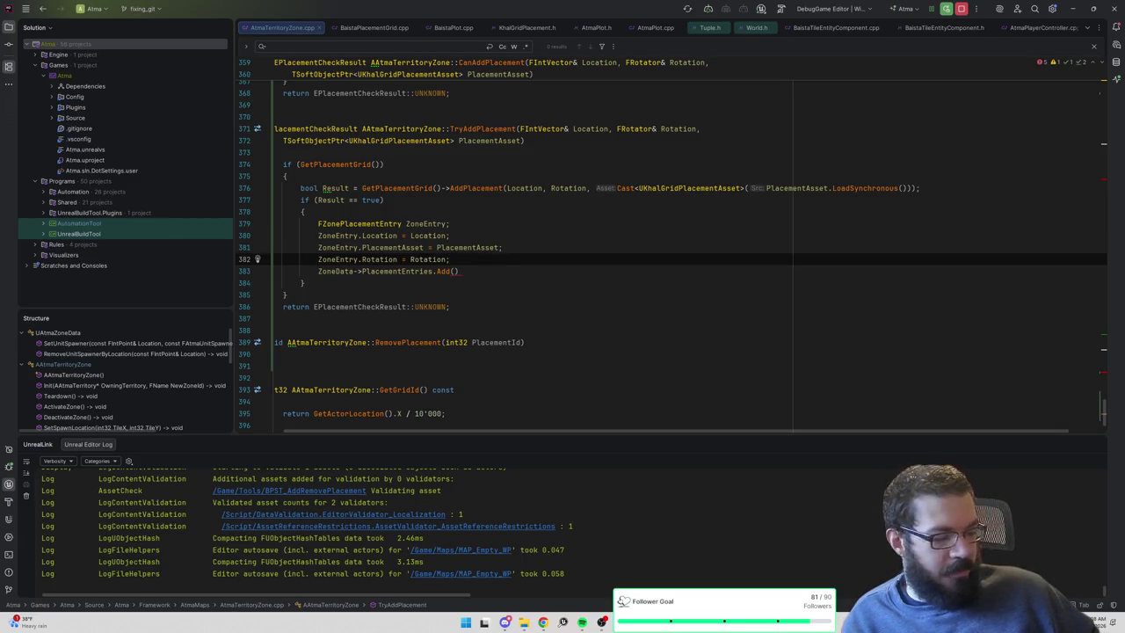
key(alt+shift+Up)
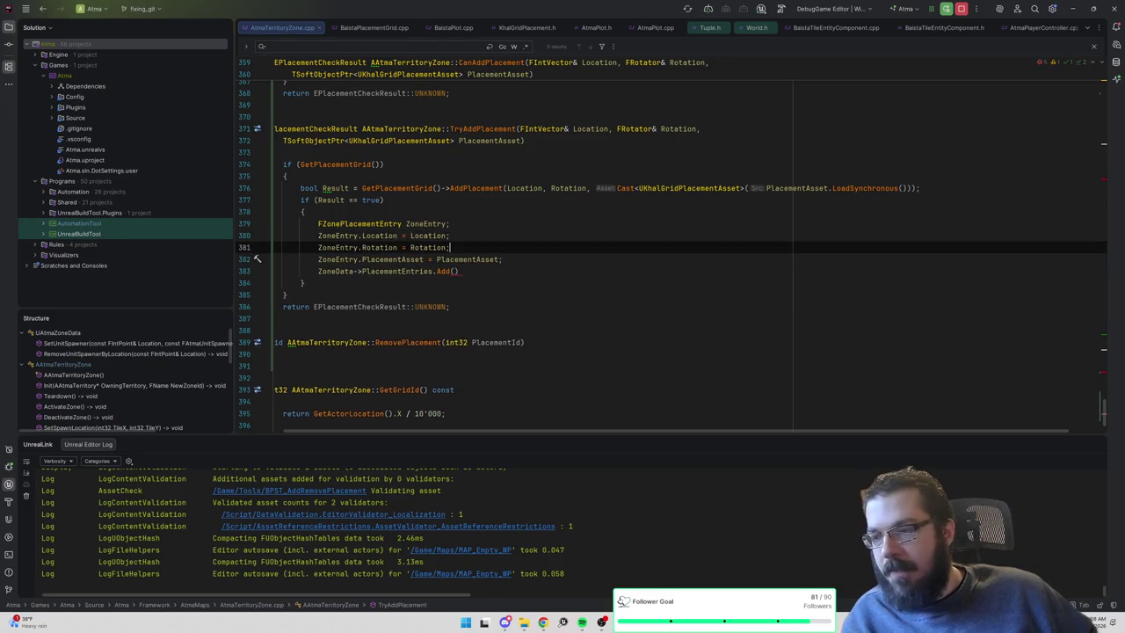
Pass ZoneEntry to PlacementEntries.Add and add blank lines around the Add call and if block.
click(452, 271)
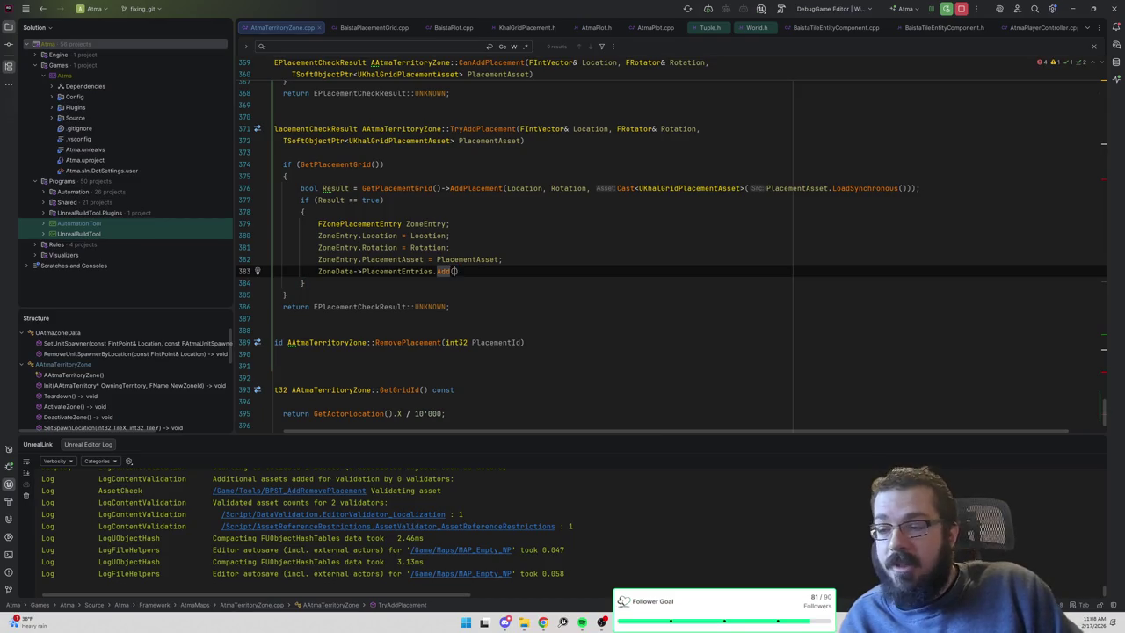
text(ZoneEntry)
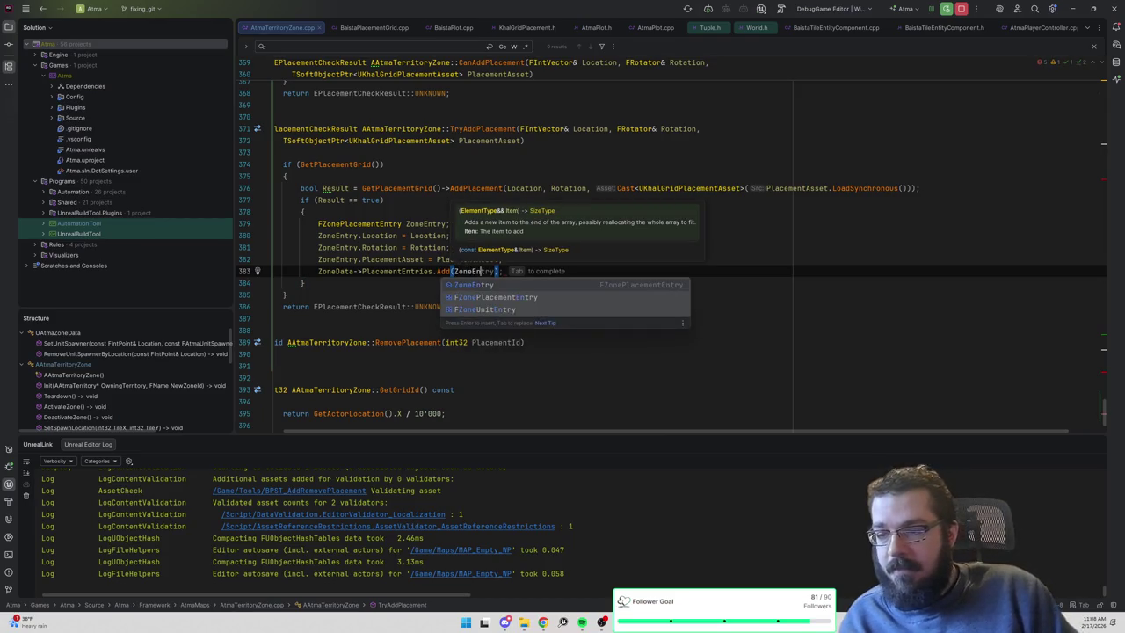
key(End)
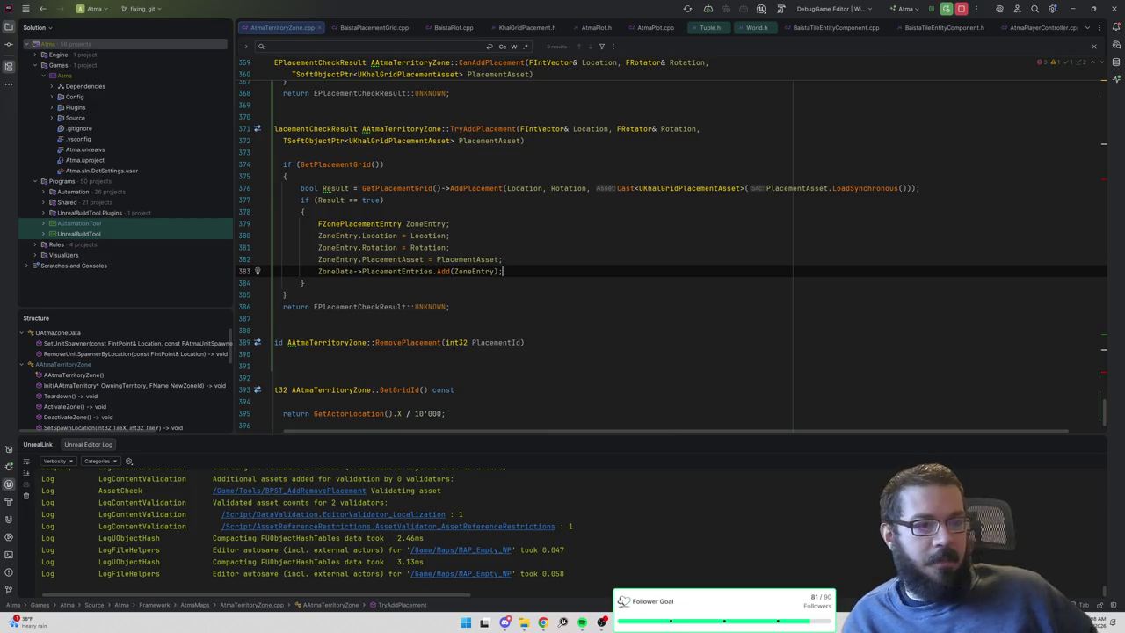
click(502, 259)
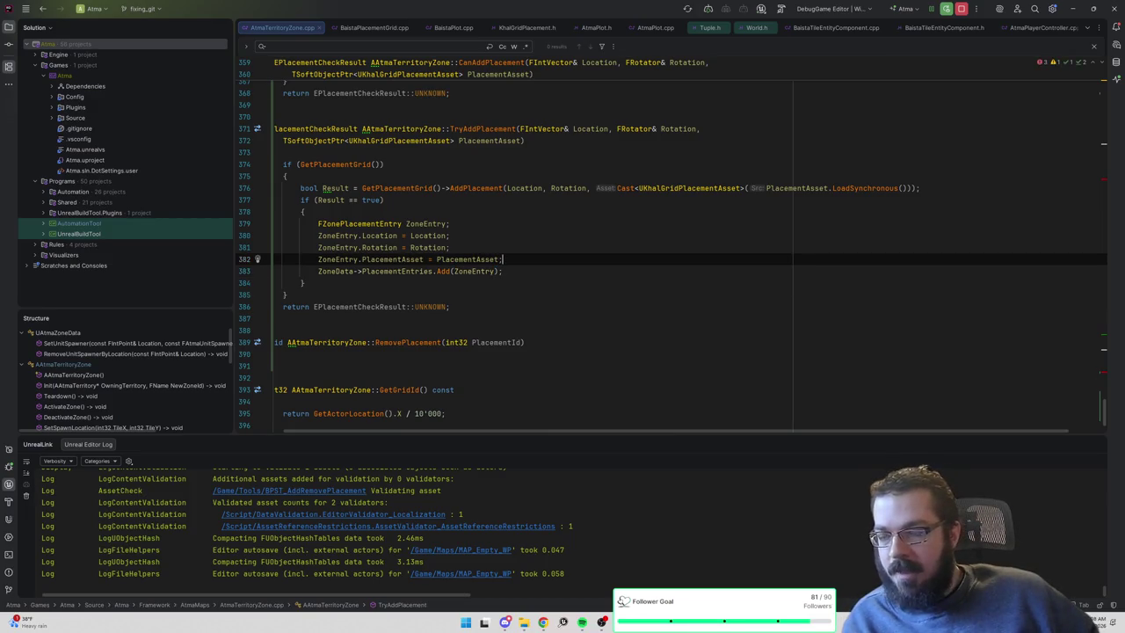
key(Return)
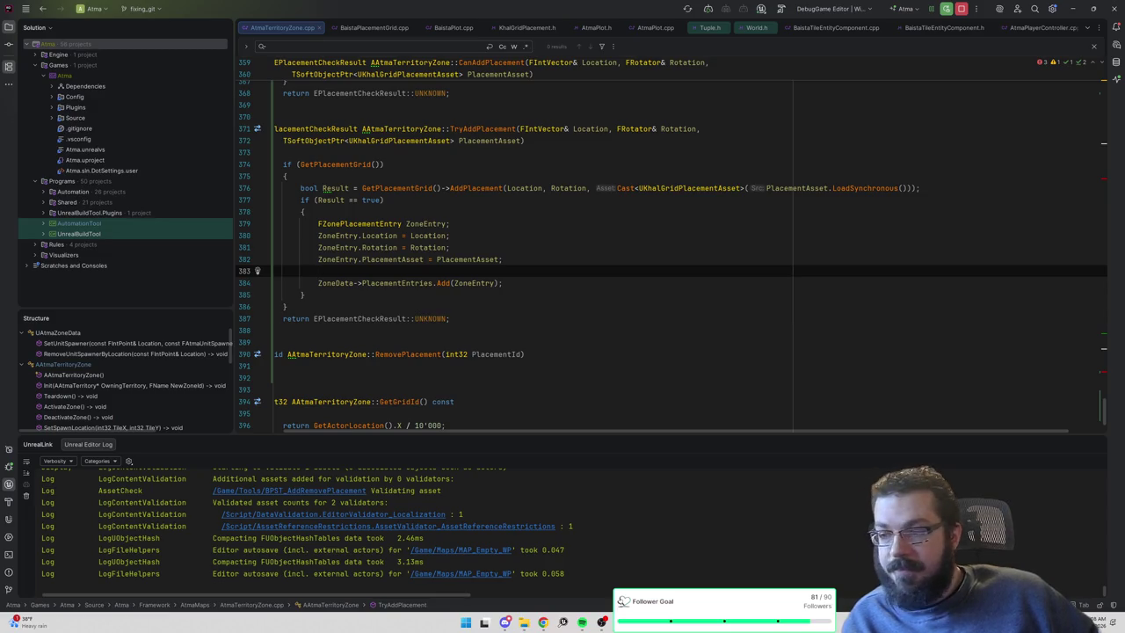
click(285, 305)
key(Return)
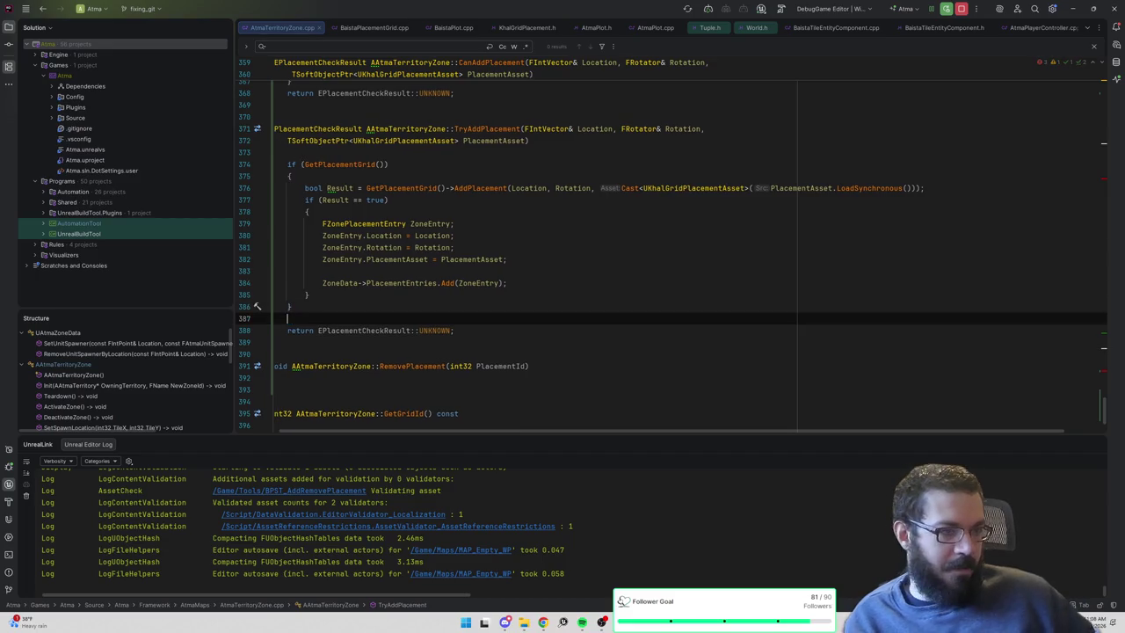
Make TryAddPlacement's definition return bool, replacing EPlacementCheckResult::UNKNOWN with false.
drag(454, 330, 335, 330)
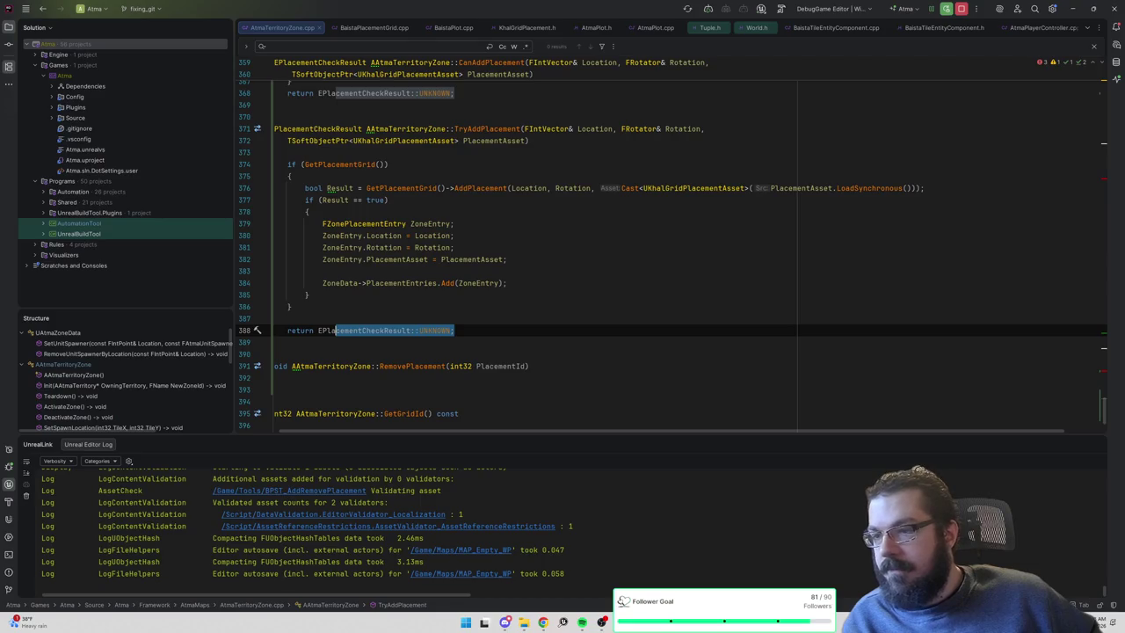
double_click(319, 128)
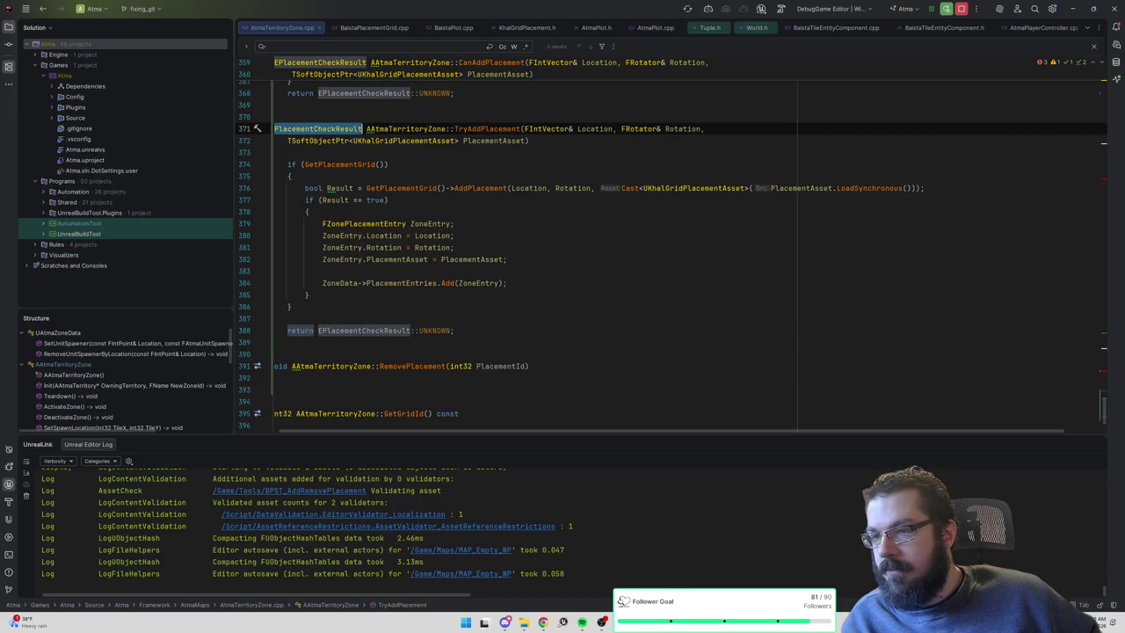
text(bool)
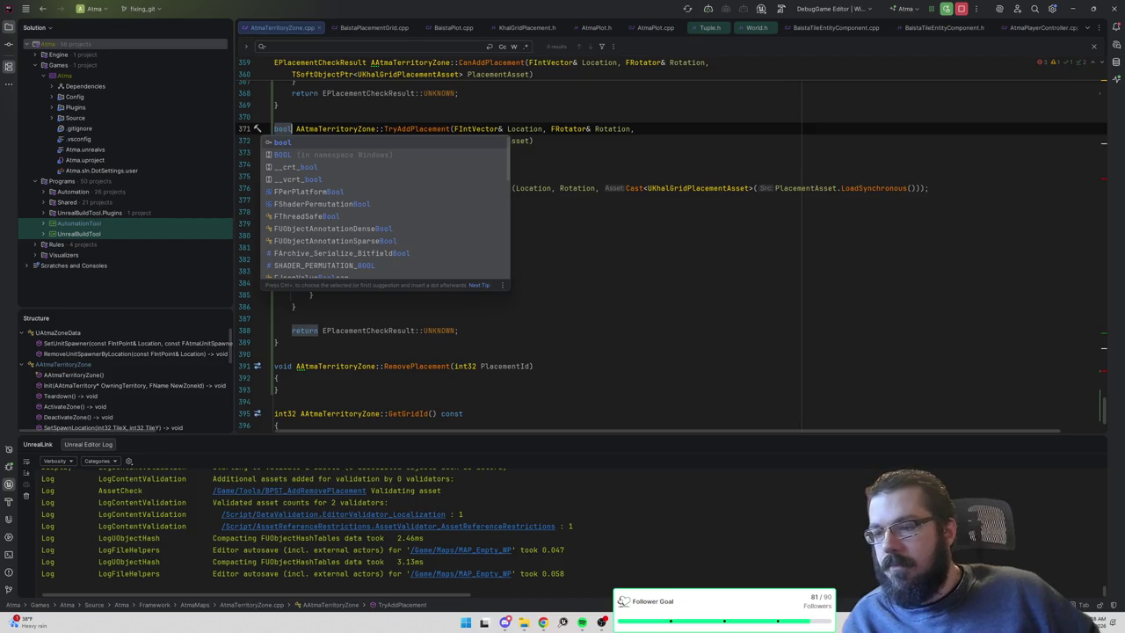
key(Return)
drag(379, 330, 322, 330)
text(false;)
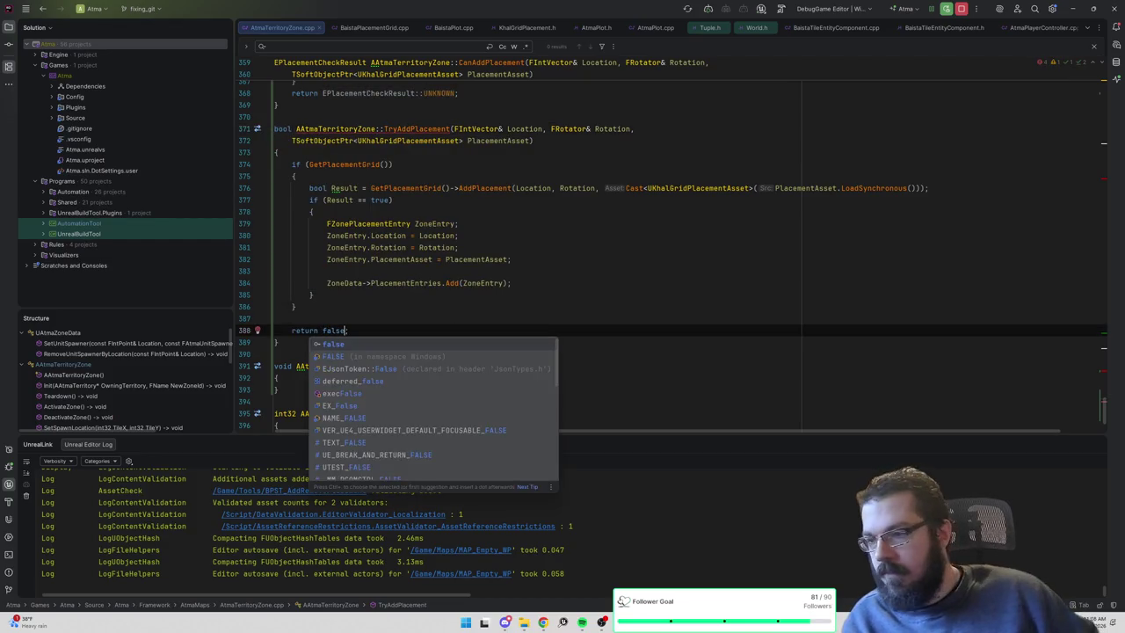
Add 'return Result;' after the inner block and delete the old return false line.
click(511, 283)
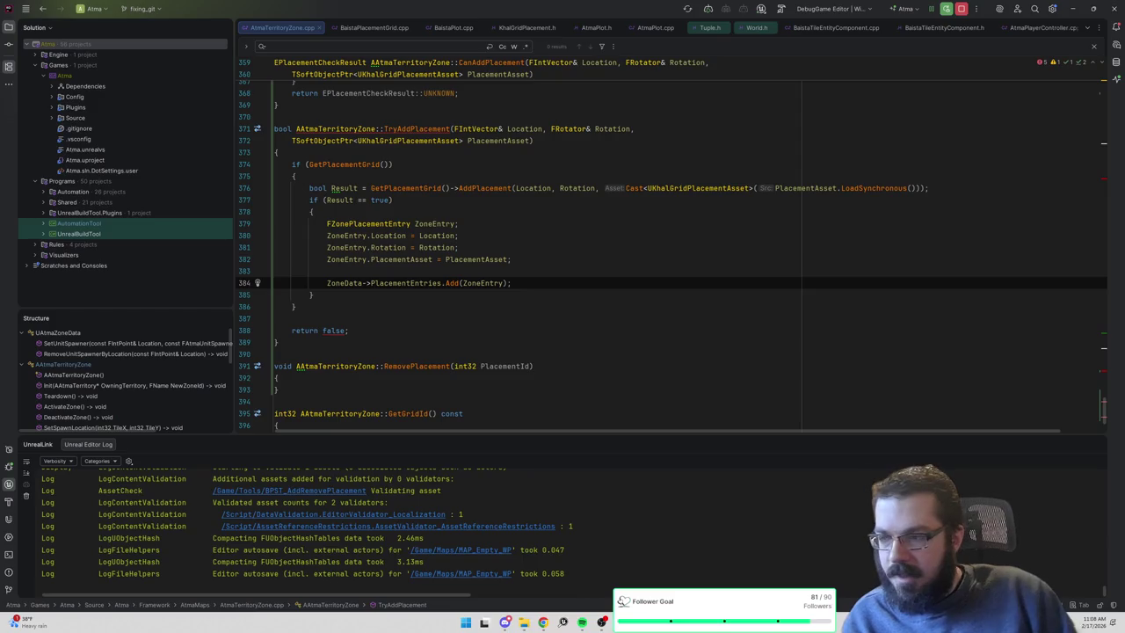
key(Return)
text(return true)
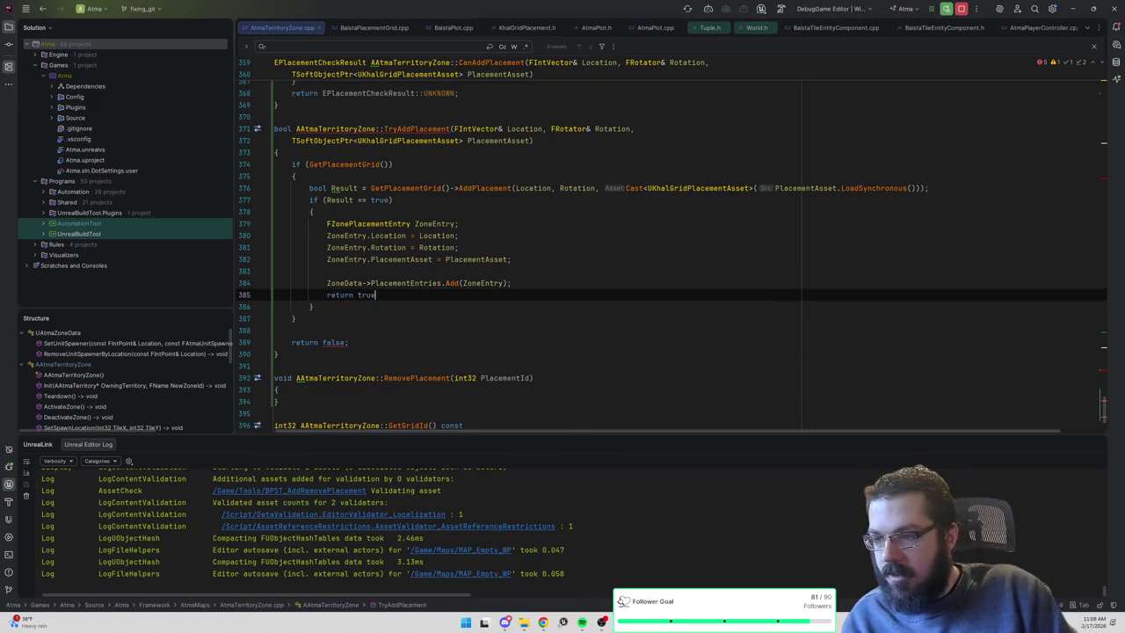
key(BackSpace)
key(BackSpace)
key(BackSpace)
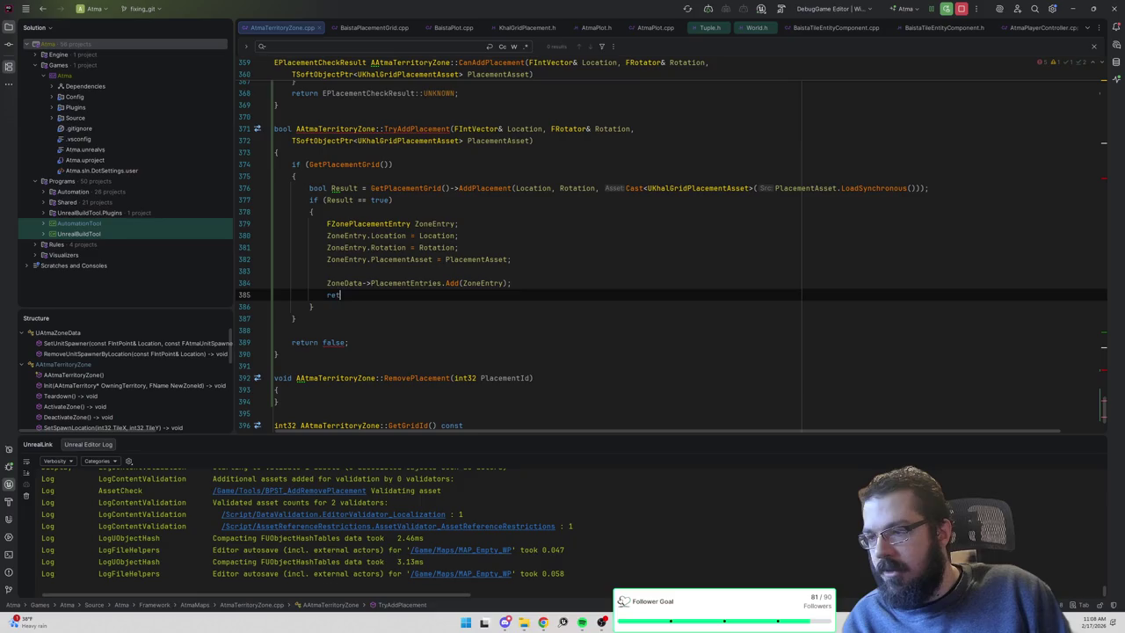
key(Down)
key(Return)
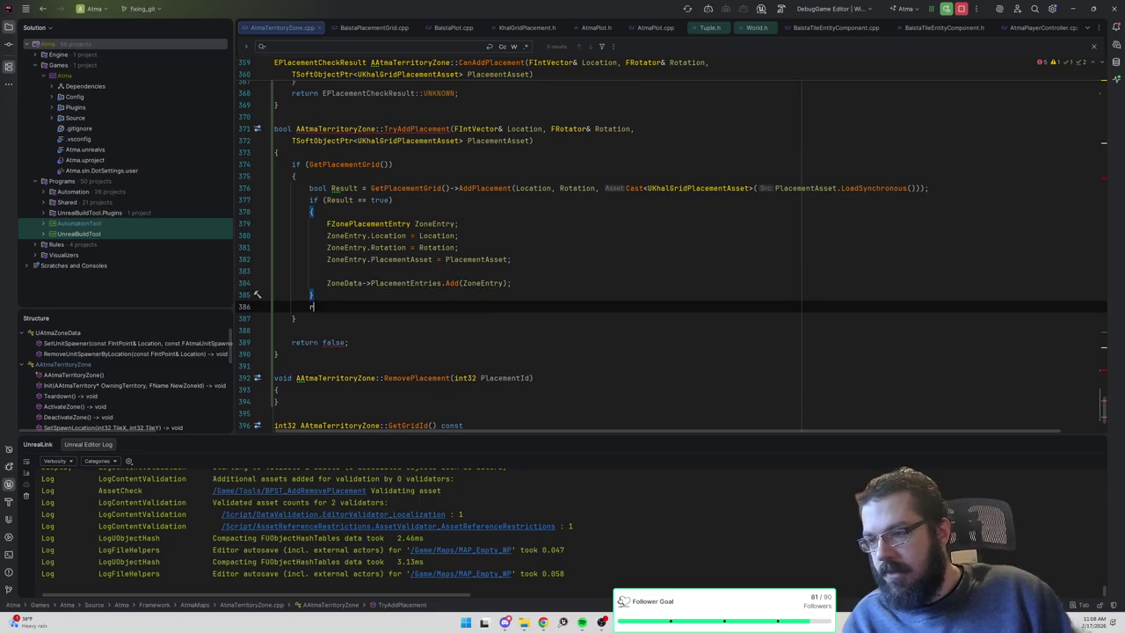
text(return Result;)
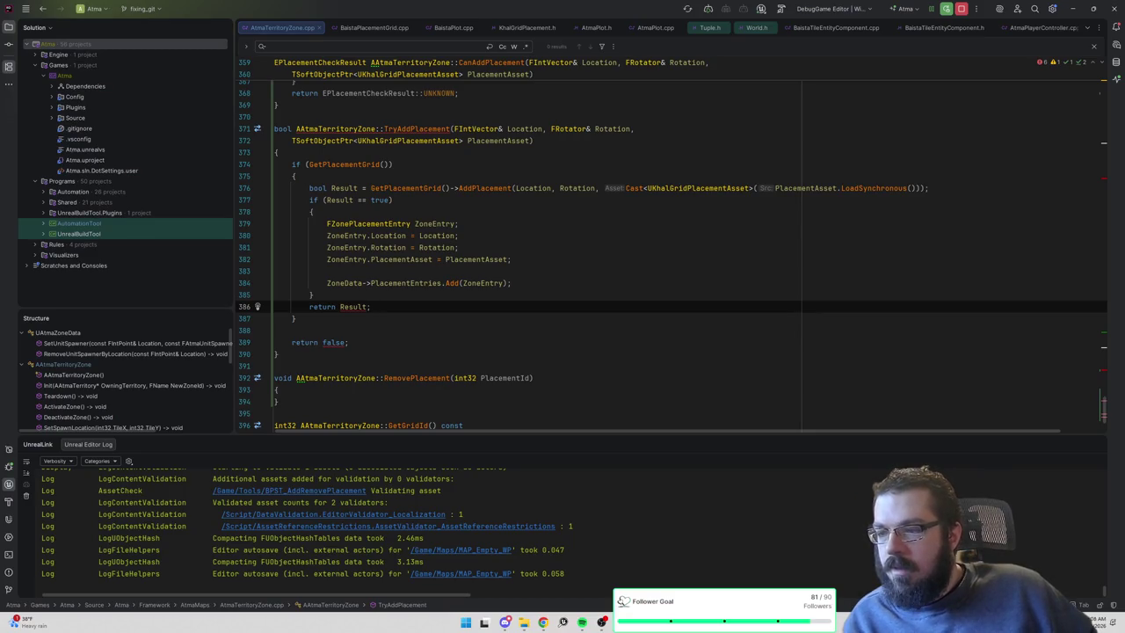
key(ctrl+shift+Down)
key(ctrl+shift+Down)
key(ctrl+shift+Down)
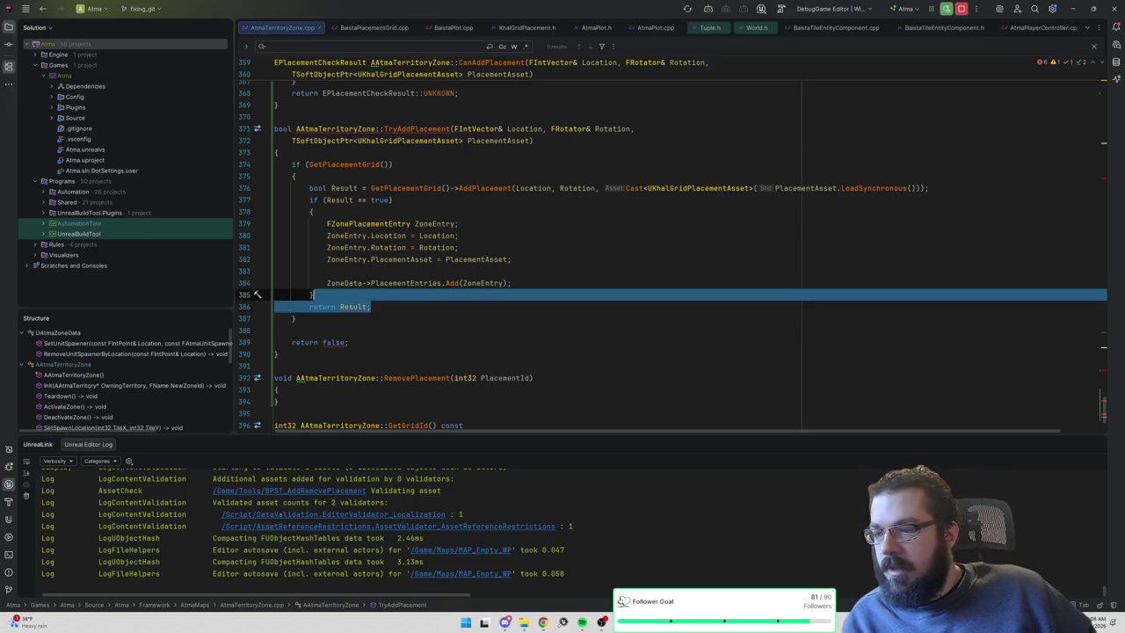
key(Up)
key(ctrl+shift+l)
Initialize Result to false at the function's start and drop the bool from the AddPlacement result line.
click(279, 152)
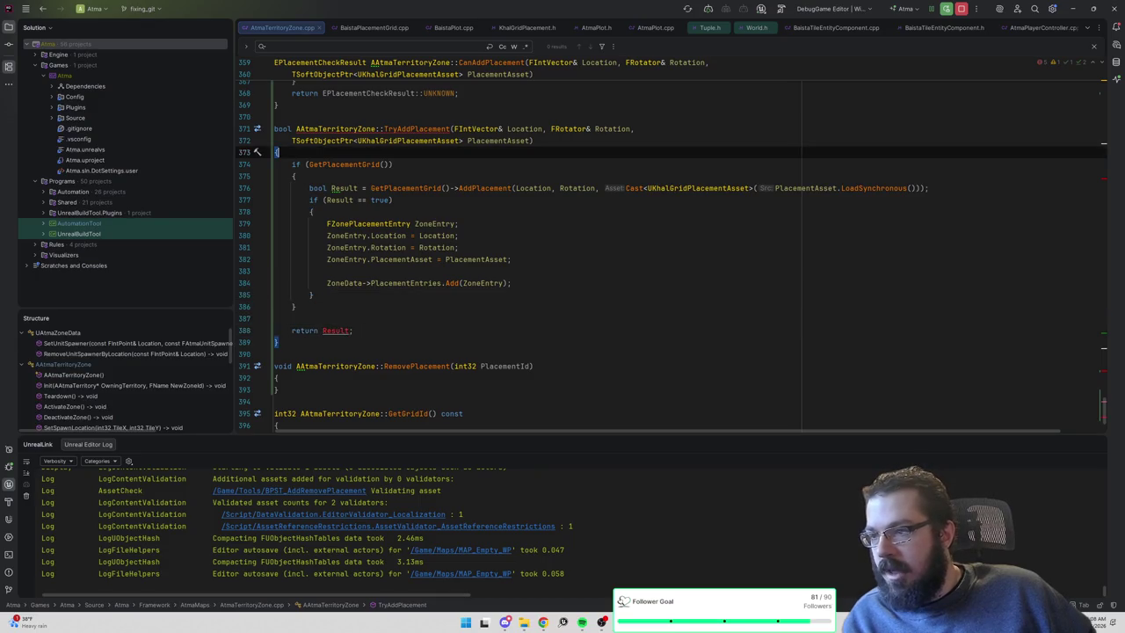
key(Return)
text(false;)
click(331, 199)
key(ctrl+BackSpace)
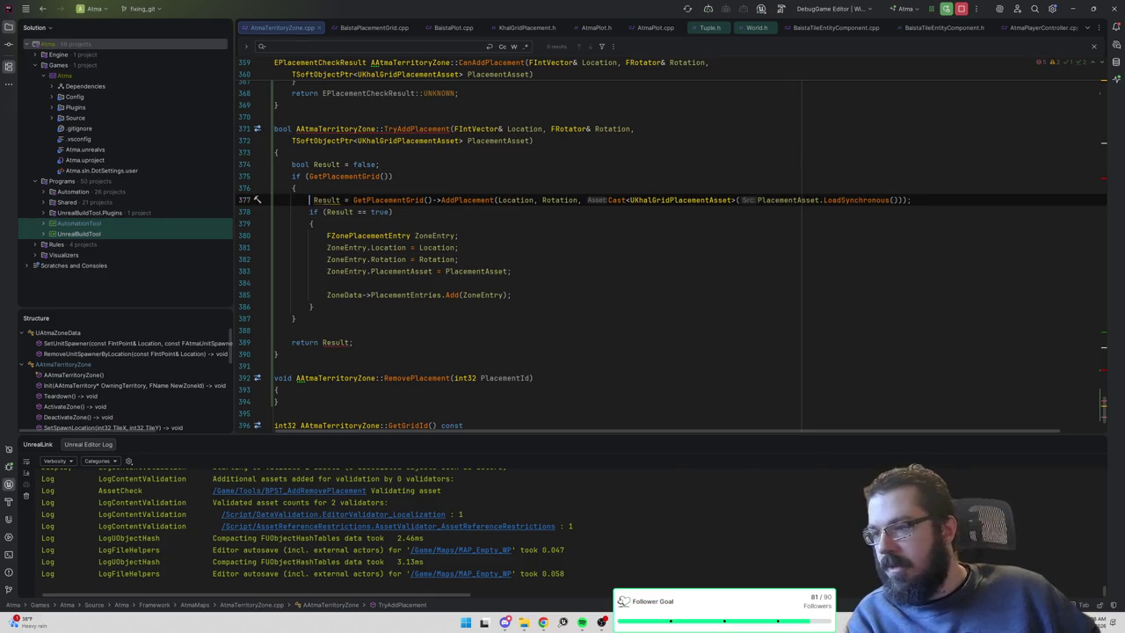
key(BackSpace)
click(327, 282)
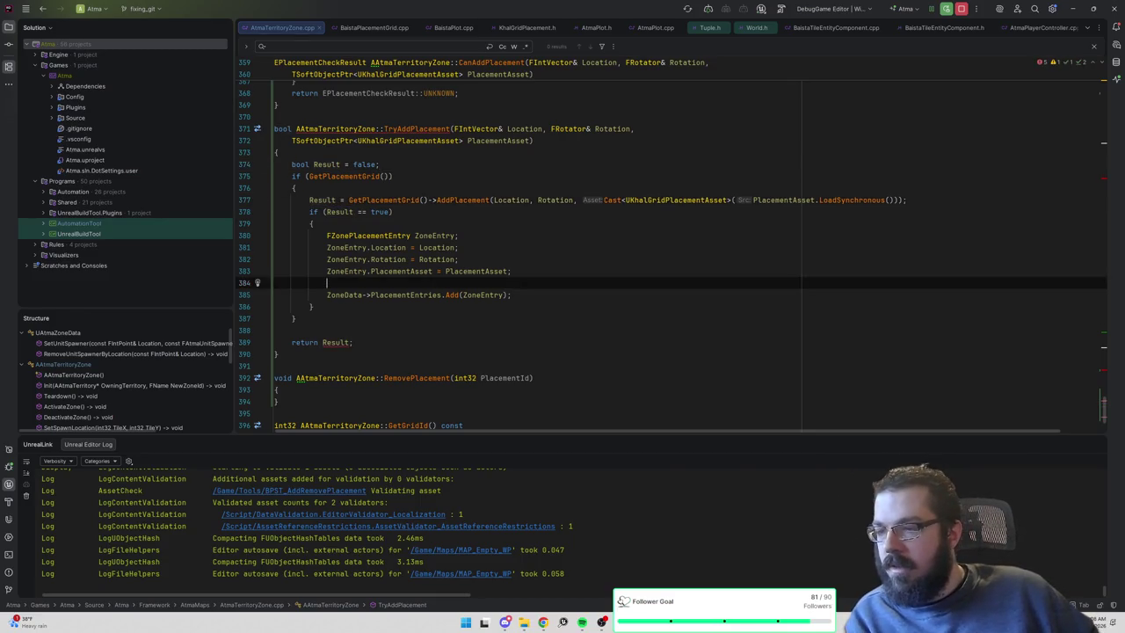
key(BackSpace)
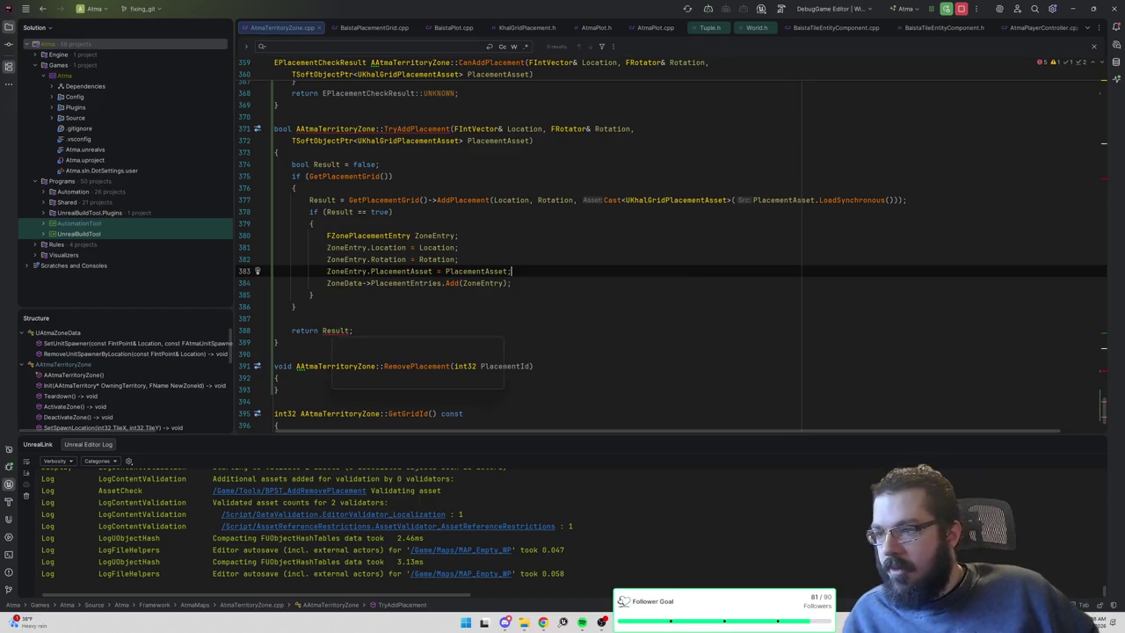
Change the header's TryAddPlacement declaration return type to bool and open its .cpp definition.
ctrl+click(368, 236)
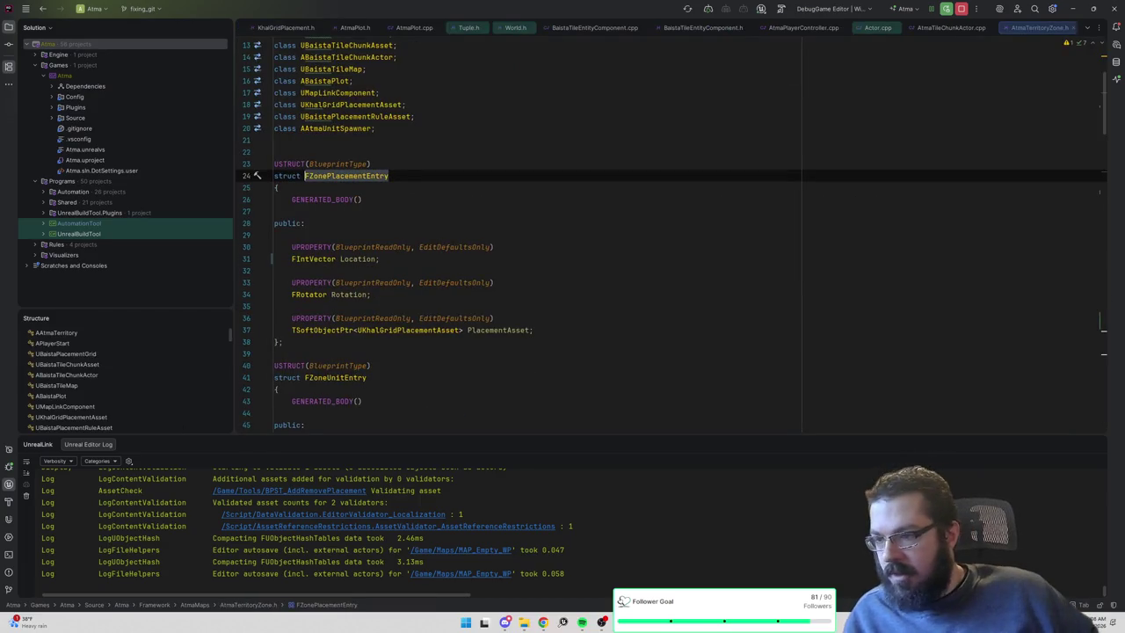
key(ctrl+alt+Left)
key(ctrl+b)
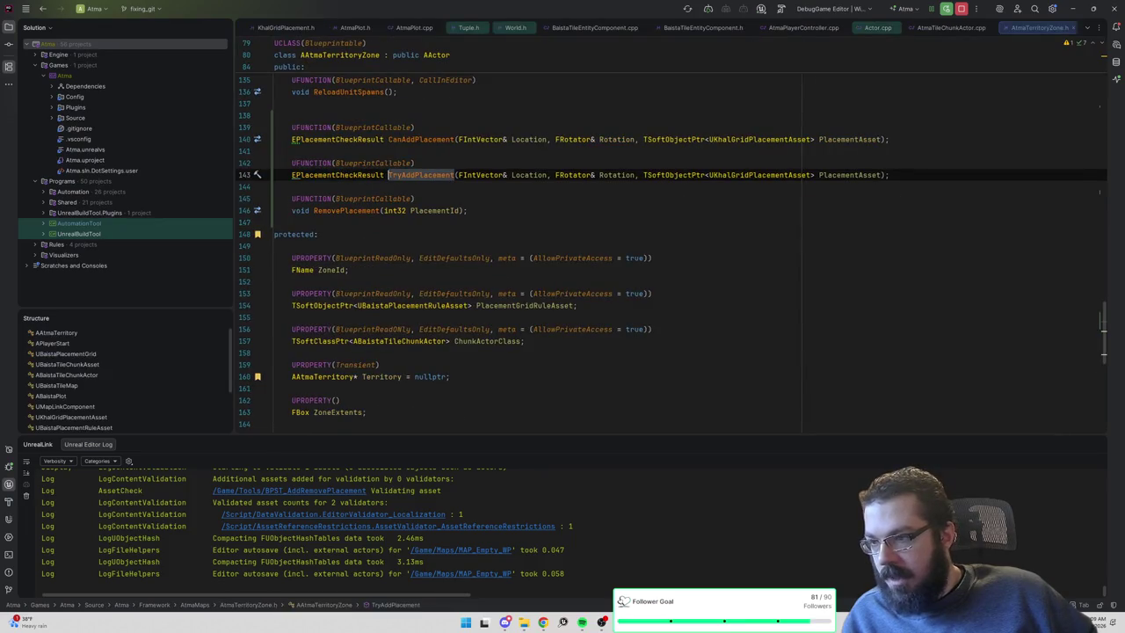
double_click(338, 174)
text(bool)
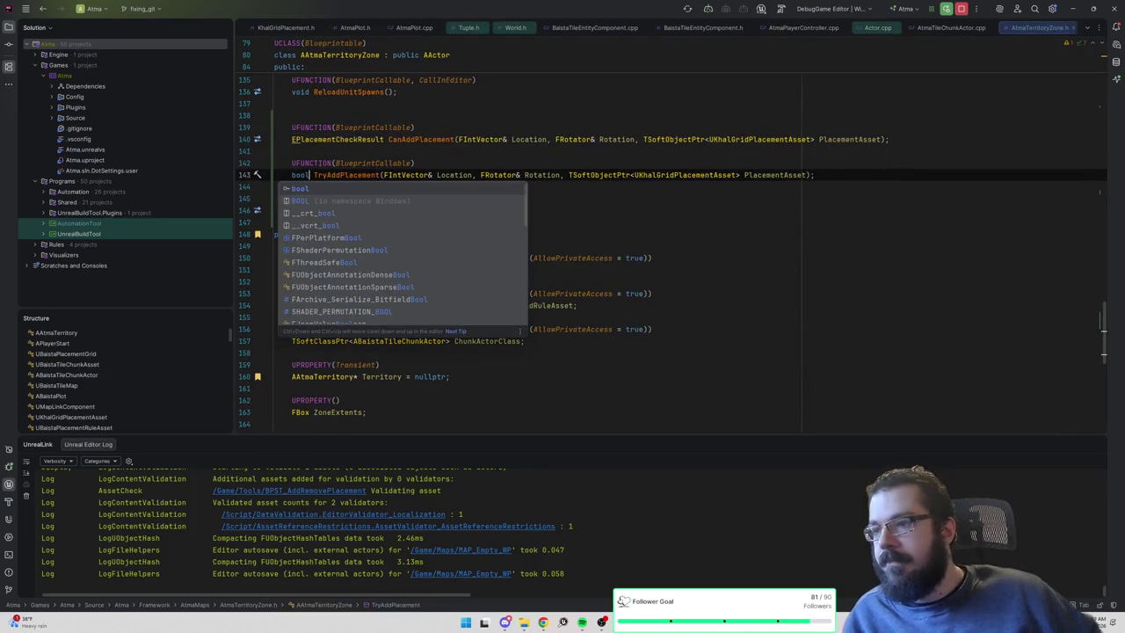
key(Escape)
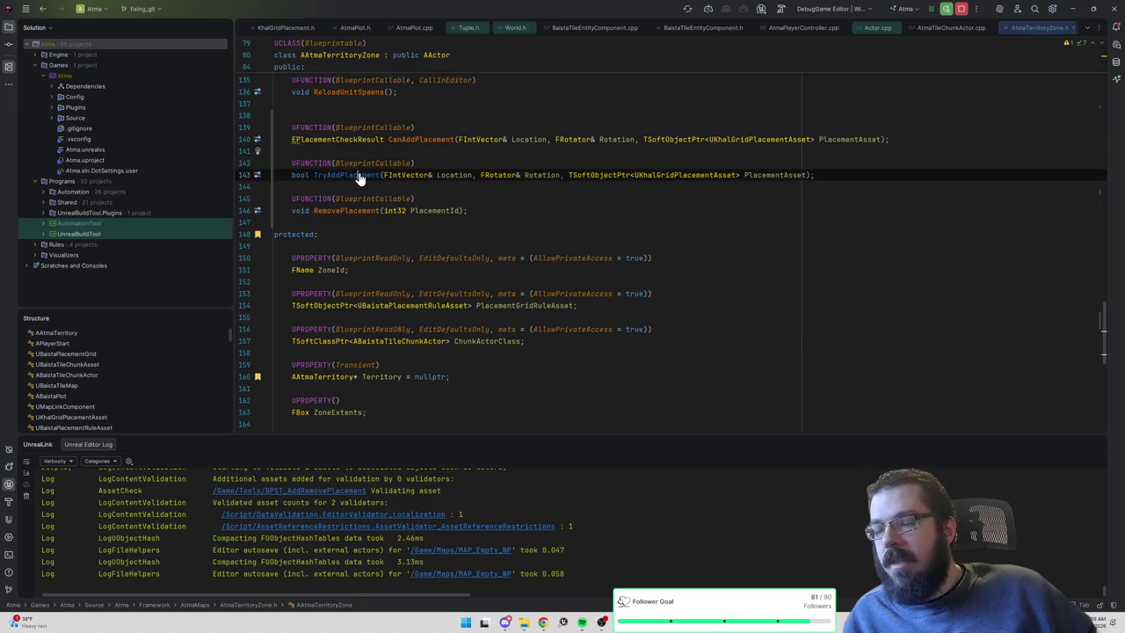
ctrl+click(359, 175)
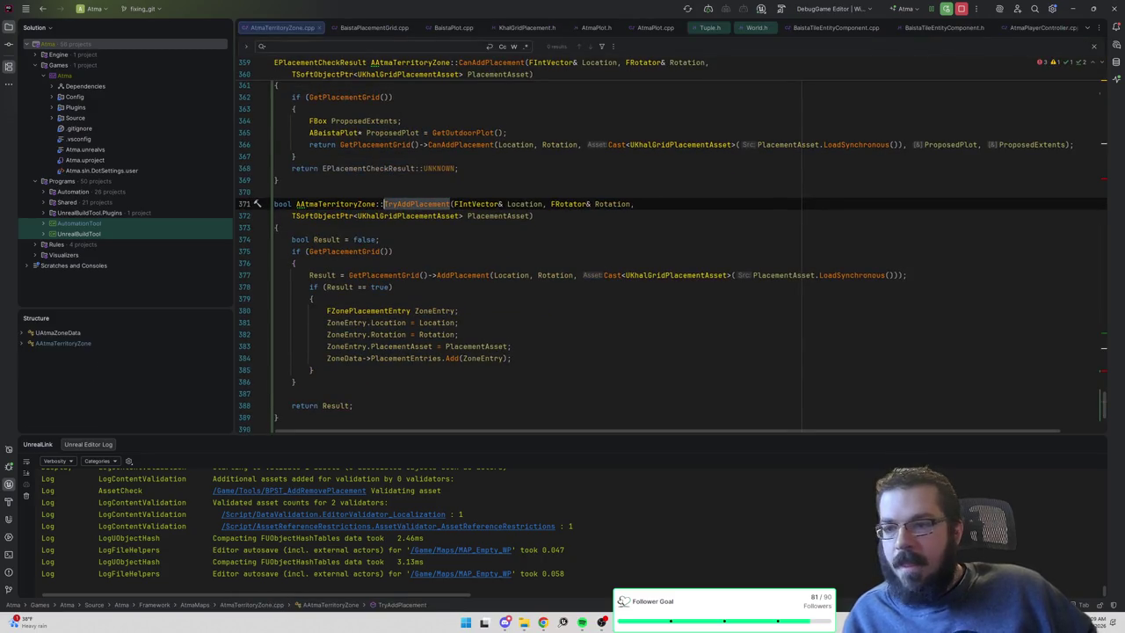
key(alt+Tab)
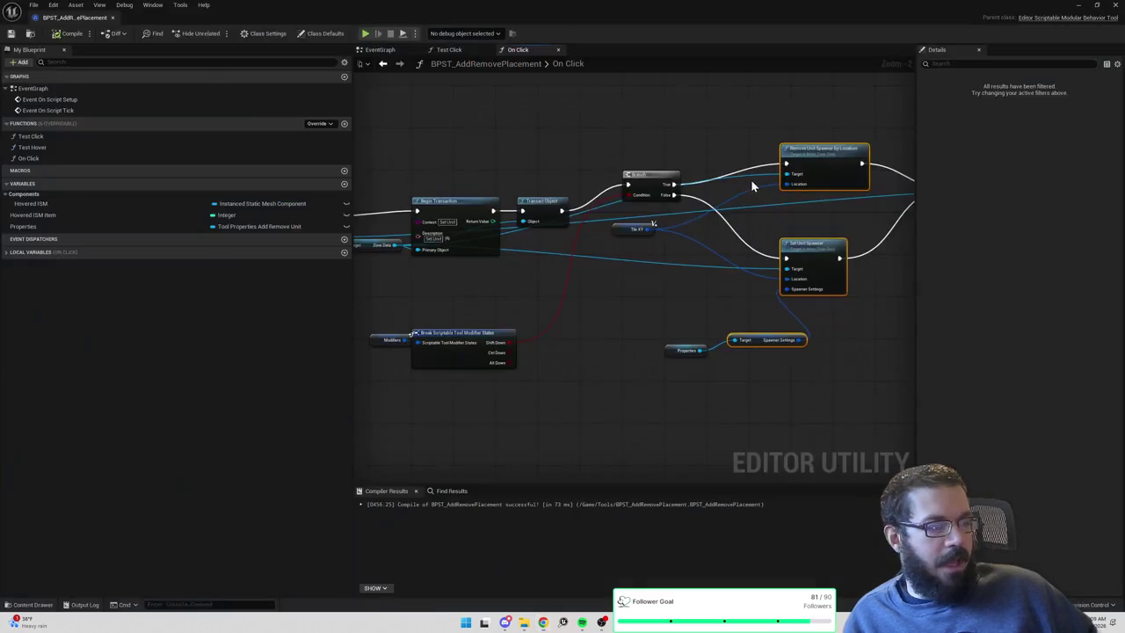
Compile BPST_AddRemovePlacement, use File > Save All, and close the Blueprint editor.
click(68, 33)
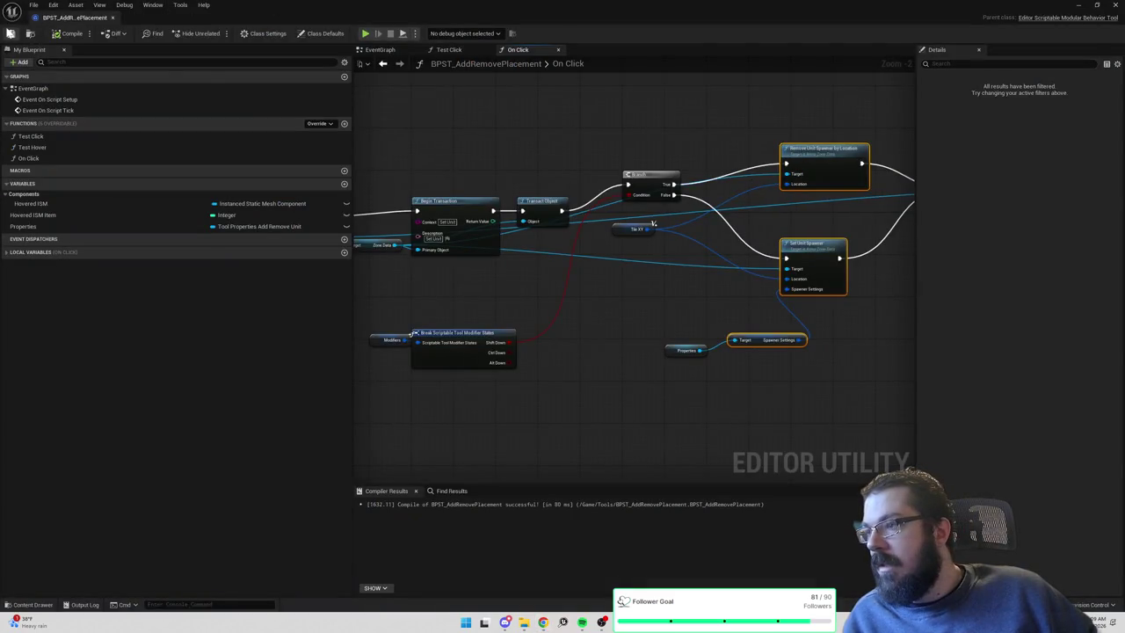
click(34, 4)
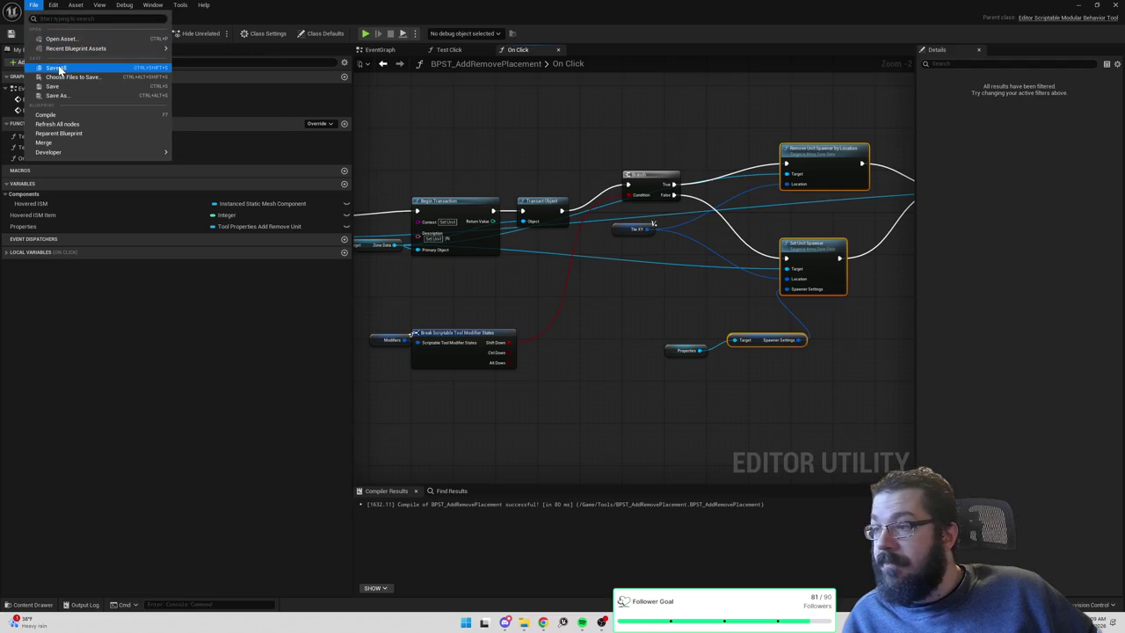
click(55, 70)
drag(511, 132, 608, 146)
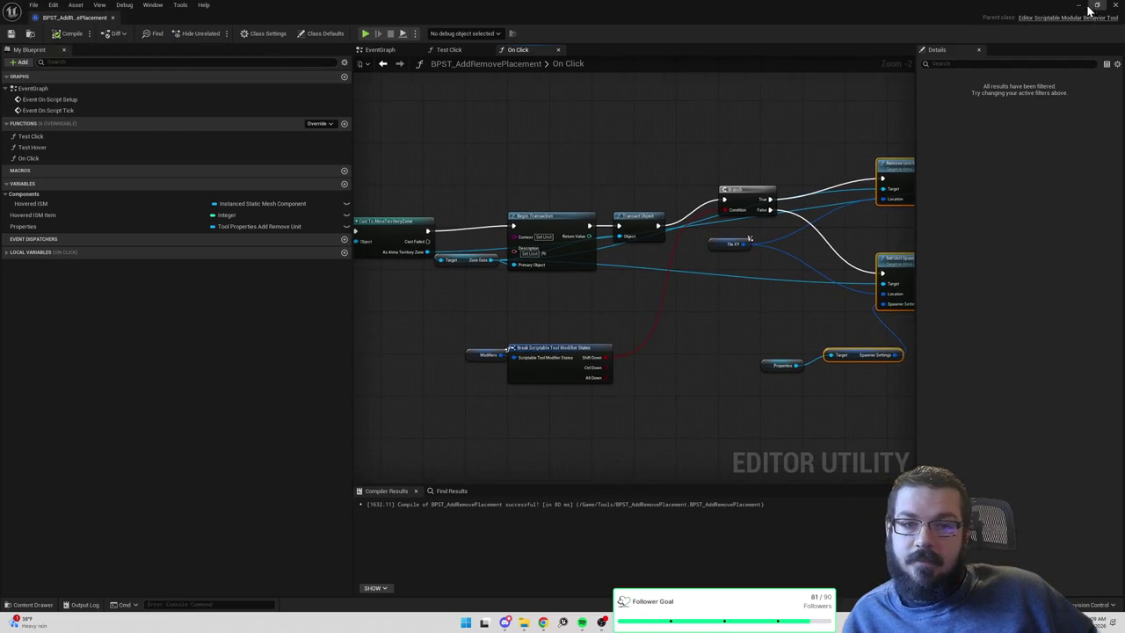
scroll(690, 136, down, 4)
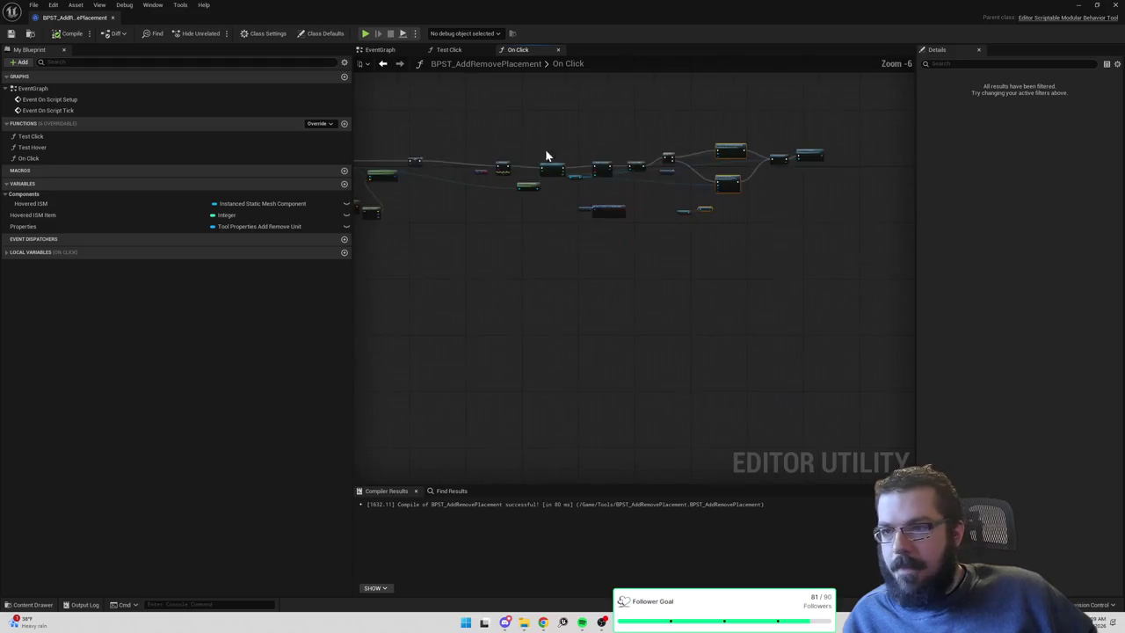
scroll(661, 159, up, 3)
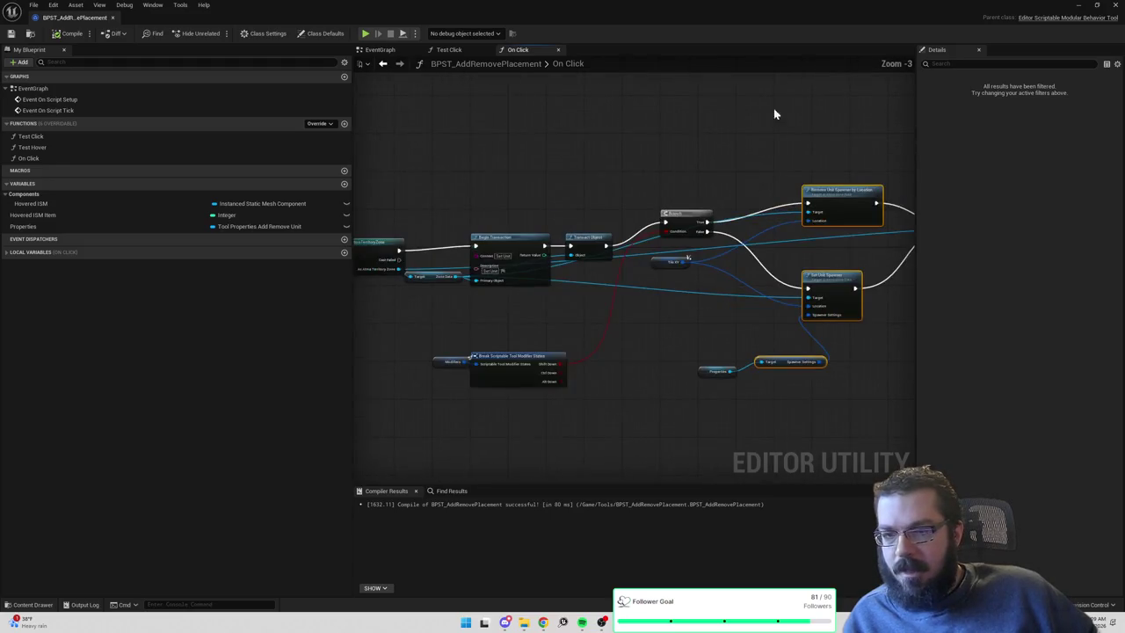
click(1117, 5)
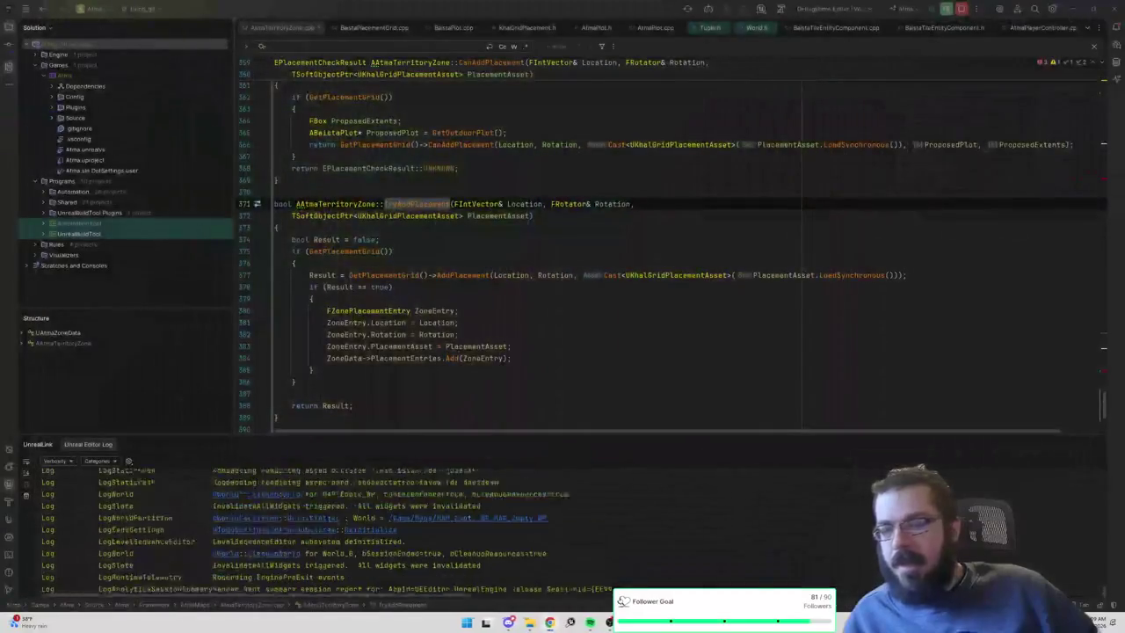
Start a Debug build of the Atma project and review TryAddPlacement while it compiles.
scroll(668, 246, down, 1)
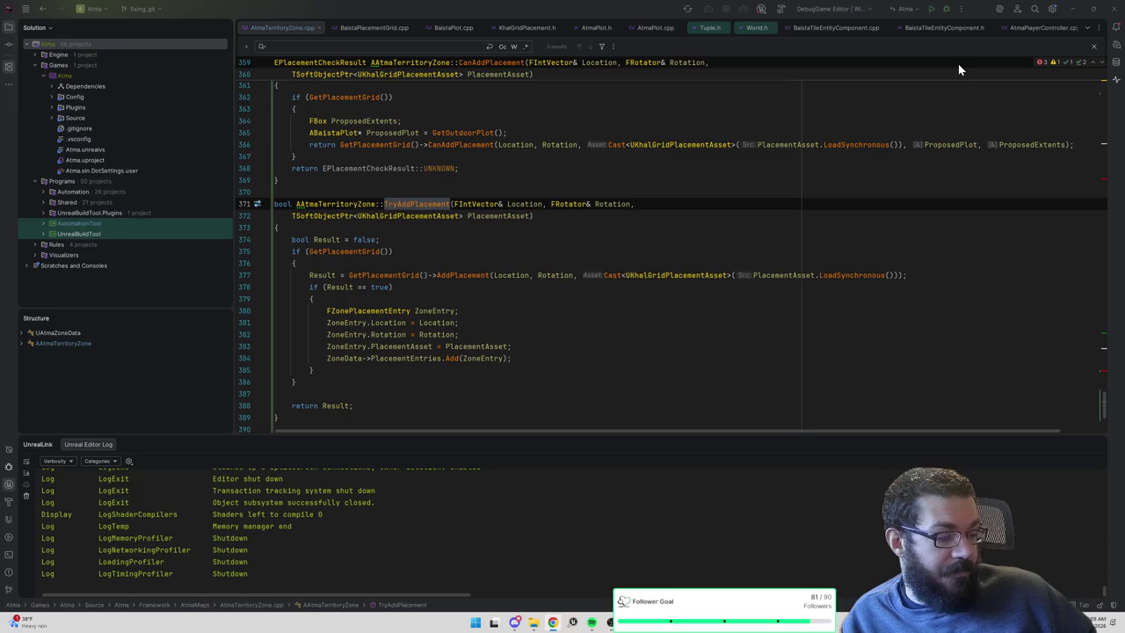
click(949, 13)
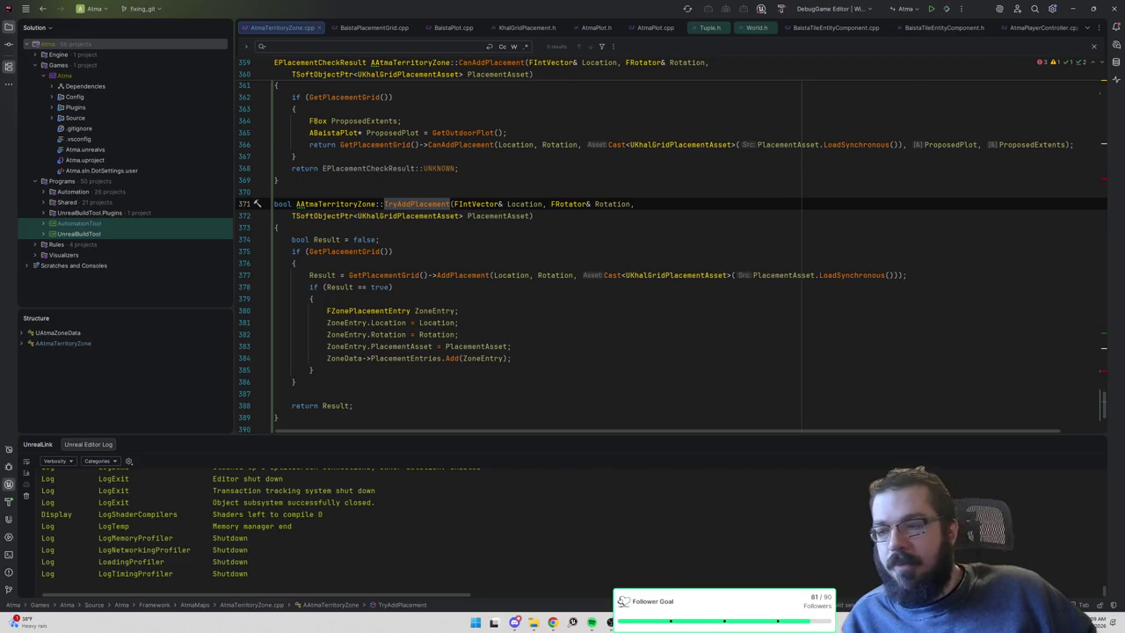
scroll(671, 245, up, 1)
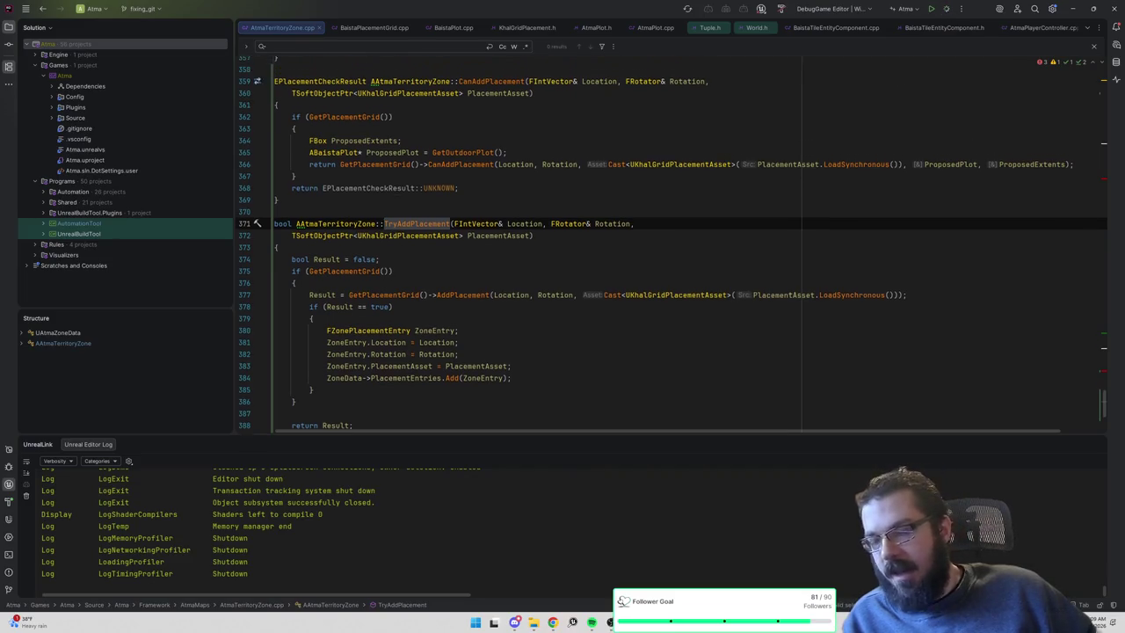
double_click(419, 239)
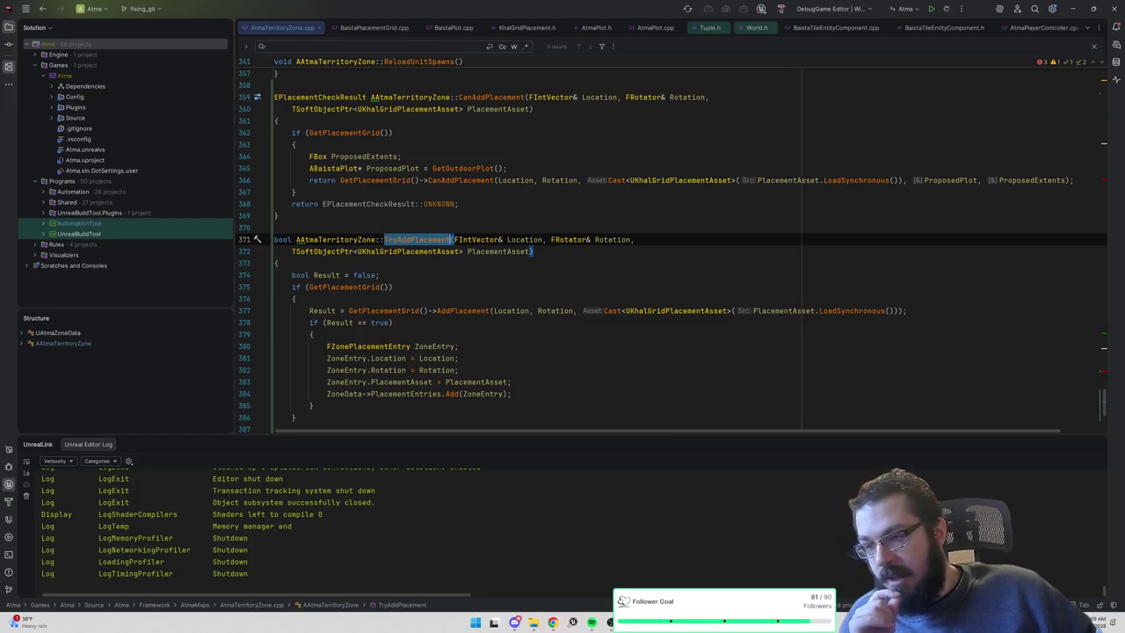
mouse_move(464, 311)
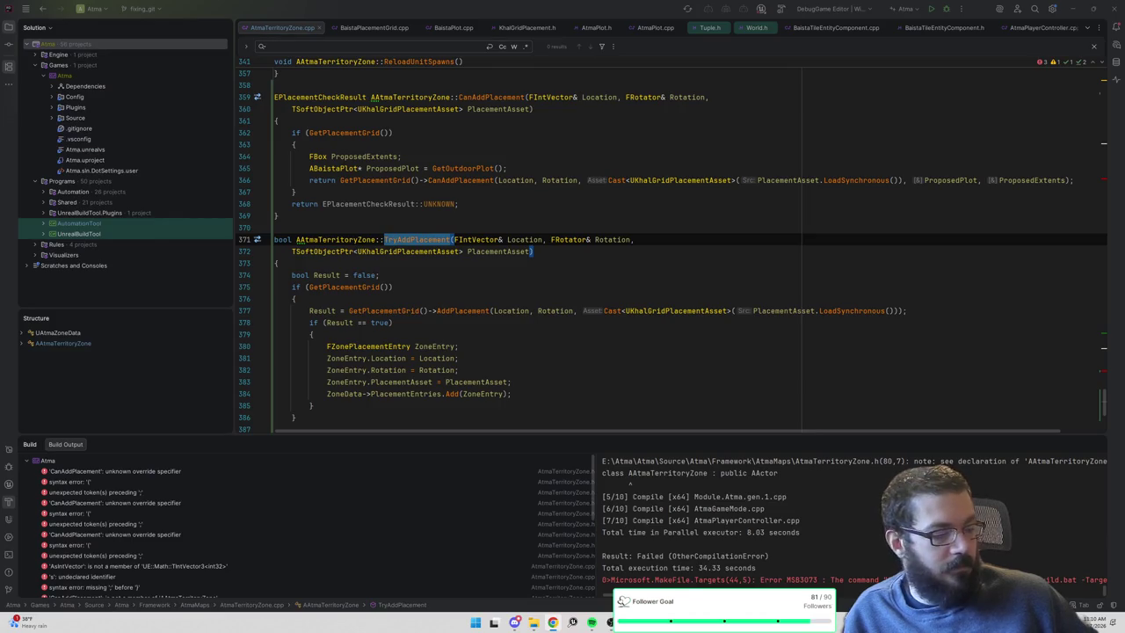
Jump to the first CanAddPlacement build error and inspect EPlacementCheckResult and the CanAddPlacement definition.
double_click(97, 471)
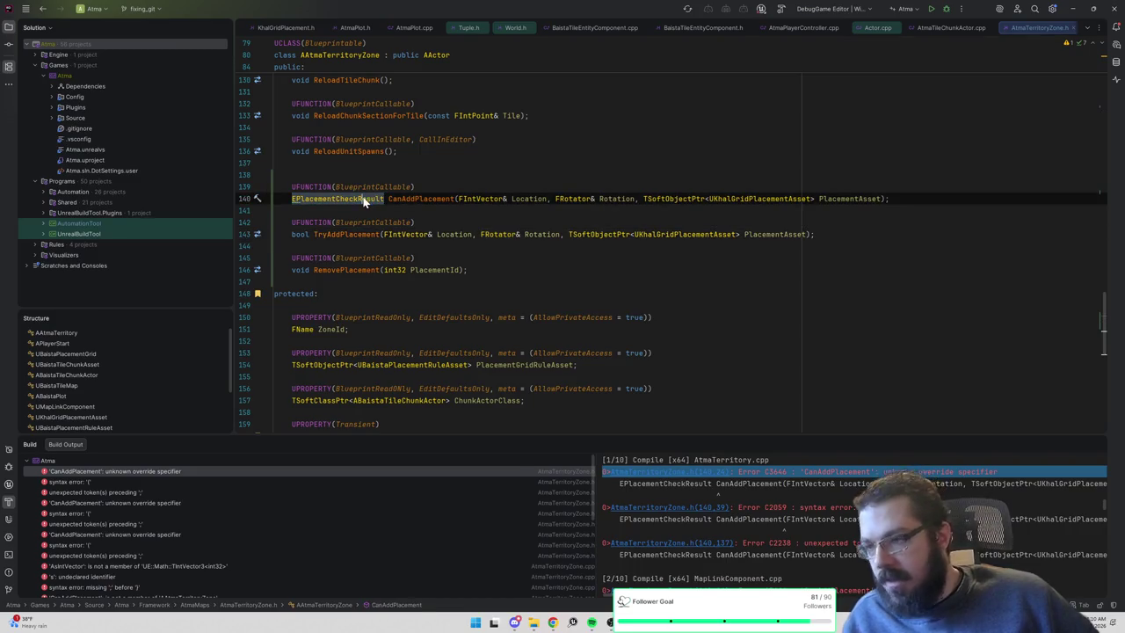
right_click(364, 198)
click(396, 203)
key(Escape)
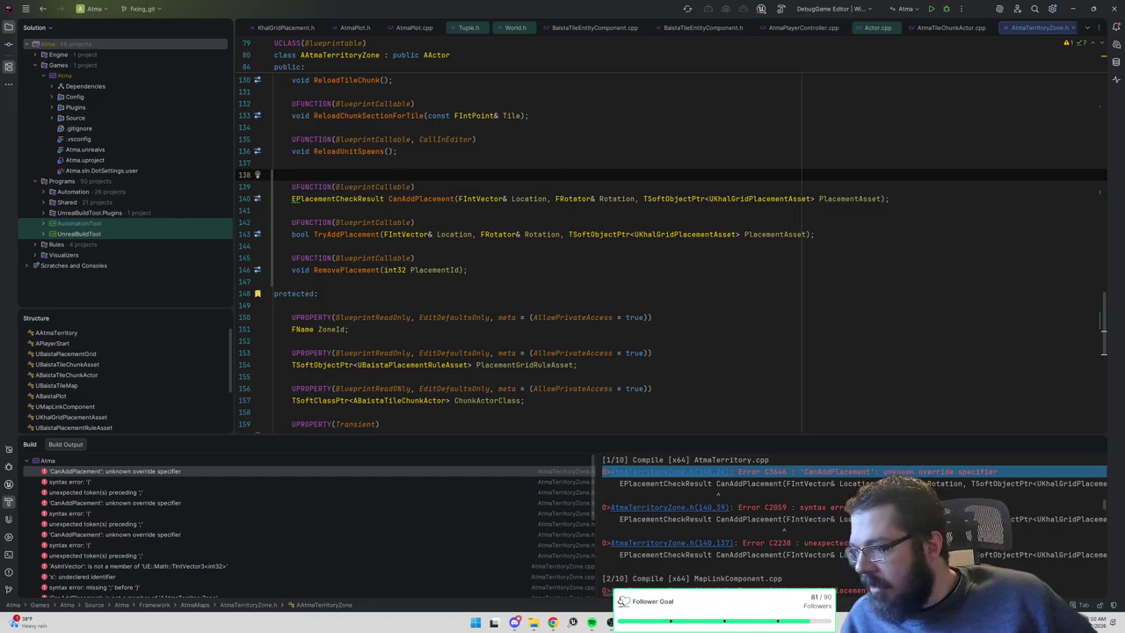
click(292, 210)
scroll(668, 255, up, 1)
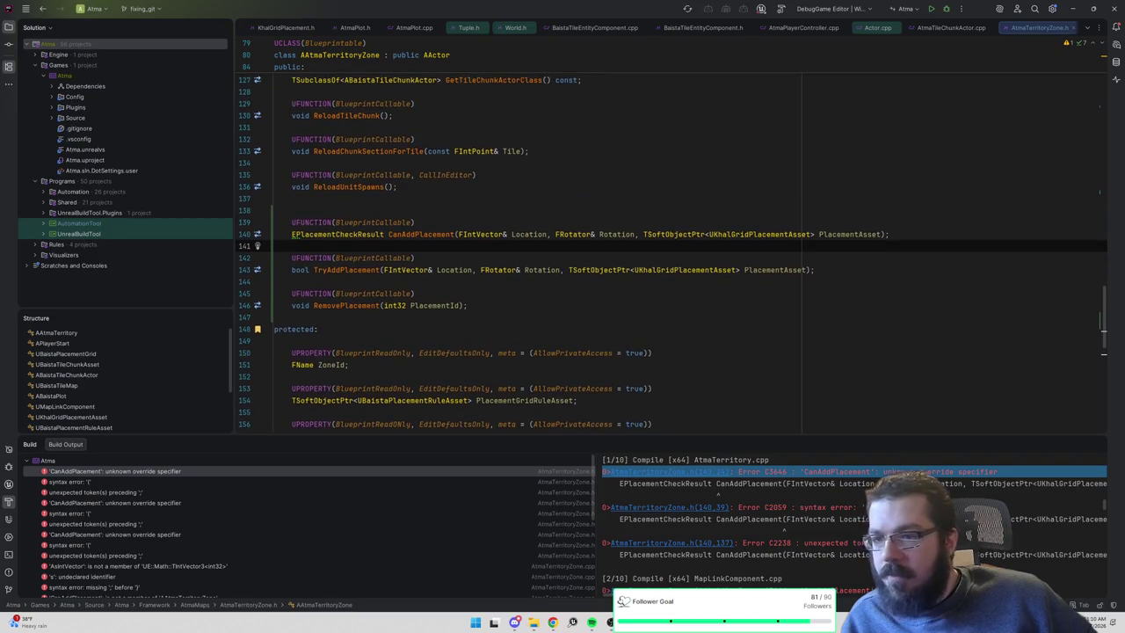
ctrl+click(425, 235)
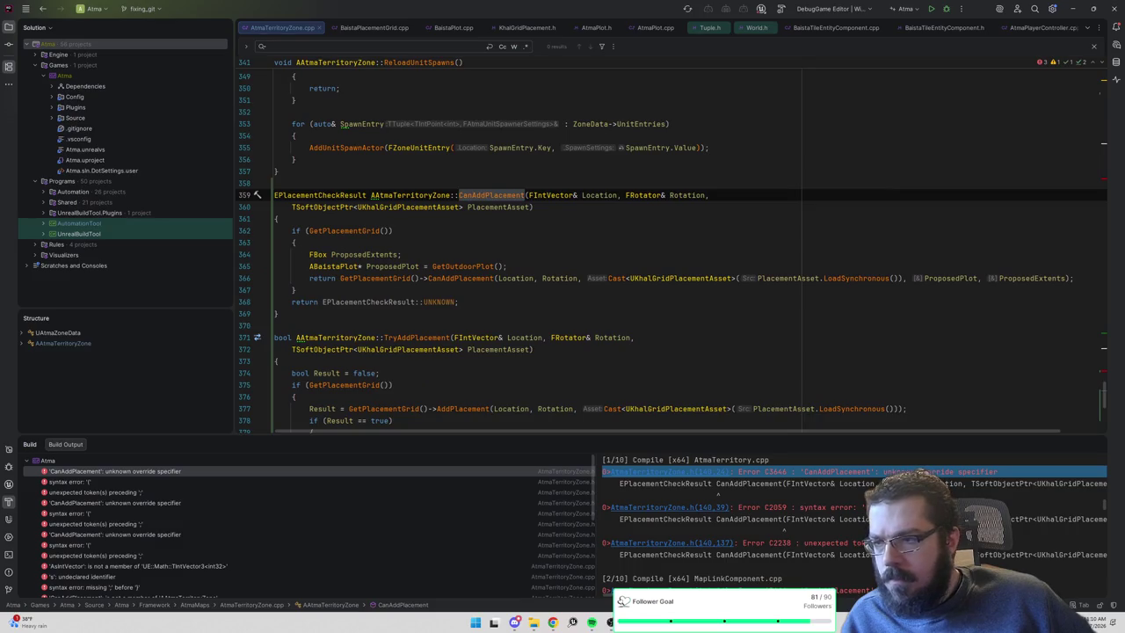
key(ctrl+alt+Left)
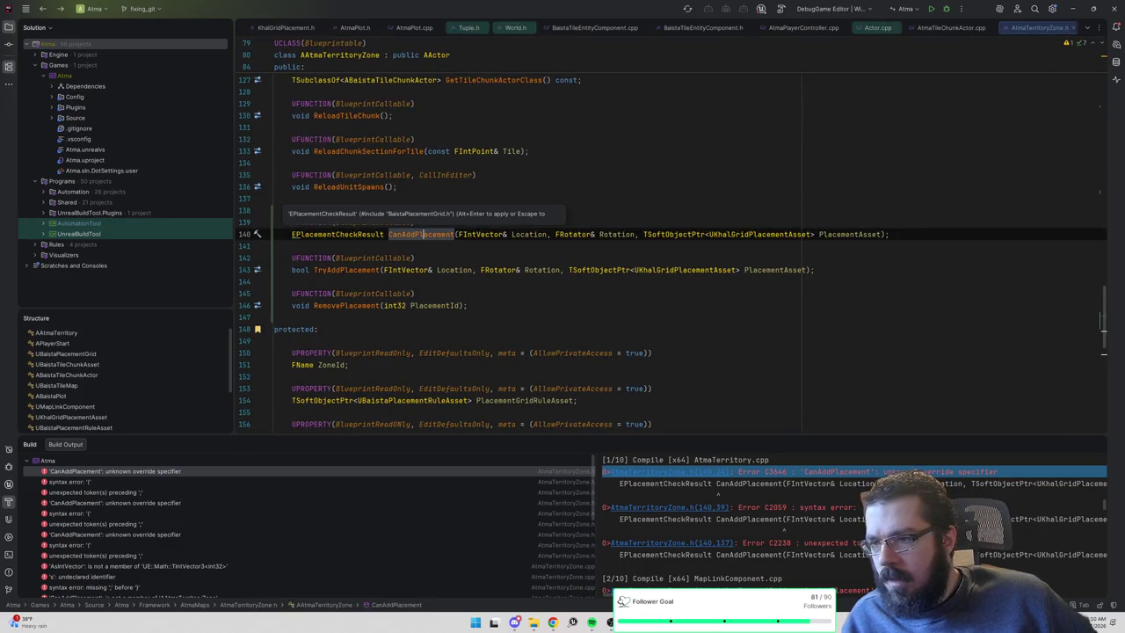
Browse the available code actions for EPlacementCheckResult and CanAddPlacement without applying any.
right_click(341, 234)
click(349, 243)
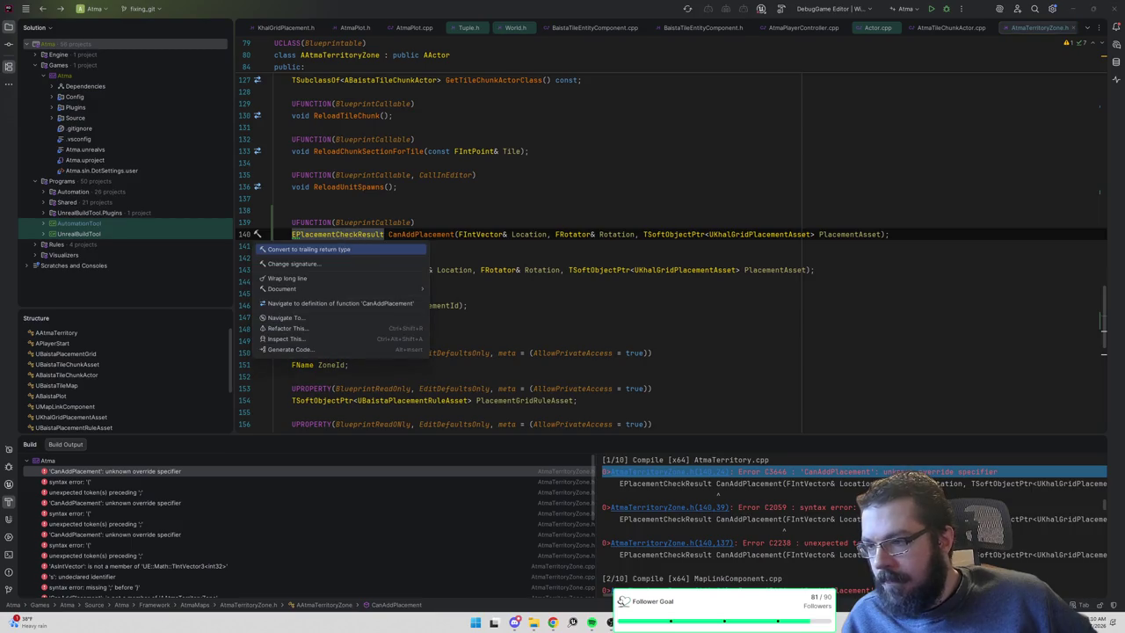
key(Escape)
right_click(417, 235)
click(440, 239)
key(Escape)
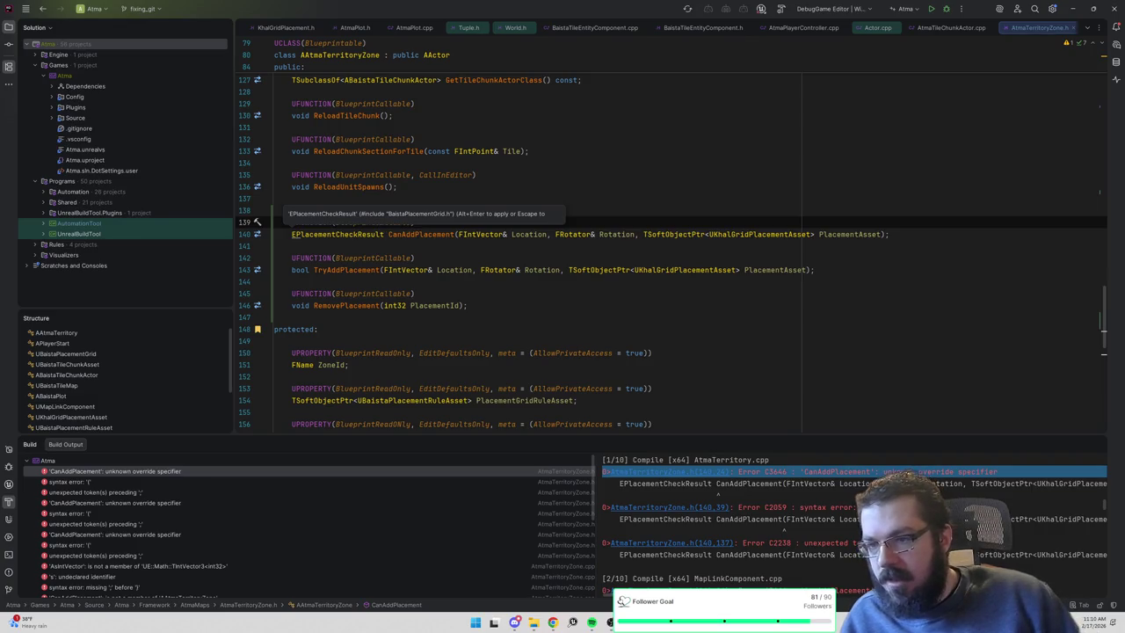
key(Escape)
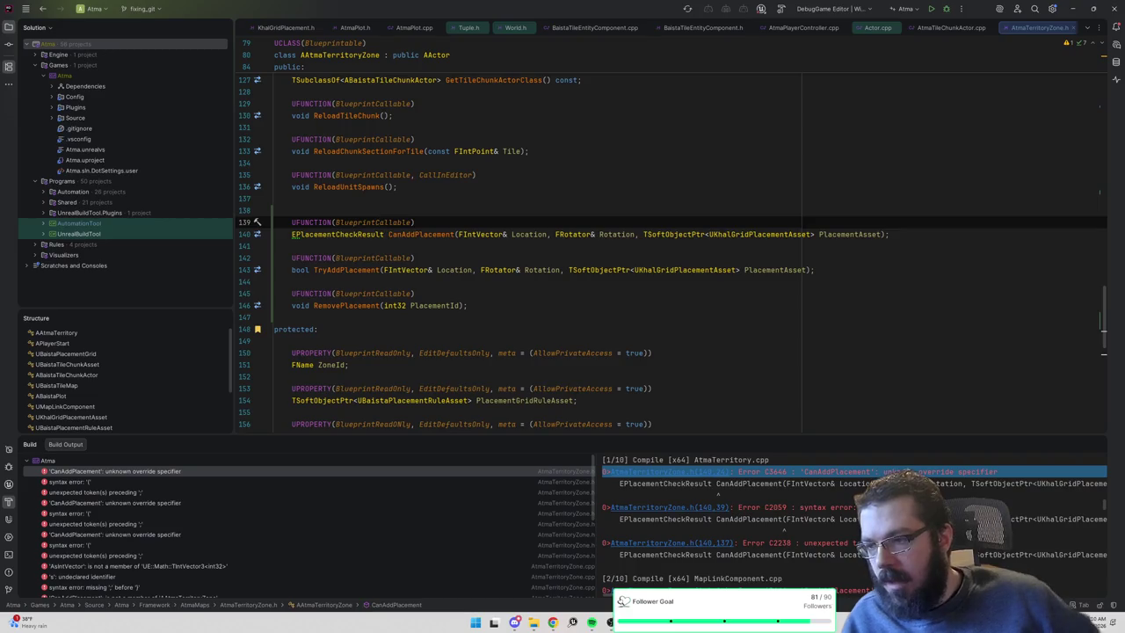
click(292, 198)
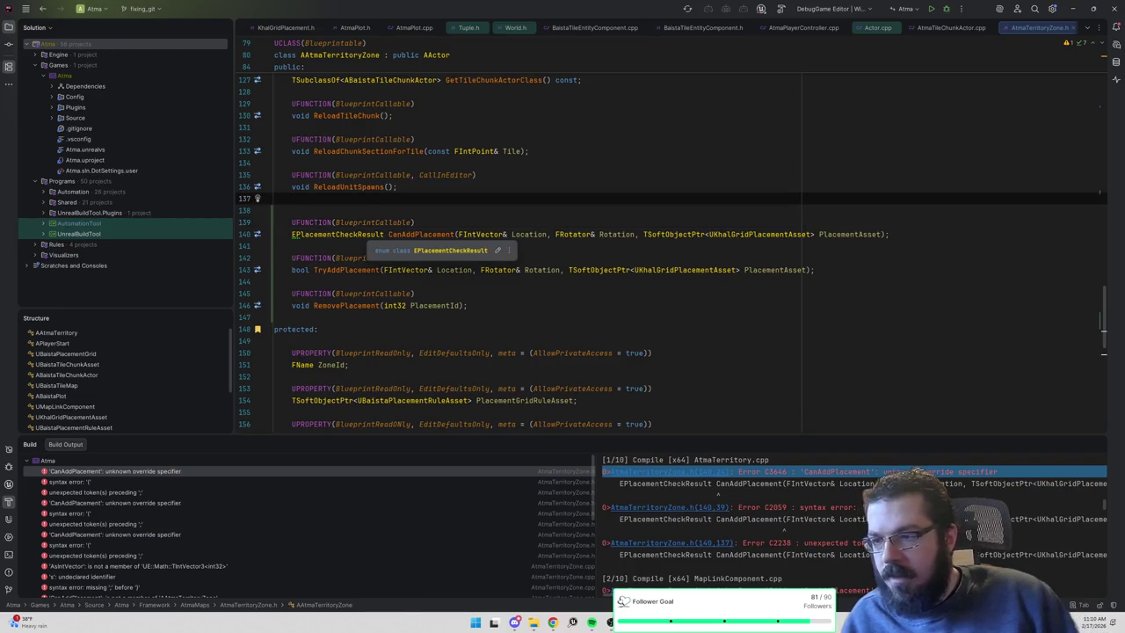
key(alt+Return)
key(Escape)
key(Down)
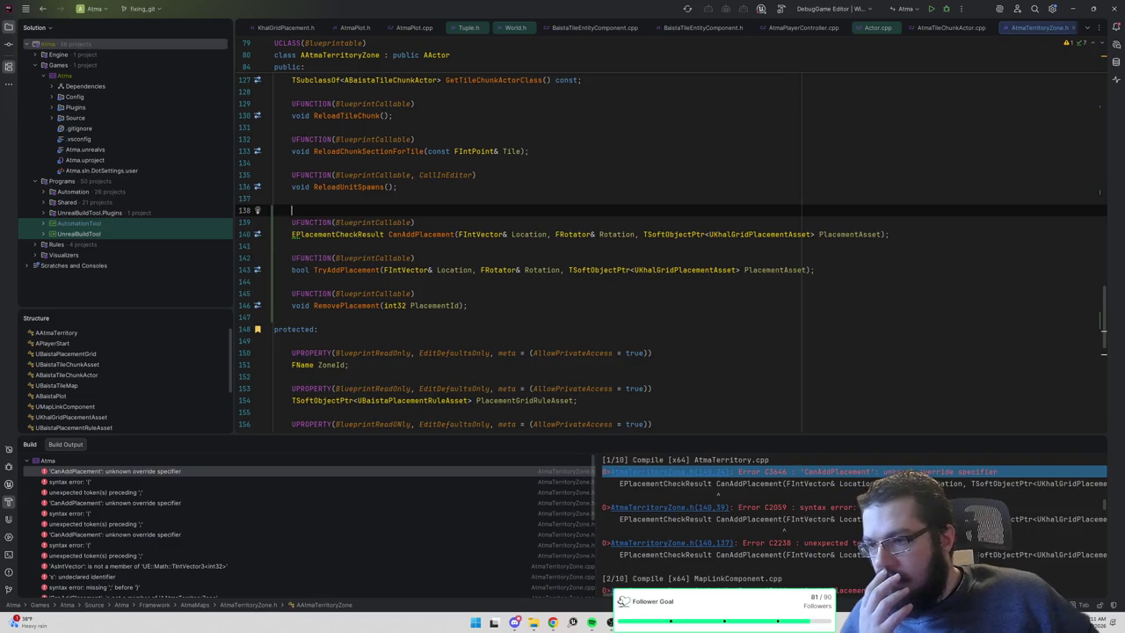
Open the EPlacementCheckResult declaration in BaistaPlacementGrid.h, then view the includes atop AtmaTerritoryZone.h.
click(358, 234)
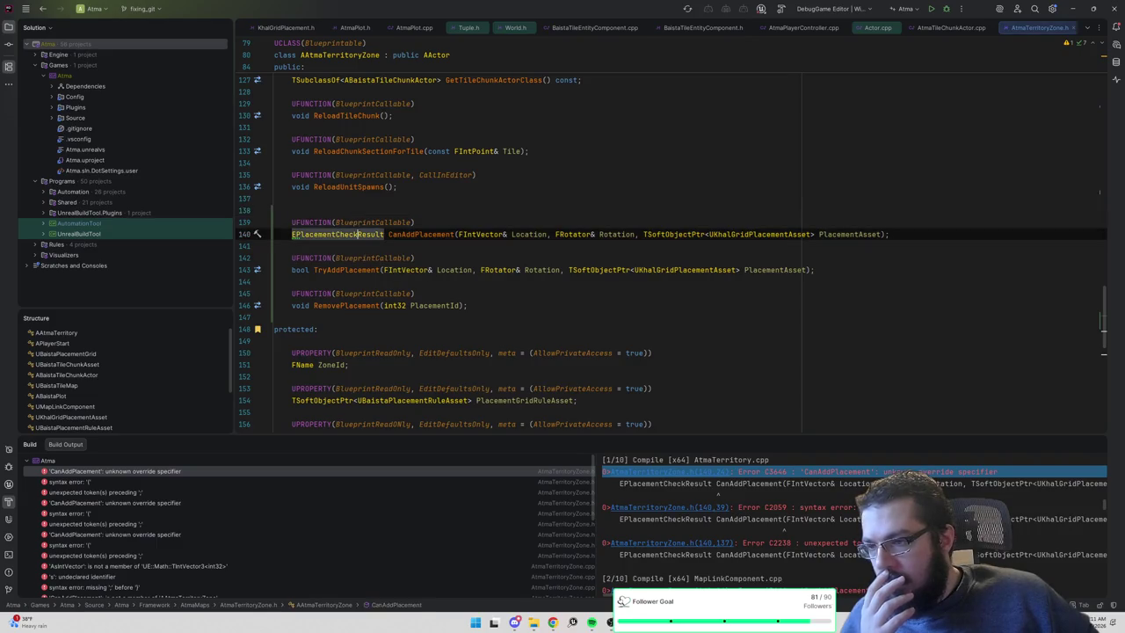
scroll(668, 255, up, 5)
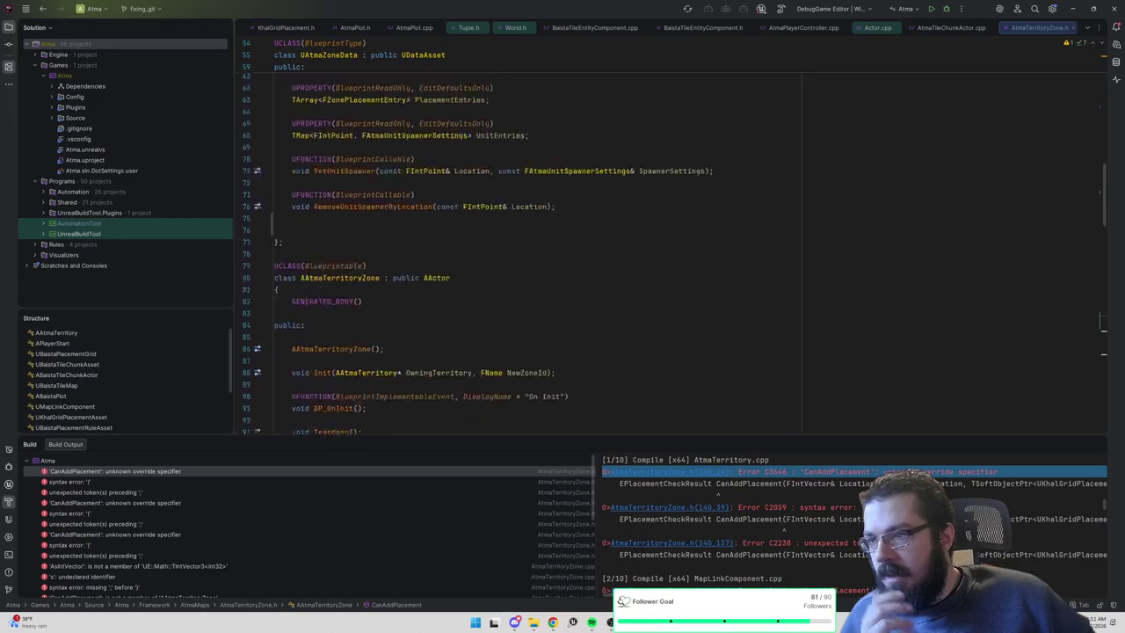
scroll(363, 236, down, 5)
ctrl+click(363, 236)
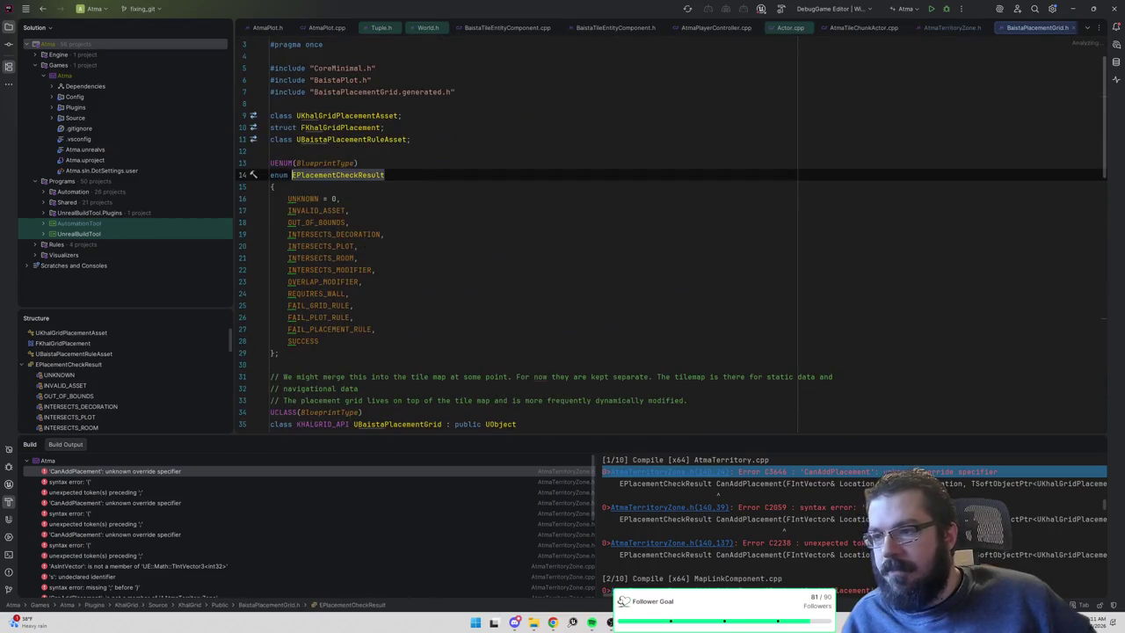
click(967, 27)
scroll(668, 238, up, 10)
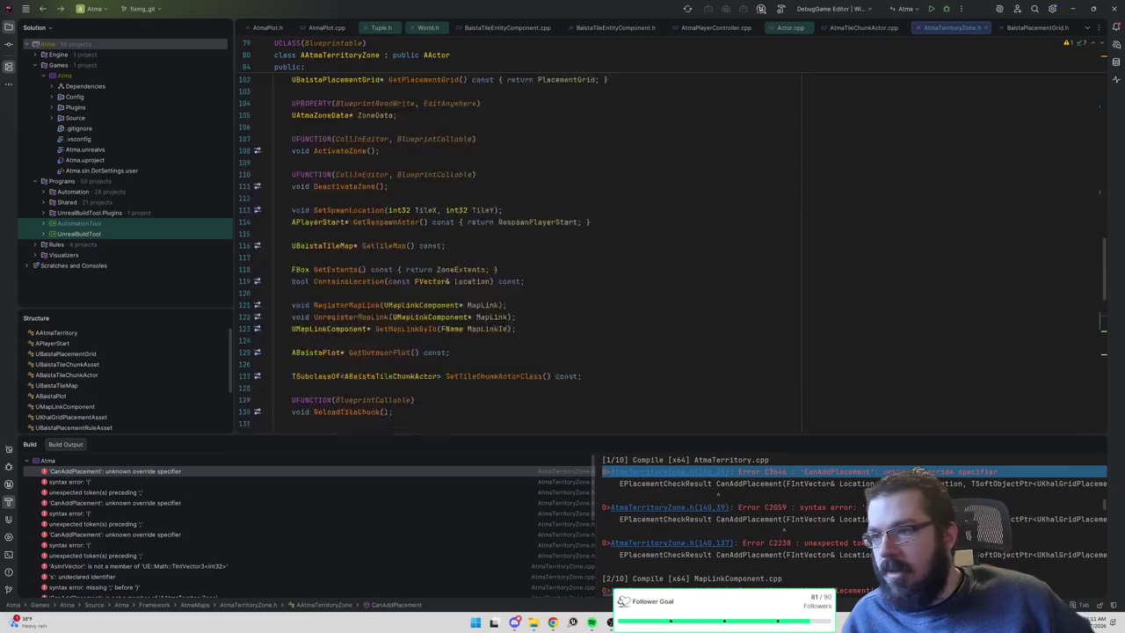
scroll(668, 238, up, 15)
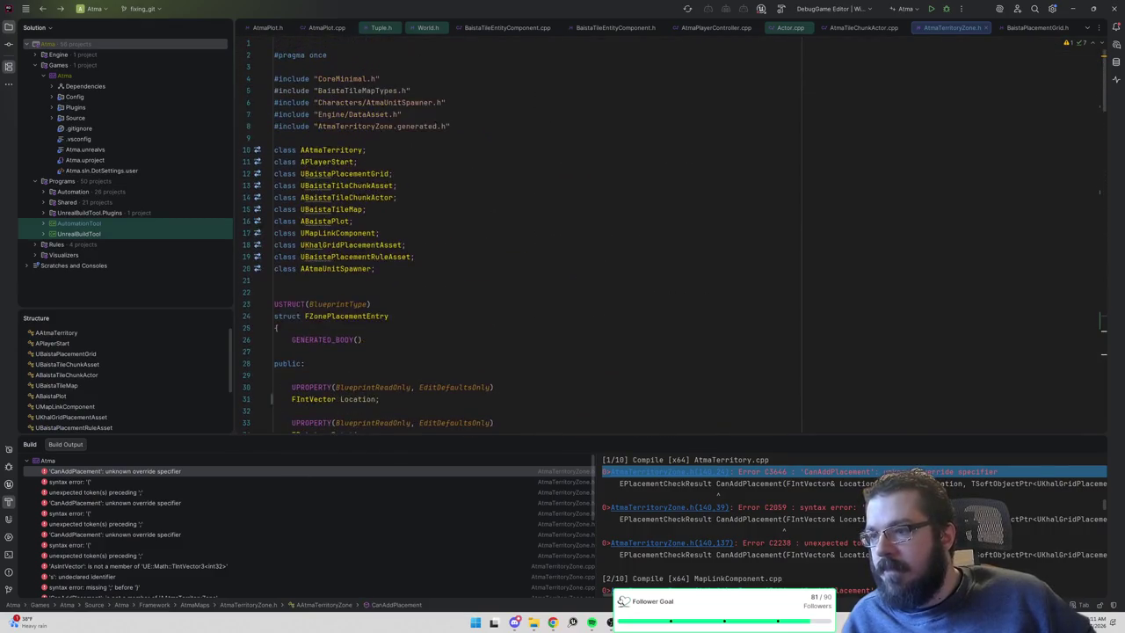
Include BaistaPlacementGrid.h in AtmaTerritoryZone.h just above the generated header include.
click(406, 126)
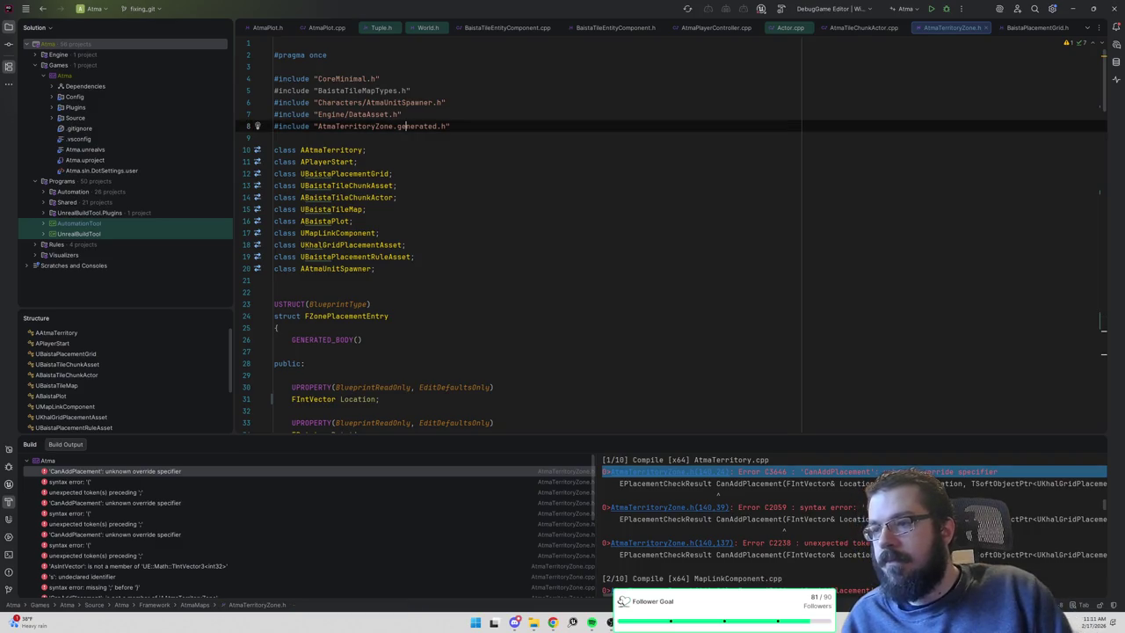
key(Up)
key(Return)
text(#include "BaistaPlaceme)
text(ntGrid)
key(Return)
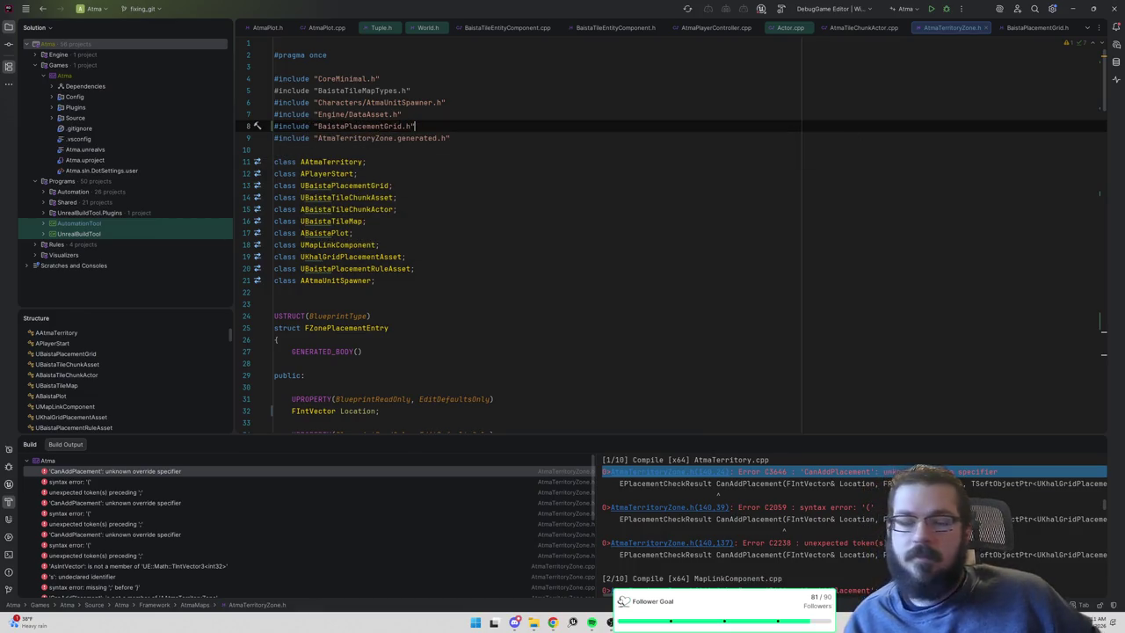
Review the EPlacementCheckResult enum in BaistaPlacementGrid.h, then rebuild from AtmaTerritoryZone.h.
key(ctrl+b)
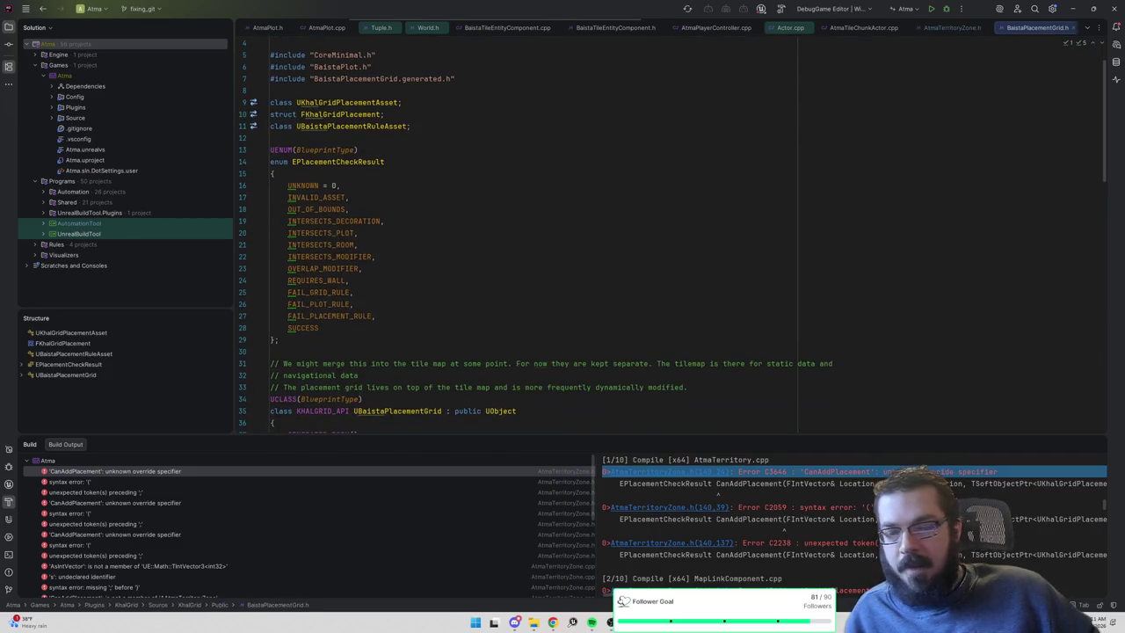
drag(279, 339, 205, 155)
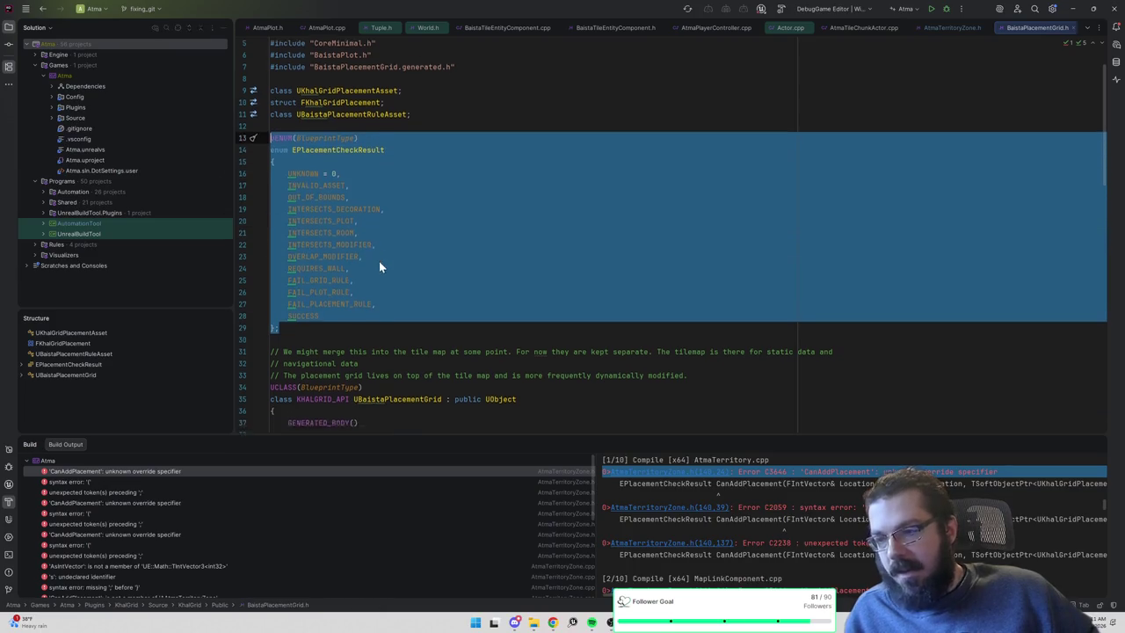
key(ctrl+Home)
scroll(672, 235, down, 9)
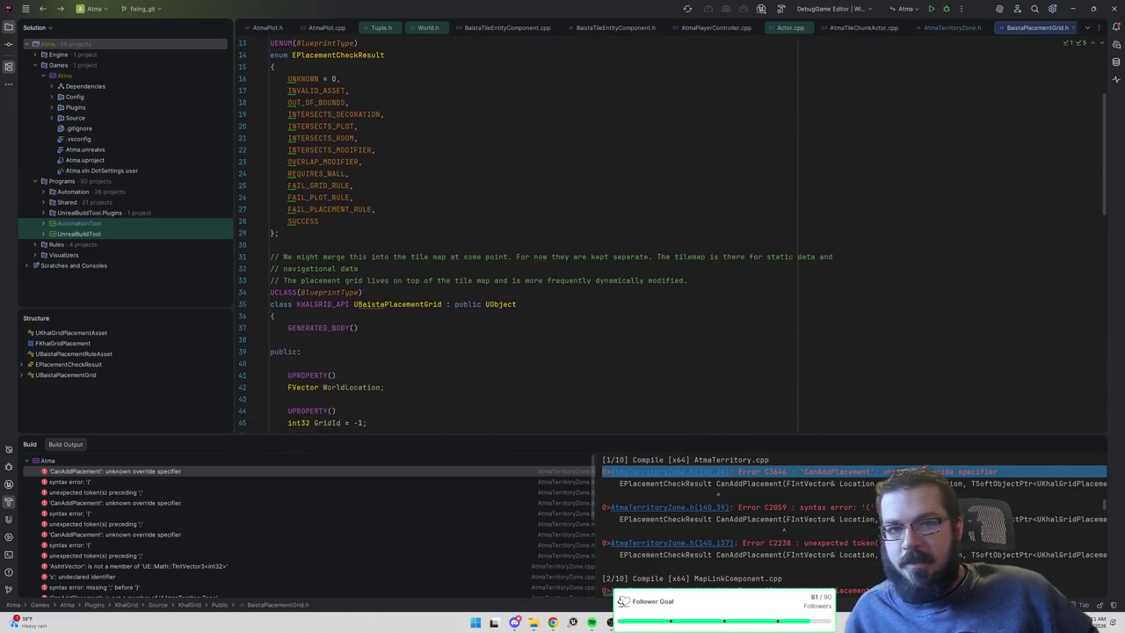
scroll(672, 234, down, 4)
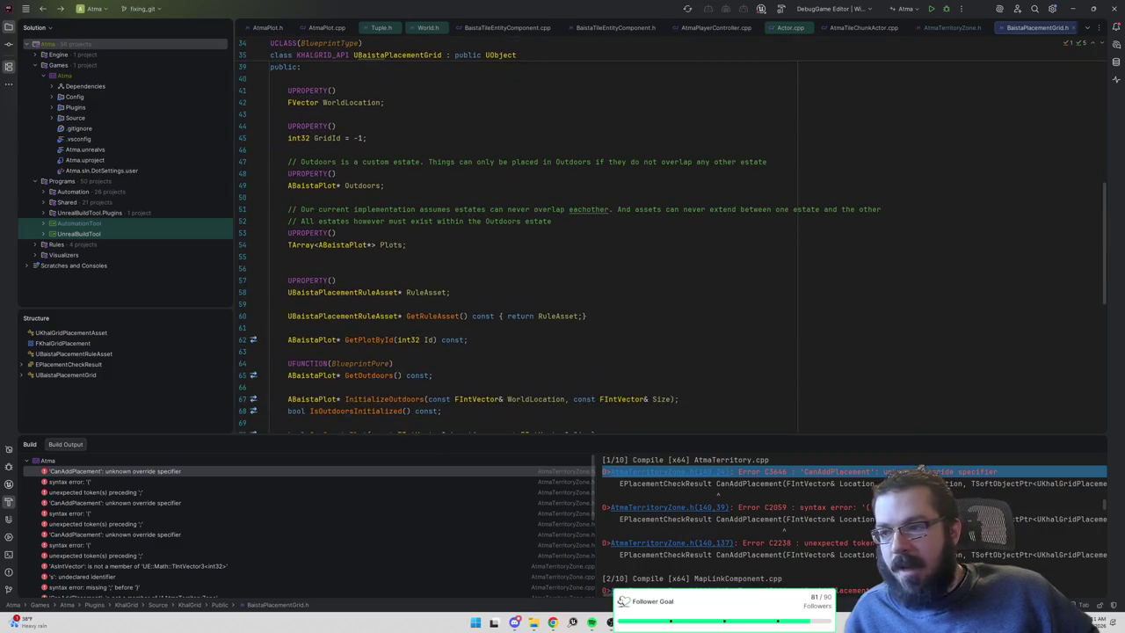
scroll(672, 234, up, 12)
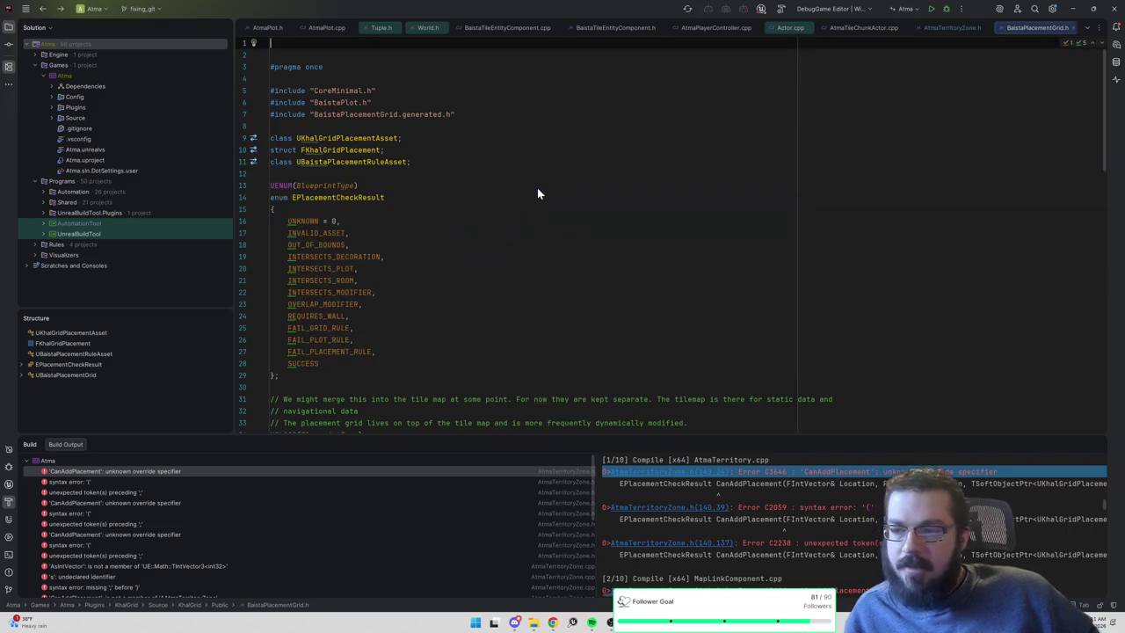
key(ctrl+minus)
key(ctrl+minus)
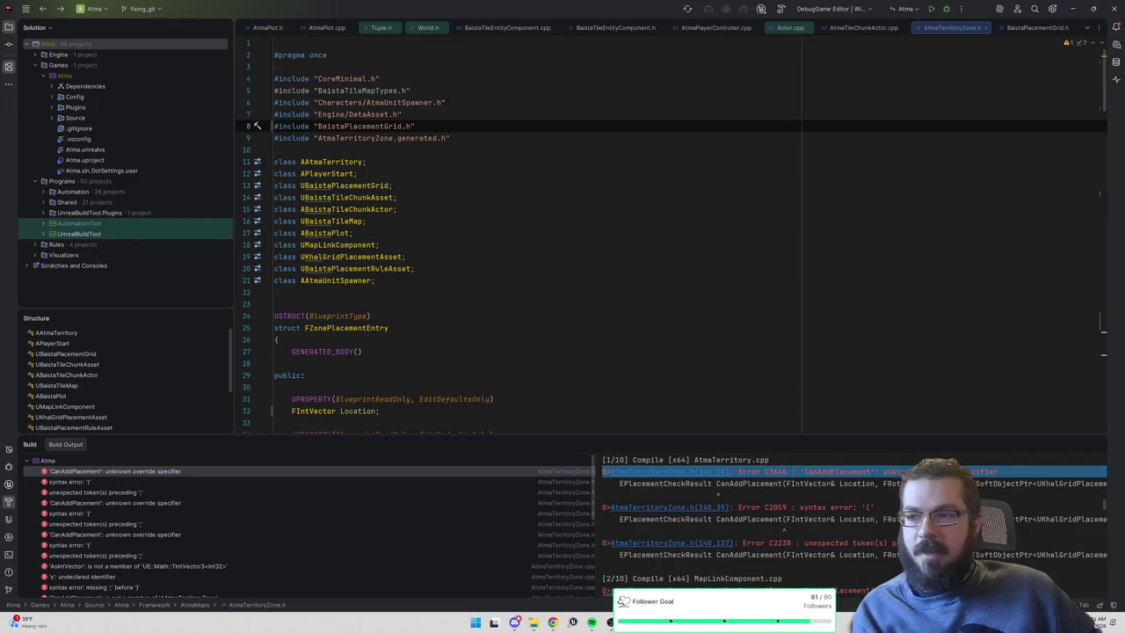
key(ctrl+shift+b)
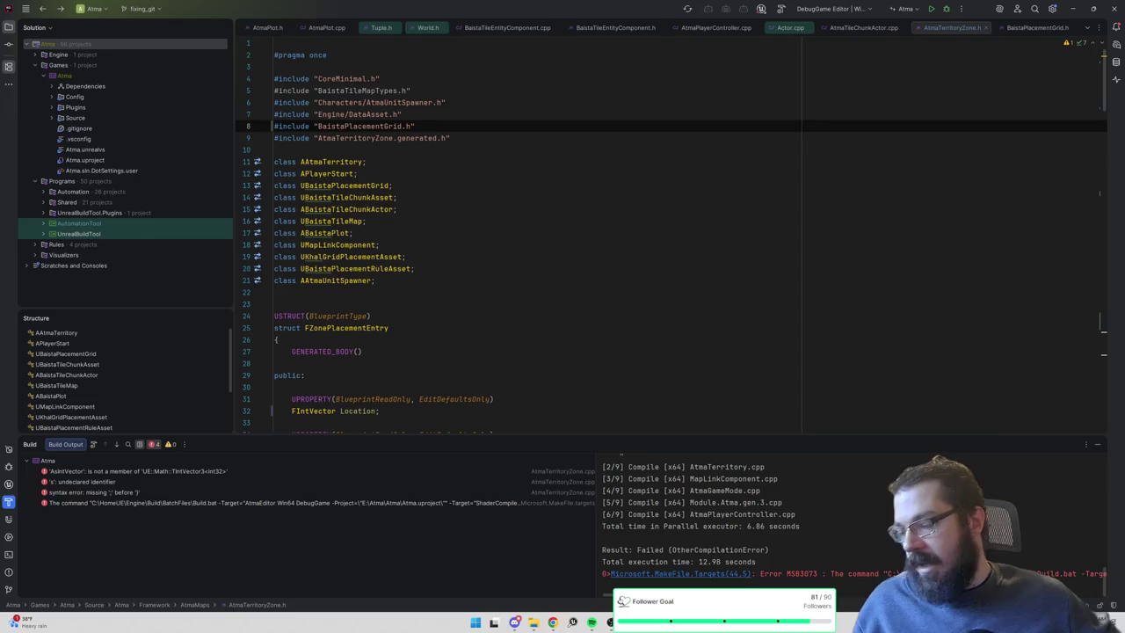
Remove the .AsIntVector() call so line 124 assigns Entry.Location directly.
click(183, 471)
double_click(183, 471)
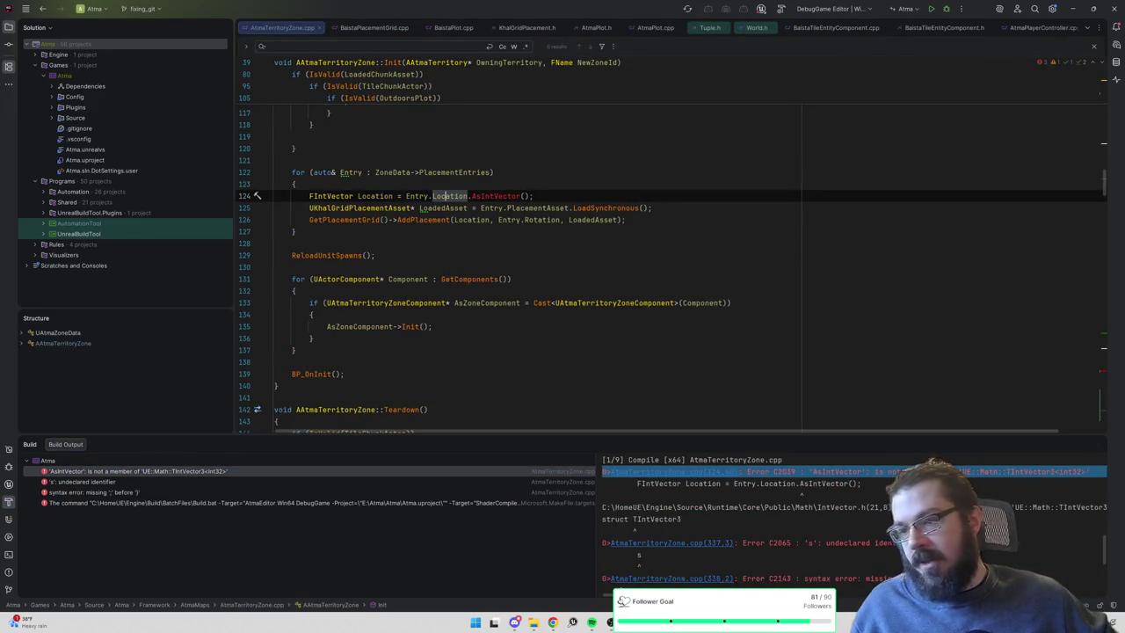
double_click(496, 196)
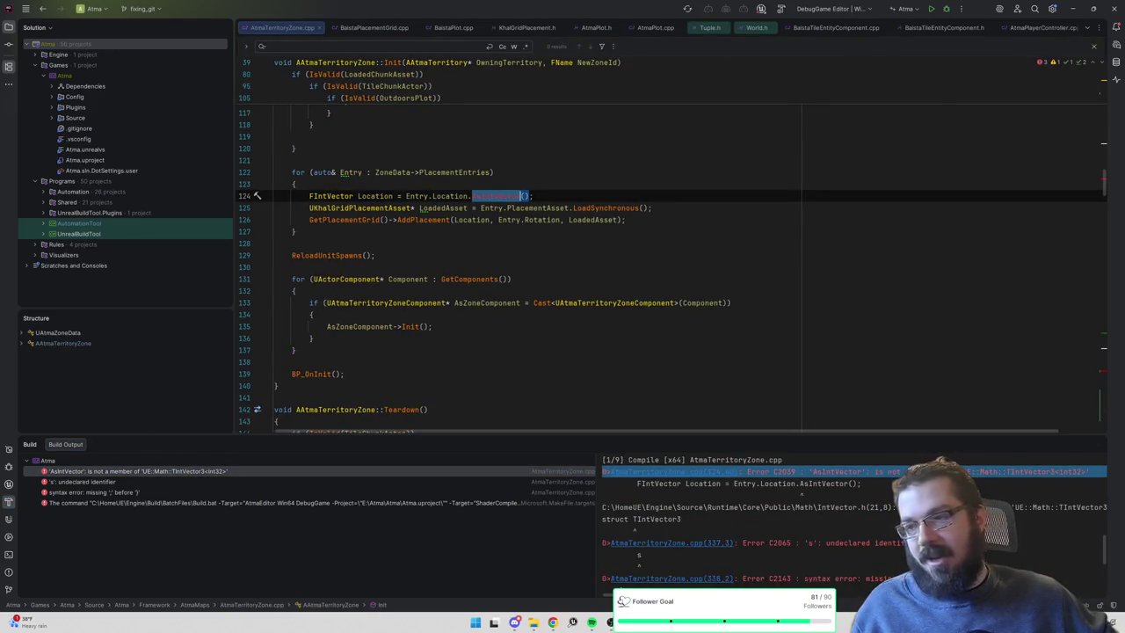
key(BackSpace)
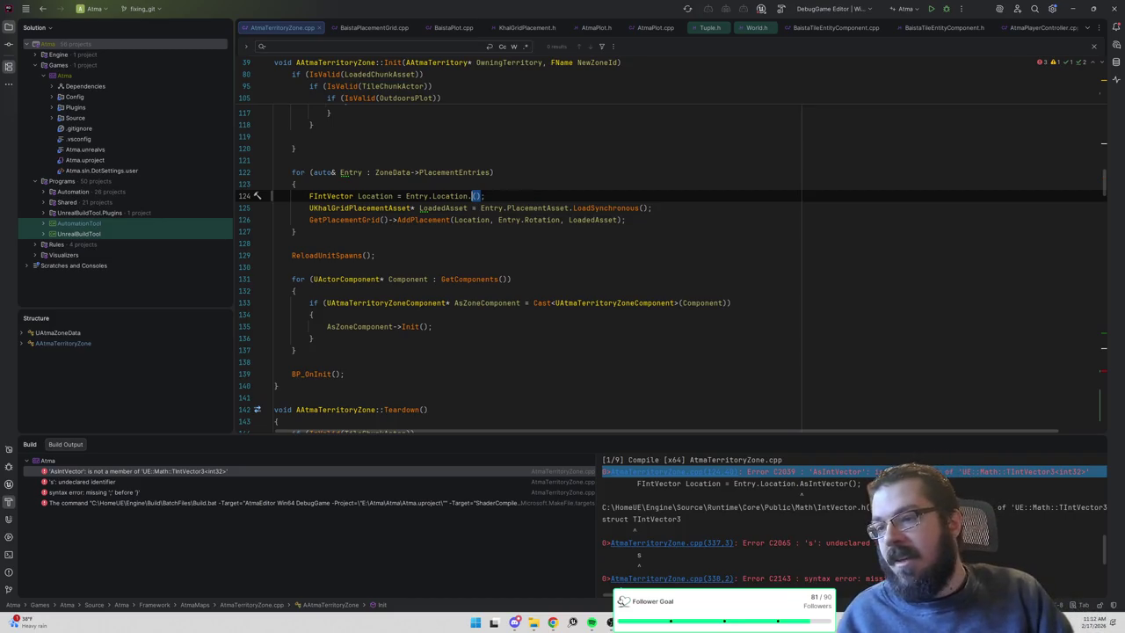
key(BackSpace)
key(BackSpace)
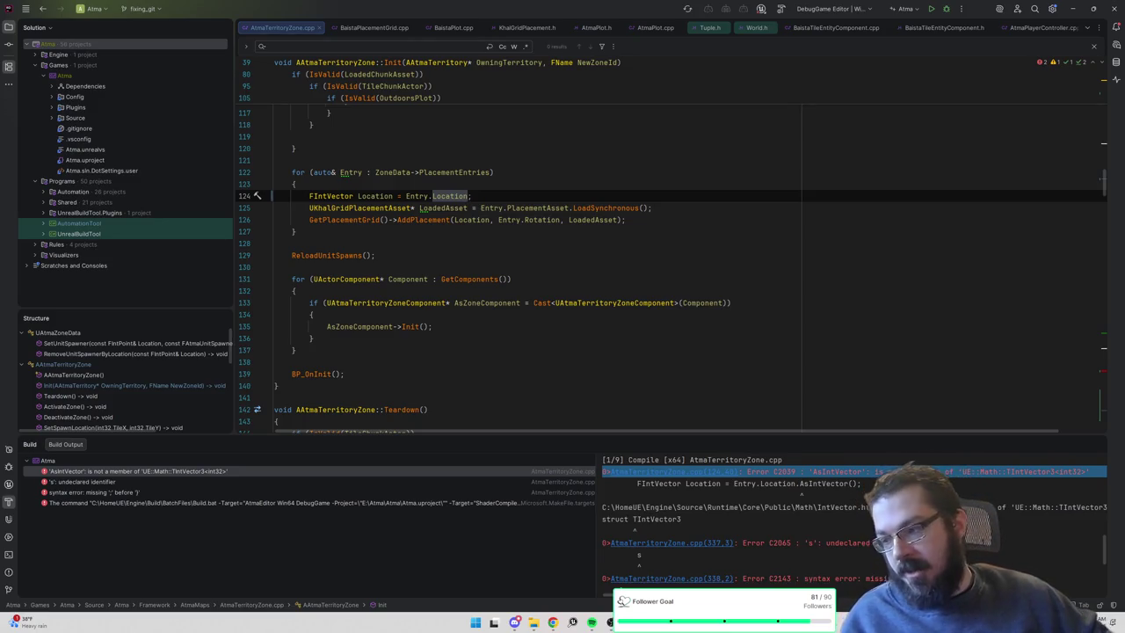
Delete the stray 's' line and the empty IsValid(TileChunkActor) block in ReloadChunkSectionForTile.
double_click(221, 469)
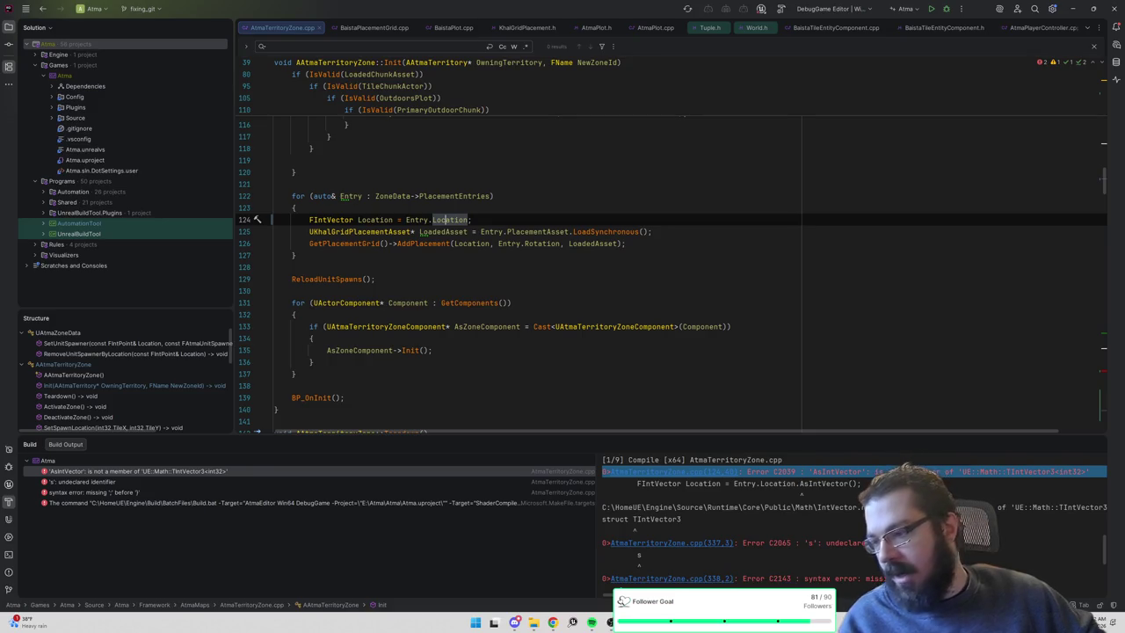
double_click(88, 482)
key(BackSpace)
key(BackSpace)
key(BackSpace)
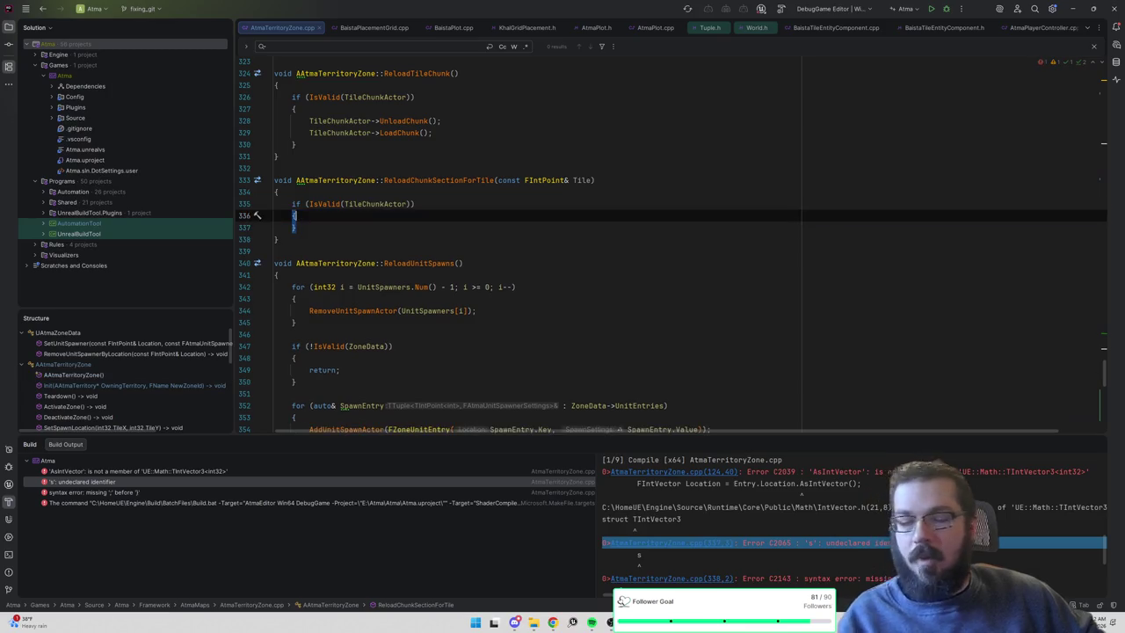
key(ctrl+w)
key(ctrl+w)
key(ctrl+w)
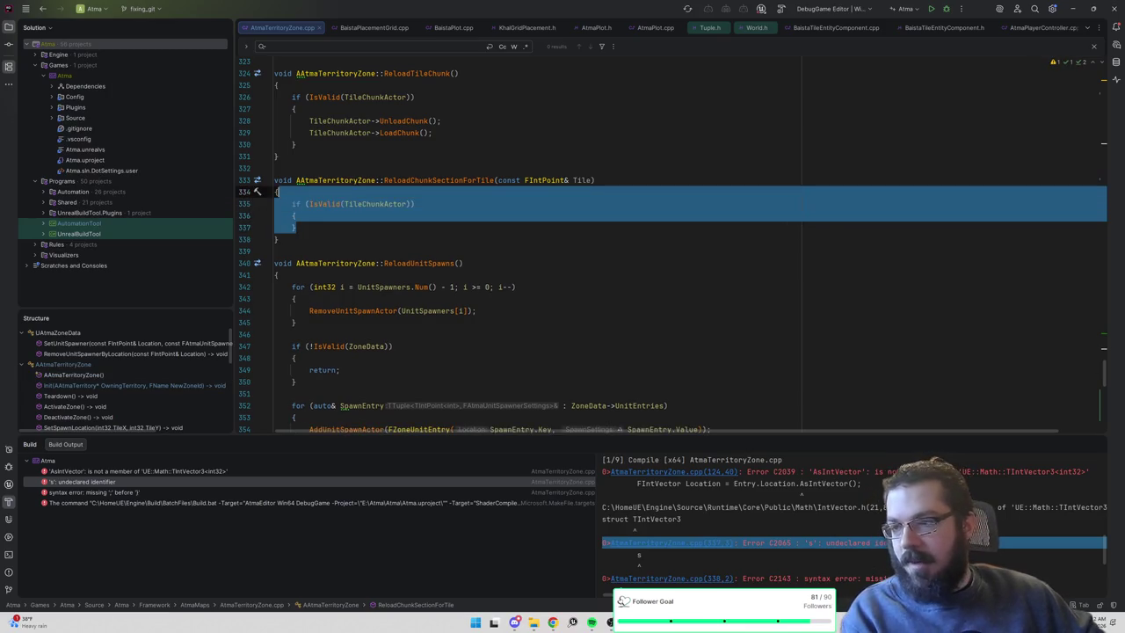
key(BackSpace)
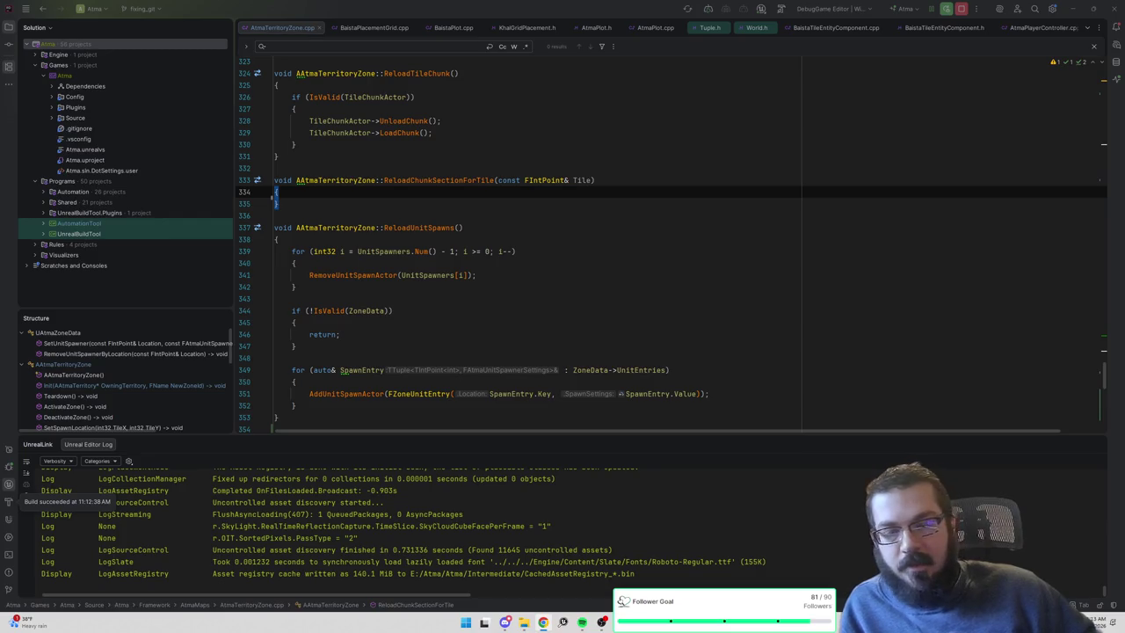
Check Unreal Editor, then inspect UnitSpawners usages in the ReloadUnitSpawns loop in Rider.
mouse_move(563, 623)
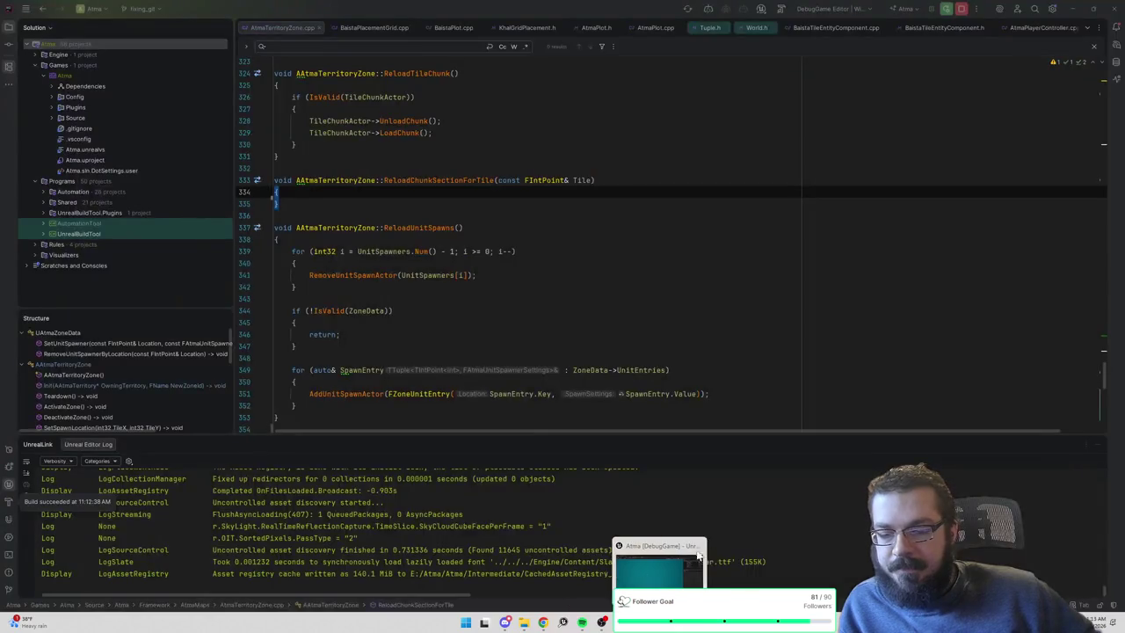
click(704, 567)
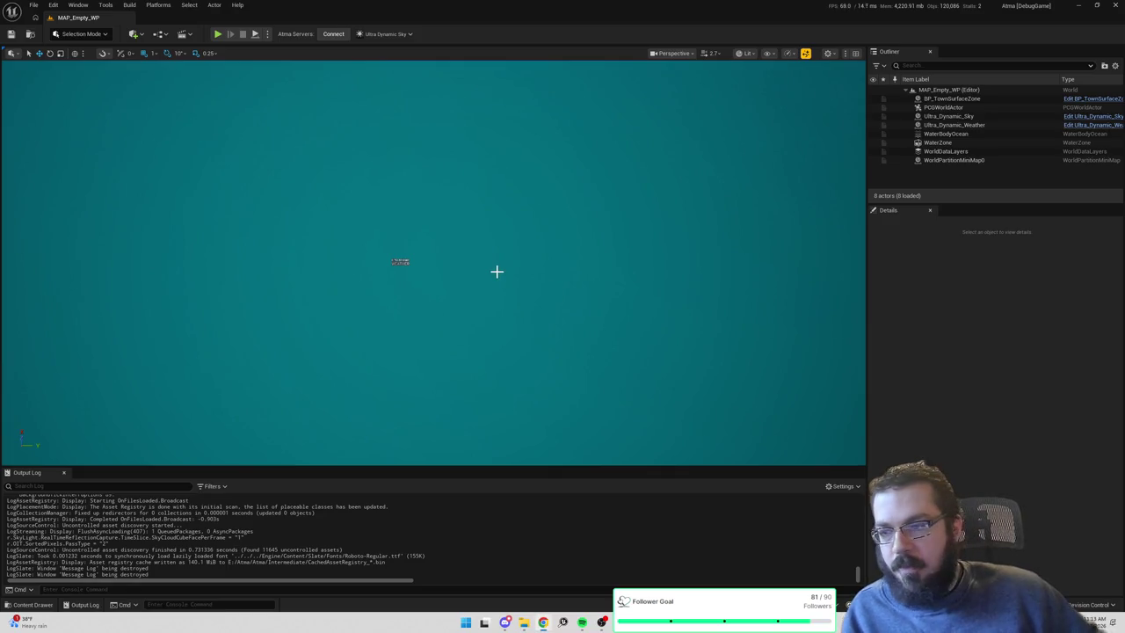
key(alt+Tab)
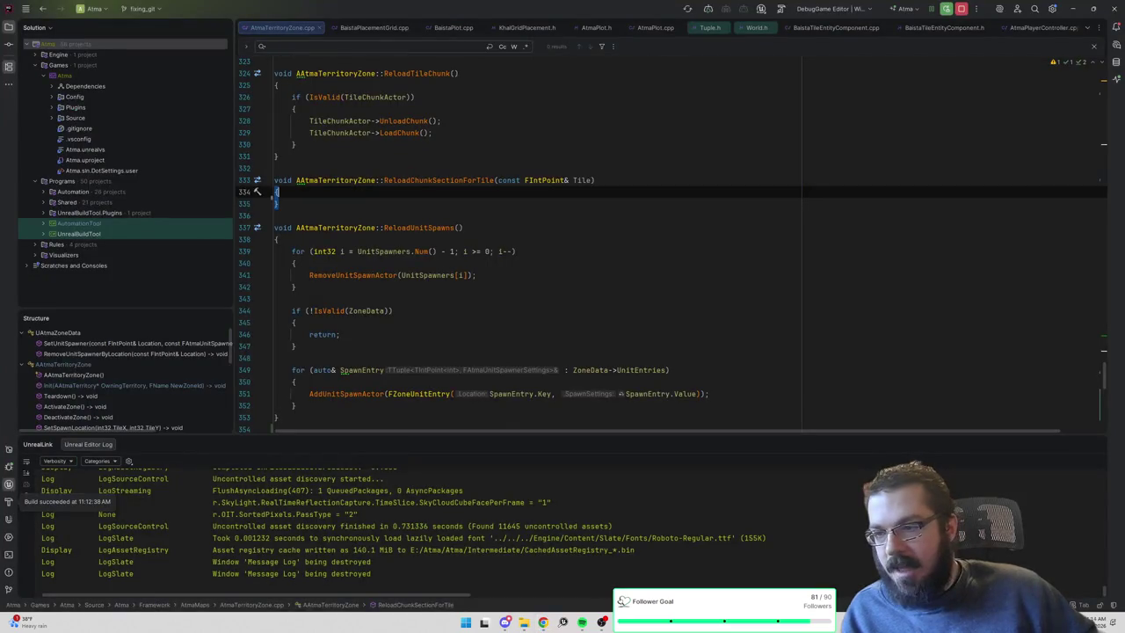
click(427, 275)
double_click(383, 252)
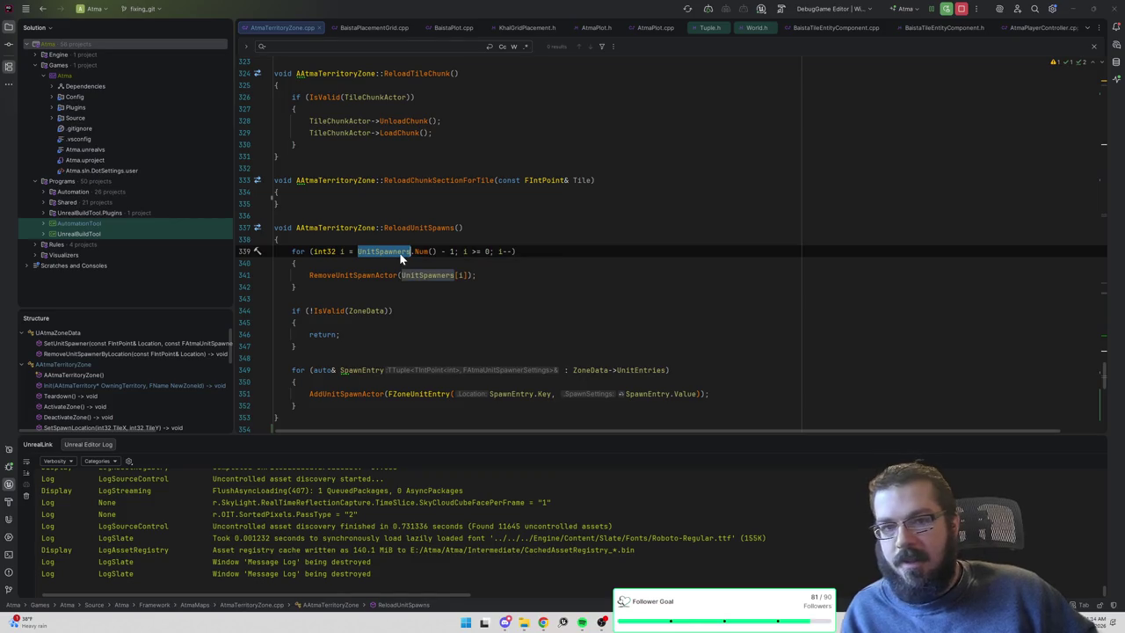
Back in Unreal Editor, open BPST_AddRemovePlacement from the Content Drawer's Tools folder.
key(alt+Tab)
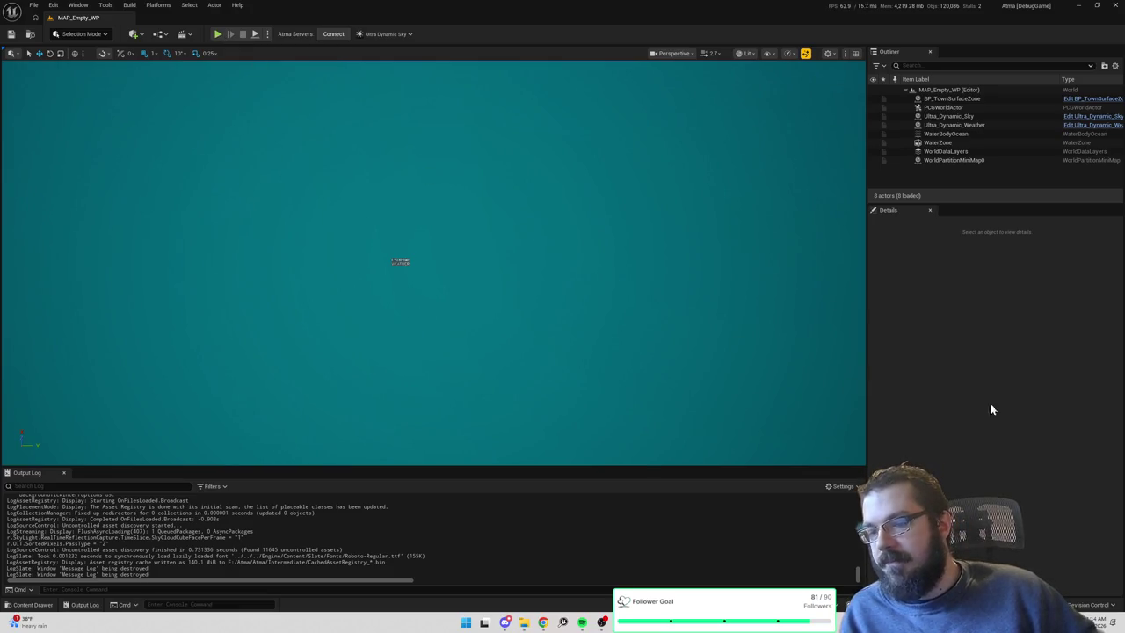
key(ctrl+space)
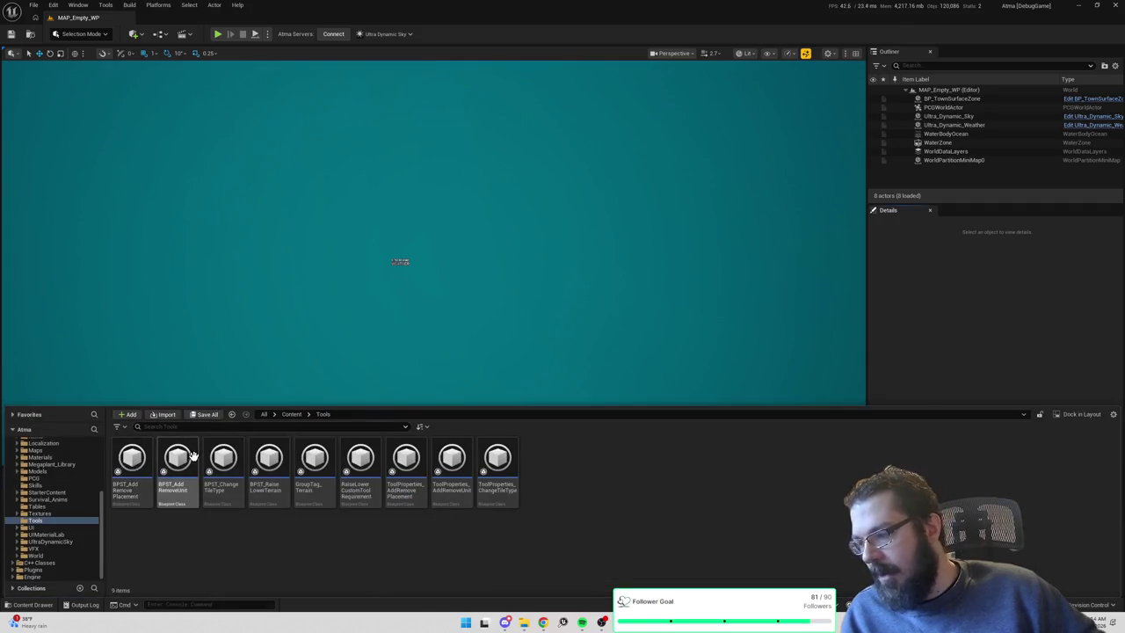
mouse_move(272, 457)
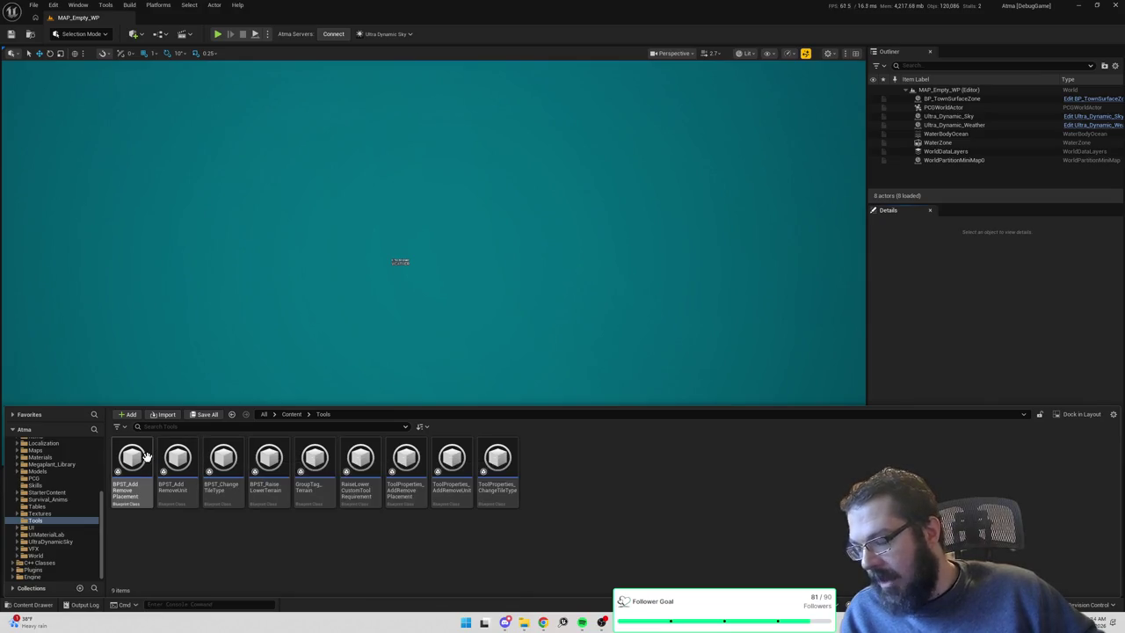
mouse_move(146, 455)
click(225, 457)
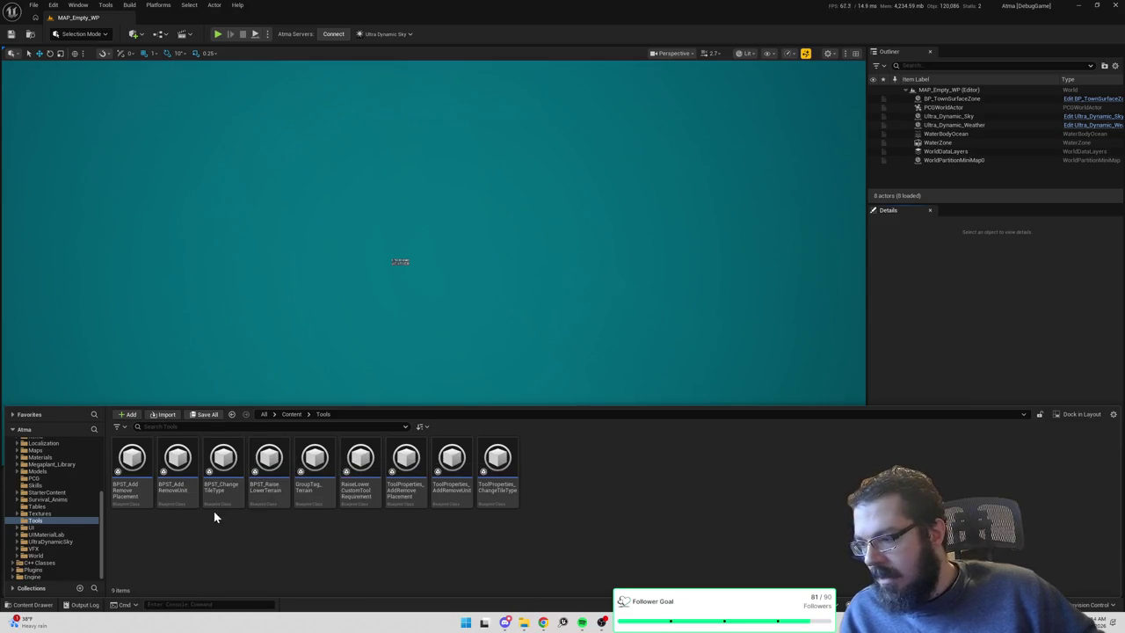
double_click(141, 460)
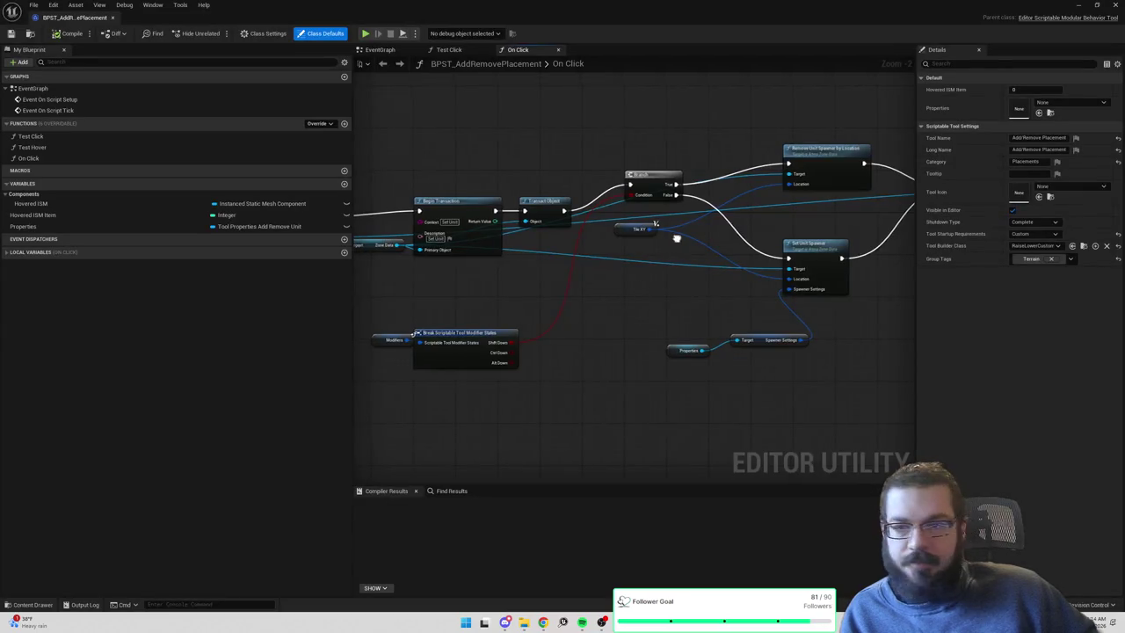
Widen the On Click graph and move the Print String, Cast and Get Attach Parent nodes left.
scroll(859, 215, up, 2)
drag(858, 215, 742, 227)
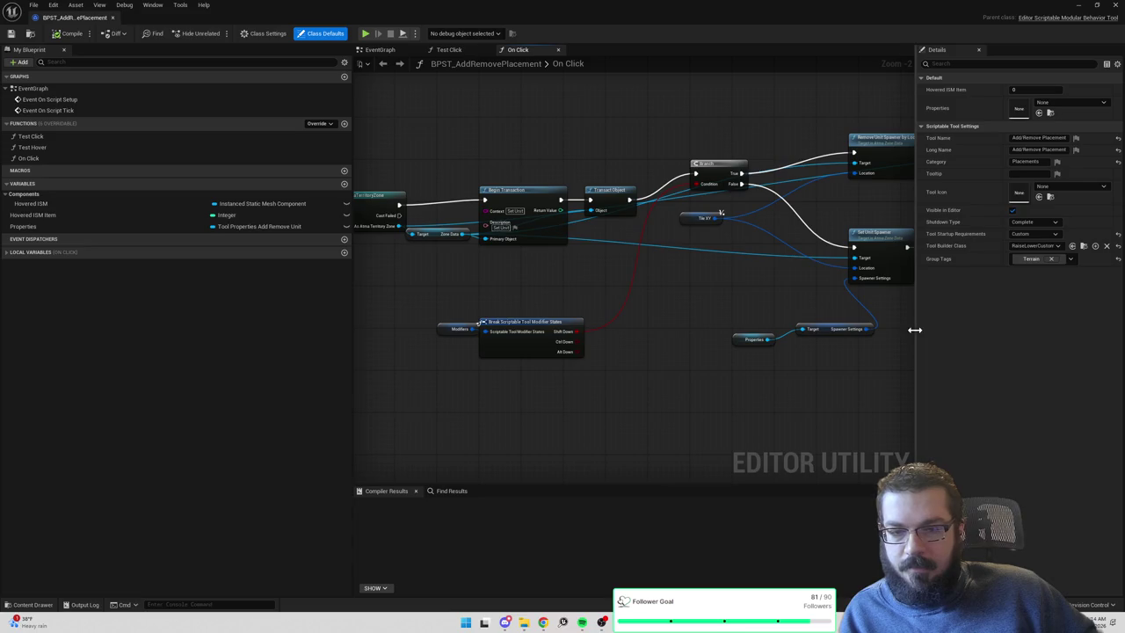
drag(914, 329, 1052, 324)
drag(696, 291, 952, 279)
drag(582, 281, 657, 281)
scroll(756, 286, down, 3)
scroll(733, 284, up, 2)
mouse_move(596, 163)
mouse_down()
mouse_move(762, 263)
mouse_move(836, 196)
mouse_move(624, 168)
mouse_up()
click(631, 160)
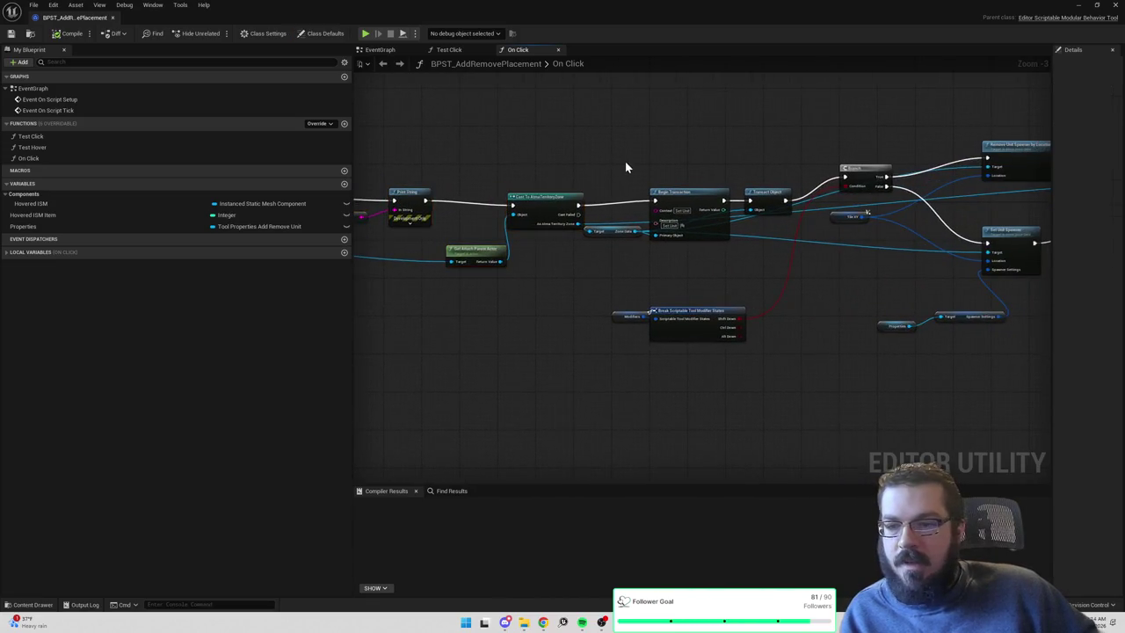
drag(555, 167, 660, 168)
drag(462, 170, 662, 302)
drag(657, 246, 798, 246)
drag(787, 195, 650, 178)
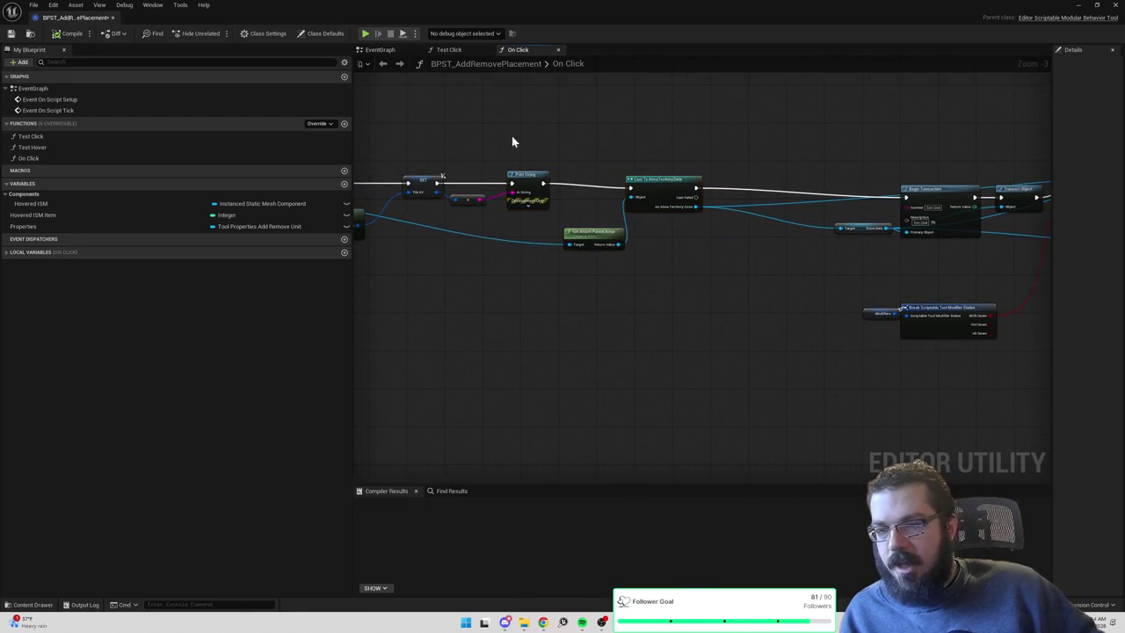
drag(528, 143, 799, 161)
Add a Can Add Placement node after the Cast, then select ToolProperties_AddRemovePlacement in Tools.
key(ctrl+space)
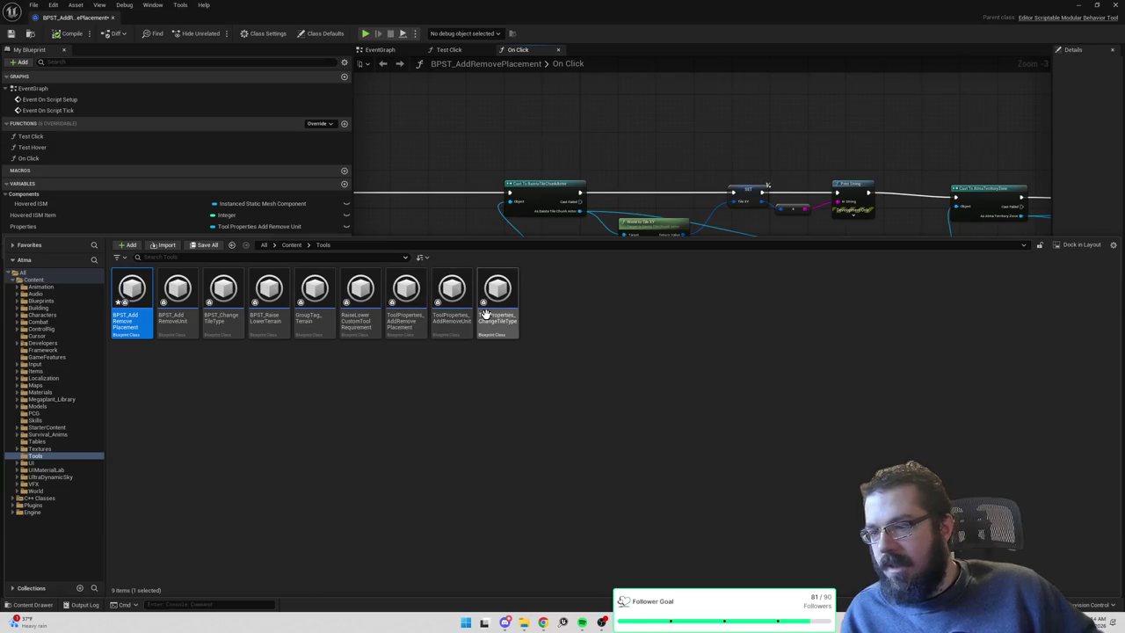
drag(695, 196, 495, 196)
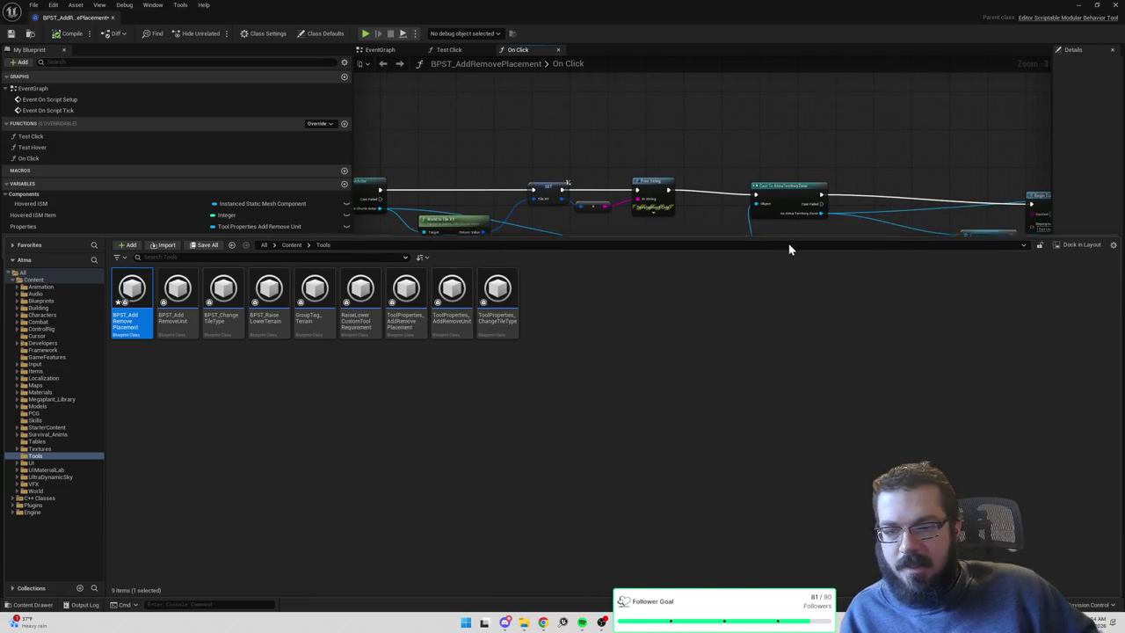
drag(793, 237, 792, 323)
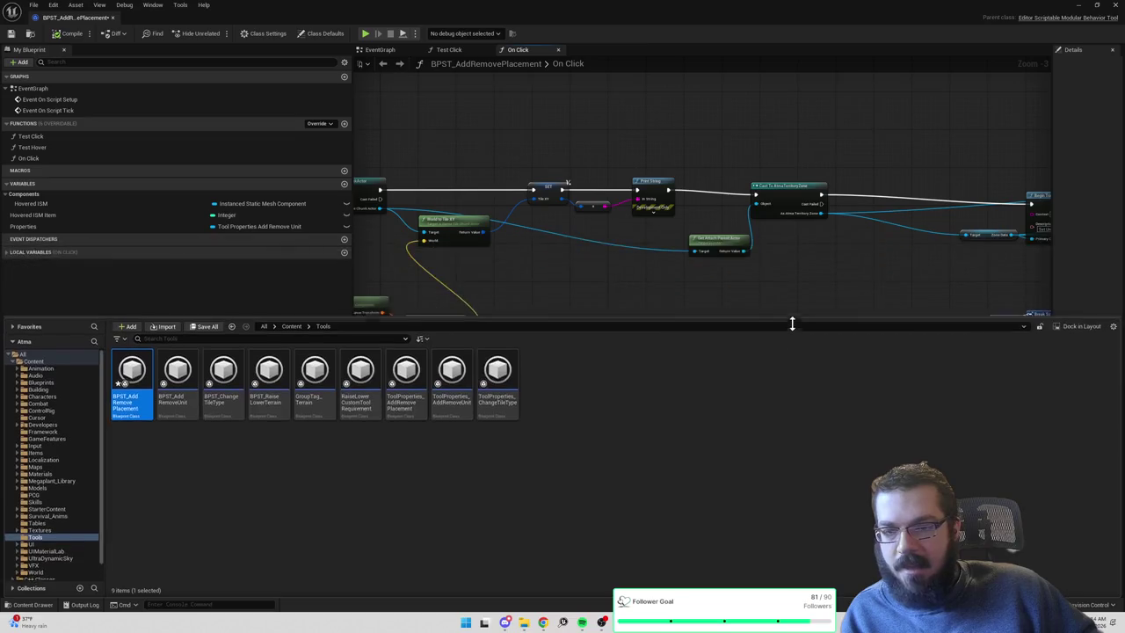
drag(831, 257, 648, 254)
drag(629, 211, 673, 225)
text(can add)
key(Return)
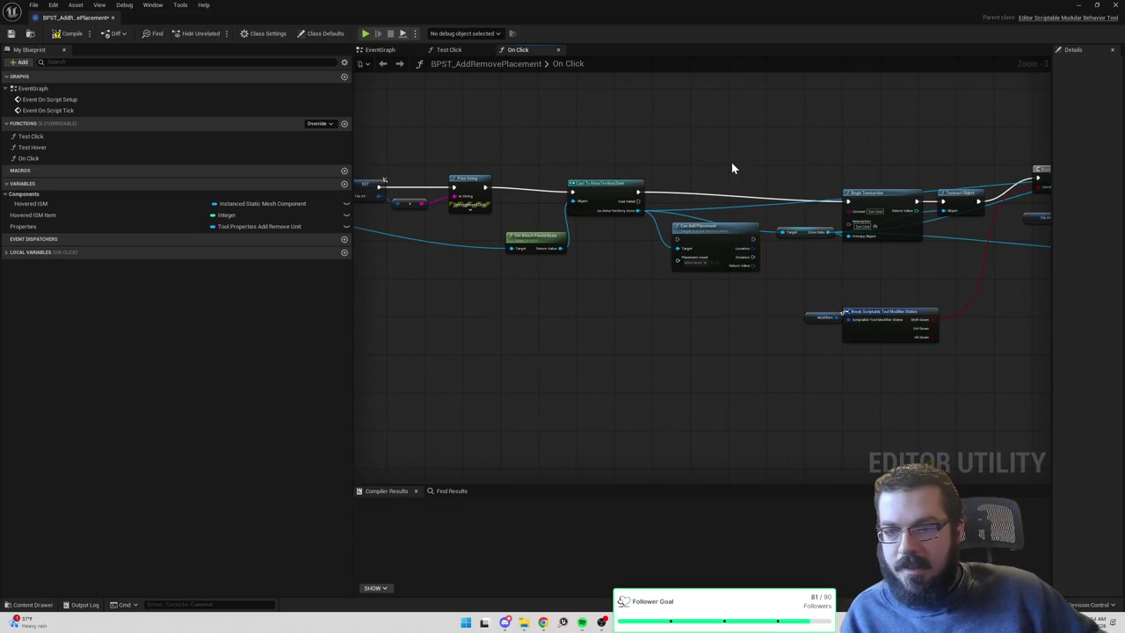
scroll(730, 182, up, 3)
mouse_move(594, 197)
mouse_down()
mouse_move(674, 205)
mouse_move(744, 191)
mouse_up()
drag(833, 181, 811, 182)
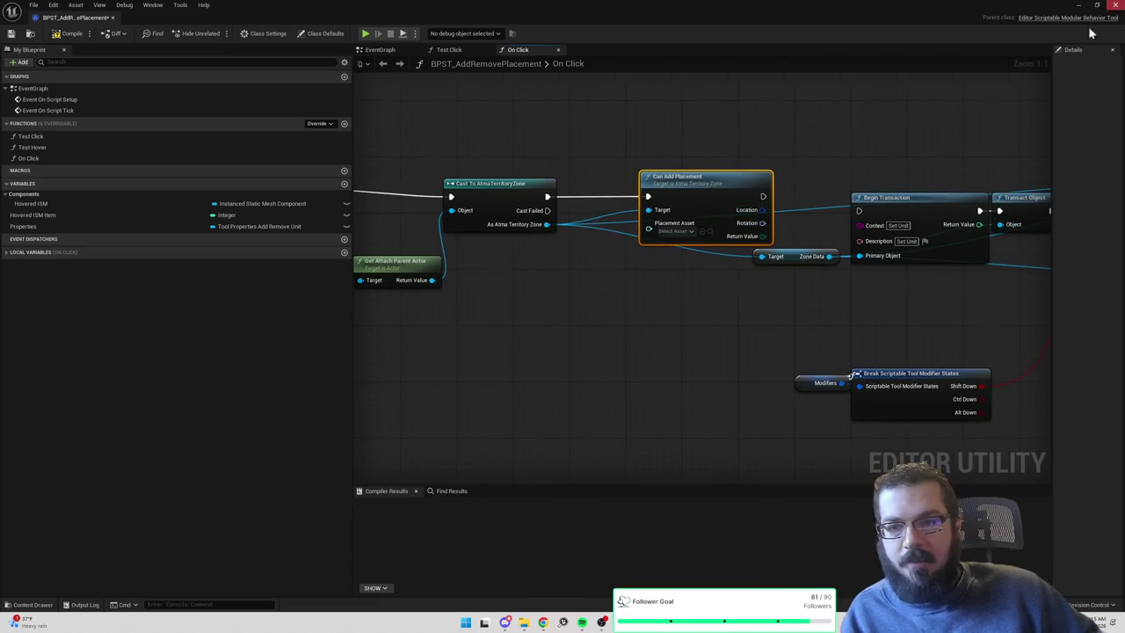
click(883, 131)
key(ctrl+space)
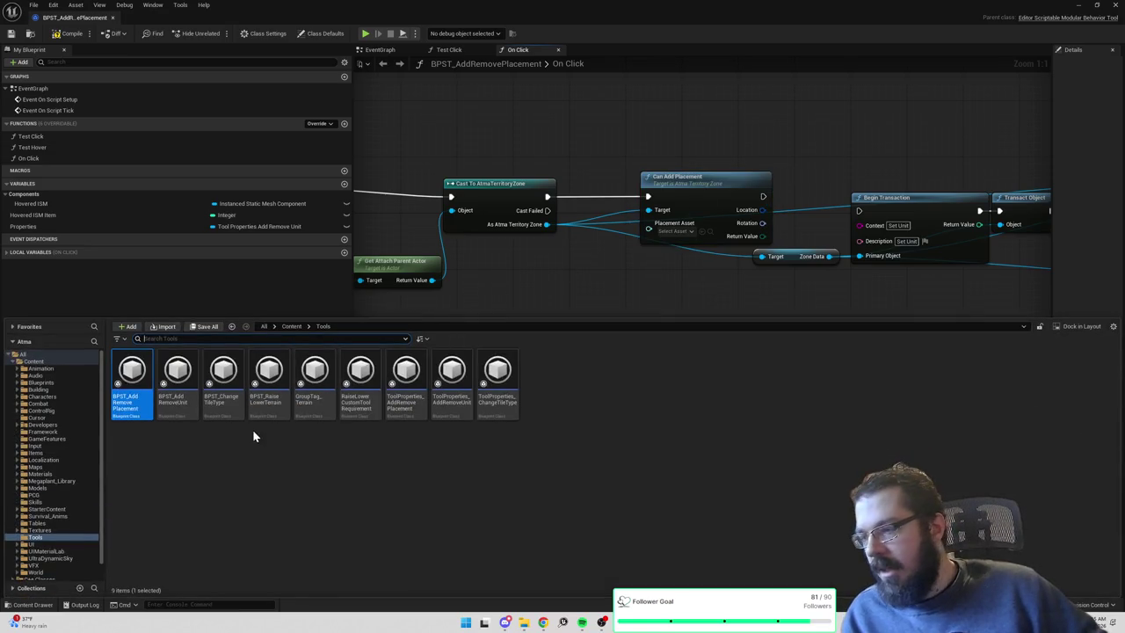
click(424, 385)
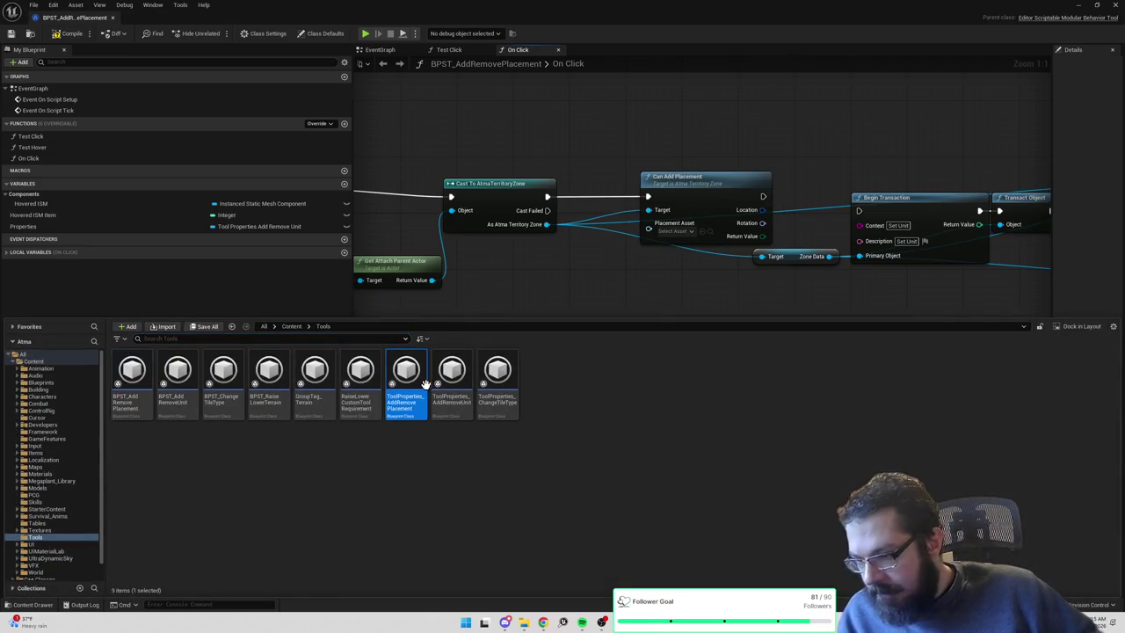
Retype ToolProperties_AddRemovePlacement's Spawner Settings as a Khal Grid Placement Asset soft reference and compile.
double_click(425, 384)
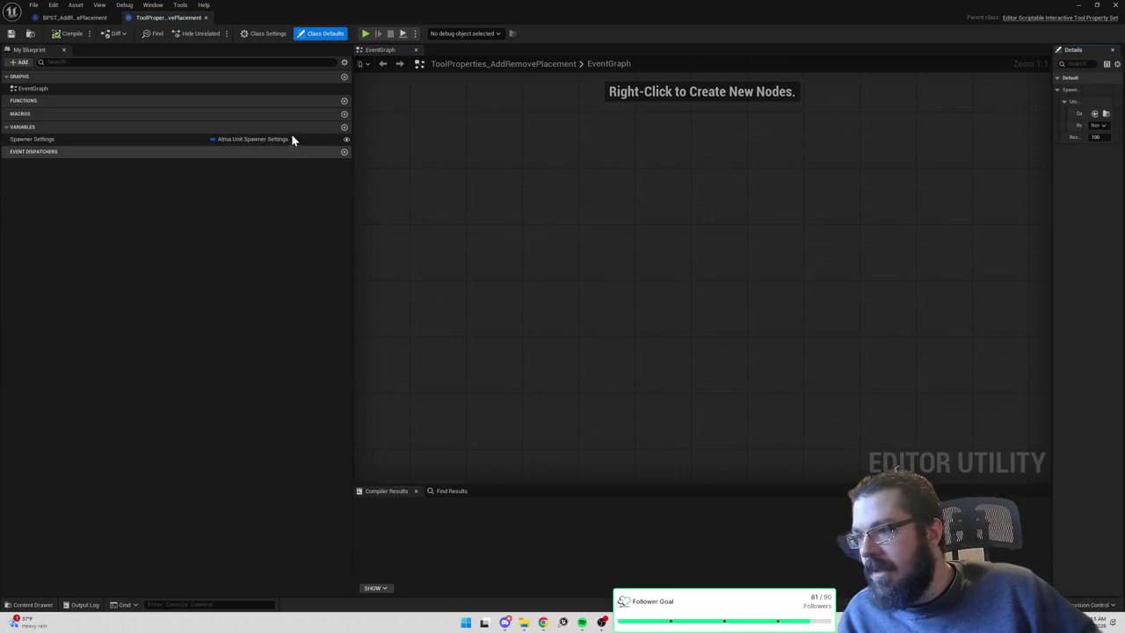
click(239, 138)
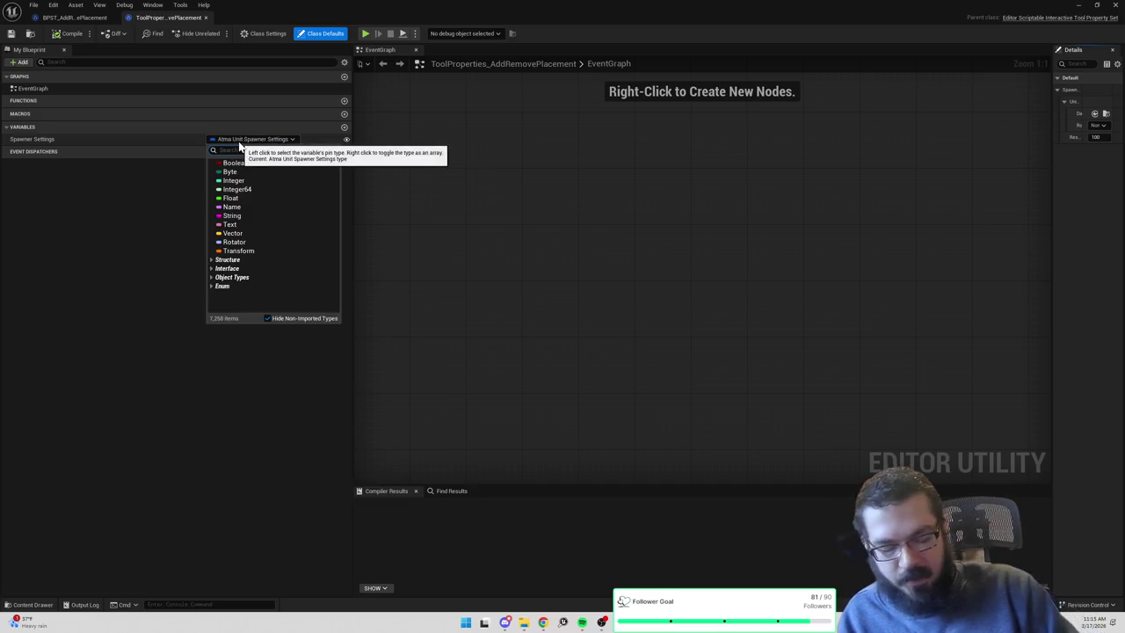
text(placement asset)
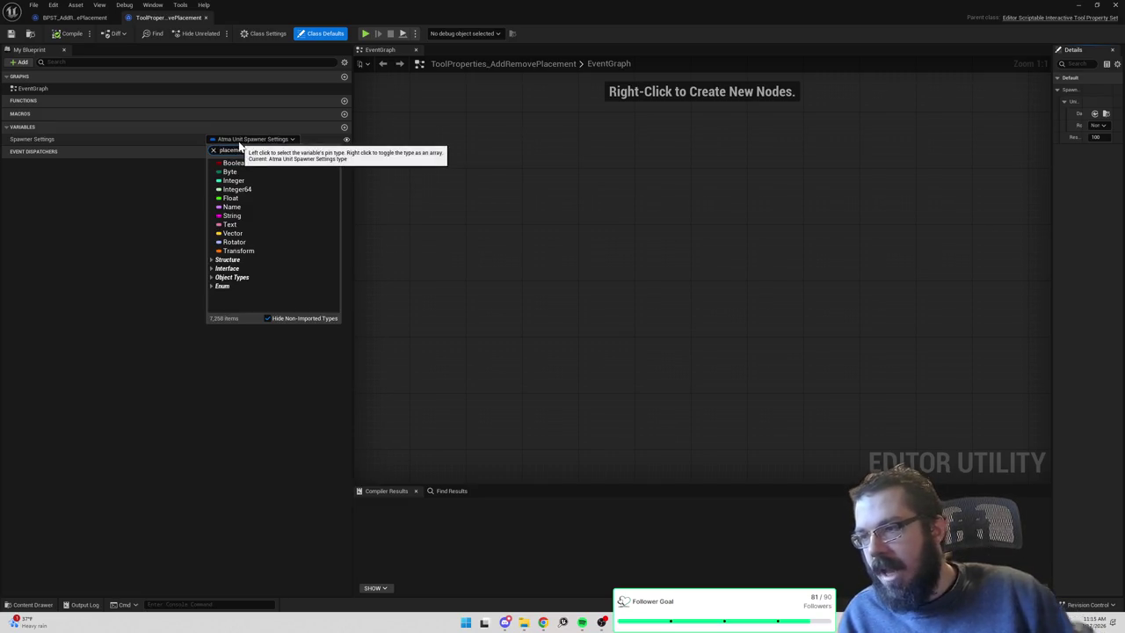
mouse_move(281, 183)
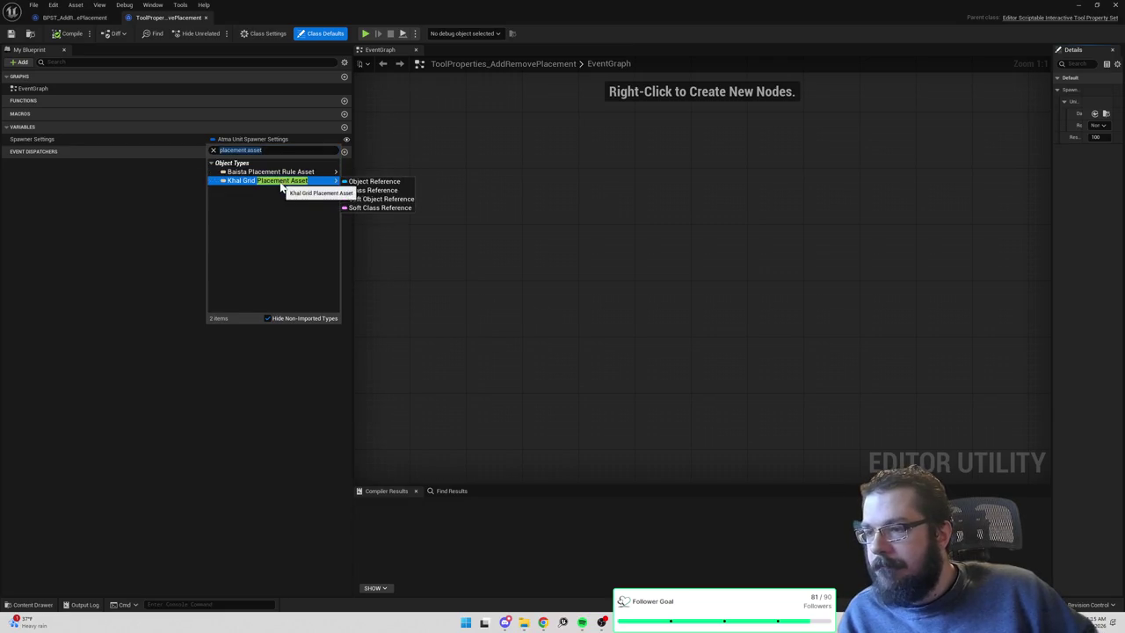
click(367, 200)
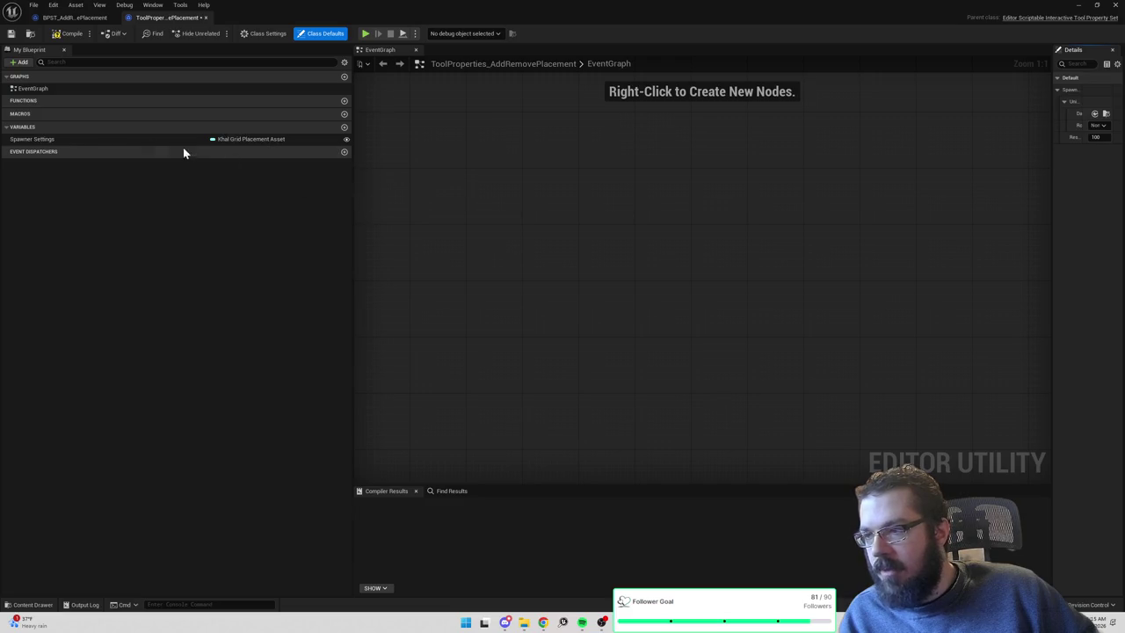
click(63, 35)
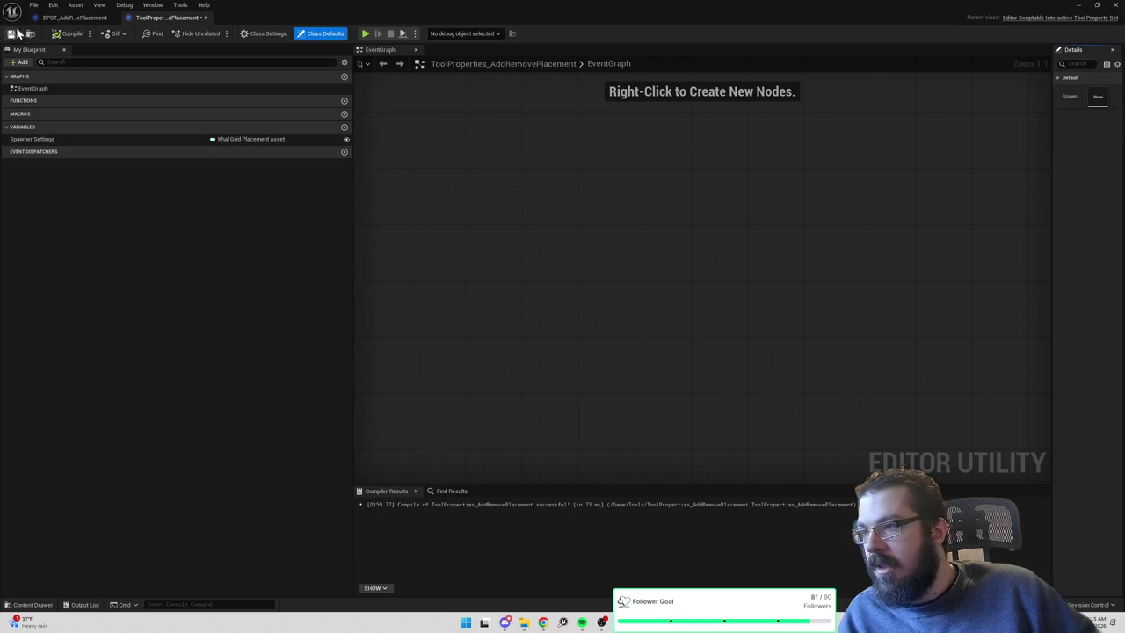
click(75, 18)
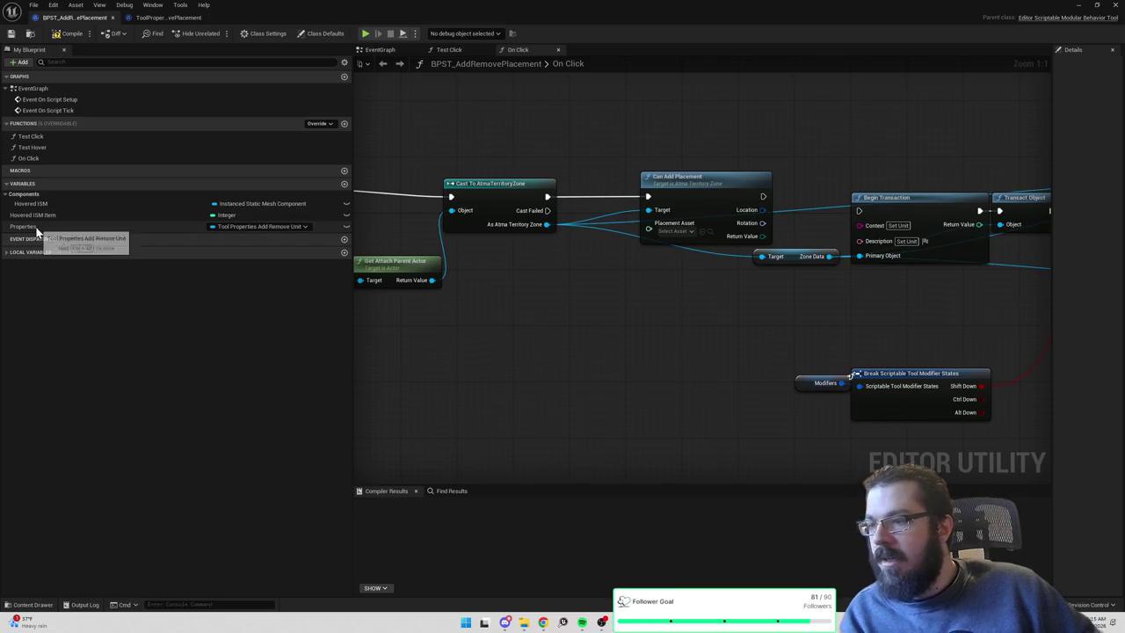
Bring up Event On Script Setup in BPST_AddRemovePlacement's EventGraph.
click(386, 50)
mouse_move(625, 238)
mouse_down()
mouse_move(784, 237)
mouse_move(559, 241)
mouse_up()
scroll(561, 238, up, 1)
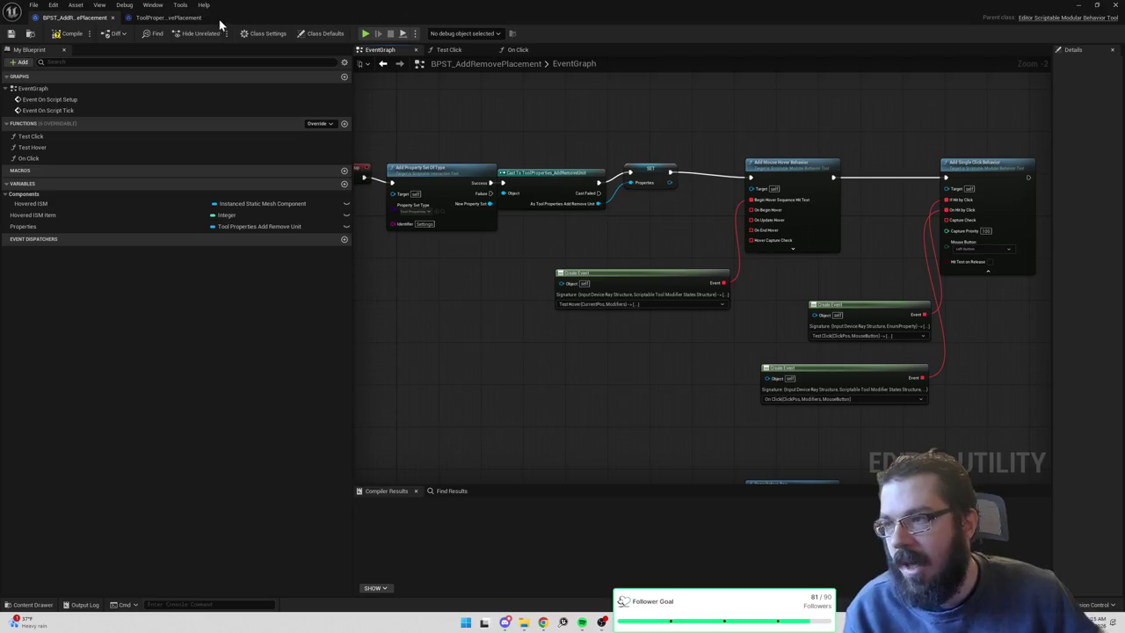
click(172, 18)
click(102, 18)
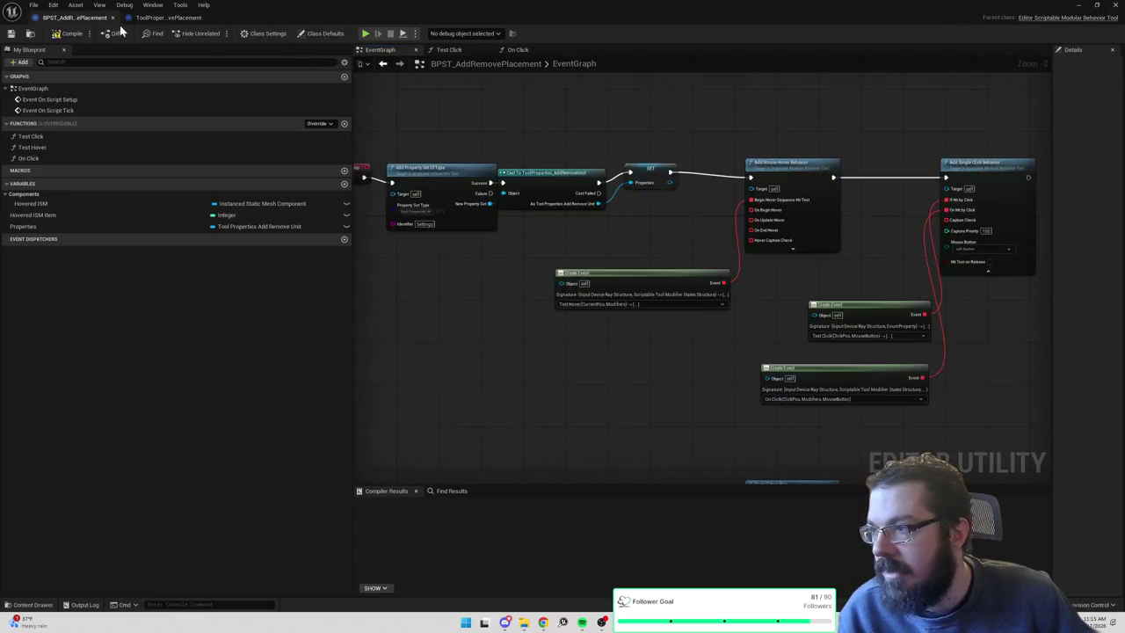
Set Add Property Set Of Type's Property Set Type to ToolProperties_AddRemovePlacement.
right_click(663, 167)
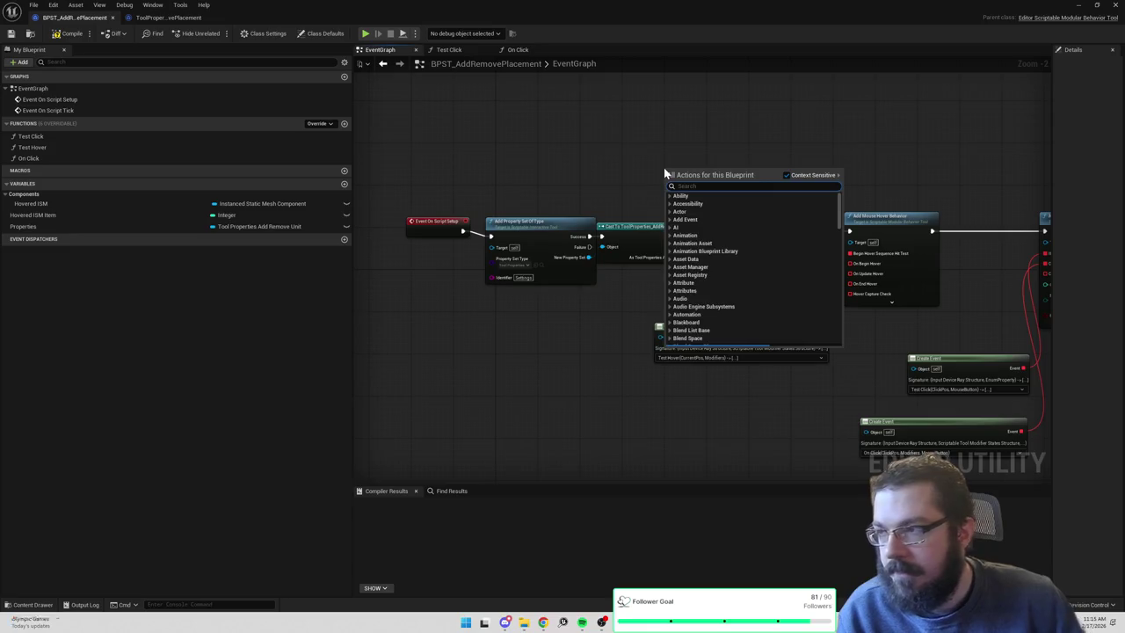
text(add mesh)
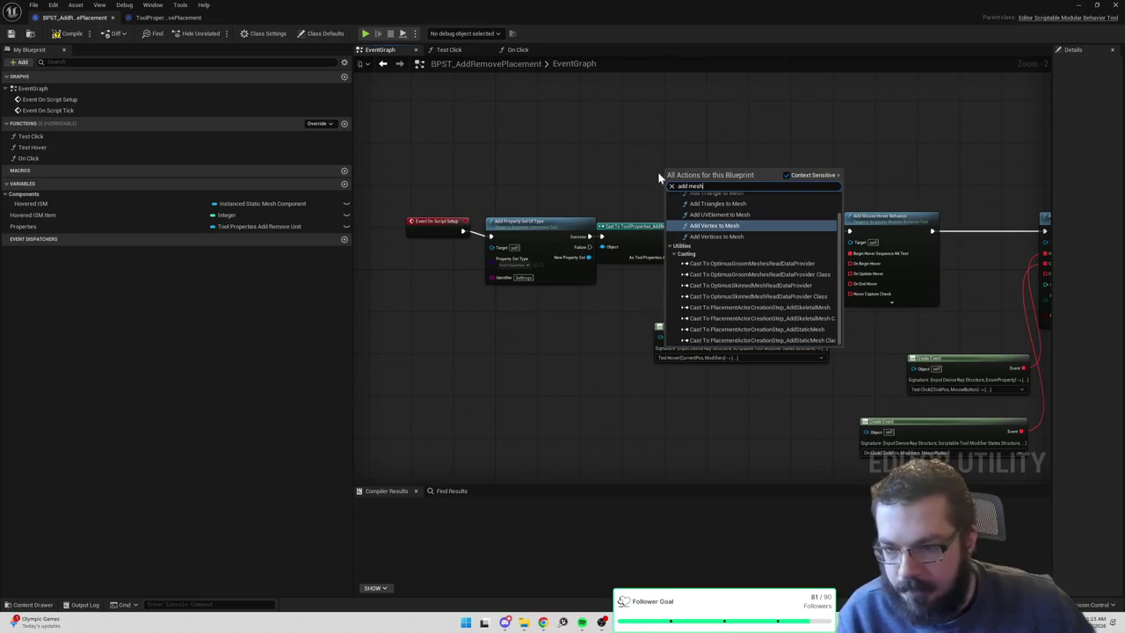
scroll(721, 264, up, 1)
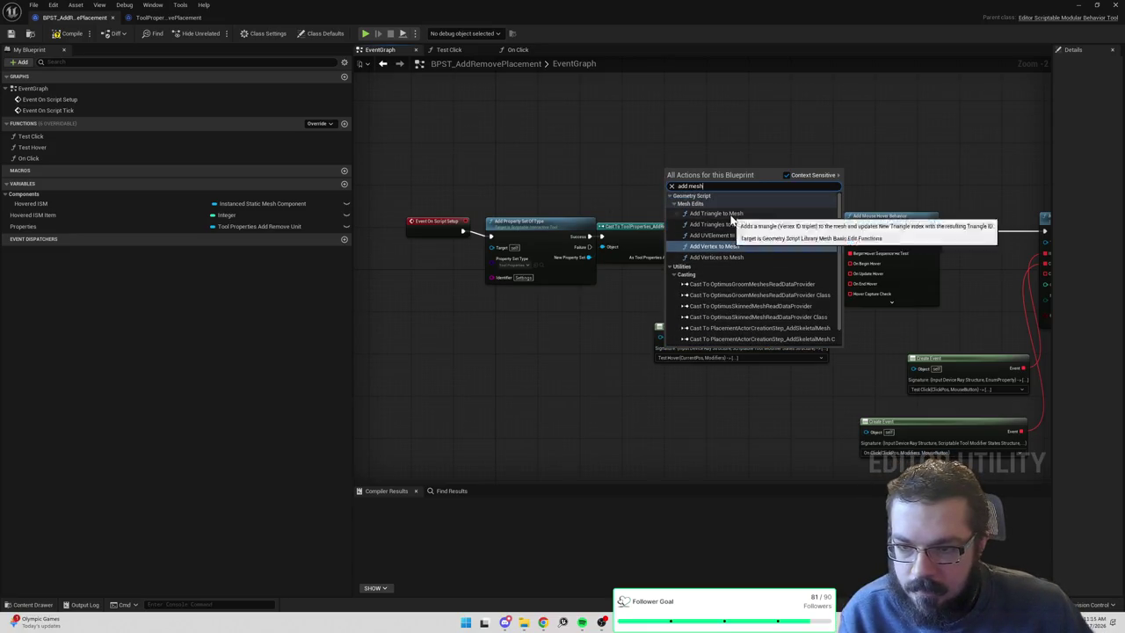
scroll(715, 290, down, 1)
drag(963, 162, 724, 142)
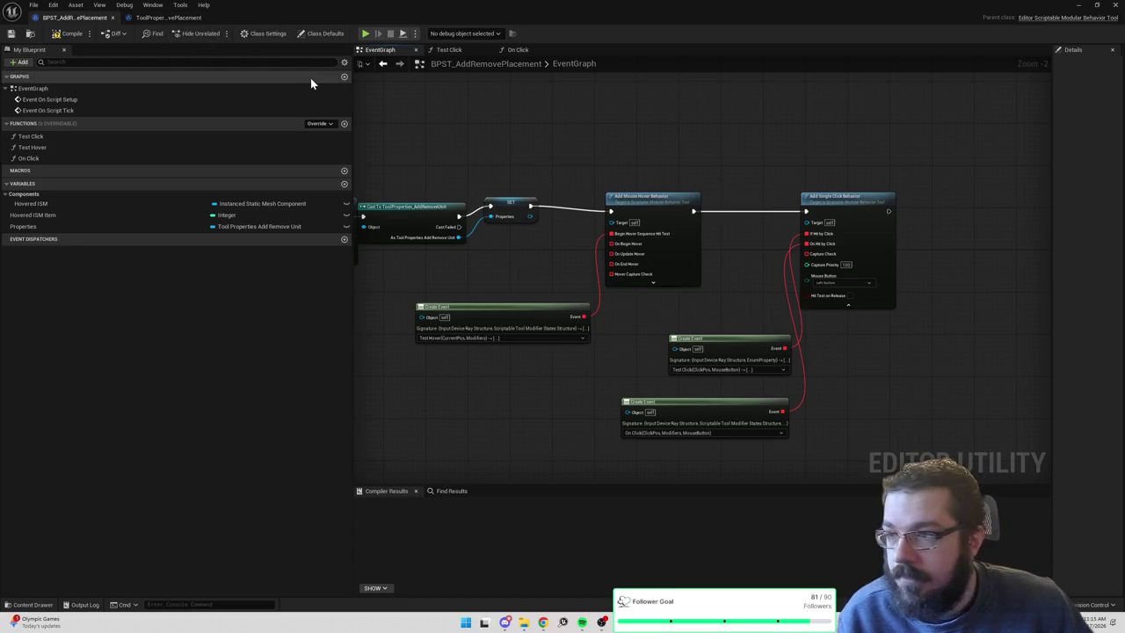
mouse_move(494, 134)
mouse_down()
mouse_move(691, 153)
mouse_move(862, 151)
mouse_move(727, 154)
mouse_up()
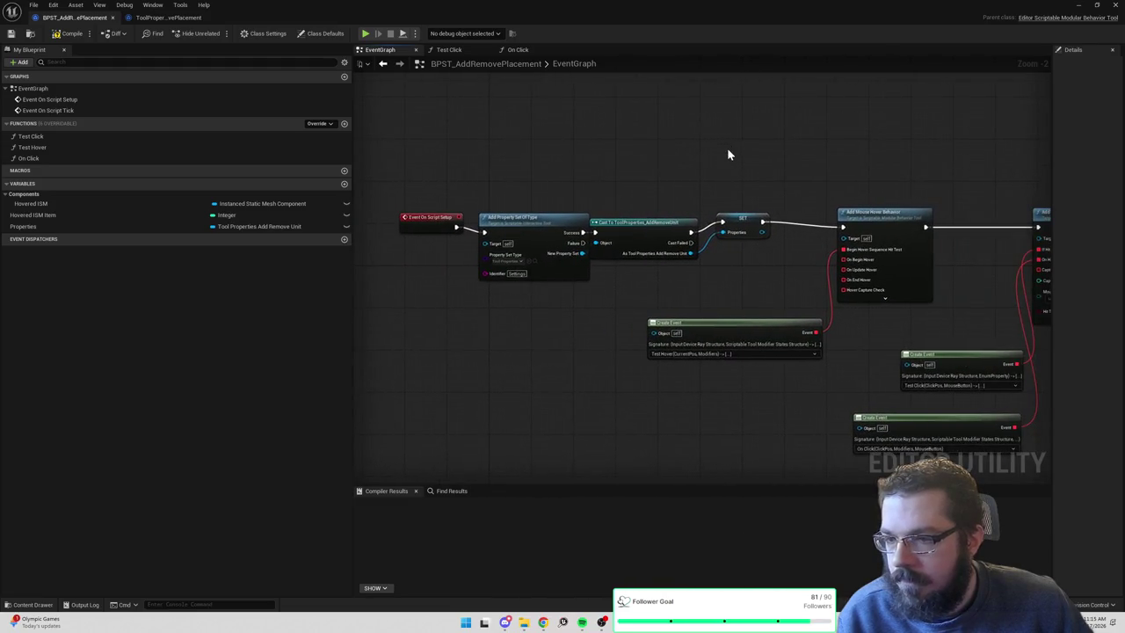
click(507, 262)
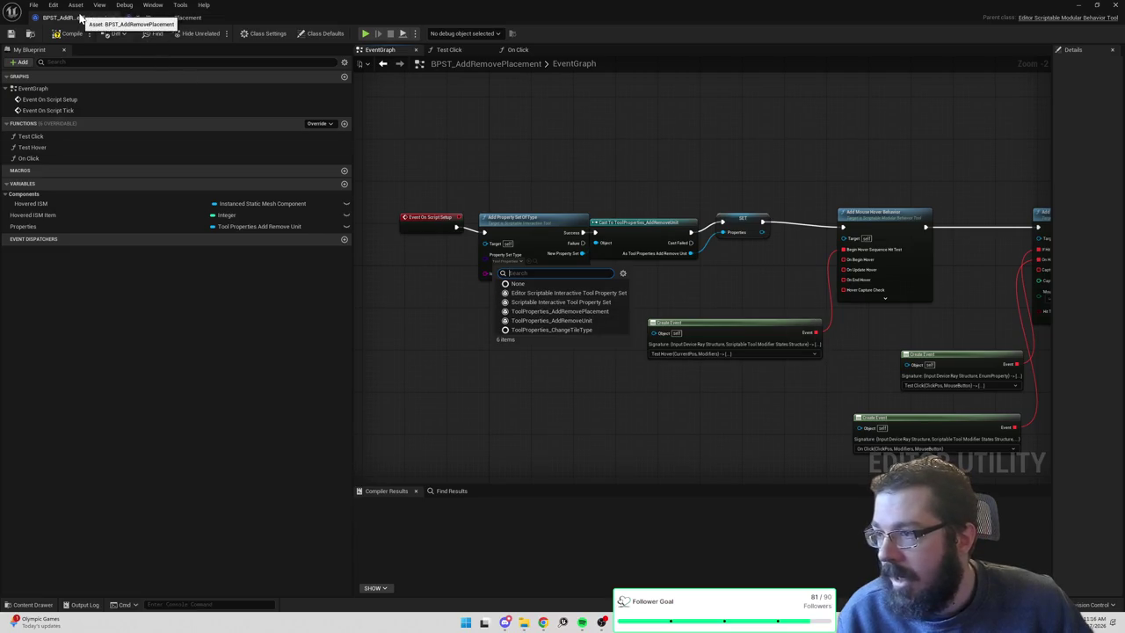
click(573, 319)
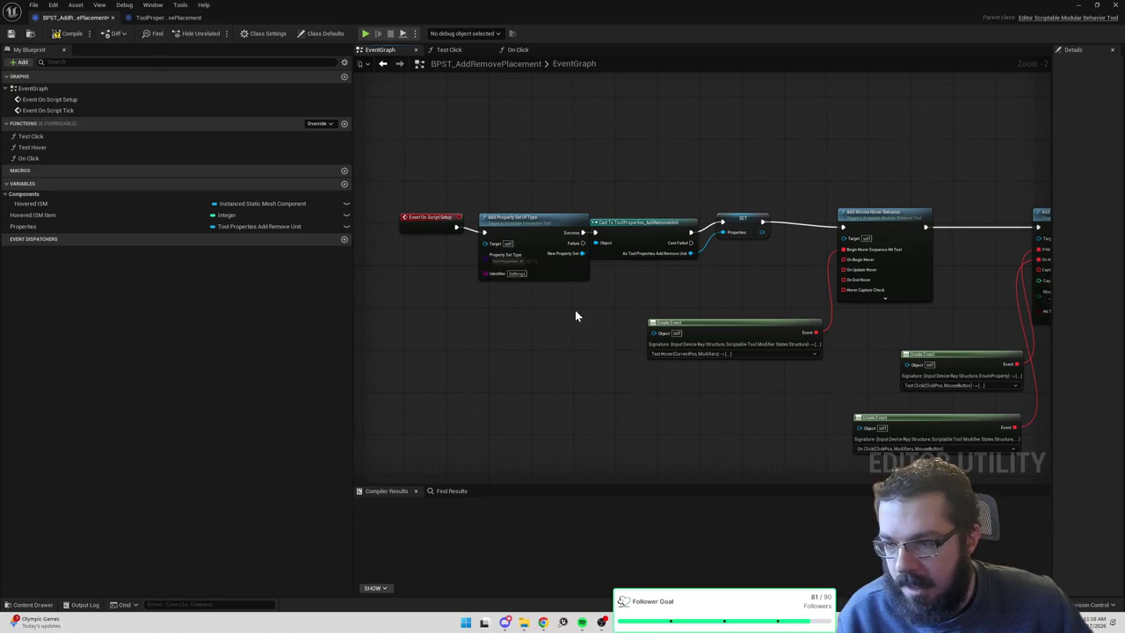
Replace the old cast and SET with a Cast To ToolProperties_AddRemovePlacement node, then compile.
drag(485, 221, 462, 222)
mouse_move(548, 269)
mouse_down()
mouse_move(501, 264)
mouse_move(557, 250)
mouse_up()
click(642, 222)
key(Delete)
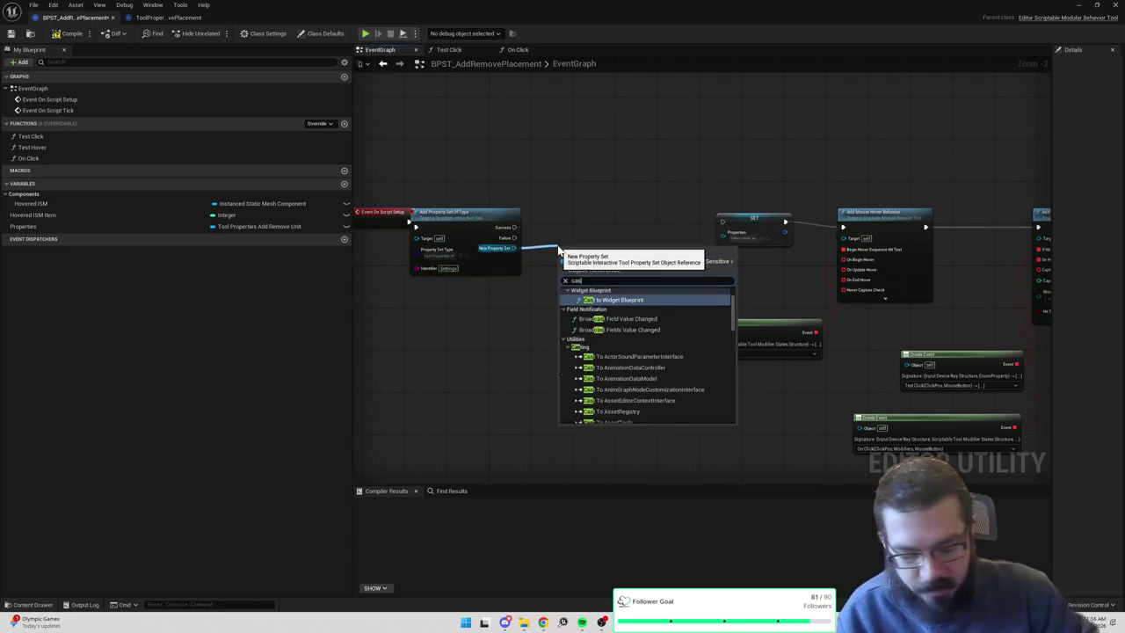
text(cast to add)
key(Up)
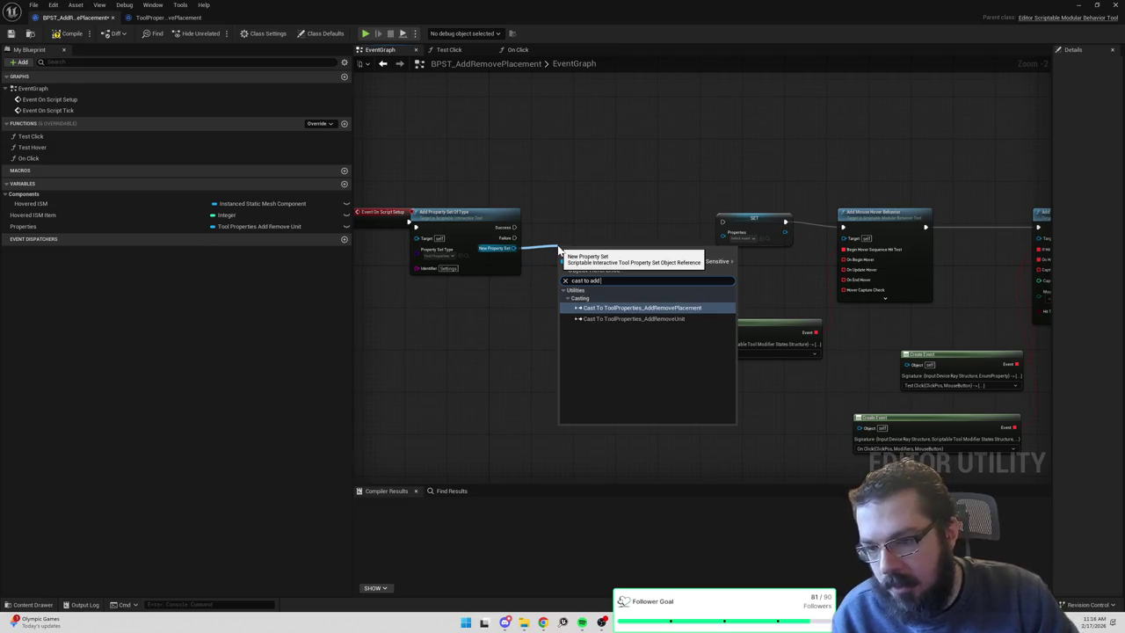
key(Return)
click(742, 230)
key(Delete)
click(68, 33)
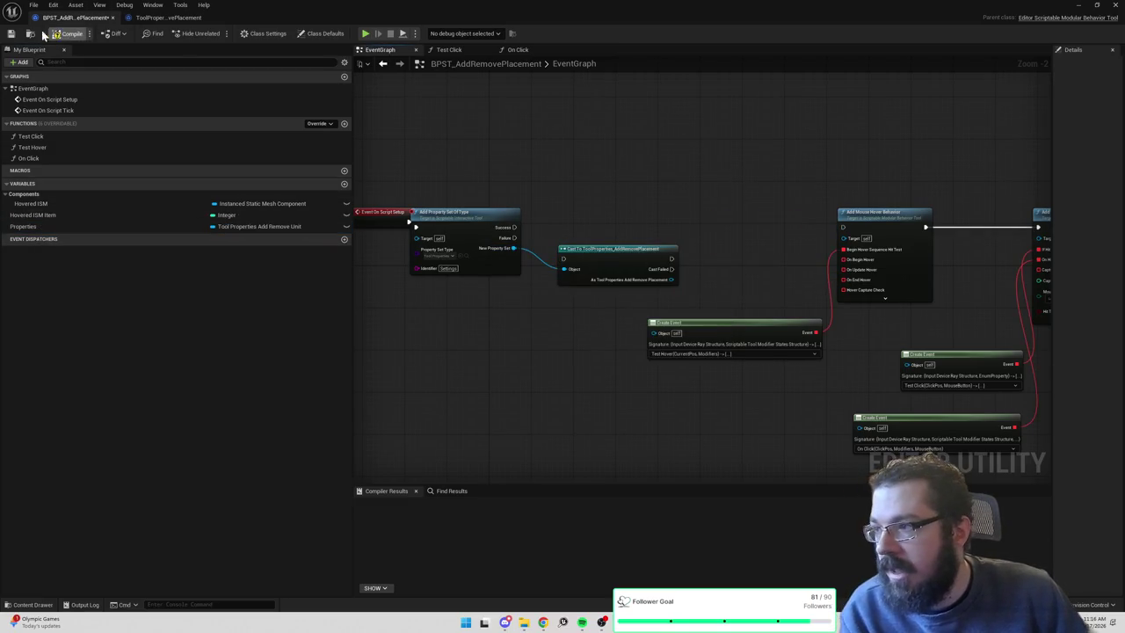
Delete the old Properties variable and promote the cast result to a new variable.
click(47, 227)
key(Delete)
click(609, 325)
drag(672, 279, 696, 273)
text(promote to)
key(Return)
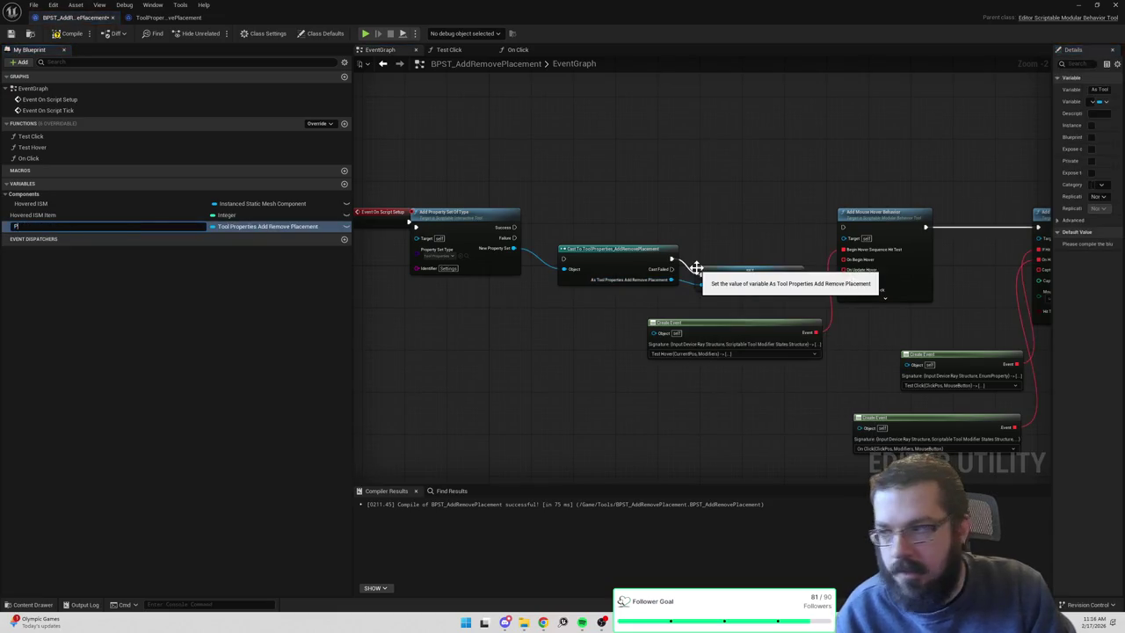
Wire Success into the cast, straighten the setup row, and connect SET to Add Mouse Hover Behavior.
mouse_move(514, 226)
mouse_down()
mouse_move(657, 269)
mouse_move(564, 258)
mouse_up()
click(655, 253)
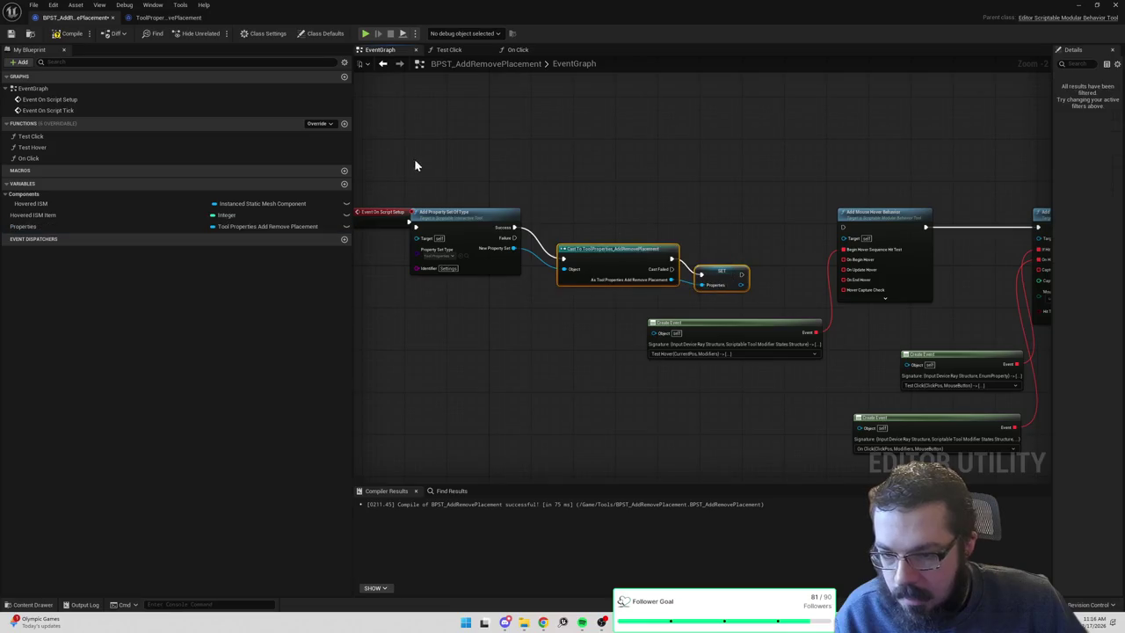
drag(404, 202, 754, 293)
key(q)
drag(605, 235, 611, 230)
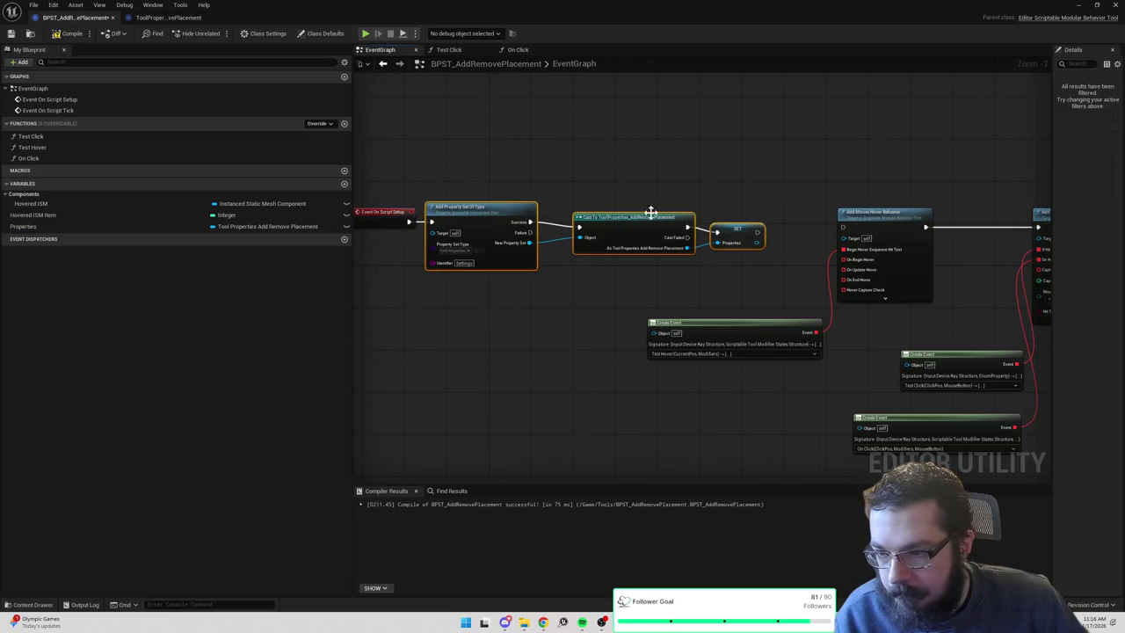
click(707, 211)
drag(756, 234, 844, 232)
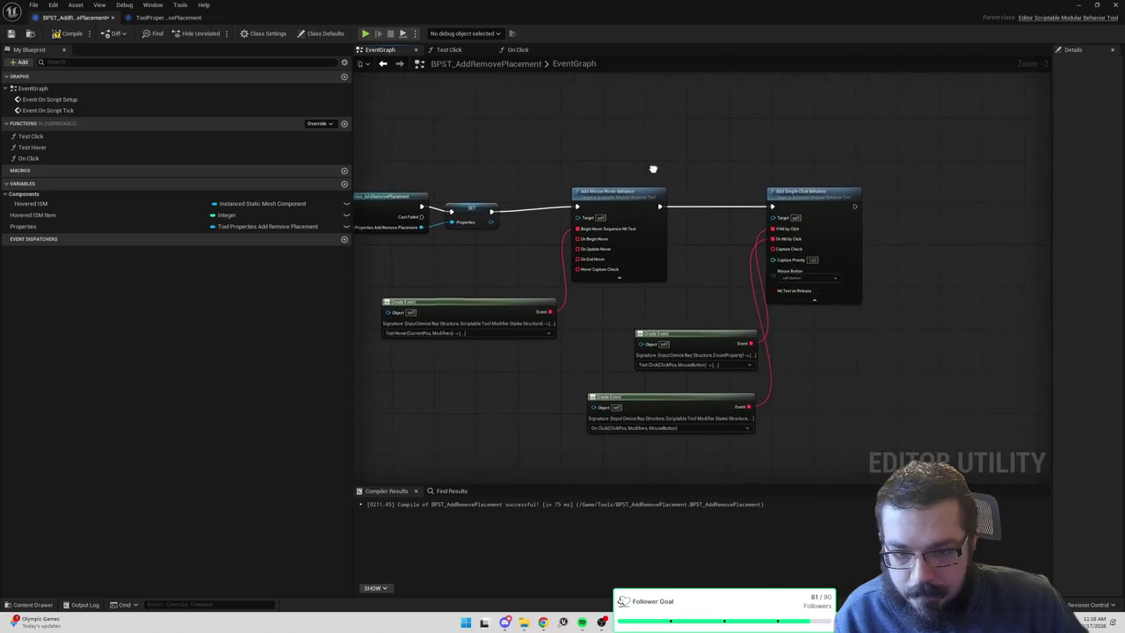
Drop a Properties getter into the On Click graph and search for a placement asset getter.
click(518, 49)
drag(746, 197, 825, 197)
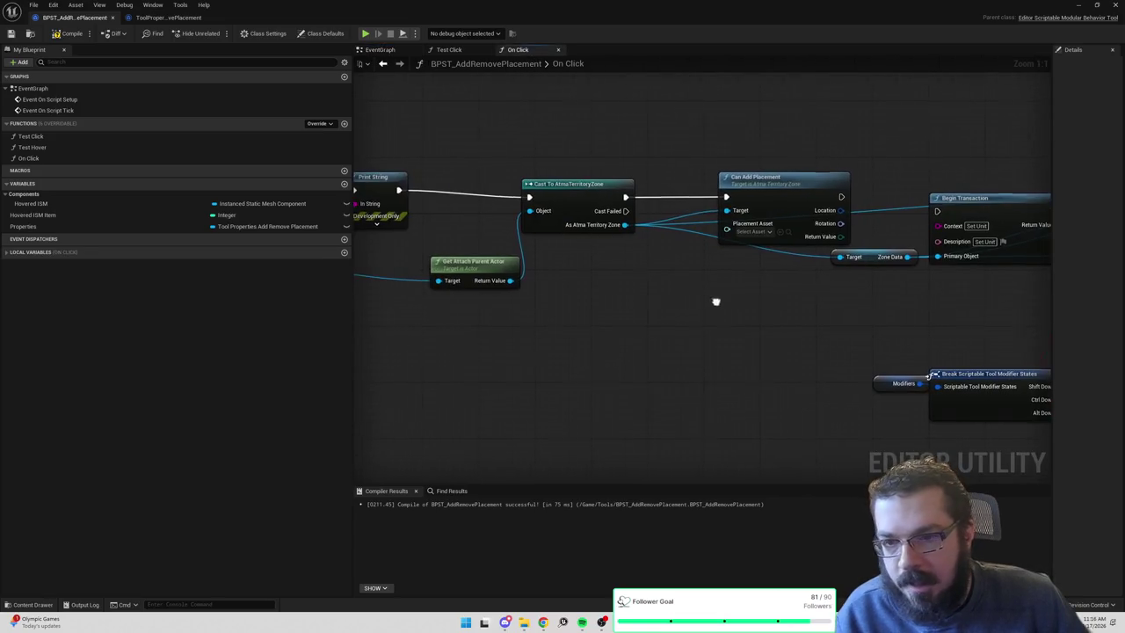
mouse_move(55, 226)
mouse_down()
mouse_move(279, 245)
mouse_move(562, 313)
mouse_move(630, 299)
mouse_up()
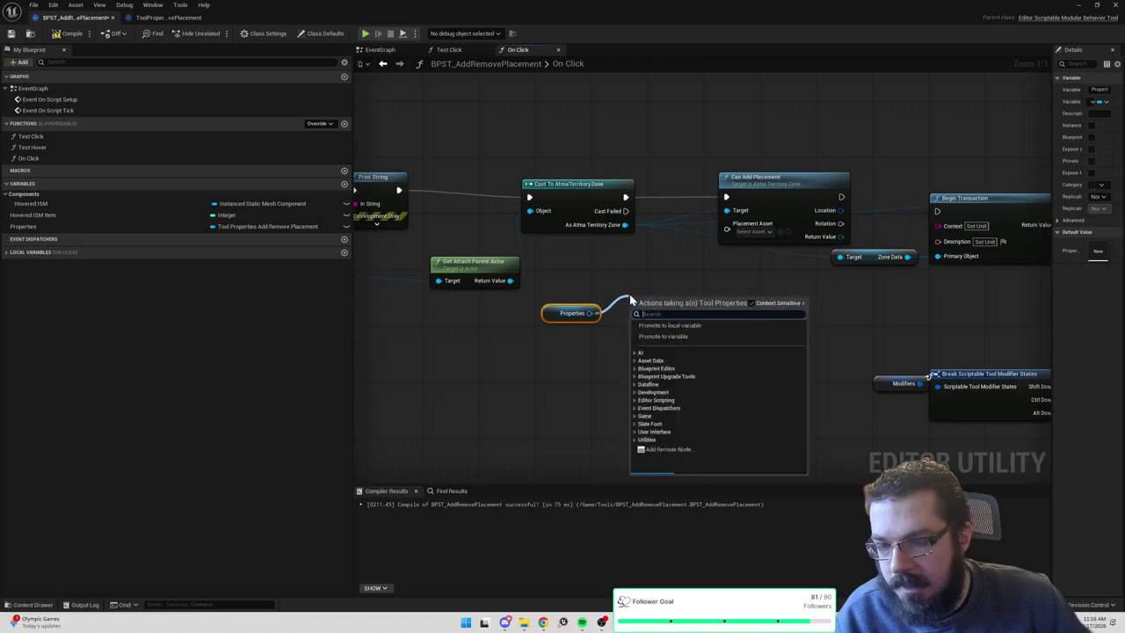
text(get plac)
key(BackSpace)
key(BackSpace)
key(BackSpace)
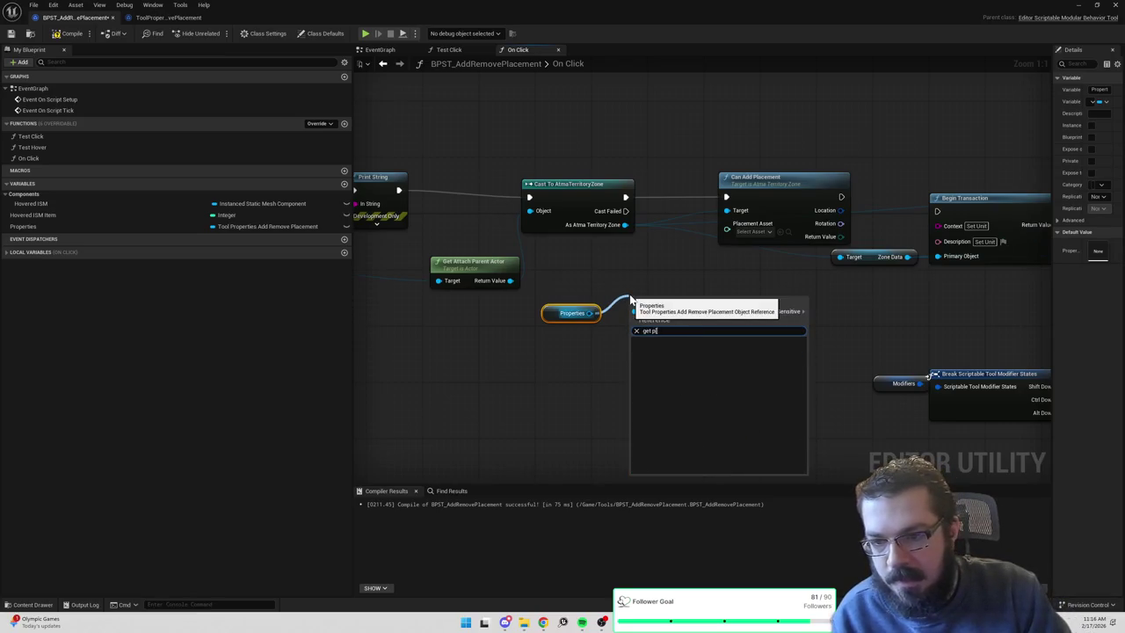
text(placem)
key(BackSpace)
key(BackSpace)
key(BackSpace)
text(lacem)
key(BackSpace)
key(BackSpace)
key(BackSpace)
text(asset)
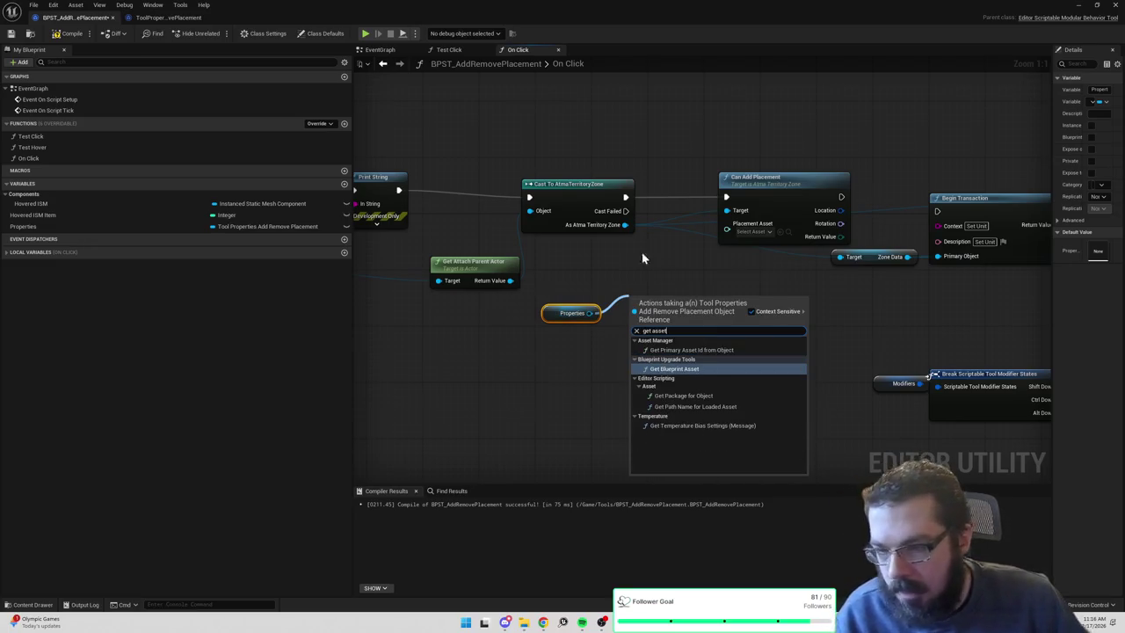
Rename the tool properties' Spawner Settings variable to 'Placement Asset'.
click(167, 17)
double_click(44, 139)
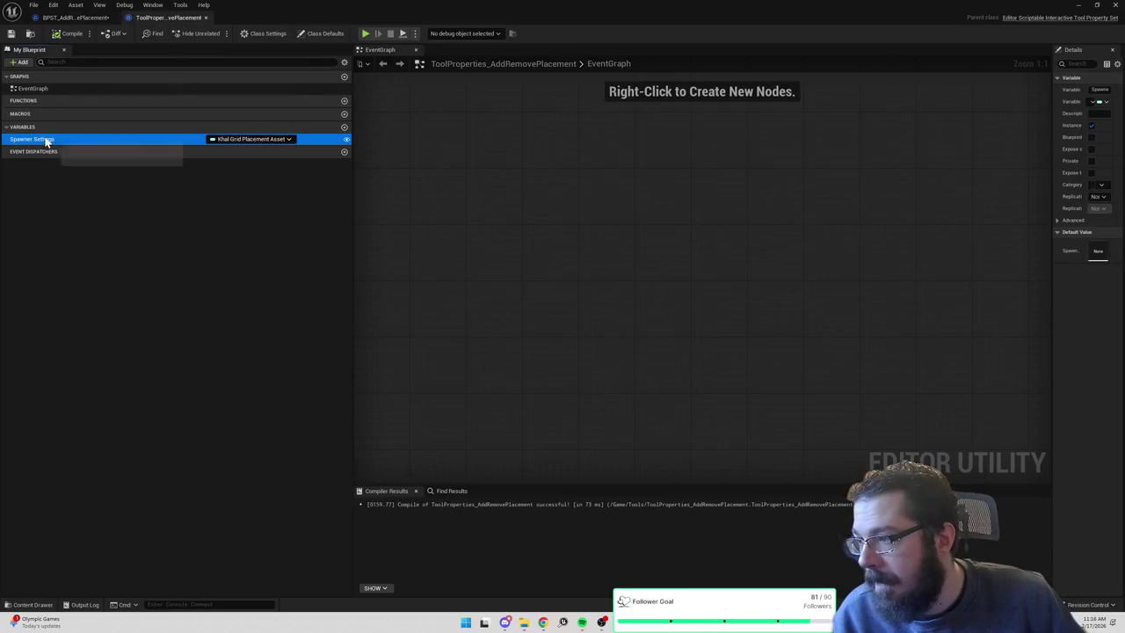
text(Placement Asset)
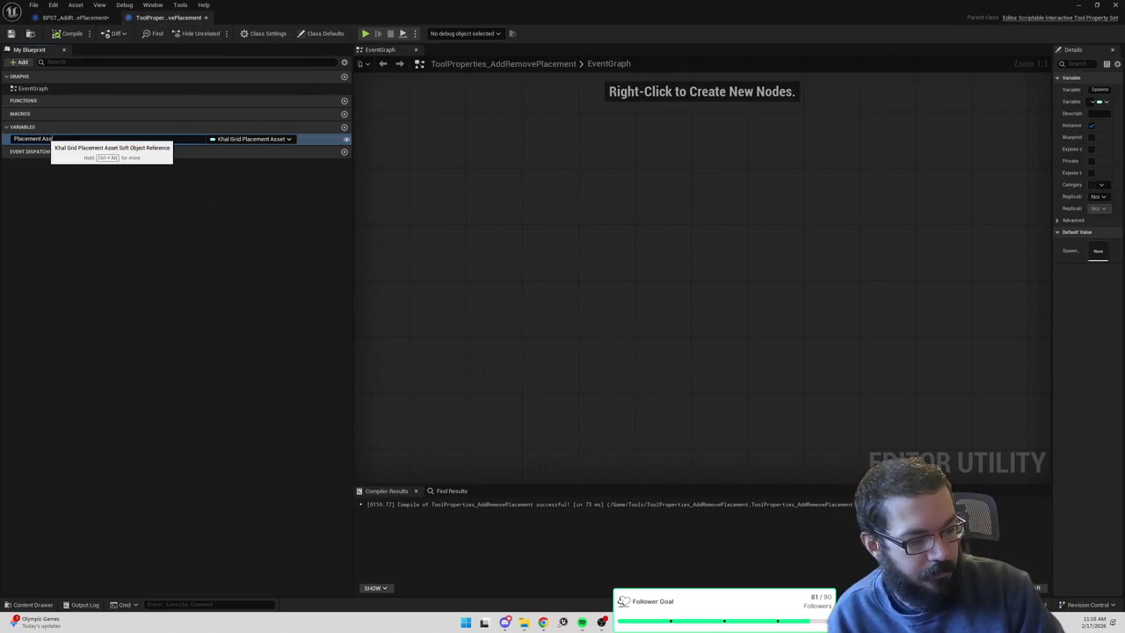
key(Return)
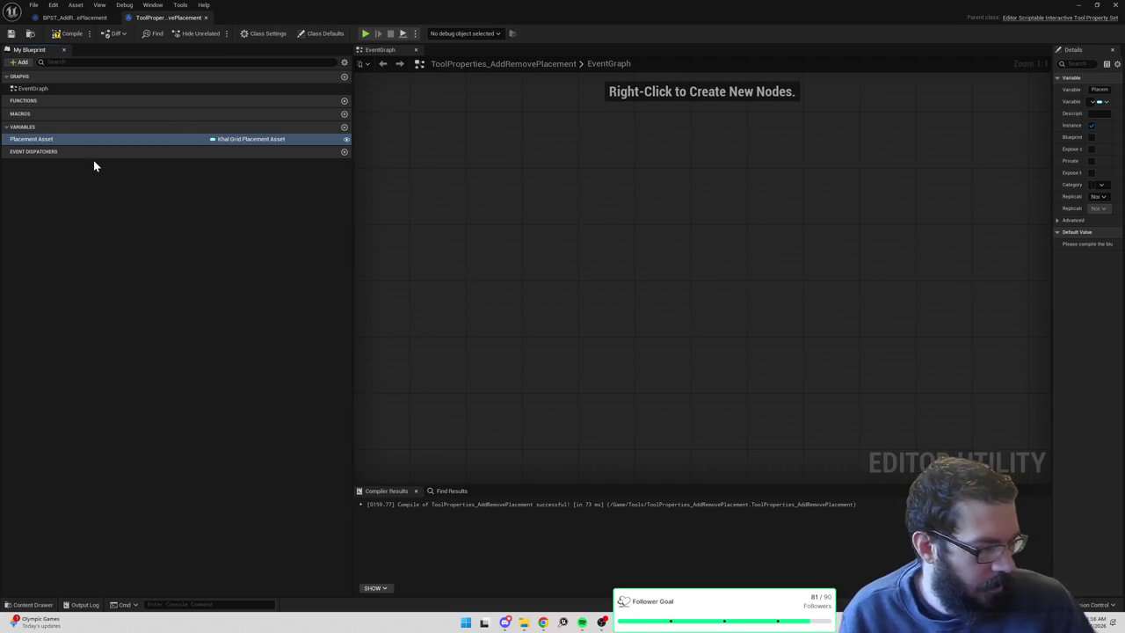
Wire Properties' Placement Asset into Can Add Placement's Placement Asset pin and close Unreal Editor.
click(68, 19)
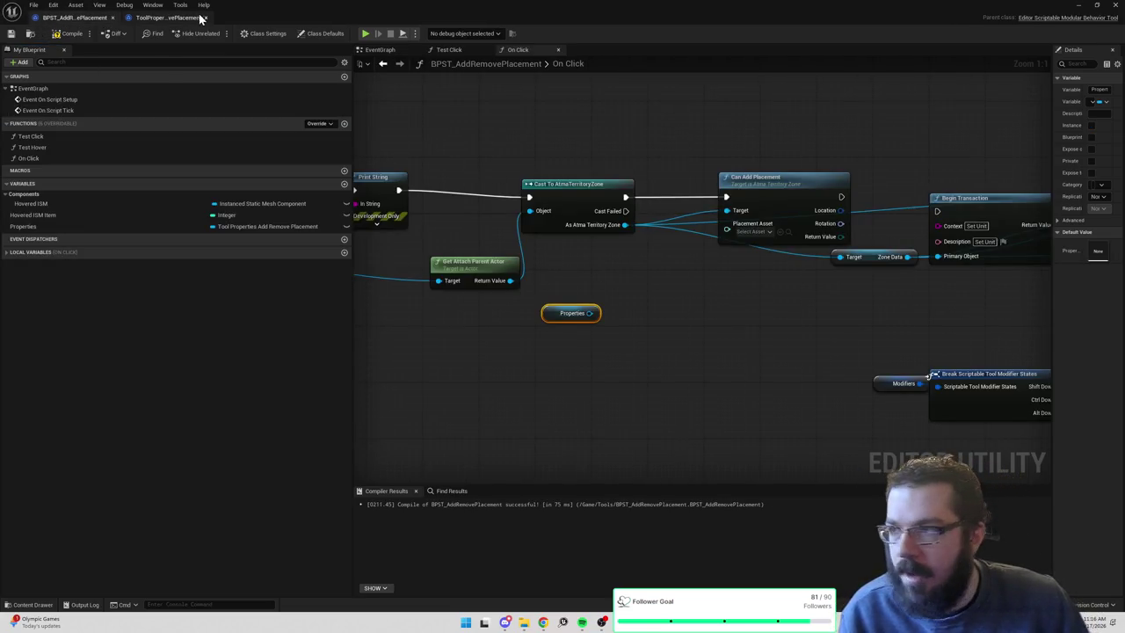
click(167, 18)
click(99, 21)
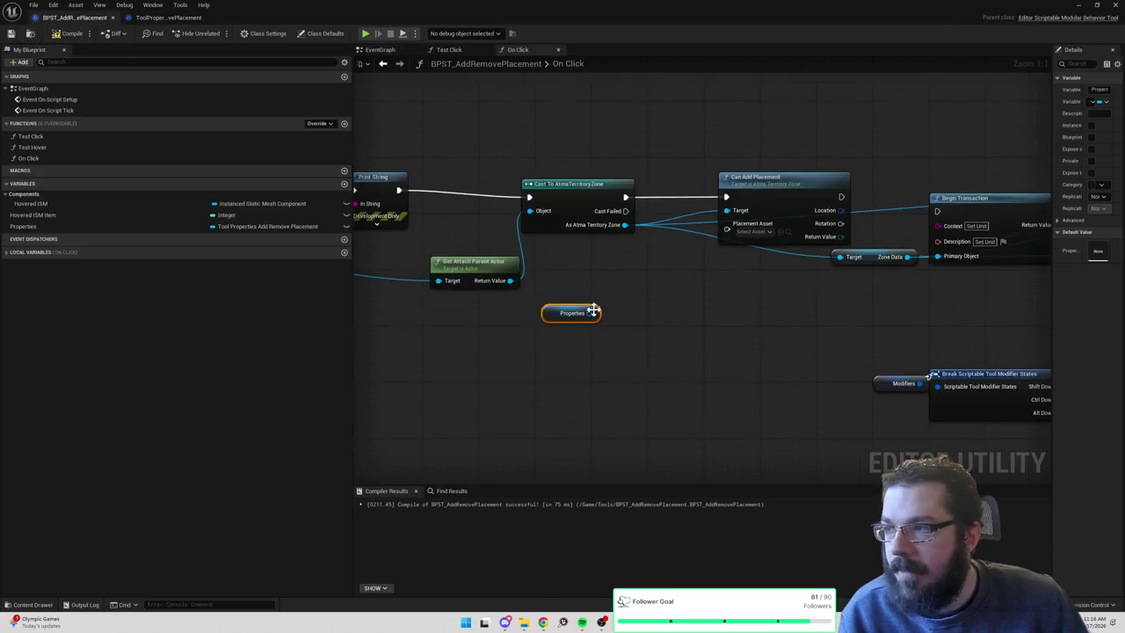
drag(594, 313, 630, 292)
text(placement ass)
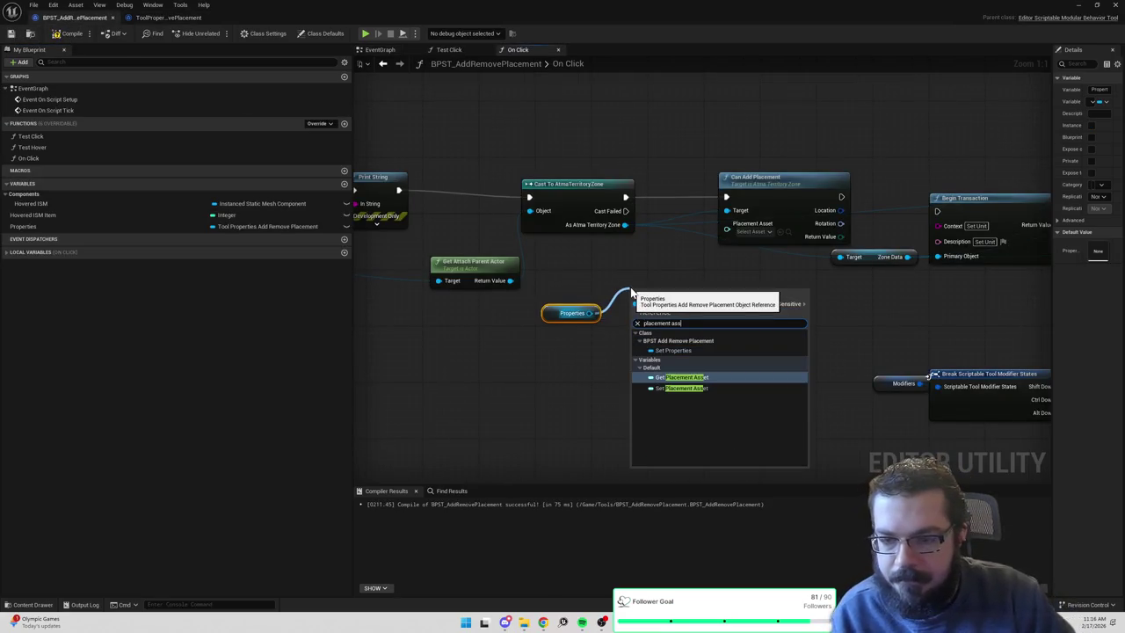
key(Return)
drag(719, 292, 726, 224)
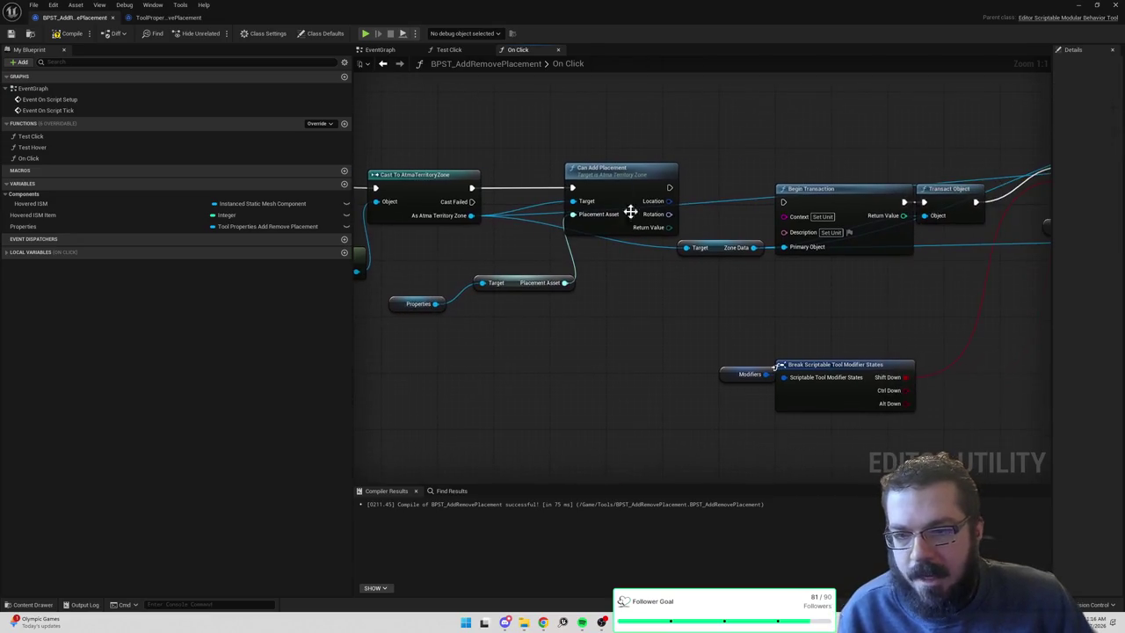
click(1116, 6)
click(1115, 5)
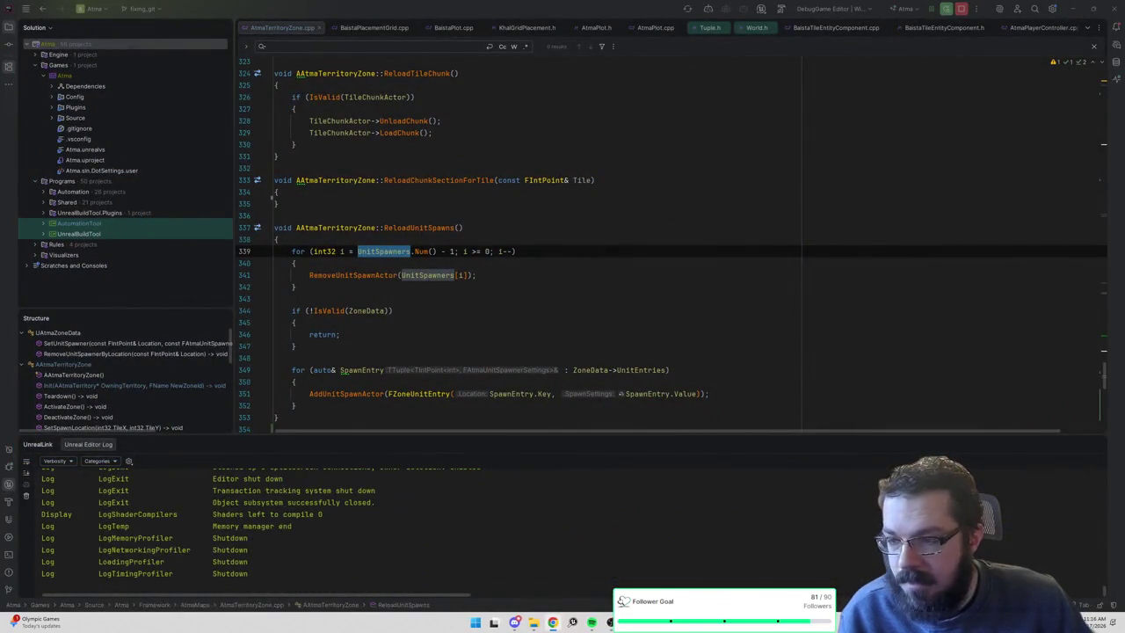
In AtmaTerritoryZone.h, add 'const' before the Location and Rotation parameters of CanAddPlacement and TryAddPlacement.
click(276, 202)
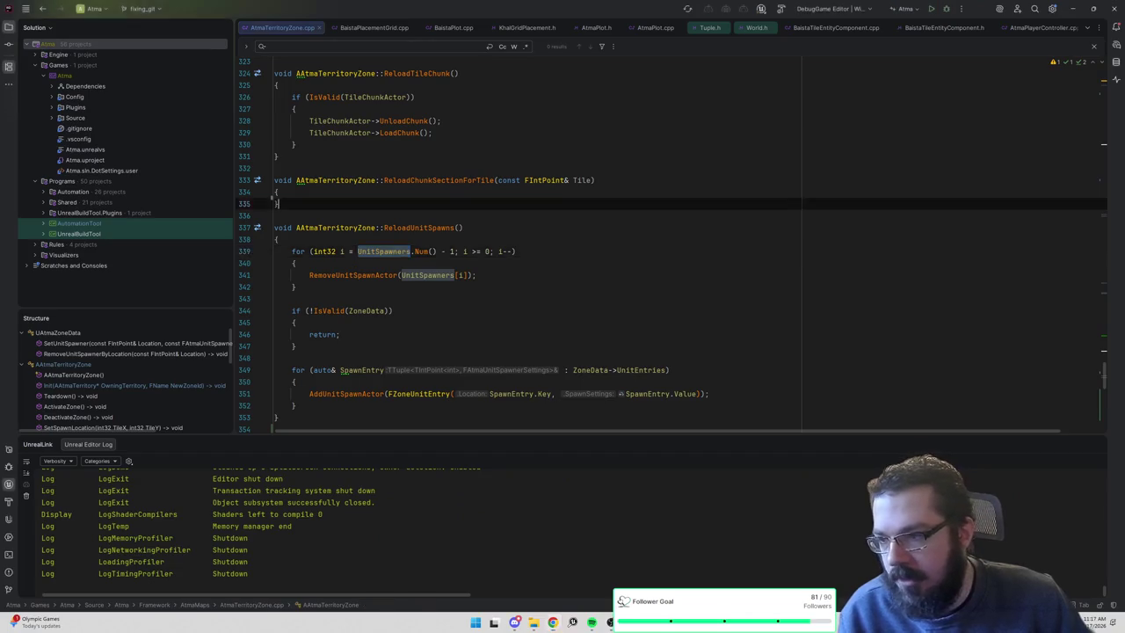
key(ctrl+alt+Home)
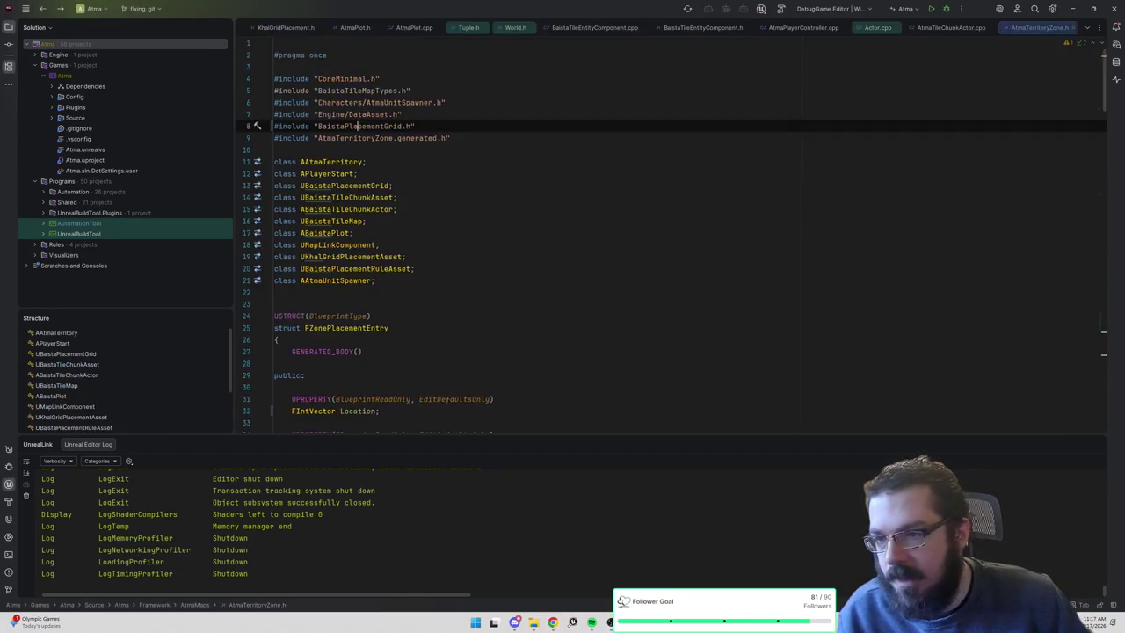
scroll(671, 254, down, 4)
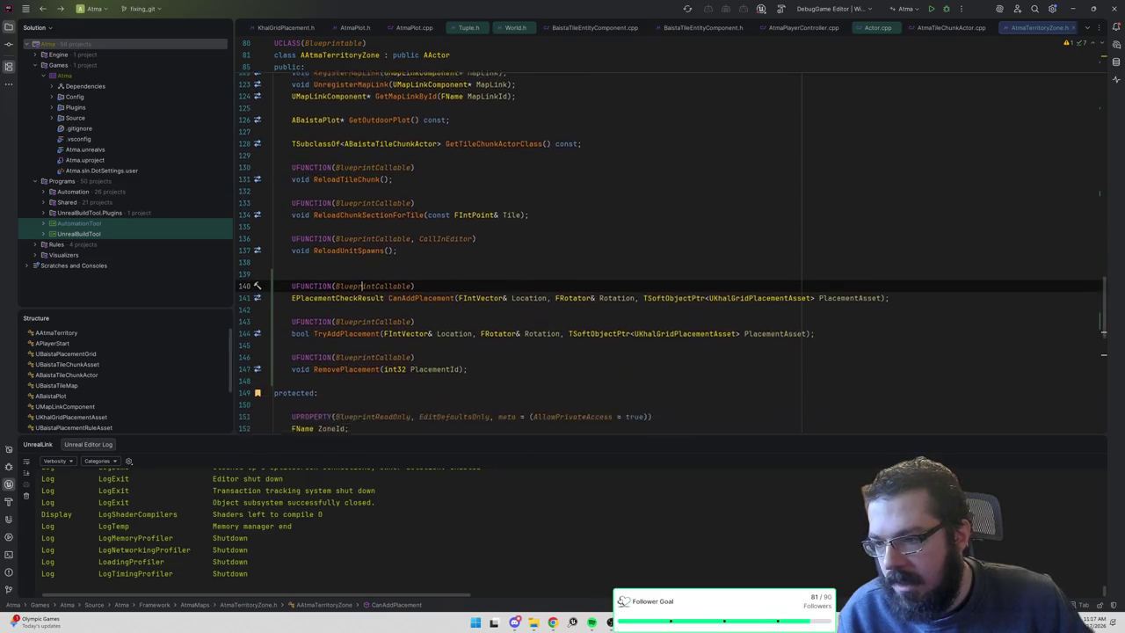
click(457, 285)
text(const)
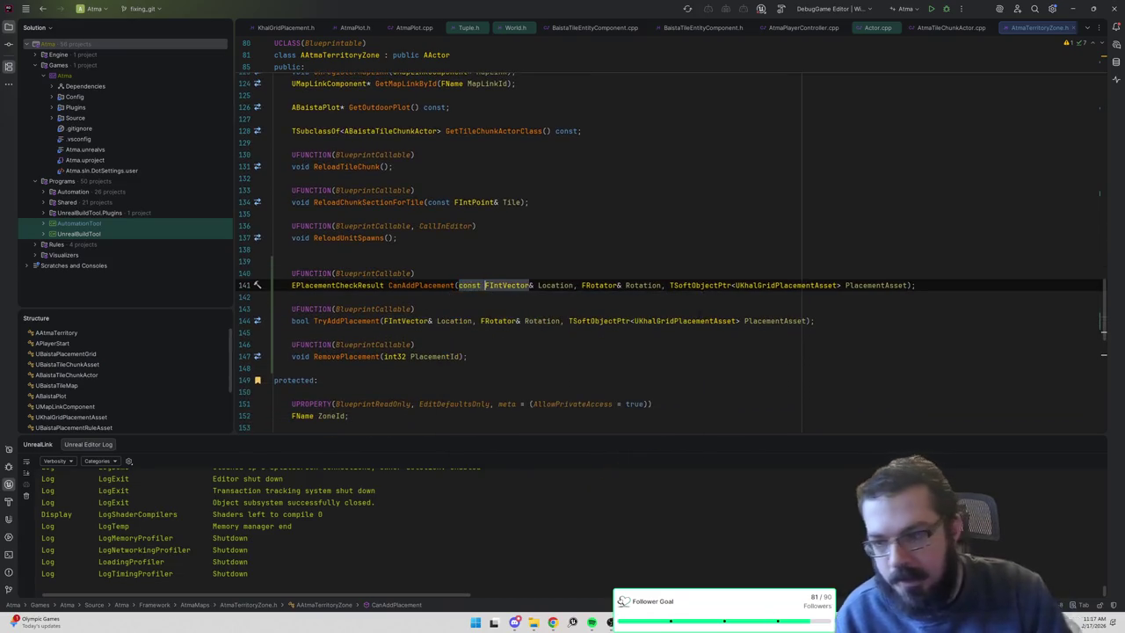
click(581, 284)
text(const)
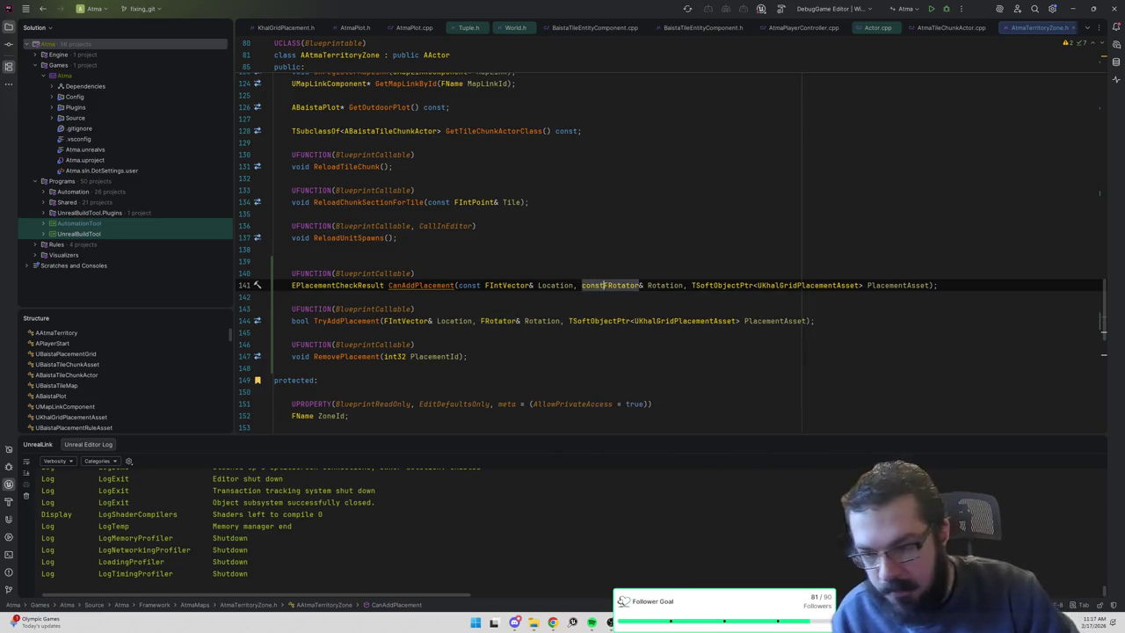
click(383, 320)
text(const)
click(507, 320)
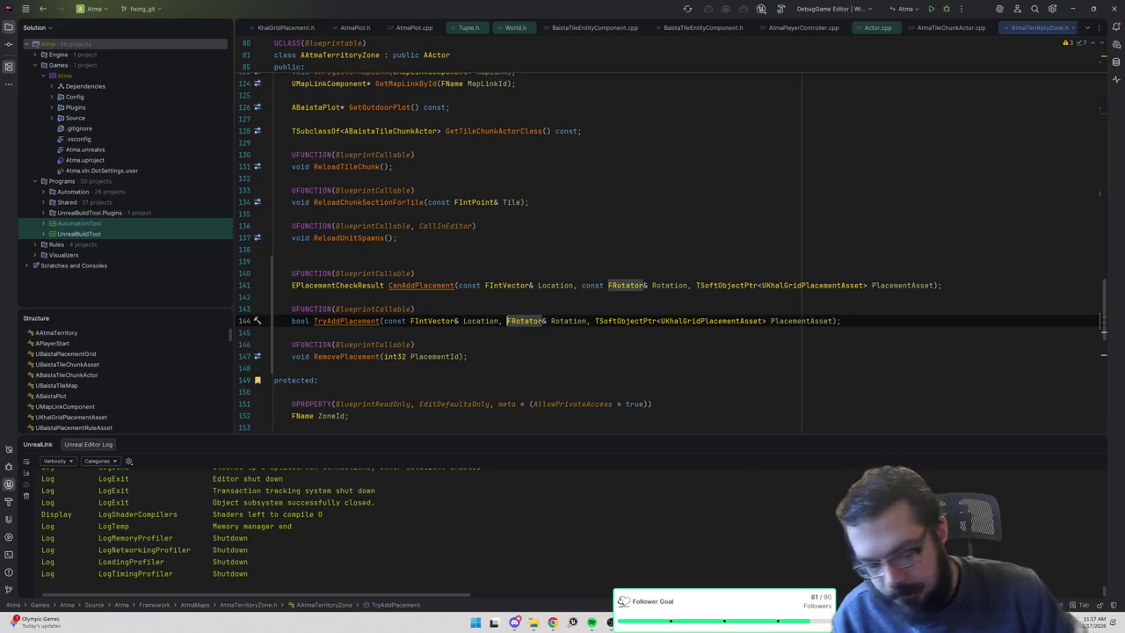
text(const)
In AtmaTerritoryZone.cpp, make the TryAddPlacement and CanAddPlacement Location and Rotation parameters const references.
key(ctrl+Tab)
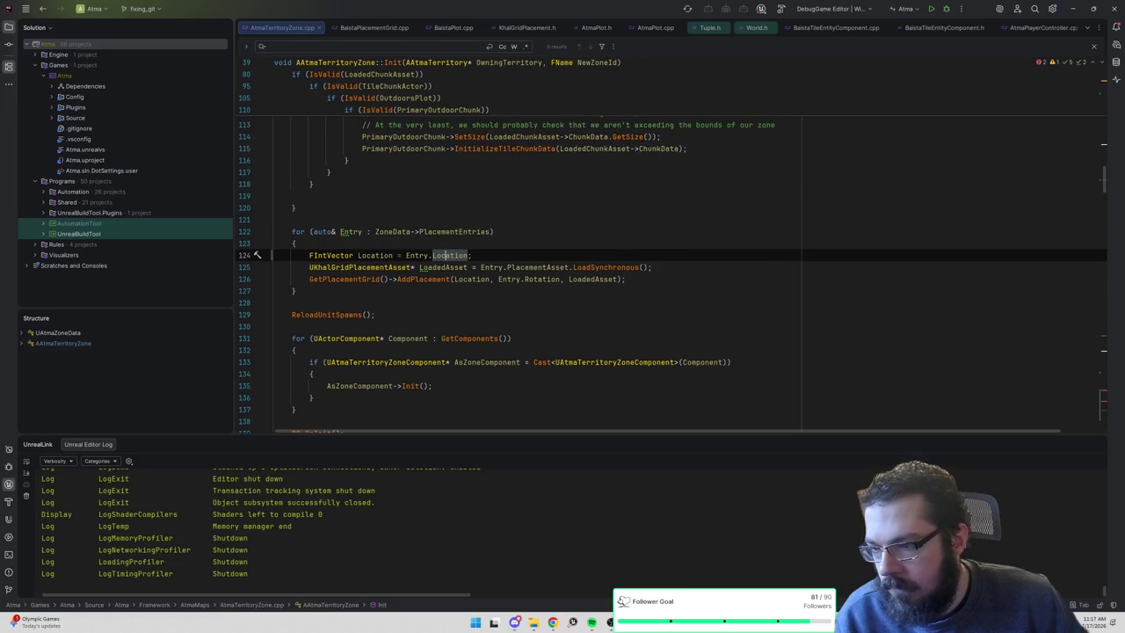
key(ctrl+Tab)
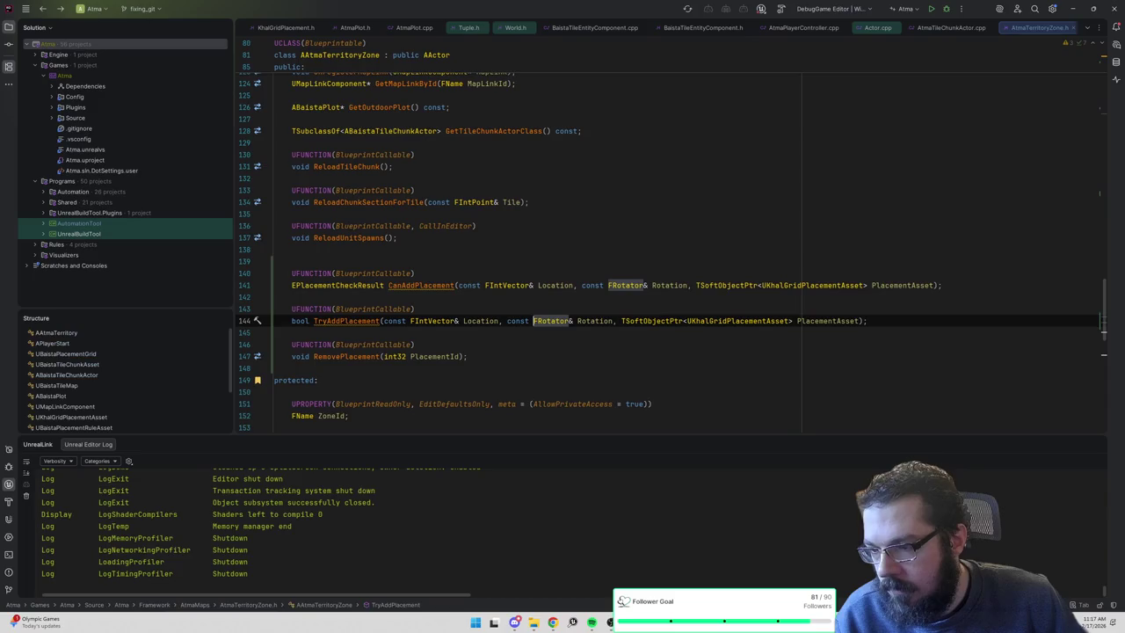
key(ctrl+b)
click(453, 228)
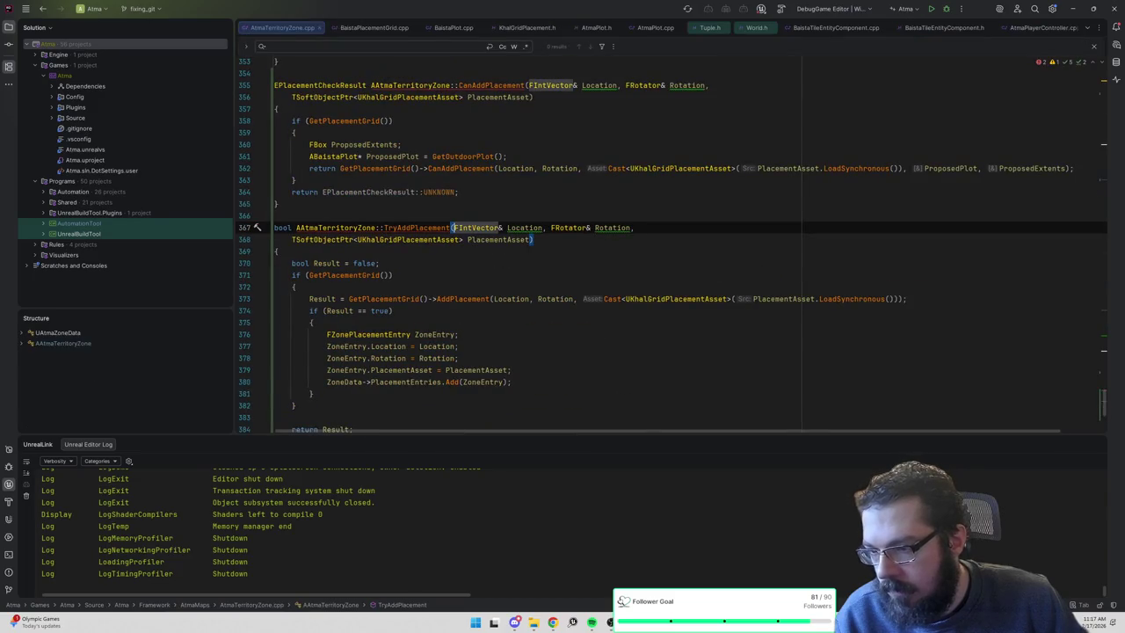
text(const)
click(578, 228)
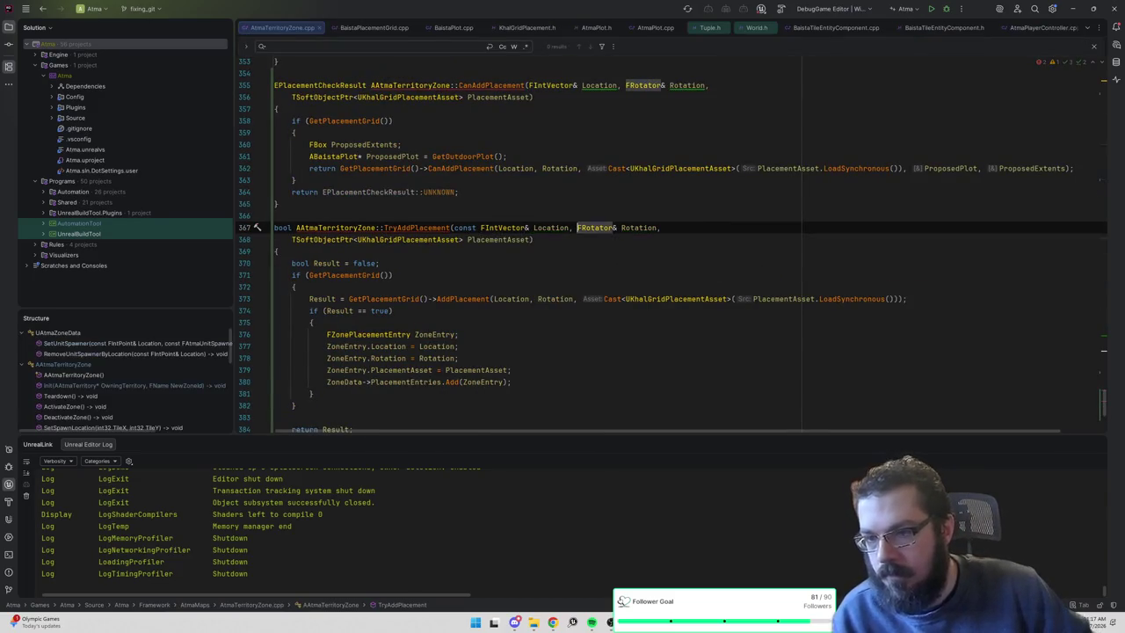
text(const)
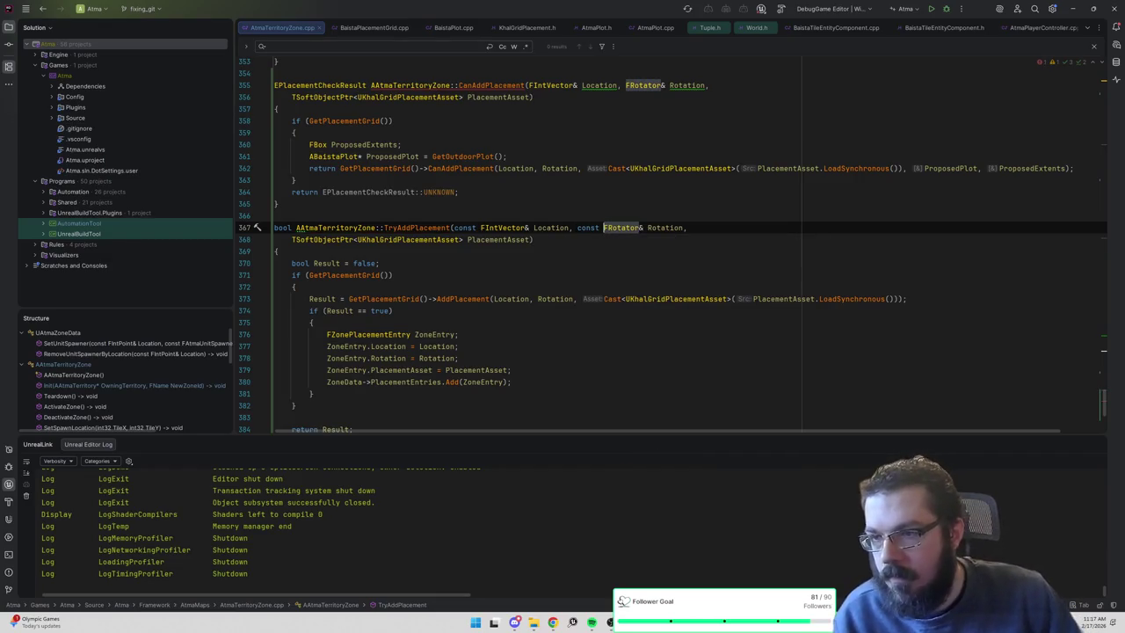
click(528, 85)
text(const)
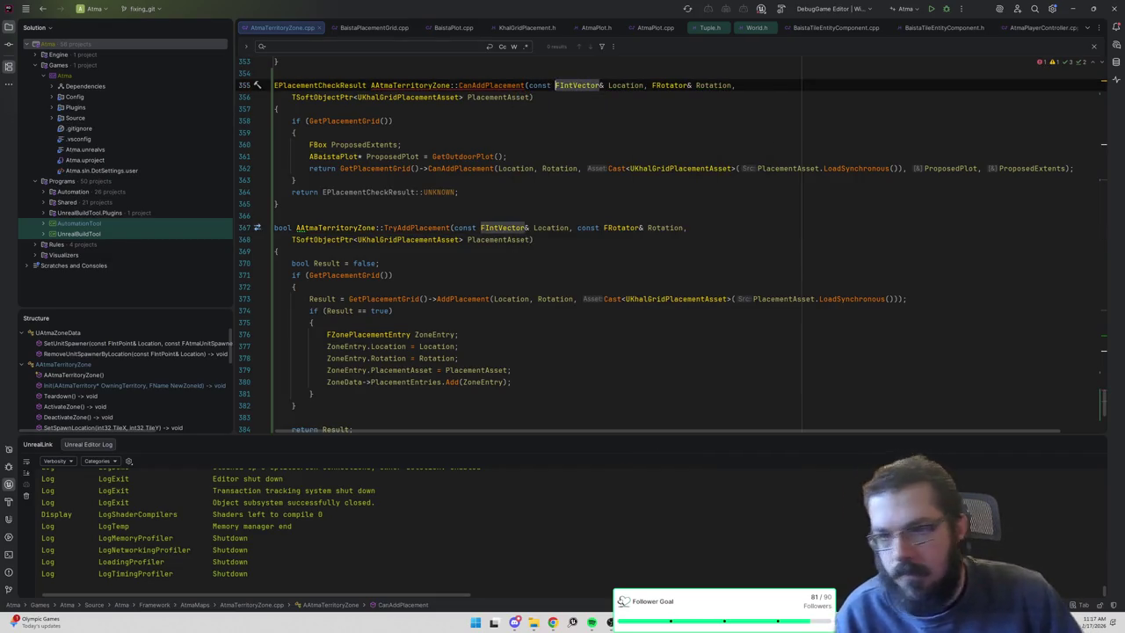
click(651, 85)
text(const)
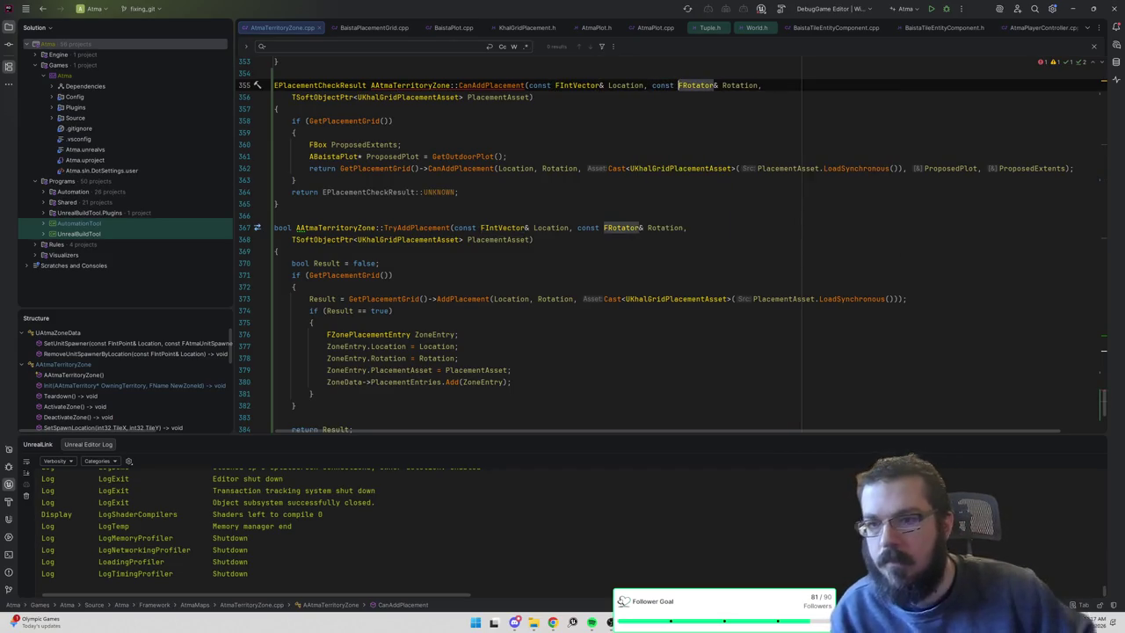
Return to the TryAddPlacement declaration in the header, then switch away from Rider.
click(431, 228)
key(ctrl+b)
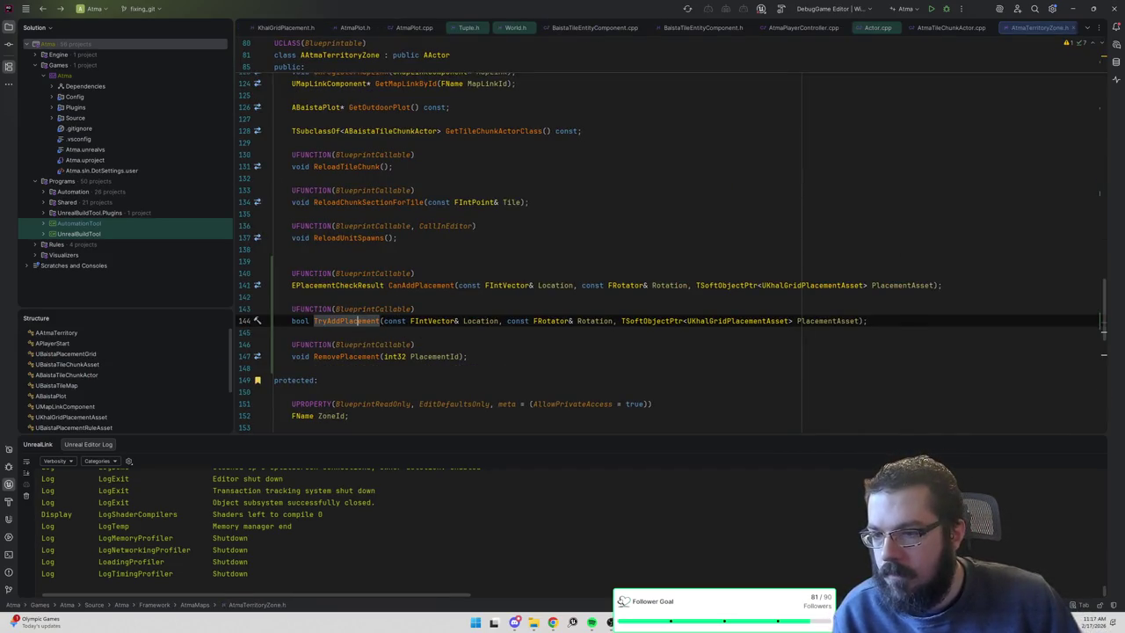
click(422, 95)
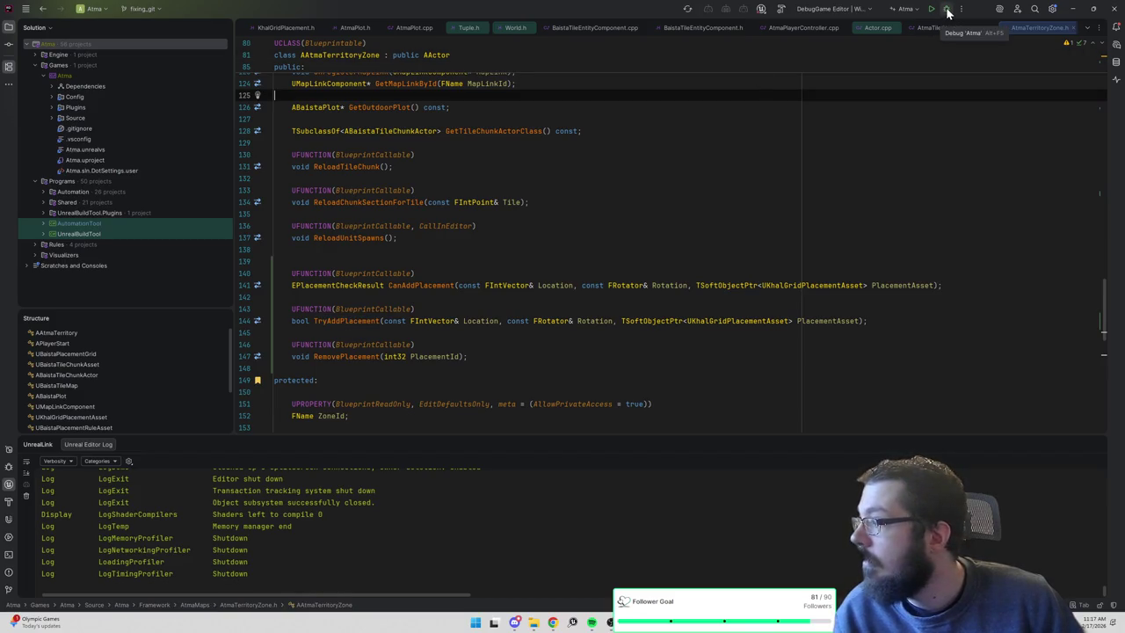
click(597, 622)
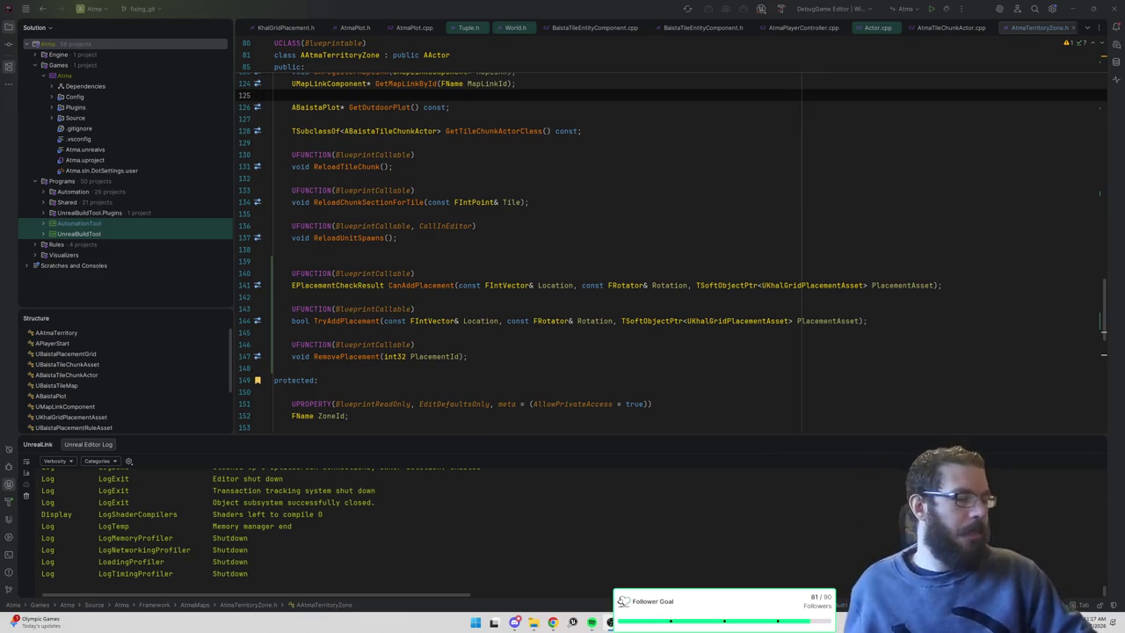
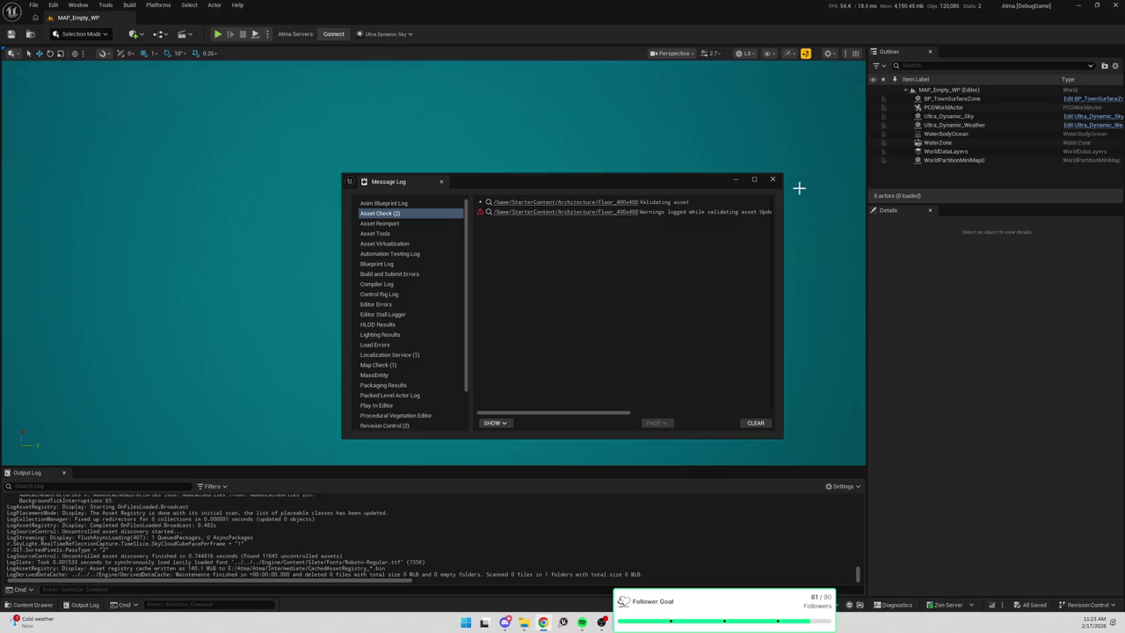
Close the Message Log and switch to Rider, which shows the AtmaTerritoryZone.h header.
click(773, 179)
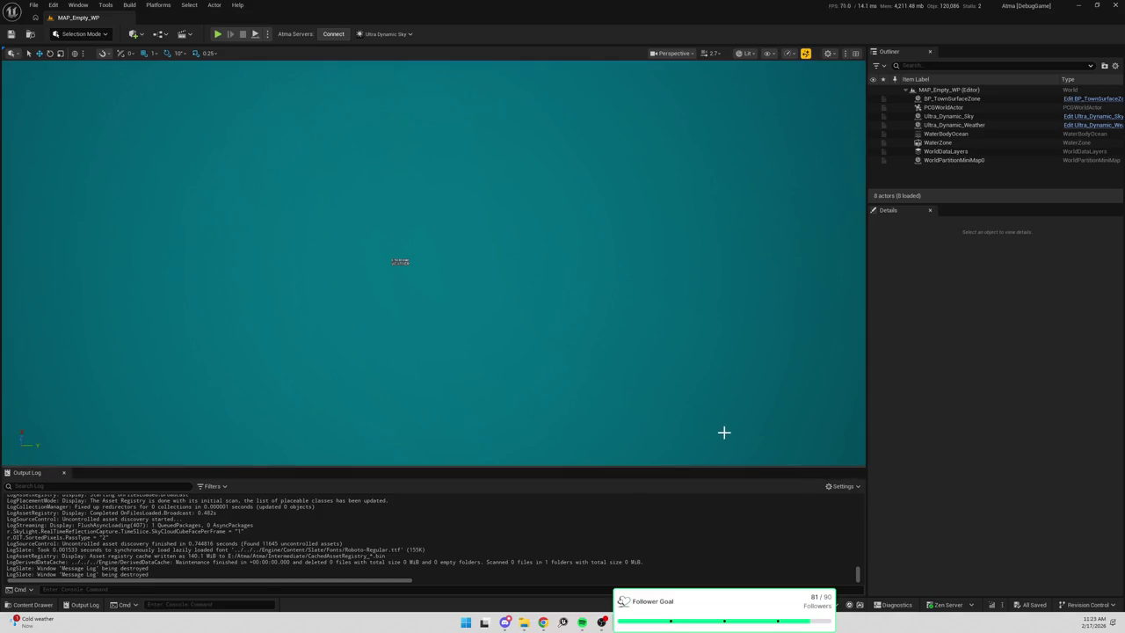
key(alt+Tab)
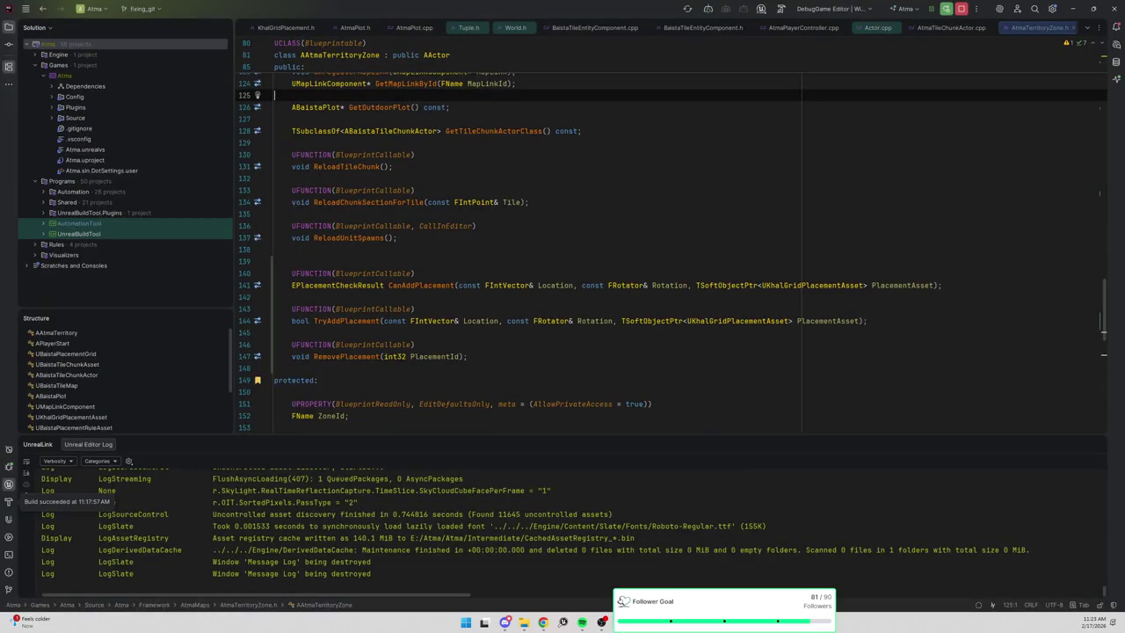
Jump to the CanAddPlacement definition in AtmaTerritoryZone.cpp in Rider.
key(alt+Tab)
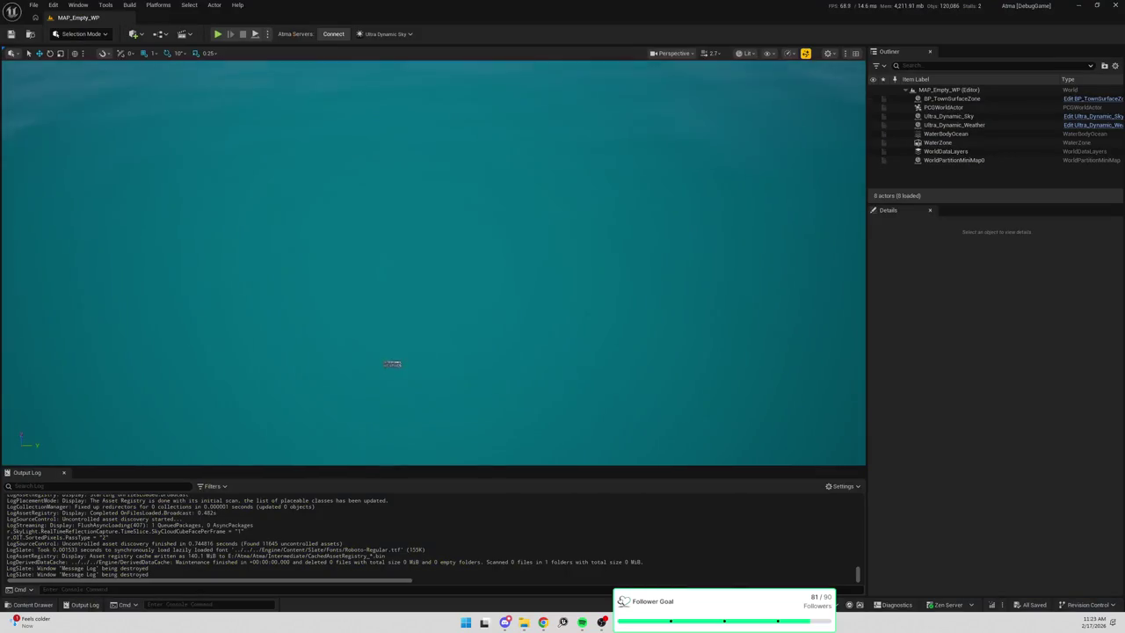
key(alt+Tab)
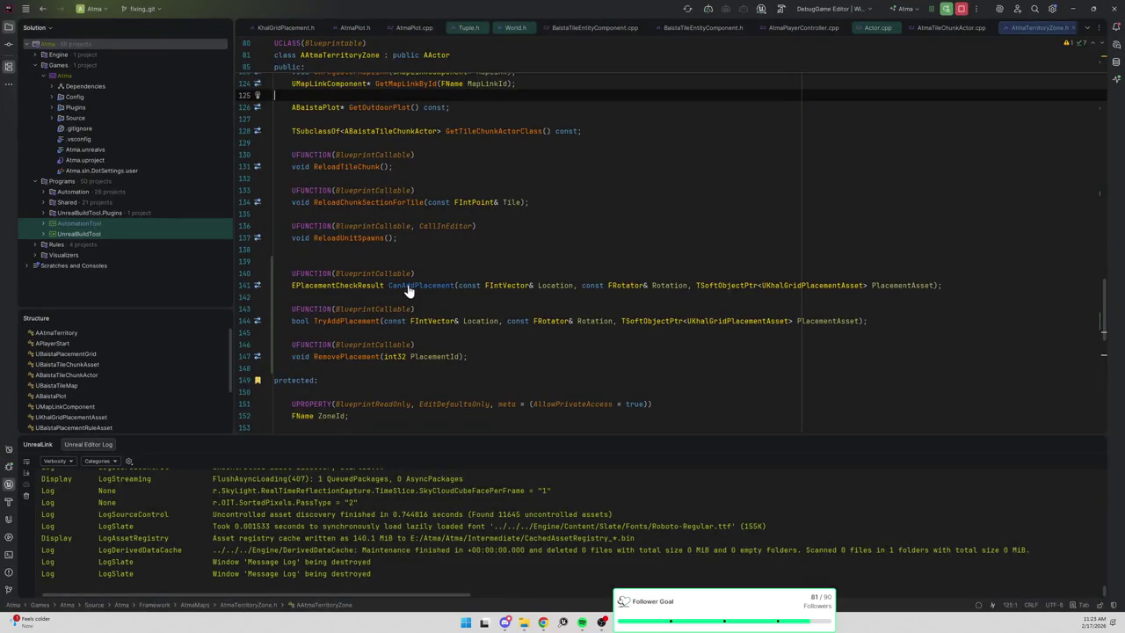
ctrl+click(409, 289)
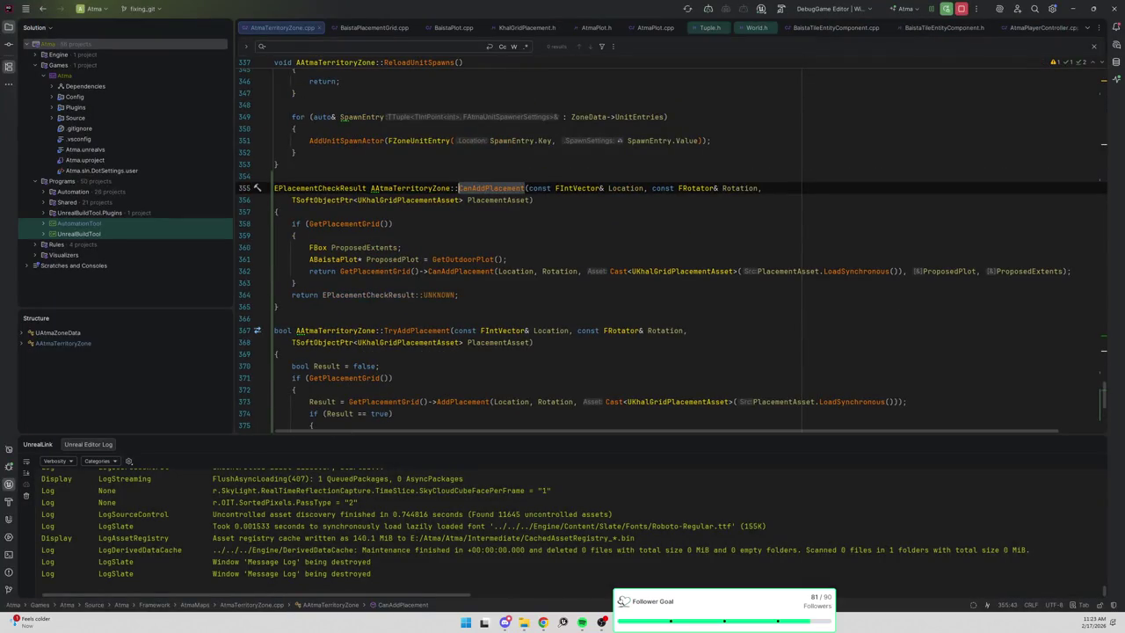
Return to Unreal Editor and select BP_TownSurfaceZone in the Outliner.
key(alt+Tab)
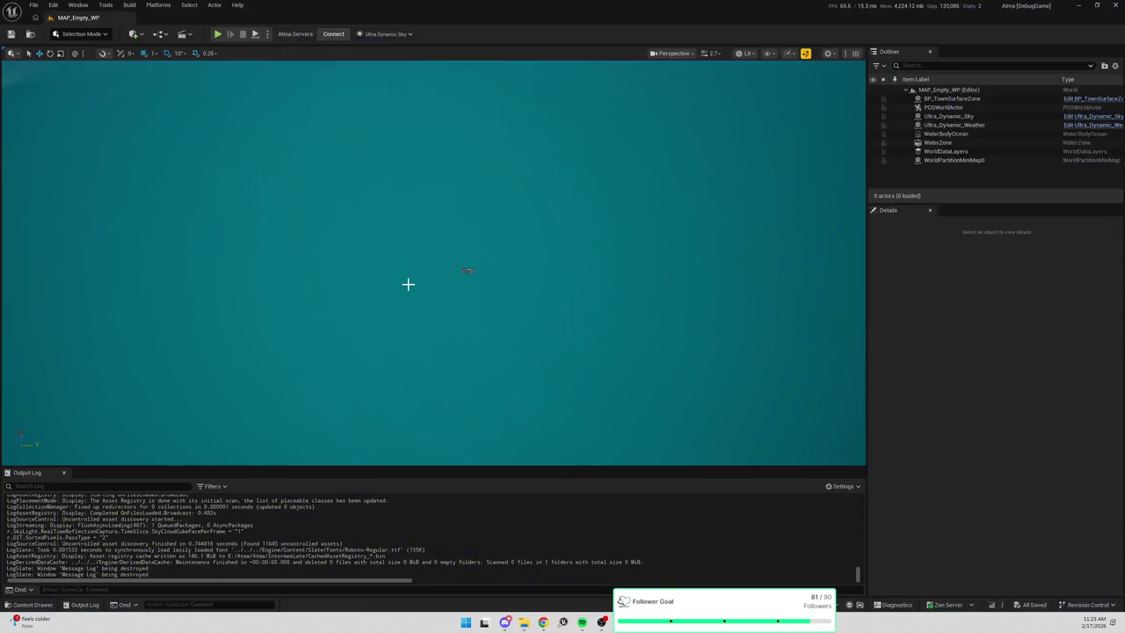
key(alt+Tab)
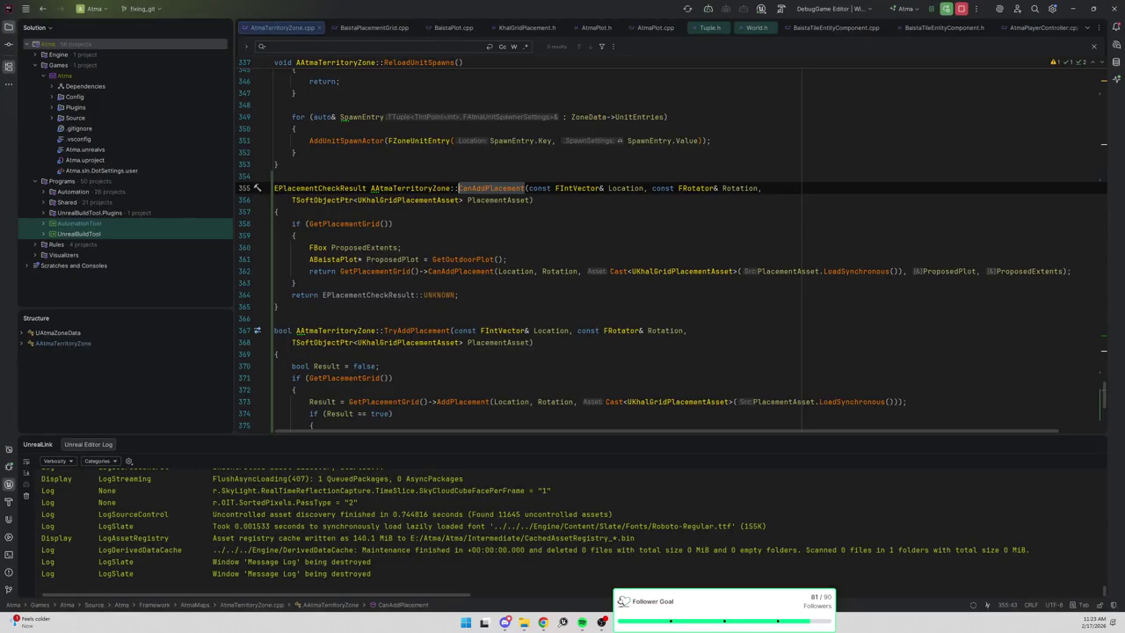
key(alt+Tab)
click(947, 99)
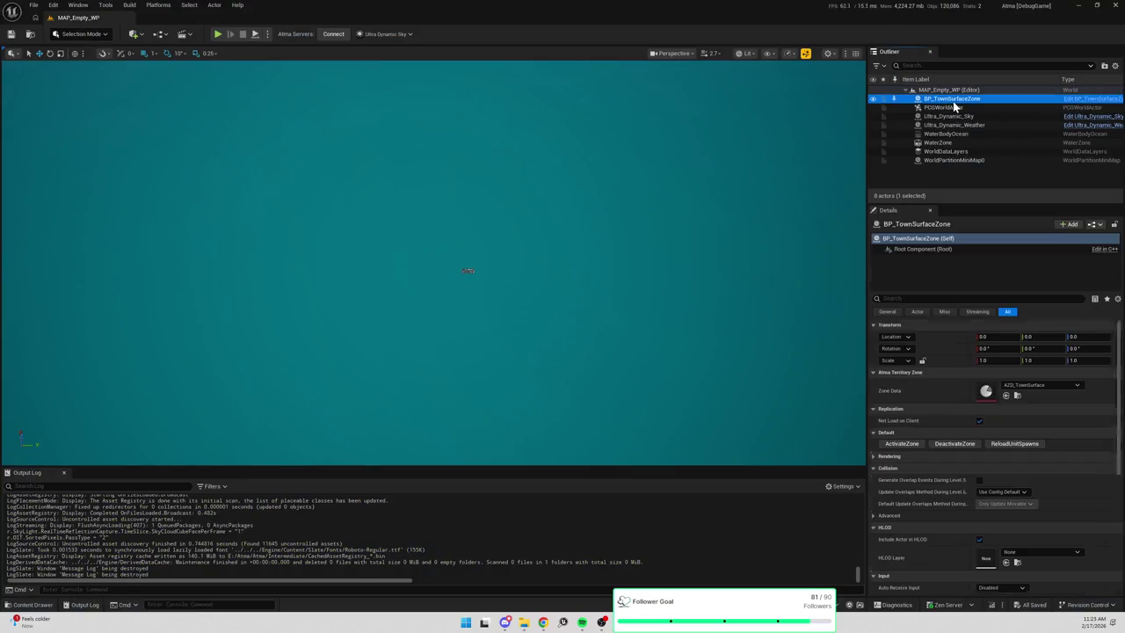
Activate the town surface zone so its terrain generates, and fly the view toward the lake.
click(898, 446)
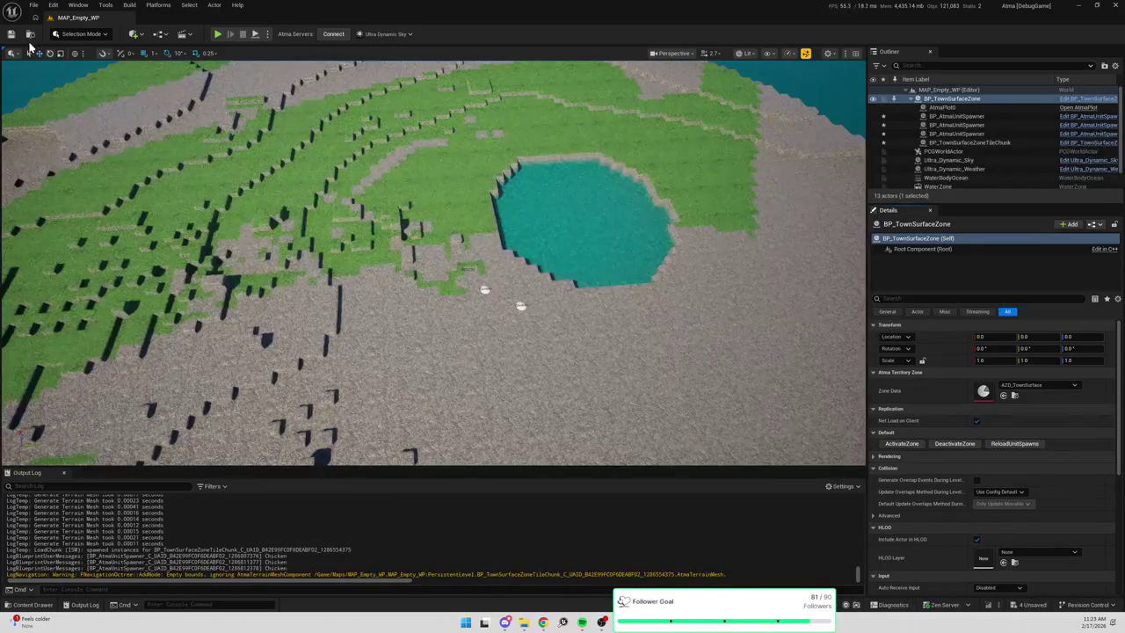
click(81, 35)
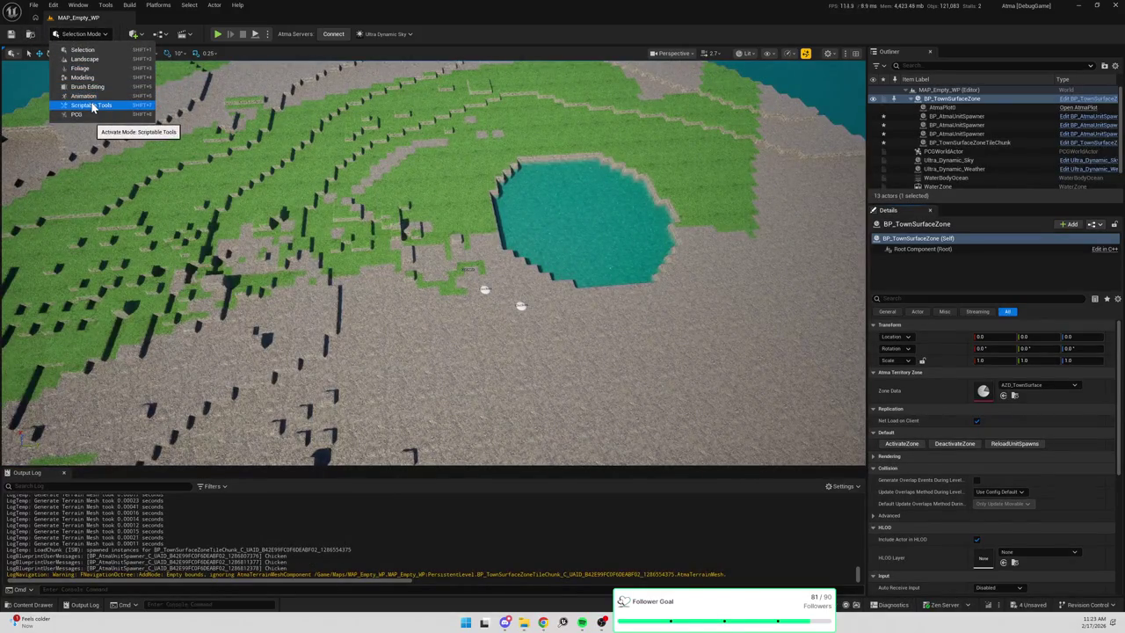
drag(95, 141, 31, 57)
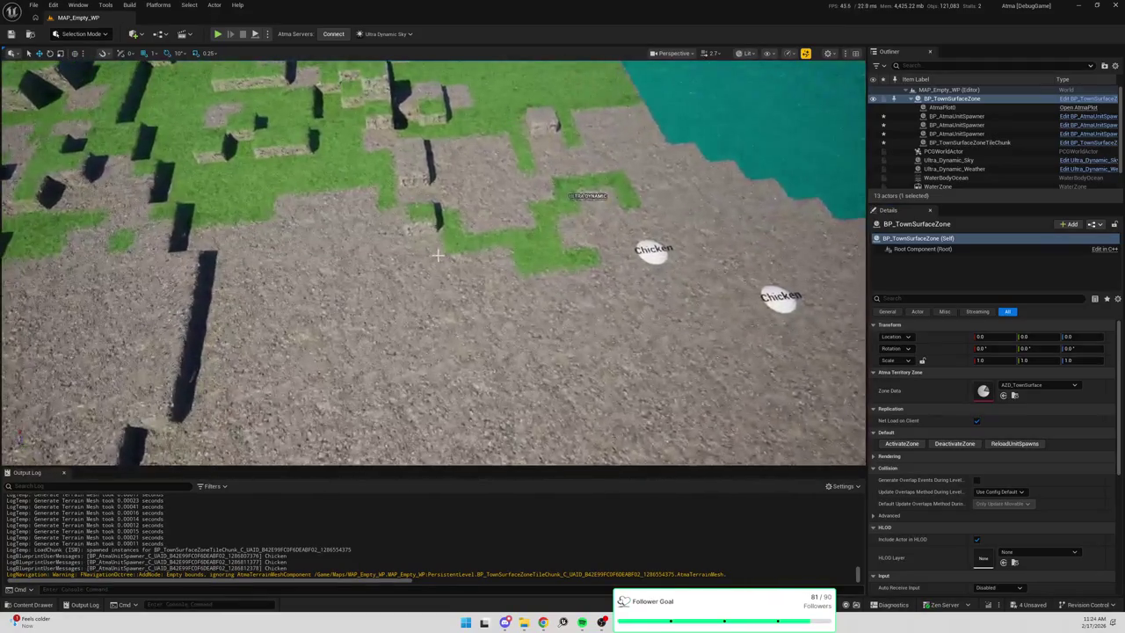
Search the Content folder for 'addre' and open the ToolProperties_AddRemovePlacement blueprint.
key(ctrl+space)
click(291, 414)
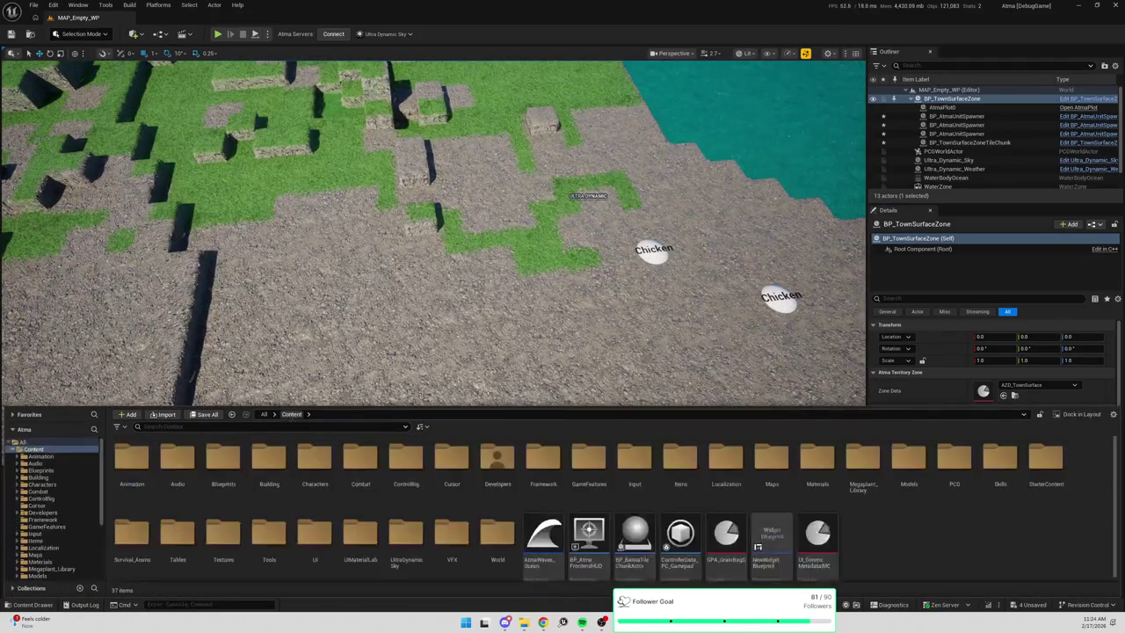
text(add)
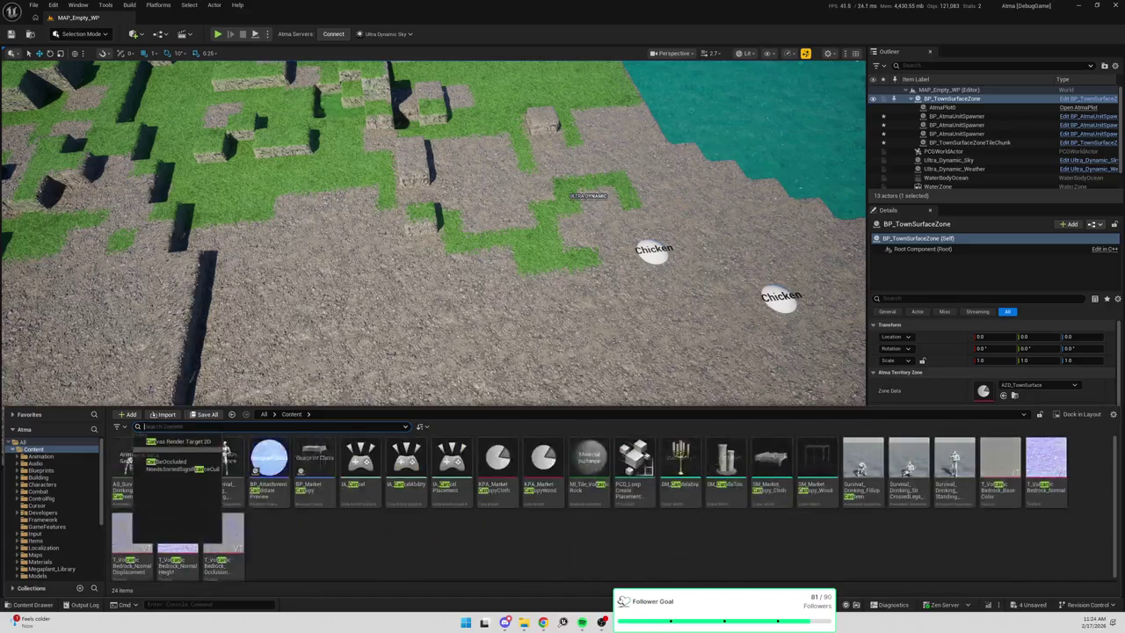
text(re)
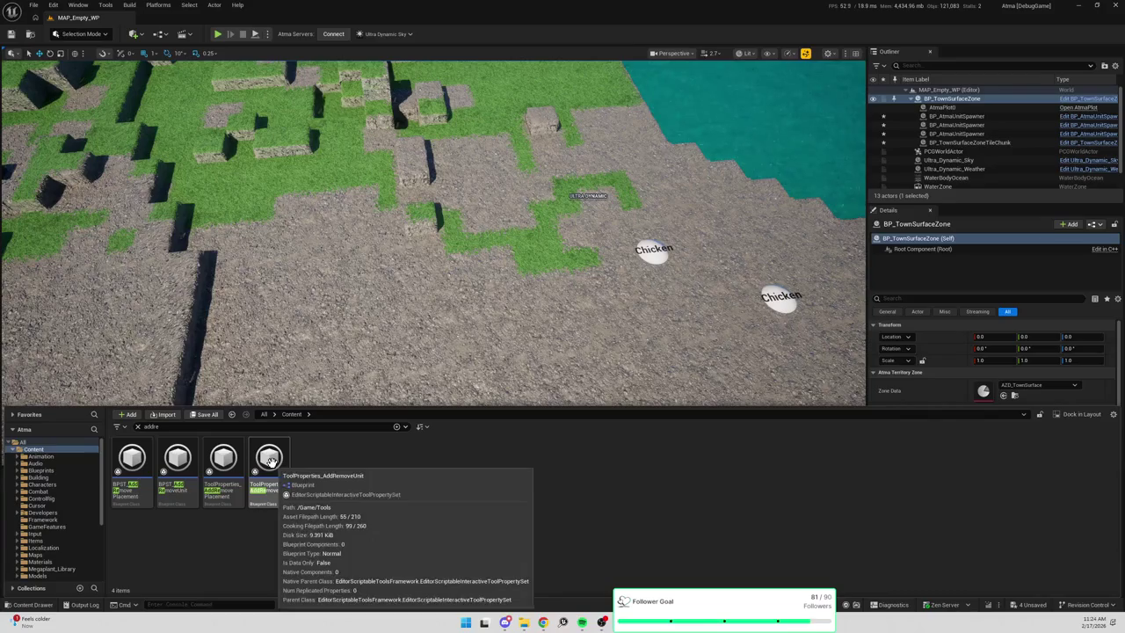
double_click(223, 464)
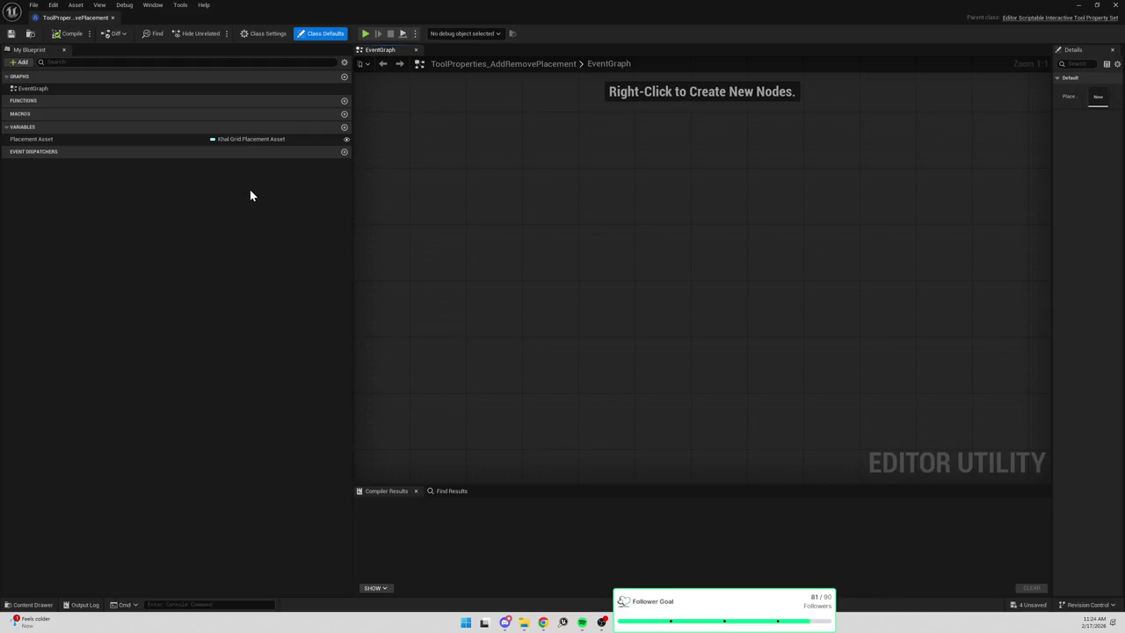
Minimize the Blueprint editor to inspect the level, restore it, and bring back the 'addre' asset results.
click(1078, 7)
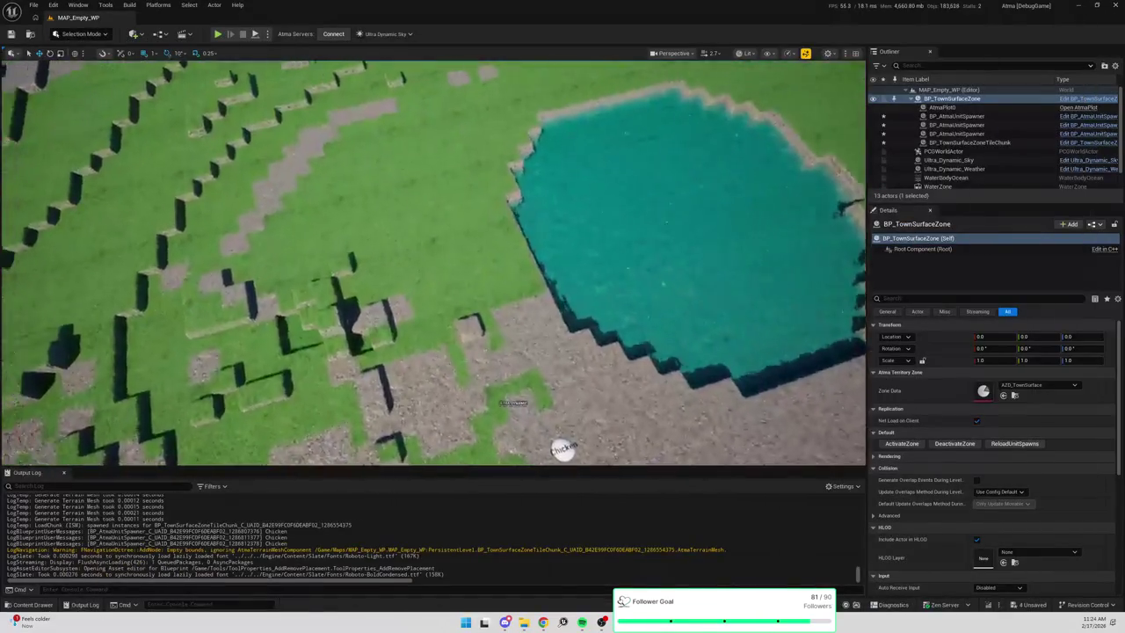
scroll(434, 264, up, 5)
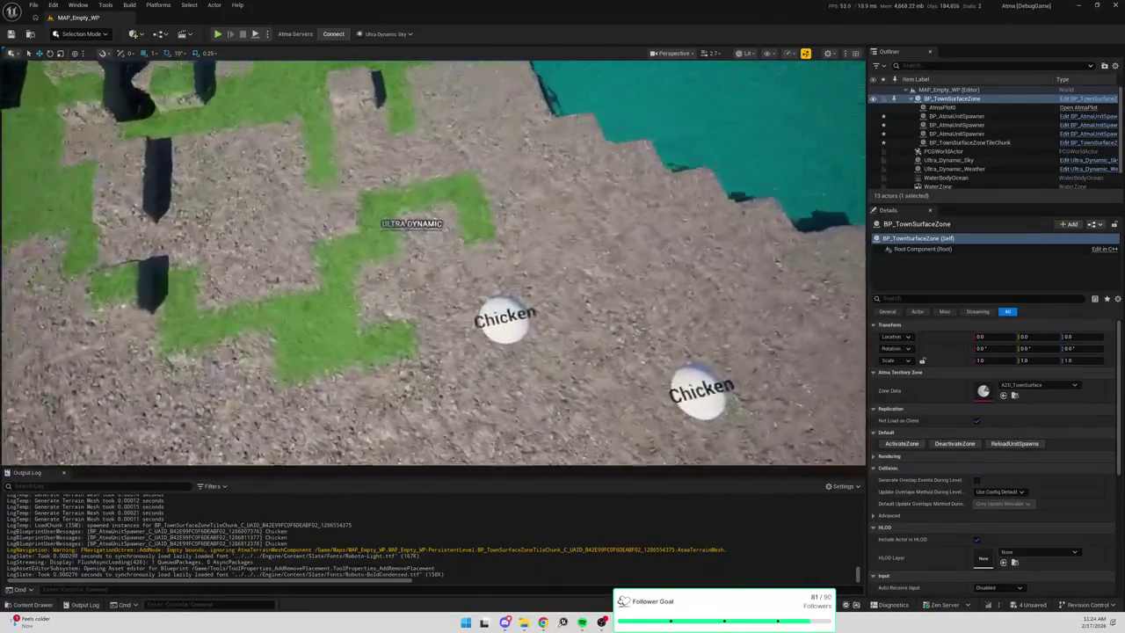
scroll(735, 291, down, 4)
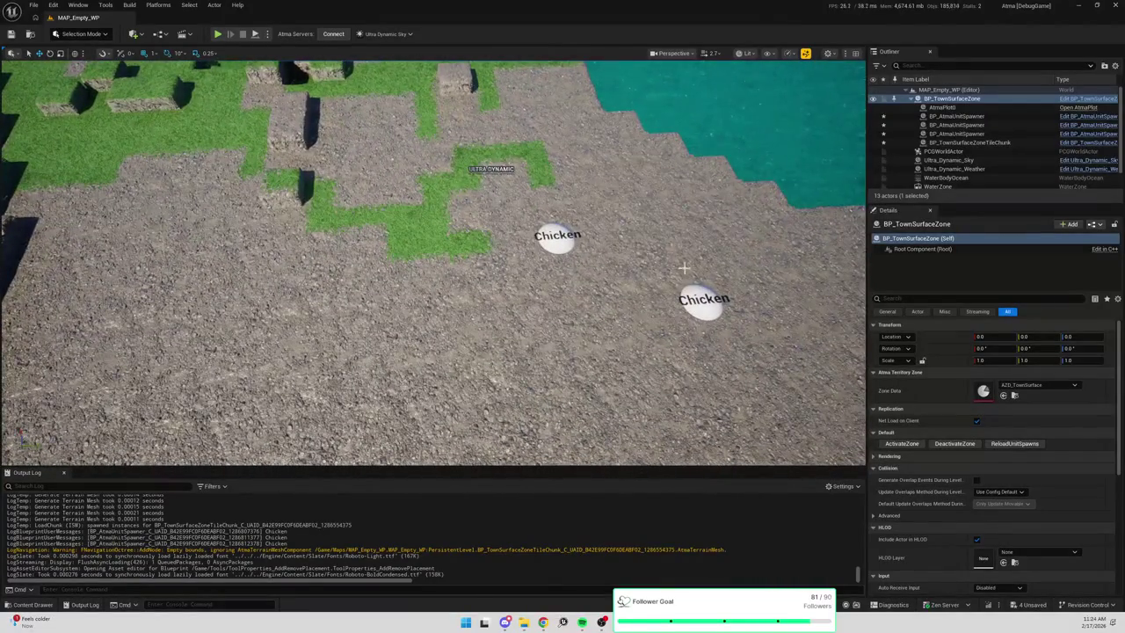
click(587, 234)
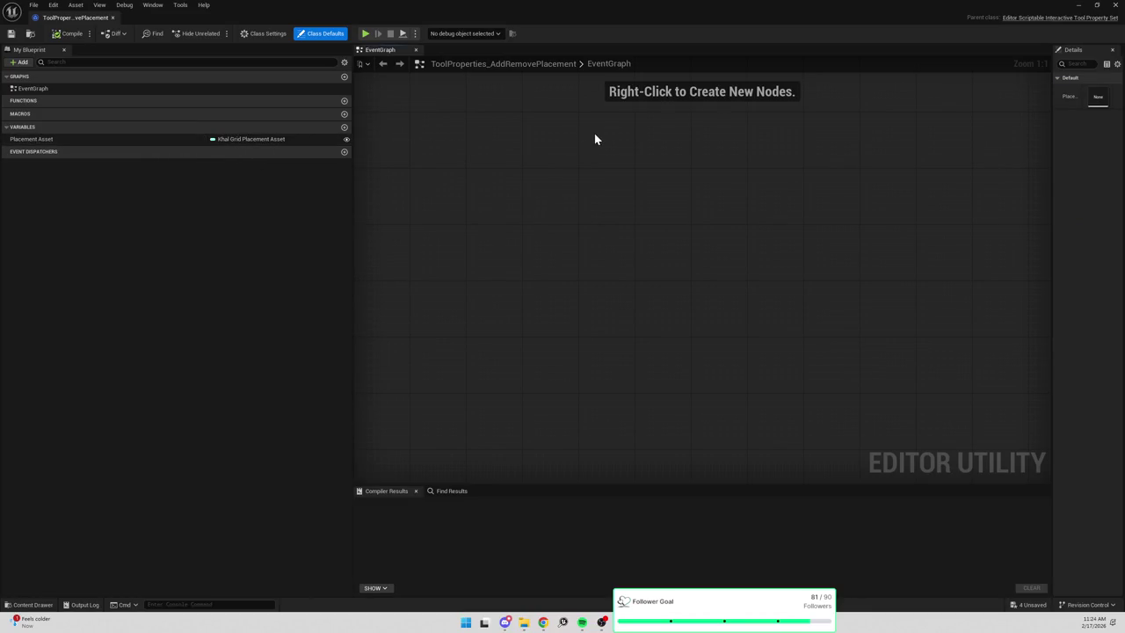
key(ctrl+space)
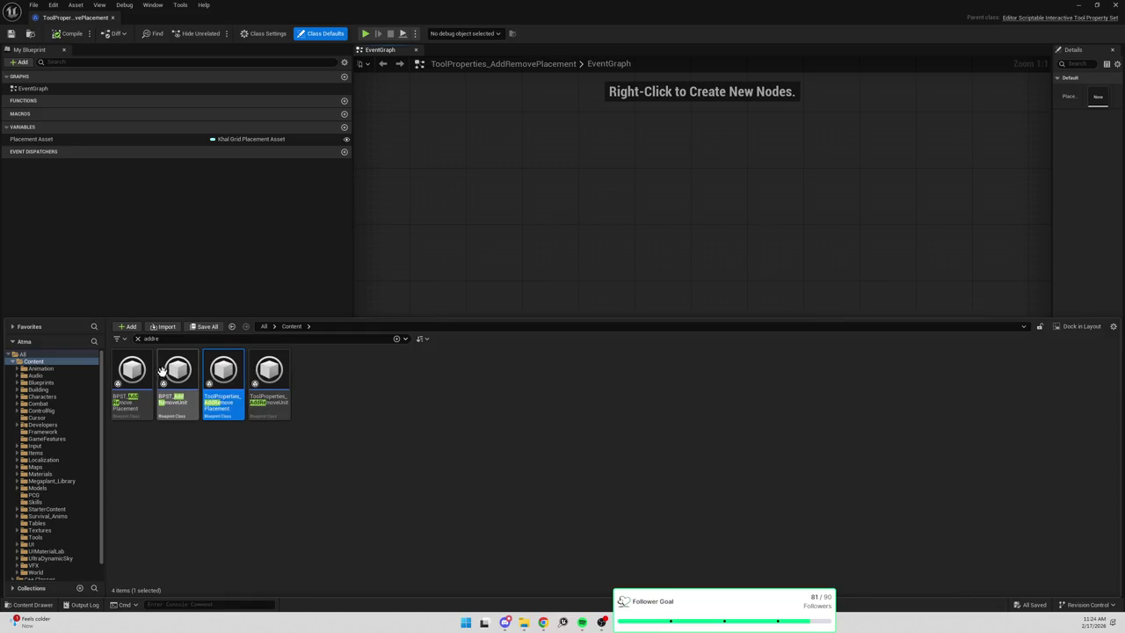
Open the ToolProperties_AddRemoveUnit and BPST_AddRemovePlacement blueprints from the Content Drawer.
double_click(267, 369)
key(ctrl+space)
double_click(139, 367)
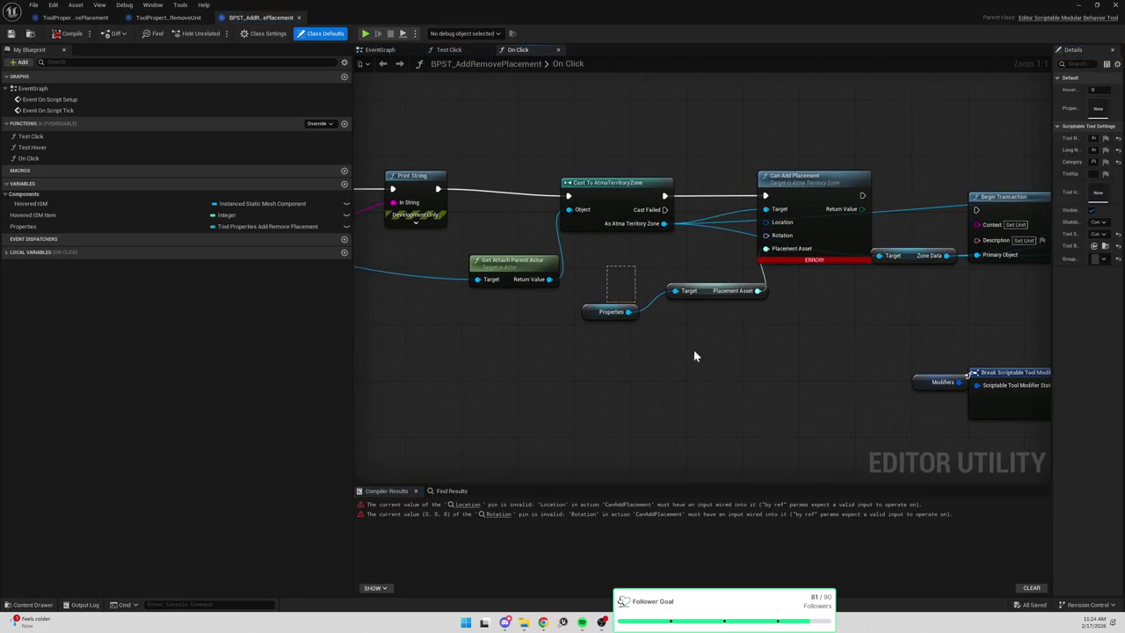
Pan the On Click graph to inspect the Break Transform, Can Add Placement and Get Instance Transform nodes.
drag(666, 334, 615, 273)
mouse_move(699, 296)
mouse_down()
mouse_move(721, 326)
mouse_move(712, 322)
mouse_up()
mouse_move(583, 276)
mouse_down()
mouse_move(690, 344)
mouse_move(699, 326)
mouse_move(723, 345)
mouse_up()
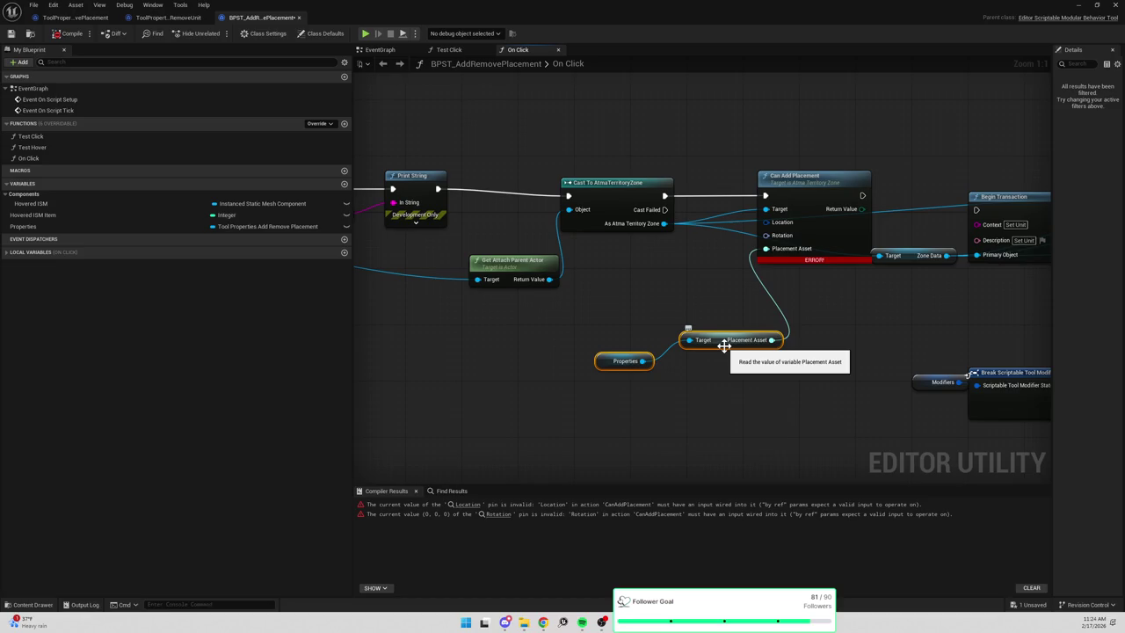
mouse_move(768, 361)
mouse_down()
mouse_move(916, 276)
mouse_move(734, 239)
mouse_move(593, 231)
mouse_move(789, 225)
mouse_up()
scroll(577, 234, down, 2)
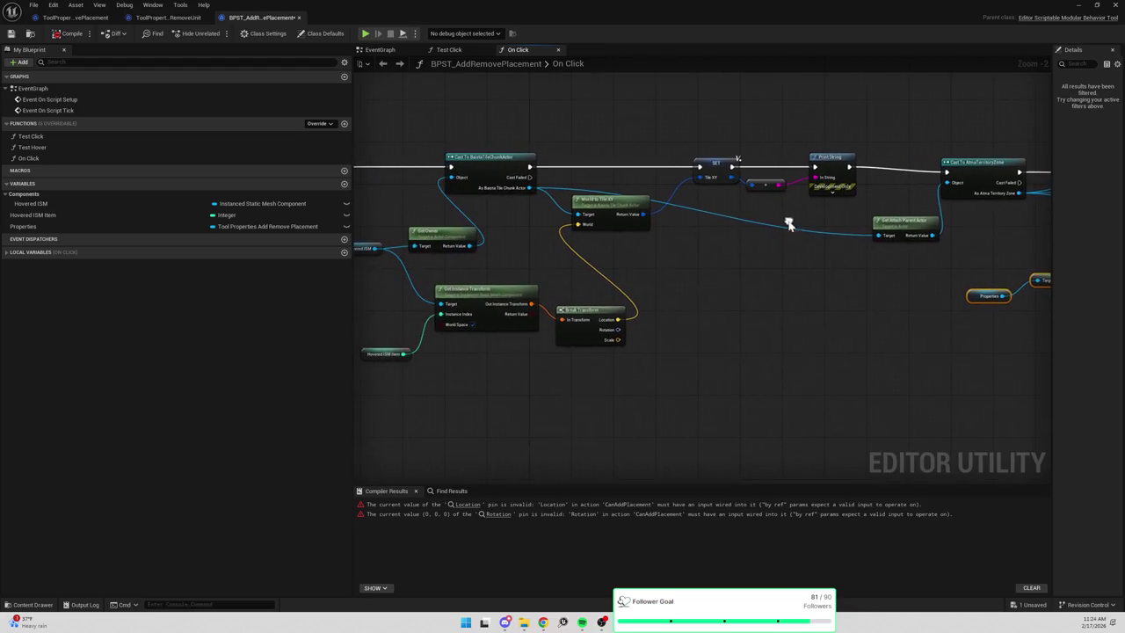
drag(532, 211, 497, 243)
mouse_move(744, 221)
mouse_down()
mouse_move(710, 183)
mouse_move(682, 230)
mouse_up()
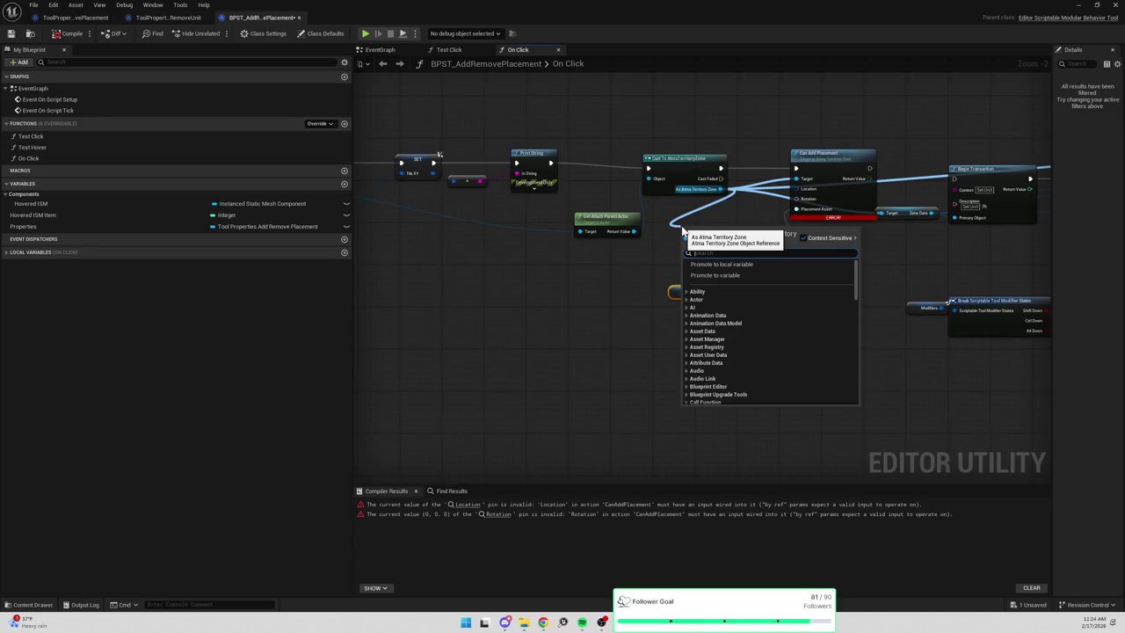
click(520, 280)
mouse_move(520, 280)
mouse_down()
mouse_move(898, 281)
mouse_move(626, 285)
mouse_up()
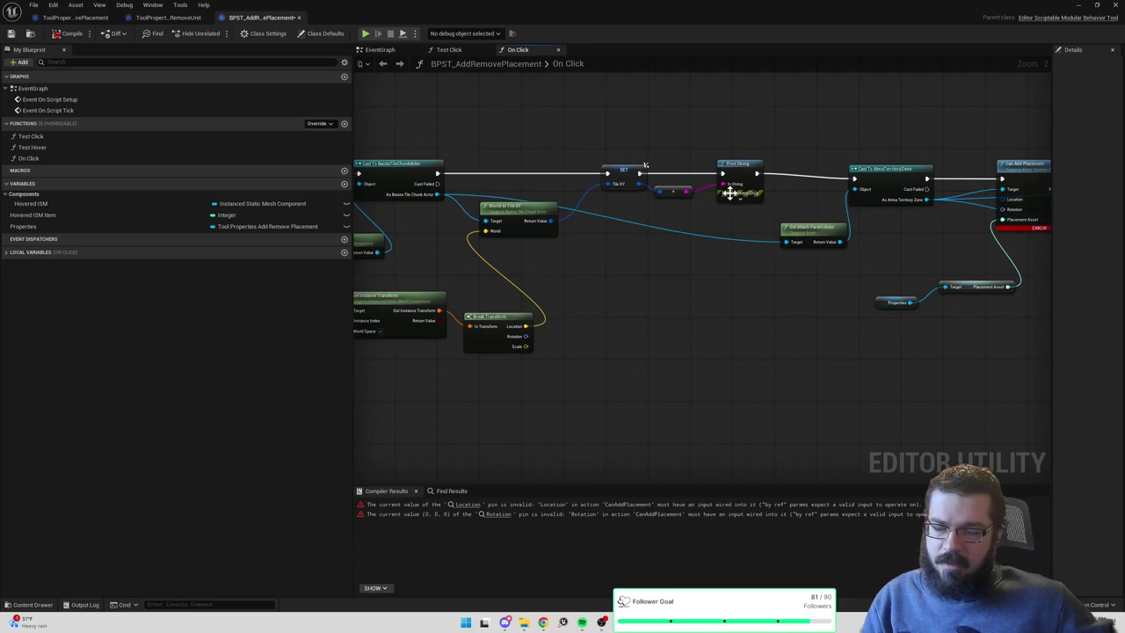
drag(585, 251, 744, 253)
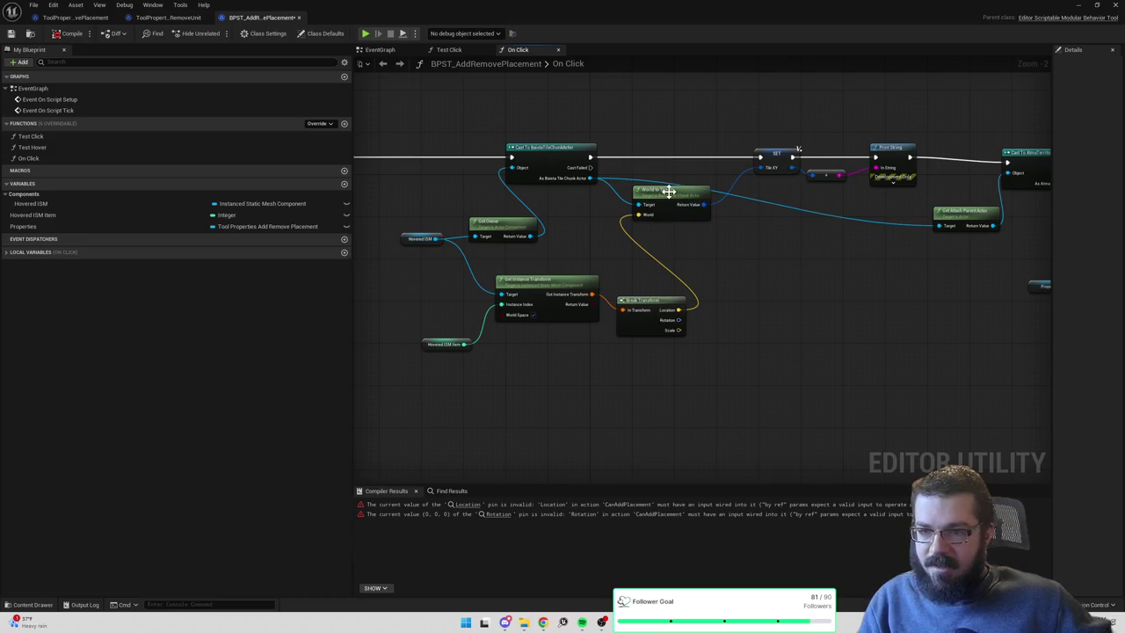
Try dividing Break Transform's Location by 100 into a Break Vector, then delete both nodes.
drag(678, 309, 772, 297)
text(divide)
key(Return)
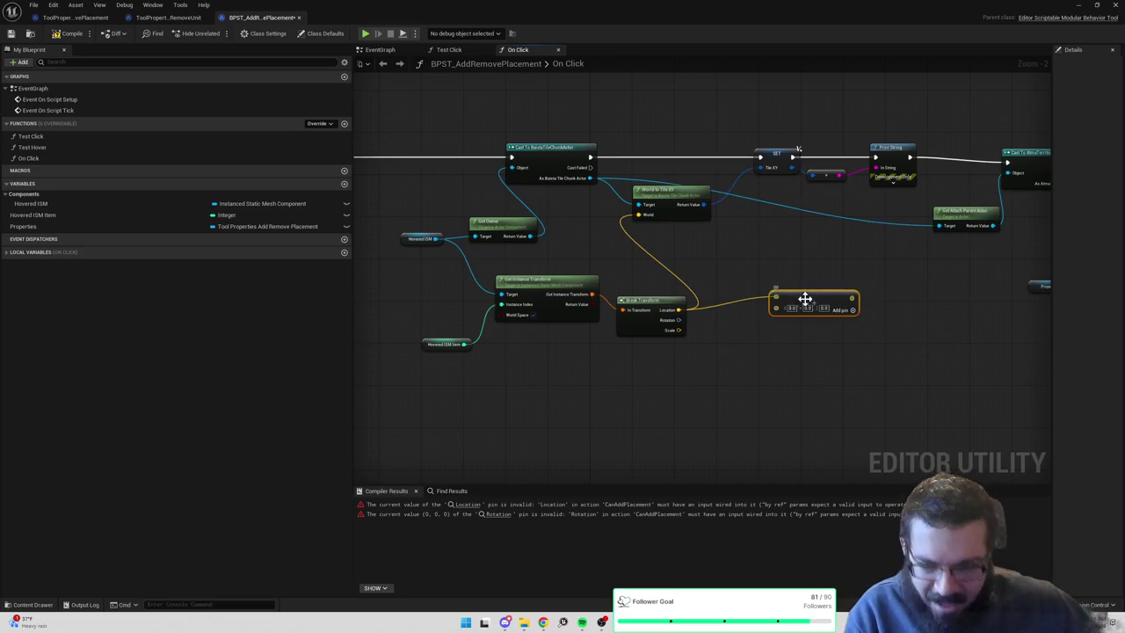
click(823, 307)
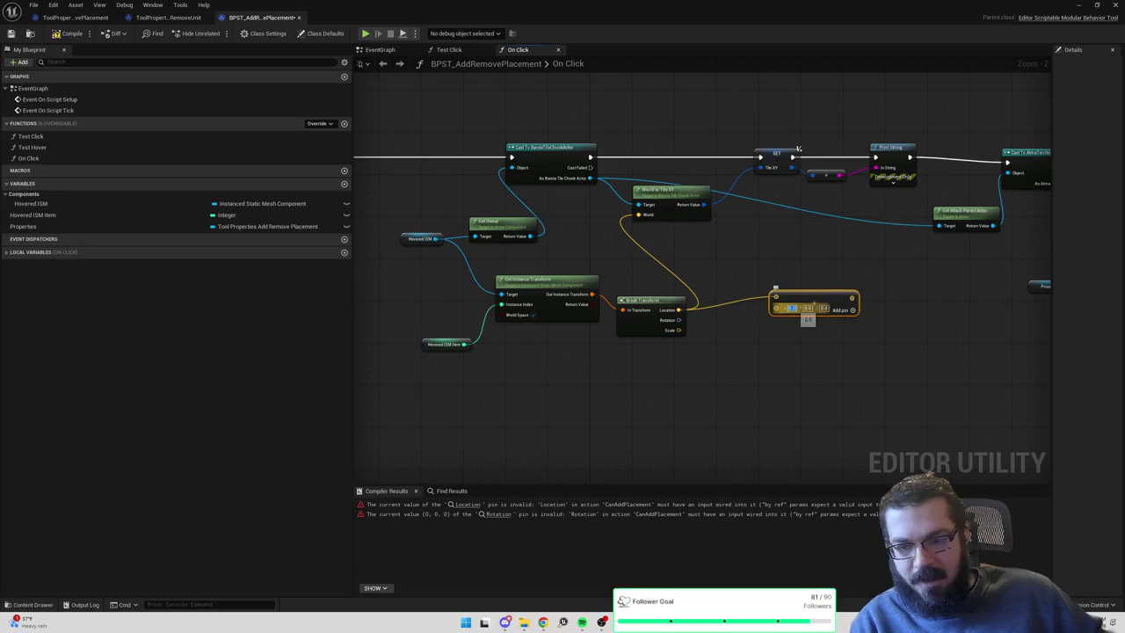
text(100)
key(Tab)
text(100)
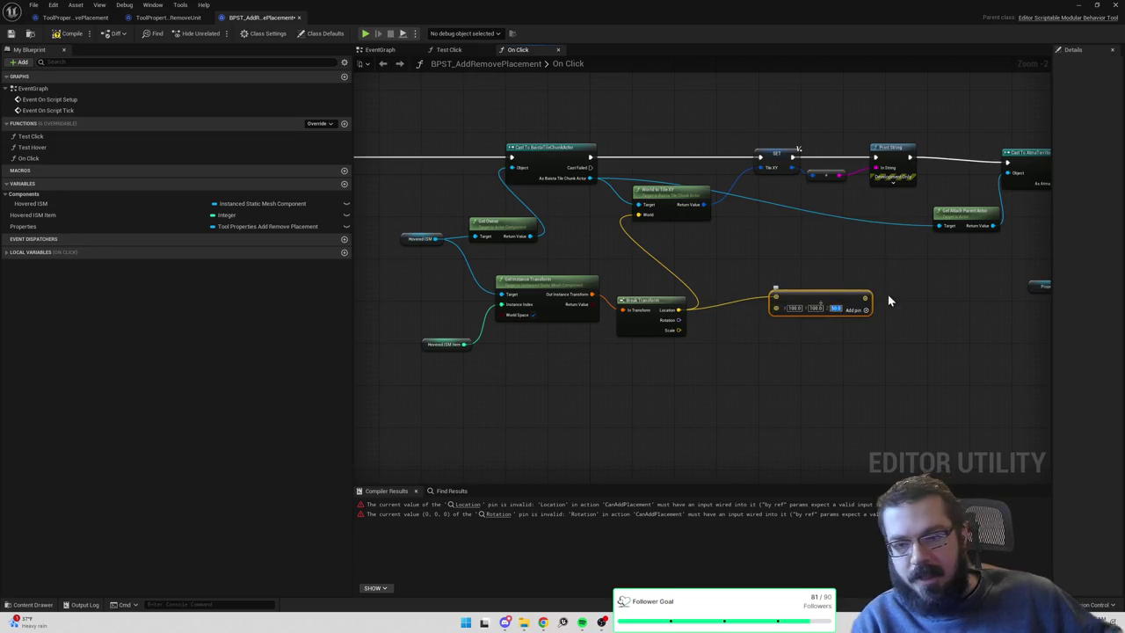
drag(862, 309, 897, 303)
text(brea)
click(940, 337)
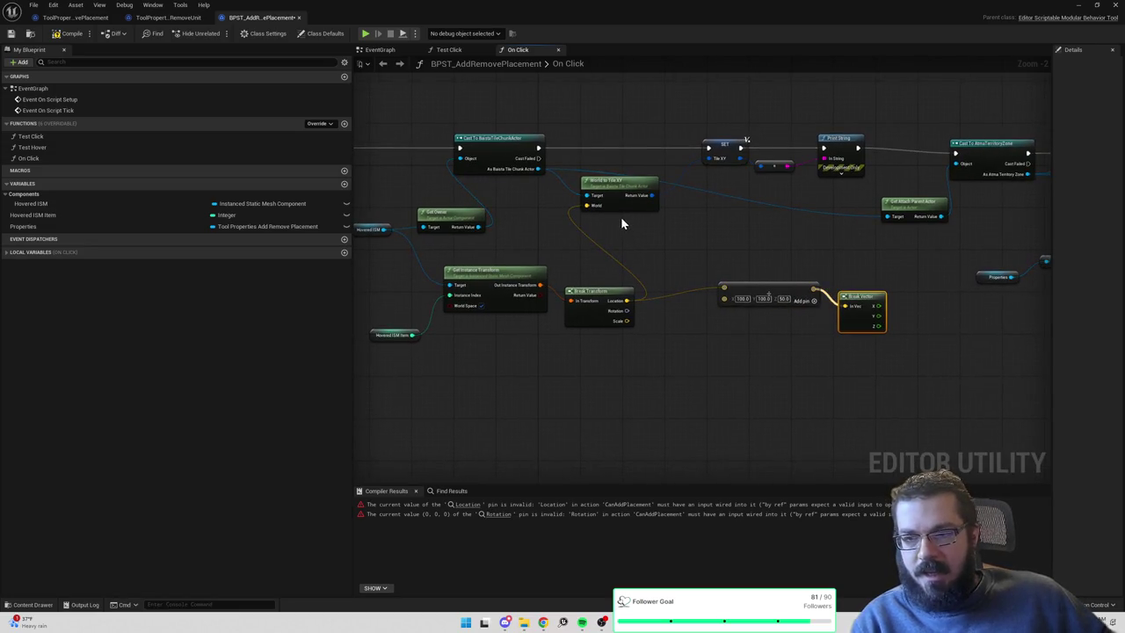
drag(719, 243, 912, 356)
key(Delete)
Add a Get Placement Grid node off the As Atma Territory Zone output.
mouse_move(926, 254)
mouse_down()
mouse_move(871, 206)
mouse_move(890, 189)
mouse_move(788, 255)
mouse_up()
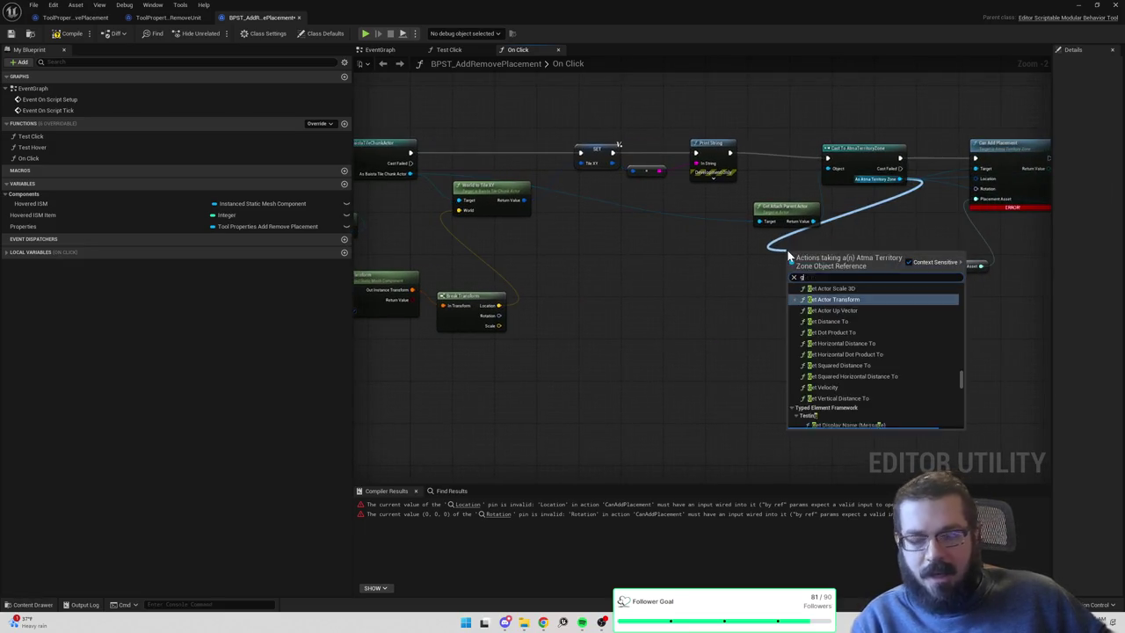
text(get grid)
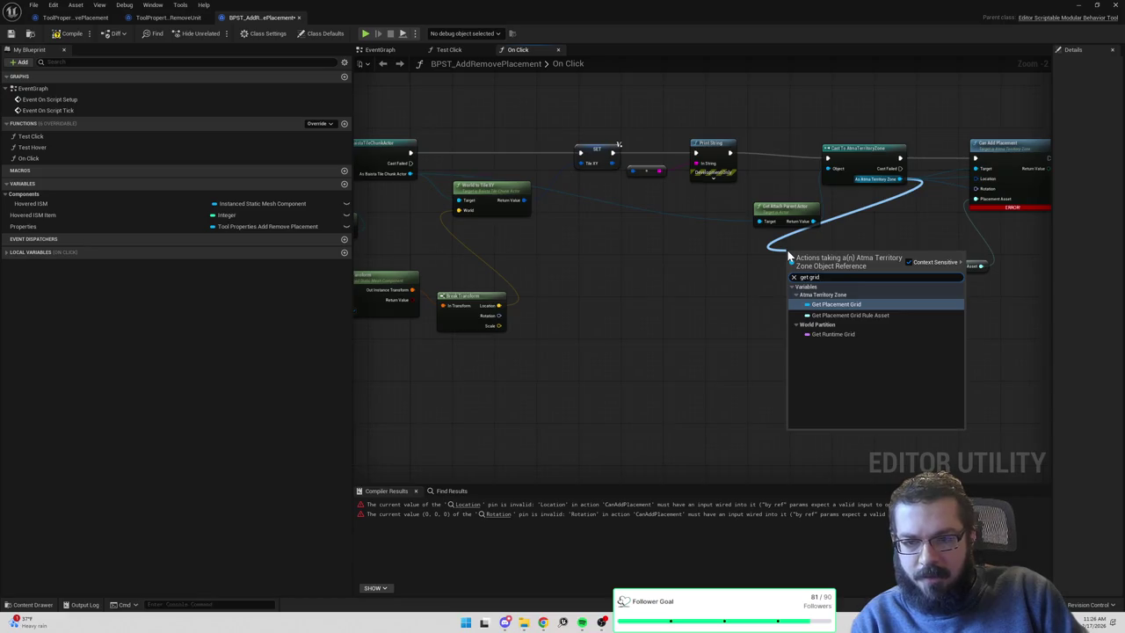
key(Return)
mouse_move(808, 252)
mouse_down()
mouse_move(762, 244)
mouse_move(825, 251)
mouse_up()
Search for location and outdoor-plot getters off the territory zone output without placing one.
text(get z)
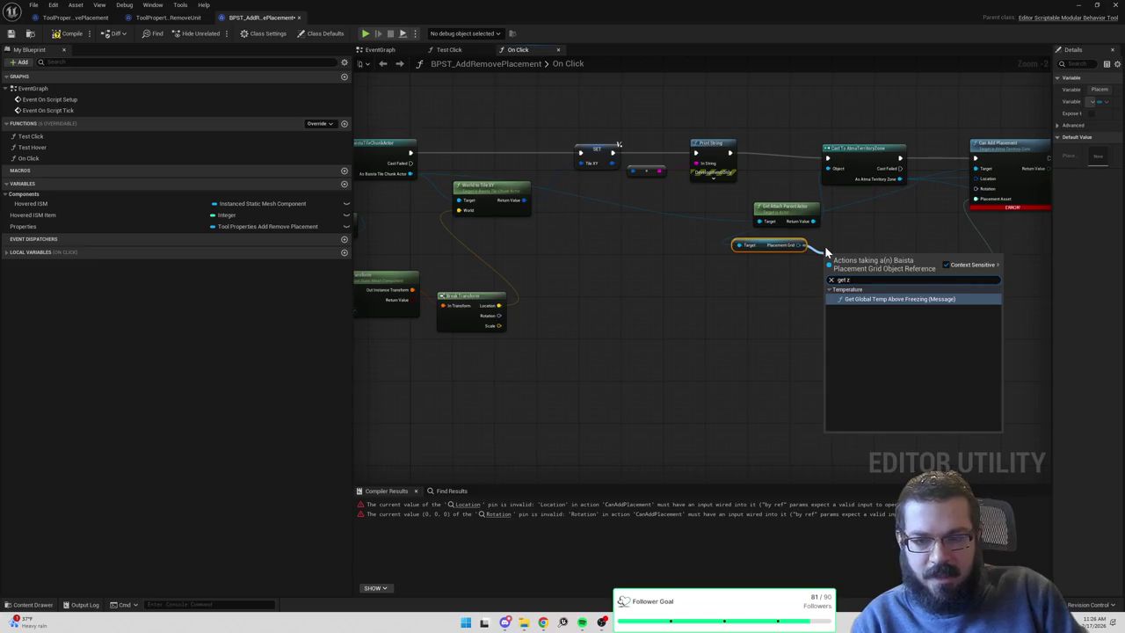
key(BackSpace)
text(locat)
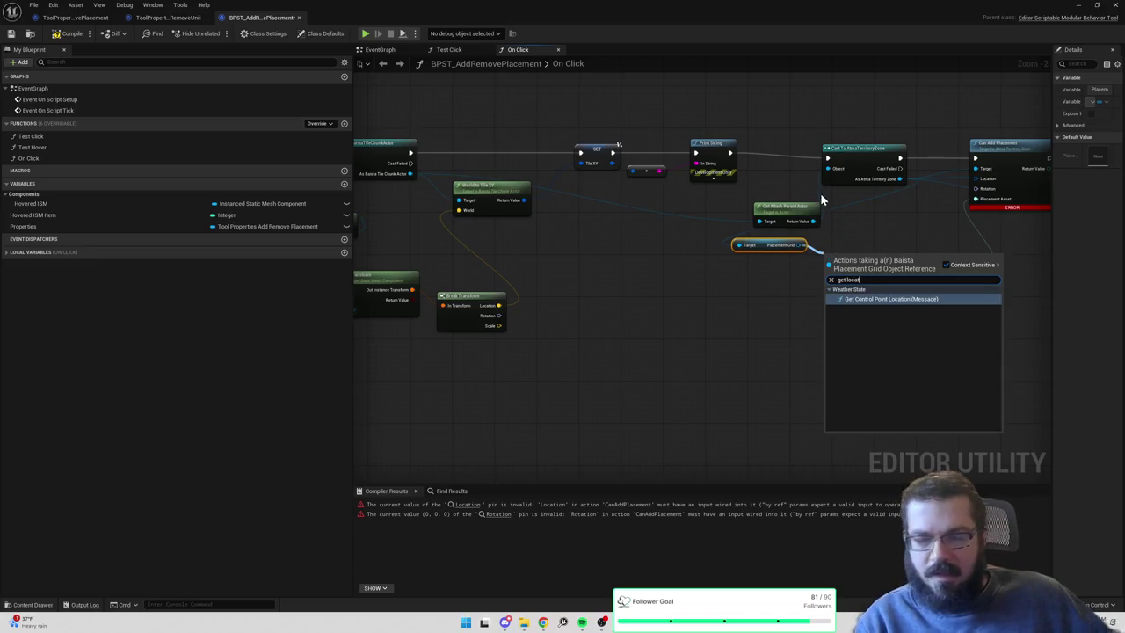
key(Escape)
drag(900, 178, 818, 247)
text(get out)
key(BackSpace)
key(BackSpace)
key(BackSpace)
text(pl)
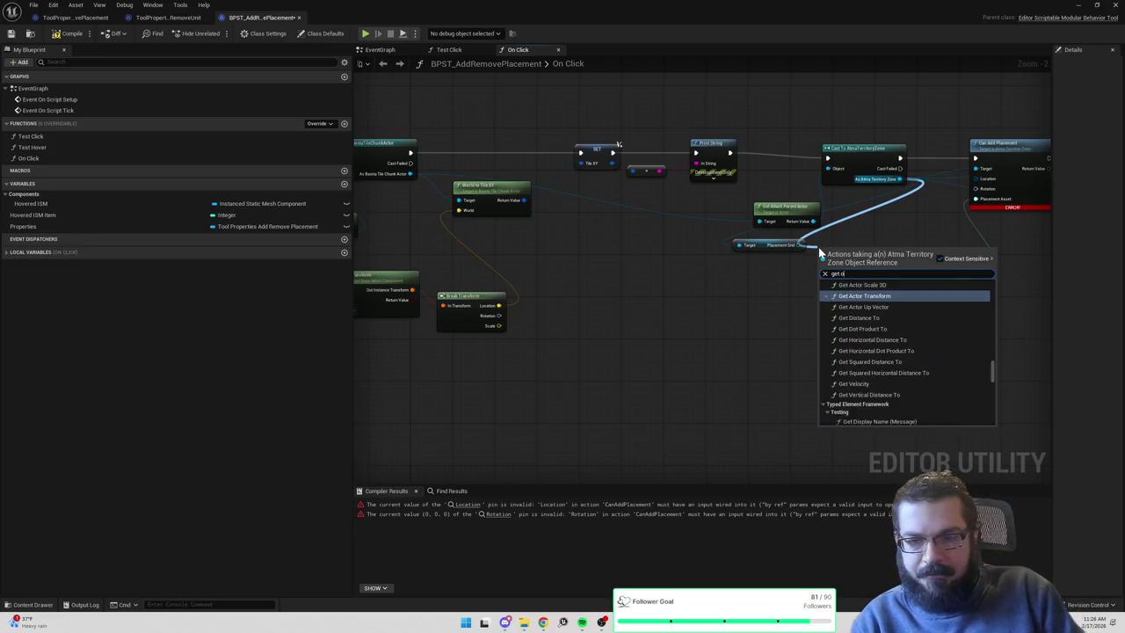
key(BackSpace)
key(BackSpace)
key(BackSpace)
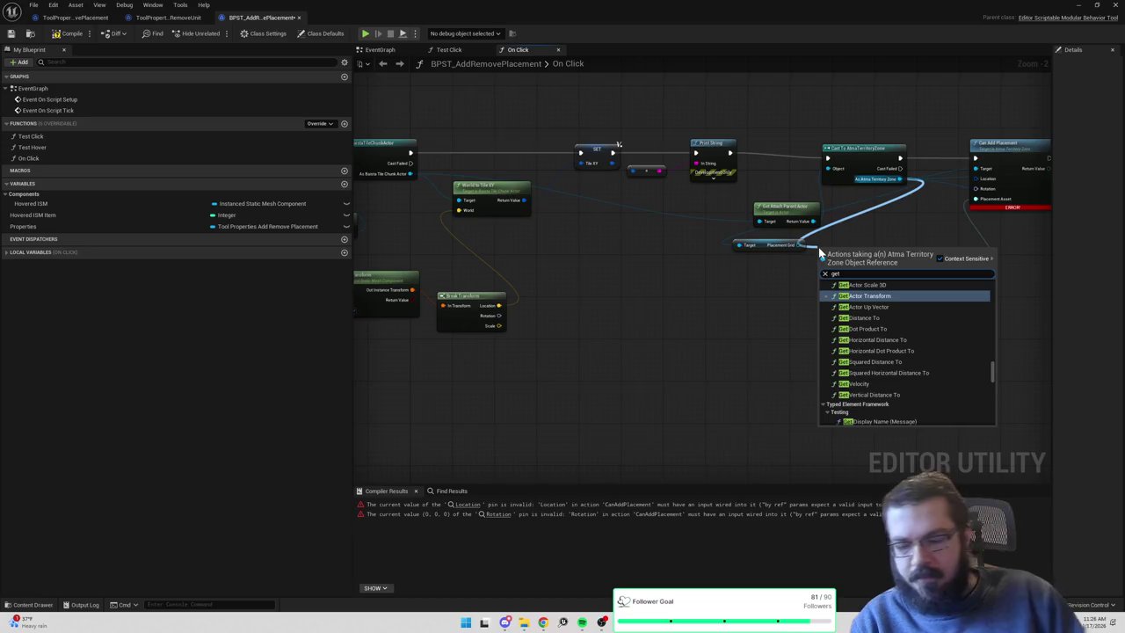
key(alt+Tab)
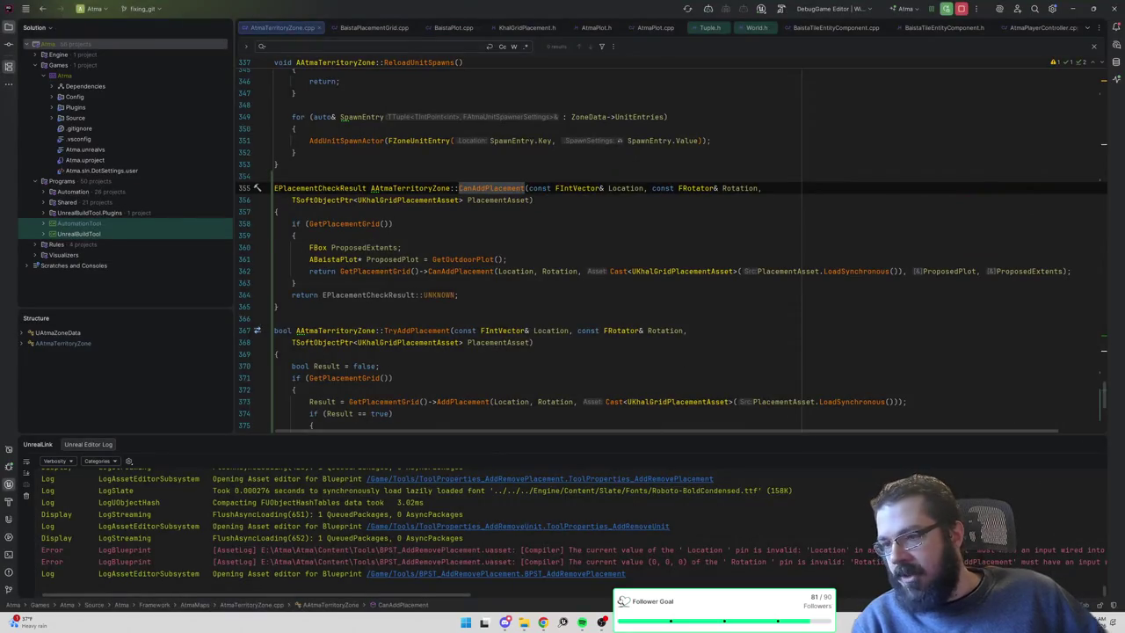
Find GetOutdoorPlot in AtmaTerritoryZone.h and insert a UFUNCTION macro on the line above it.
click(296, 235)
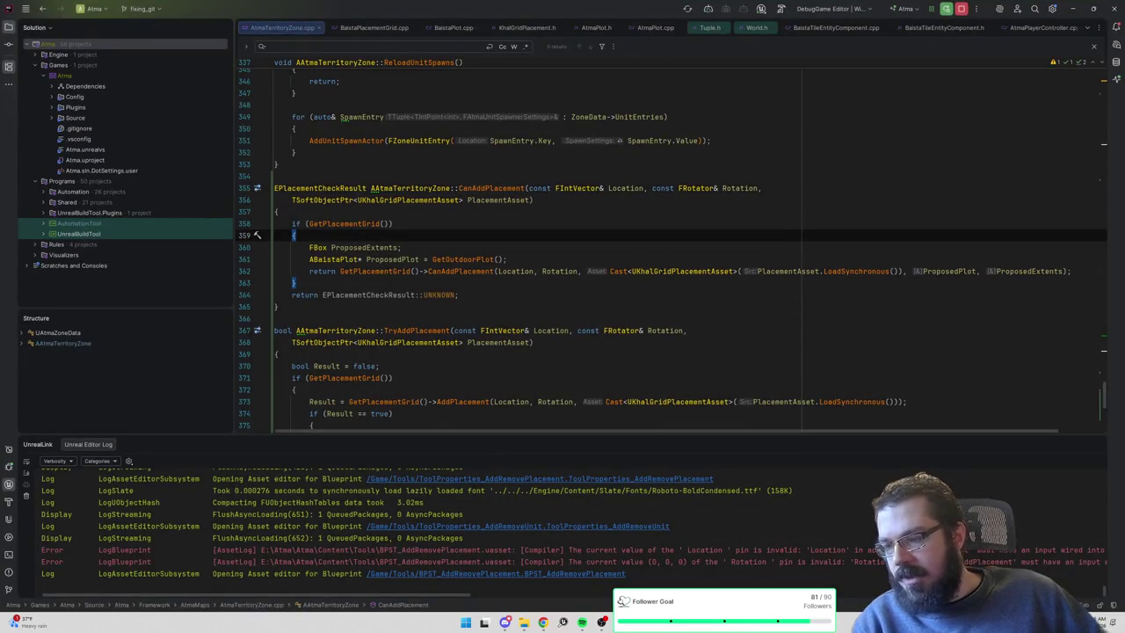
key(ctrl+alt+Home)
key(ctrl+f)
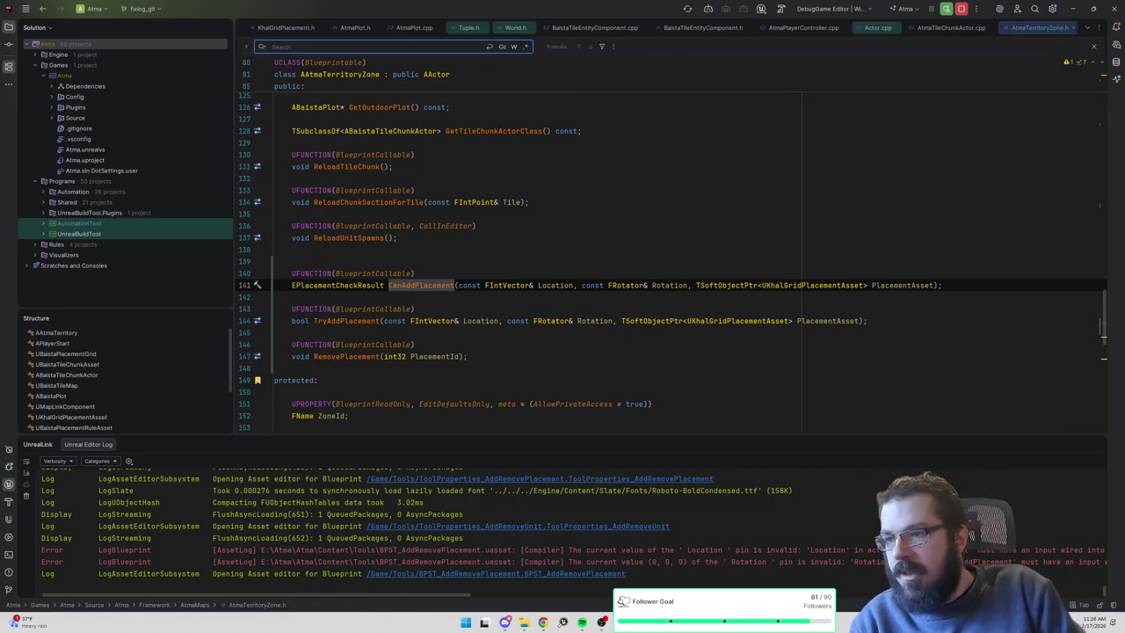
text(getoutdo)
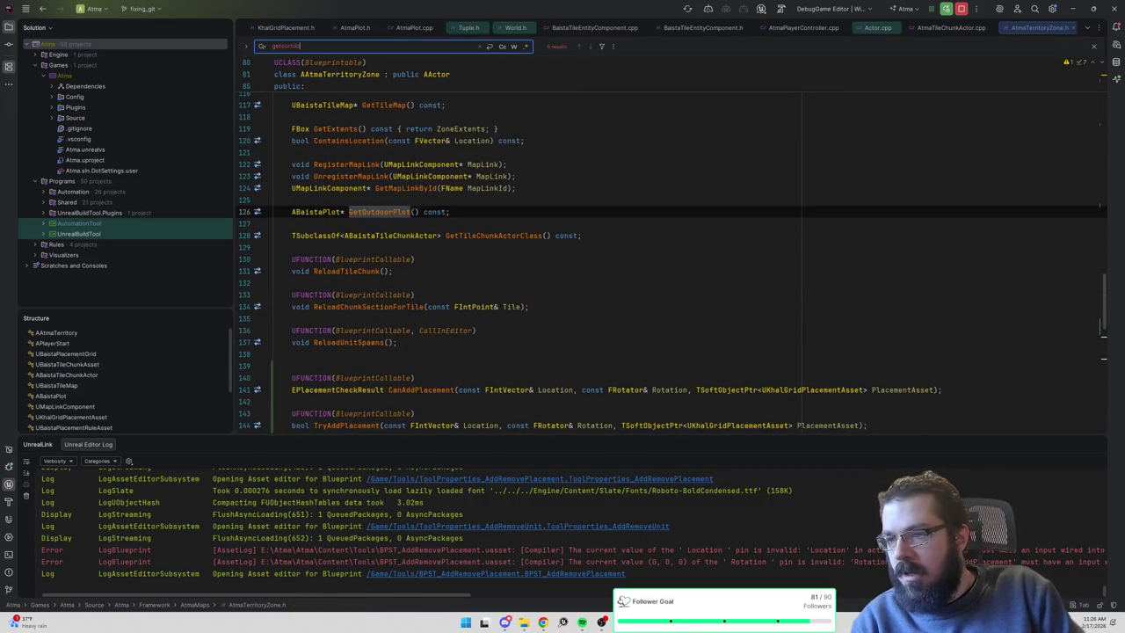
key(Escape)
key(ctrl+alt+Return)
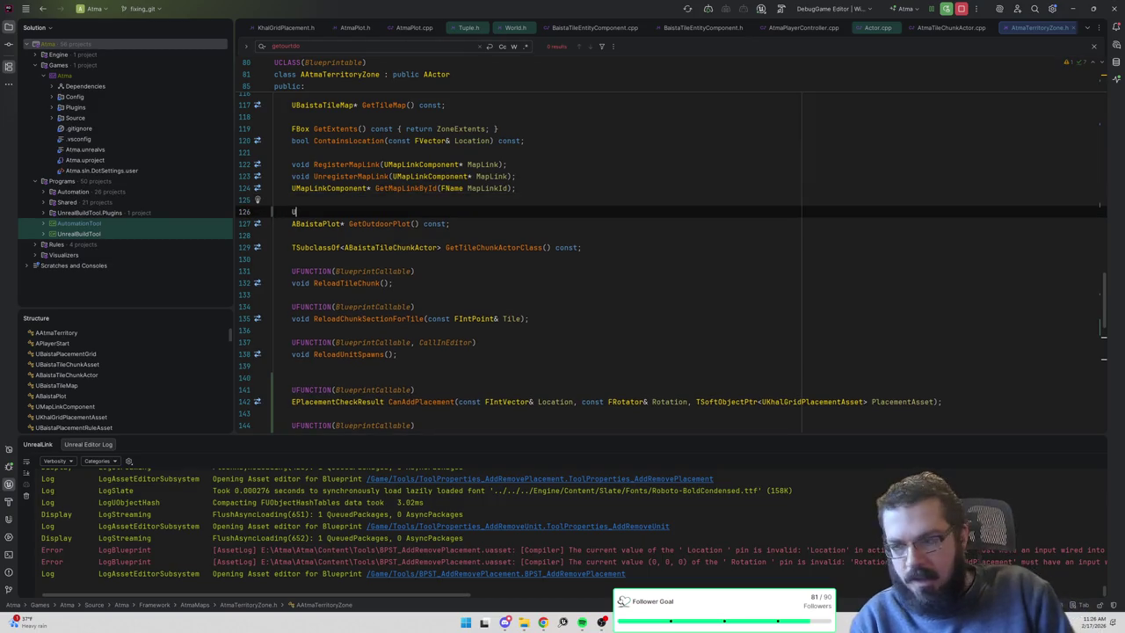
text(UFUNC)
key(Return)
Complete UFUNCTION(BlueprintPure) on GetOutdoorPlot and return to the On Click graph.
text(BlueprintPu)
key(Return)
key(alt+Tab)
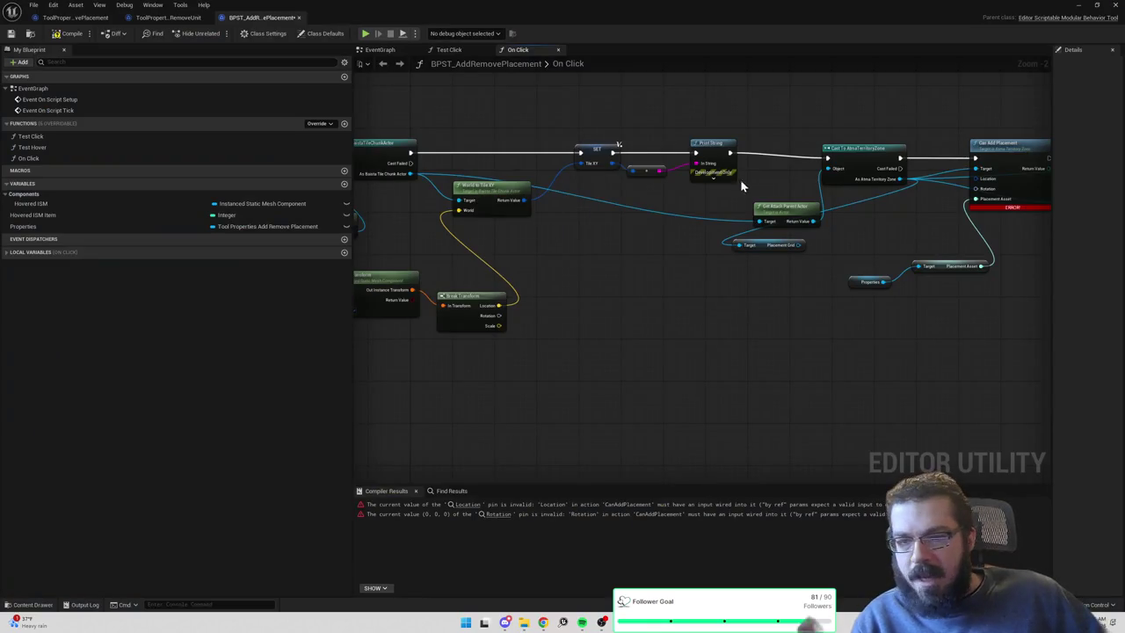
drag(812, 242, 738, 197)
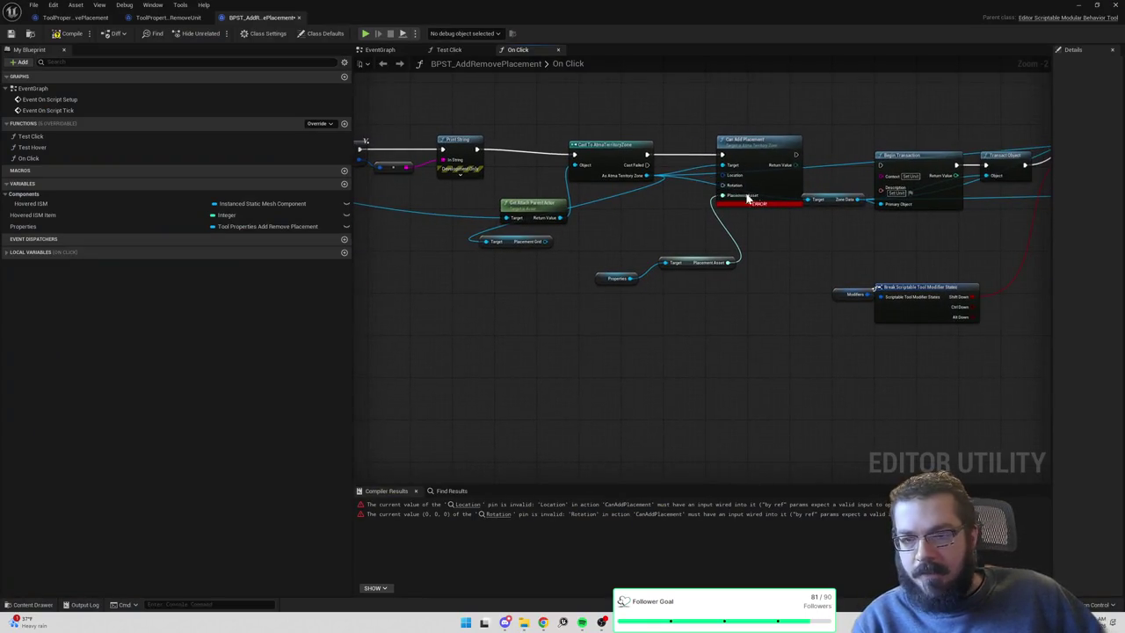
drag(819, 177, 685, 184)
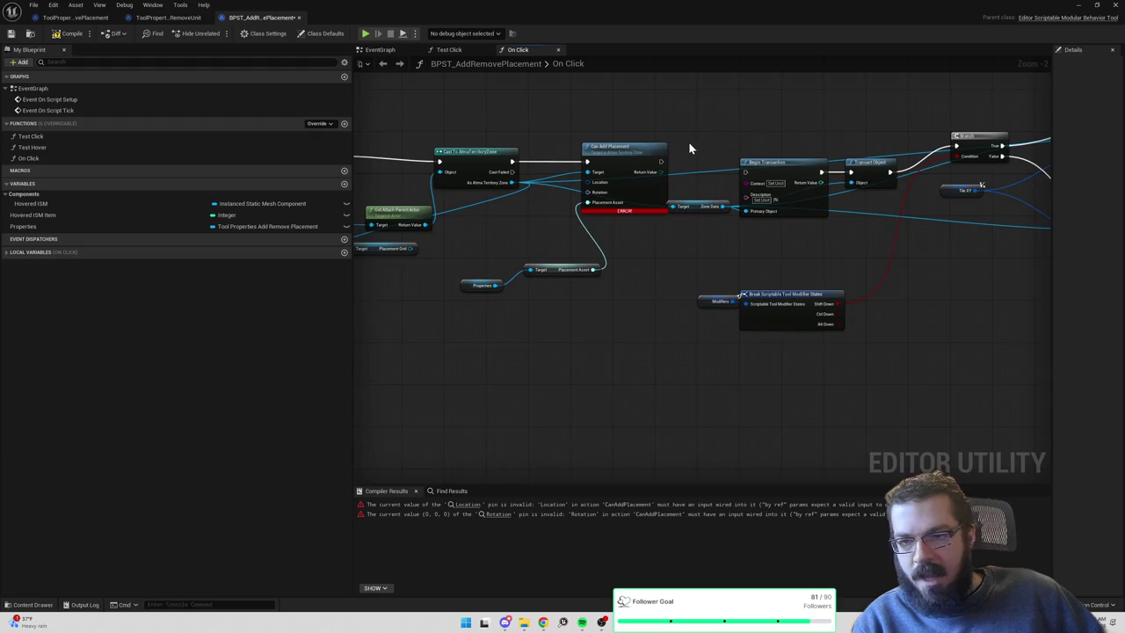
Add a Print String fed by Can Add Placement's Return Value, compile, and close the blueprint editor.
right_click(717, 122)
text(print)
key(Return)
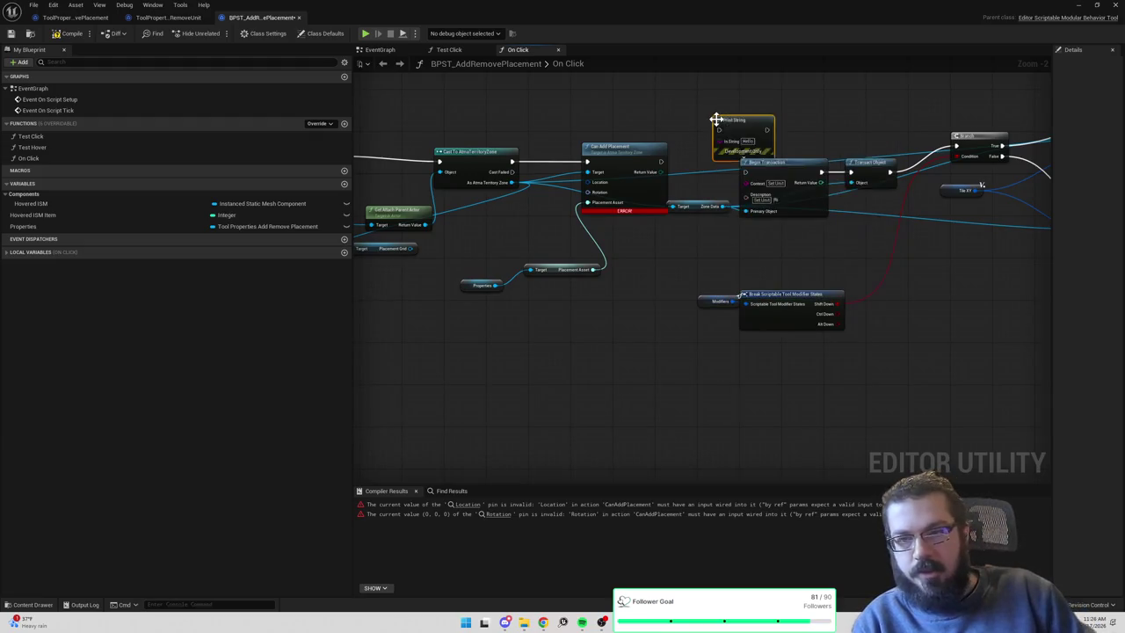
mouse_move(719, 114)
mouse_down()
mouse_move(698, 170)
mouse_move(765, 132)
mouse_up()
mouse_move(639, 226)
mouse_down()
mouse_move(746, 154)
mouse_move(668, 180)
mouse_move(642, 217)
mouse_up()
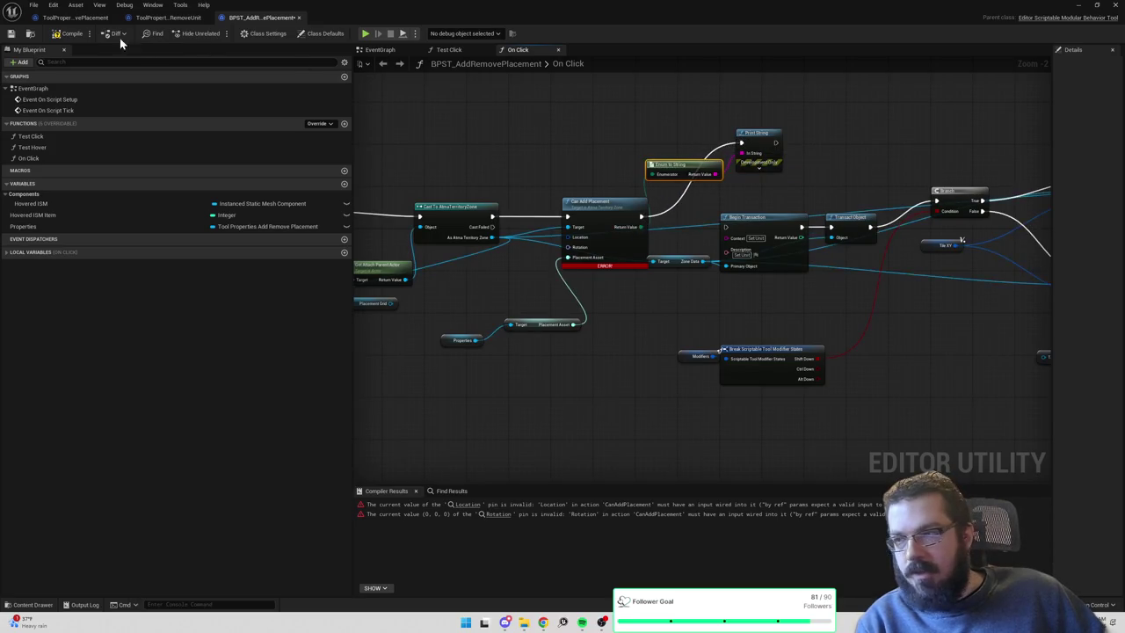
click(75, 35)
drag(632, 139, 748, 120)
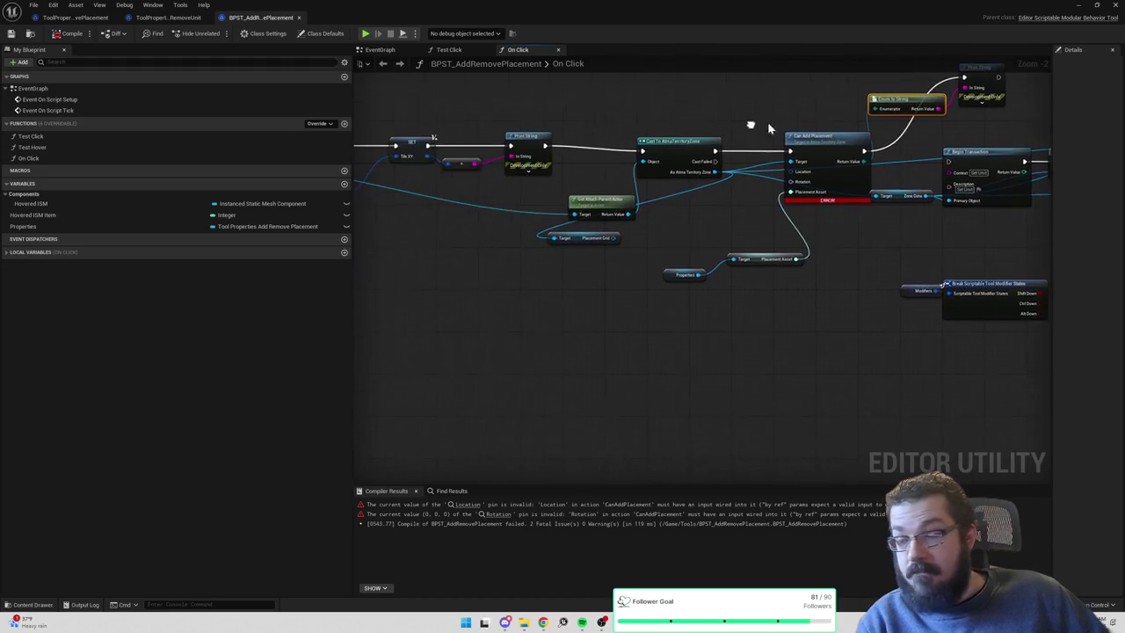
click(1113, 5)
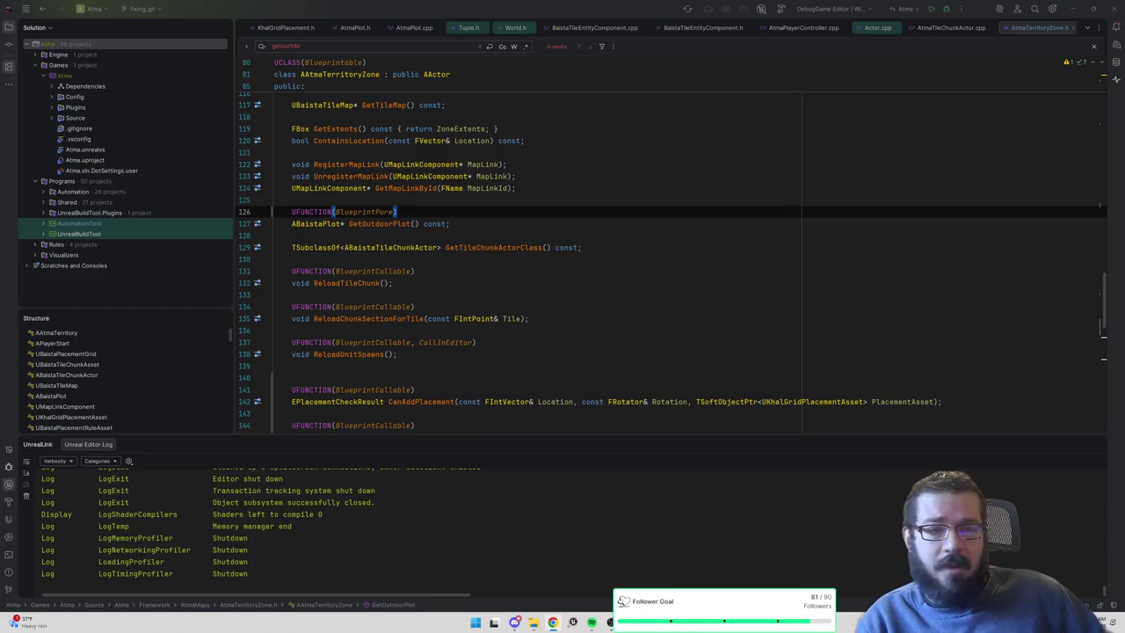
Bring Rider to the front to rebuild and relaunch the DebugGame Editor.
click(945, 8)
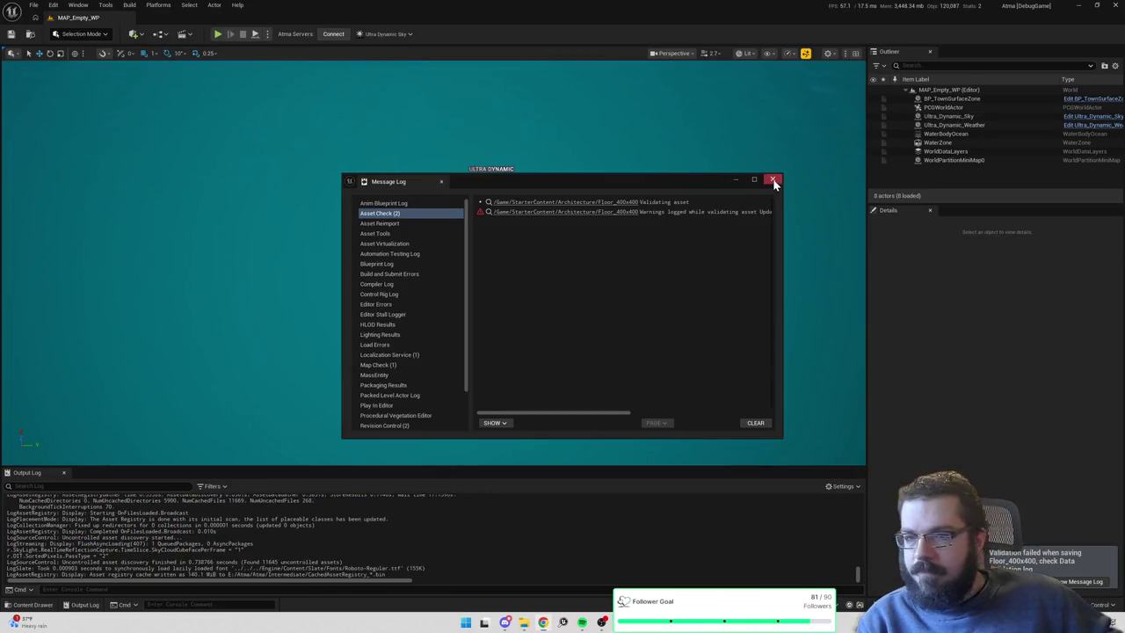
Close the Message Log, select BP_TownSurfaceZone, and reopen BPST_AddRemovePlacement from the Content Drawer.
click(772, 181)
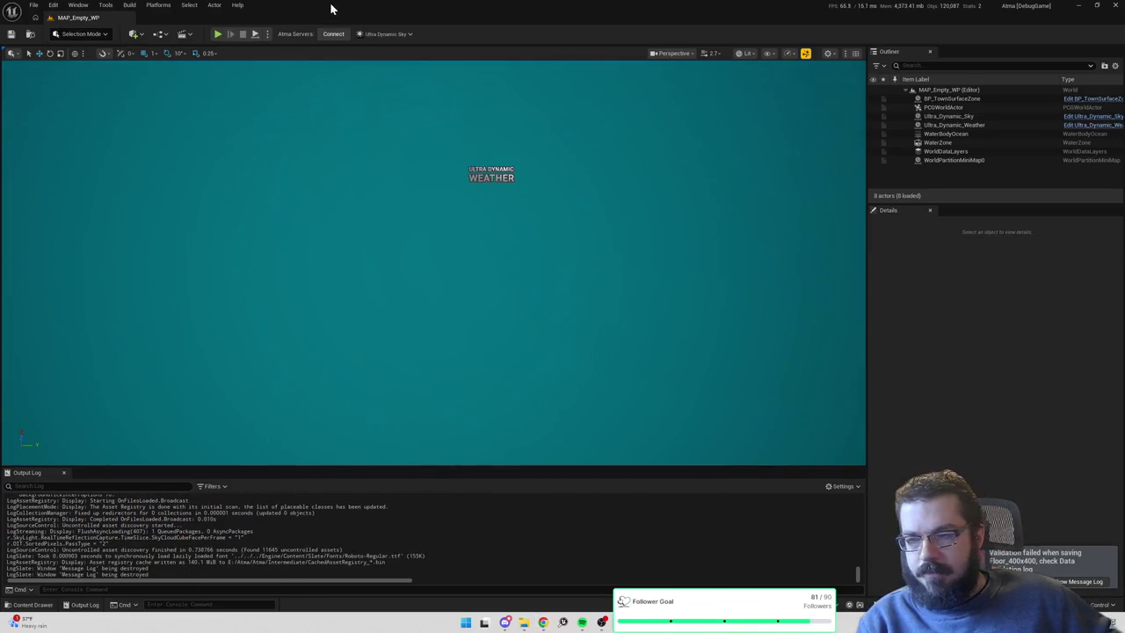
click(81, 34)
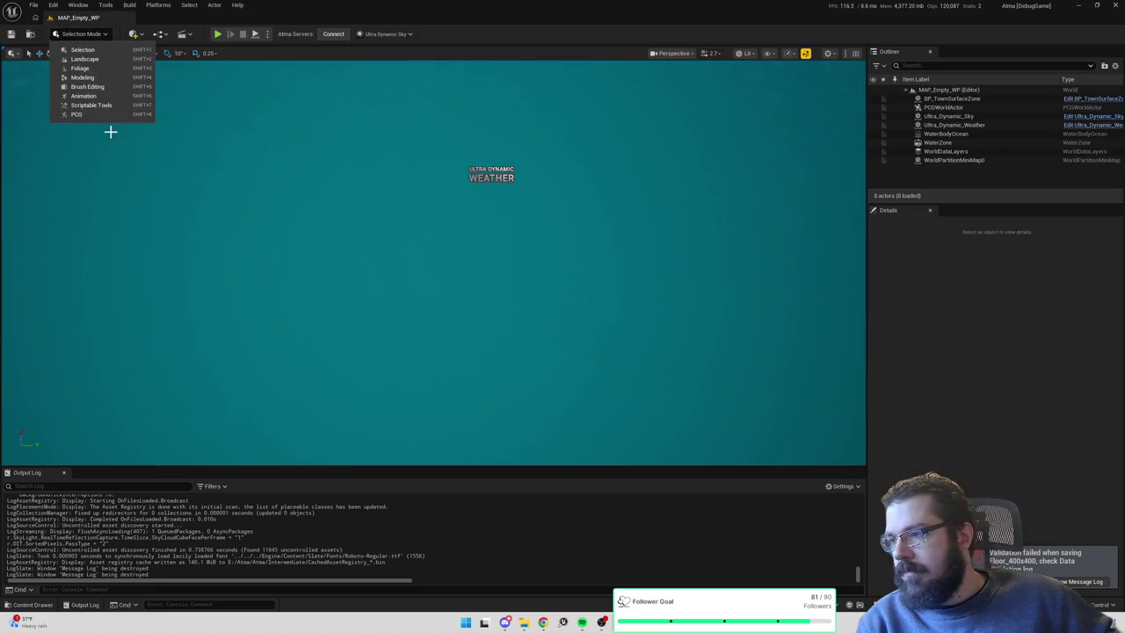
click(947, 100)
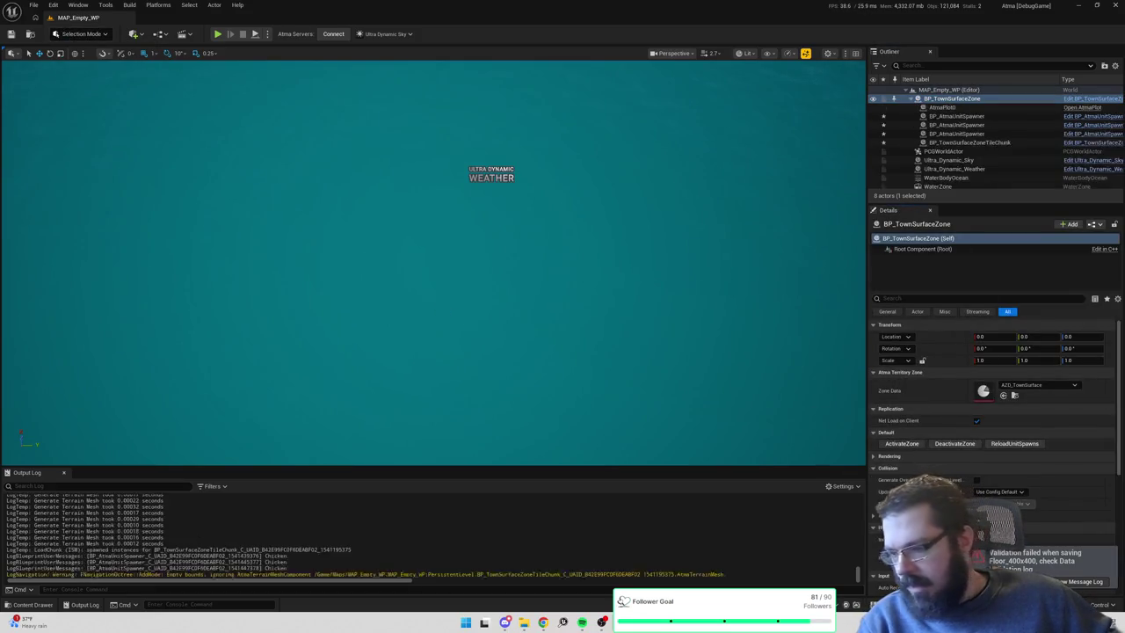
key(ctrl+space)
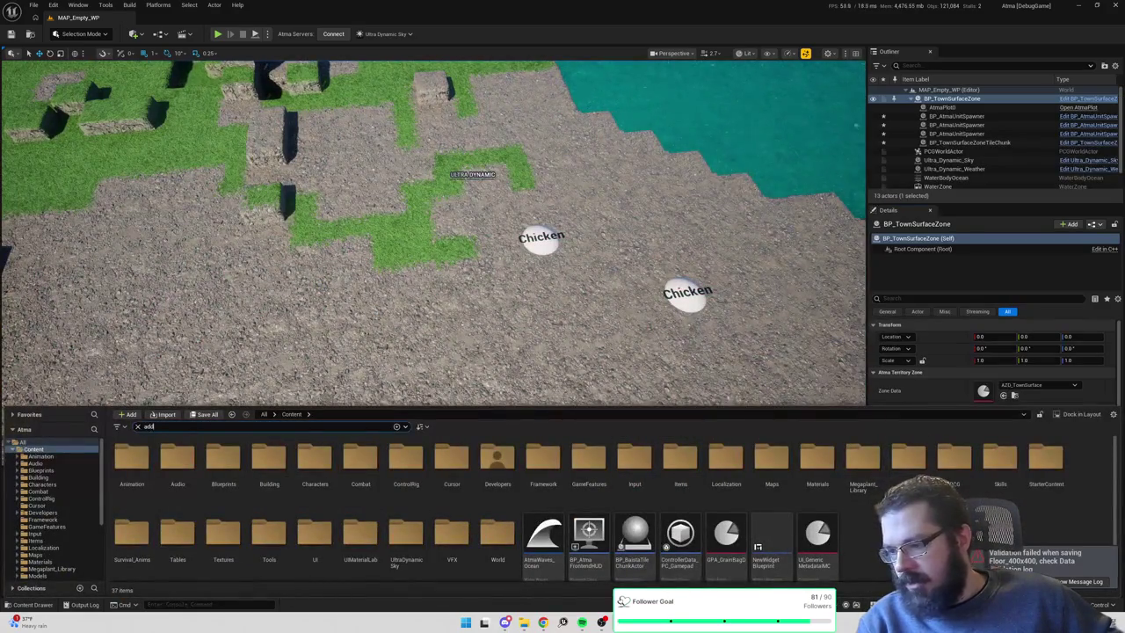
double_click(123, 466)
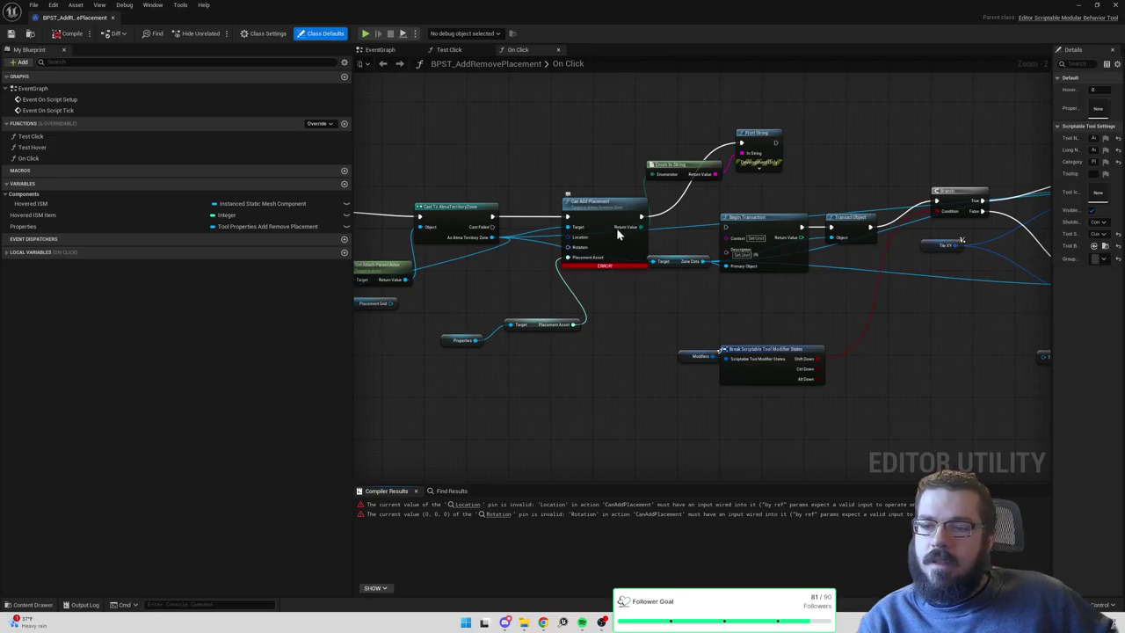
Add a Get Outdoor Plot node from the As Atma Territory Zone output.
drag(540, 289, 683, 266)
mouse_move(597, 288)
mouse_down()
mouse_move(623, 290)
mouse_move(626, 212)
mouse_up()
text(ge)
key(Escape)
drag(585, 253, 640, 290)
text(get pl)
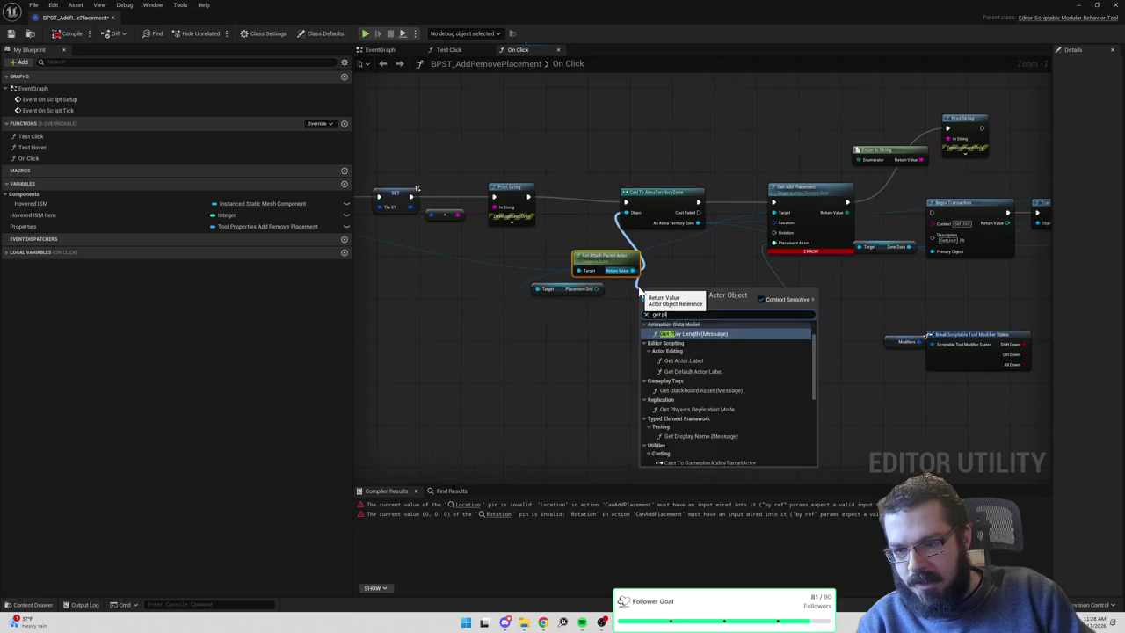
drag(698, 223, 695, 257)
text(get pla)
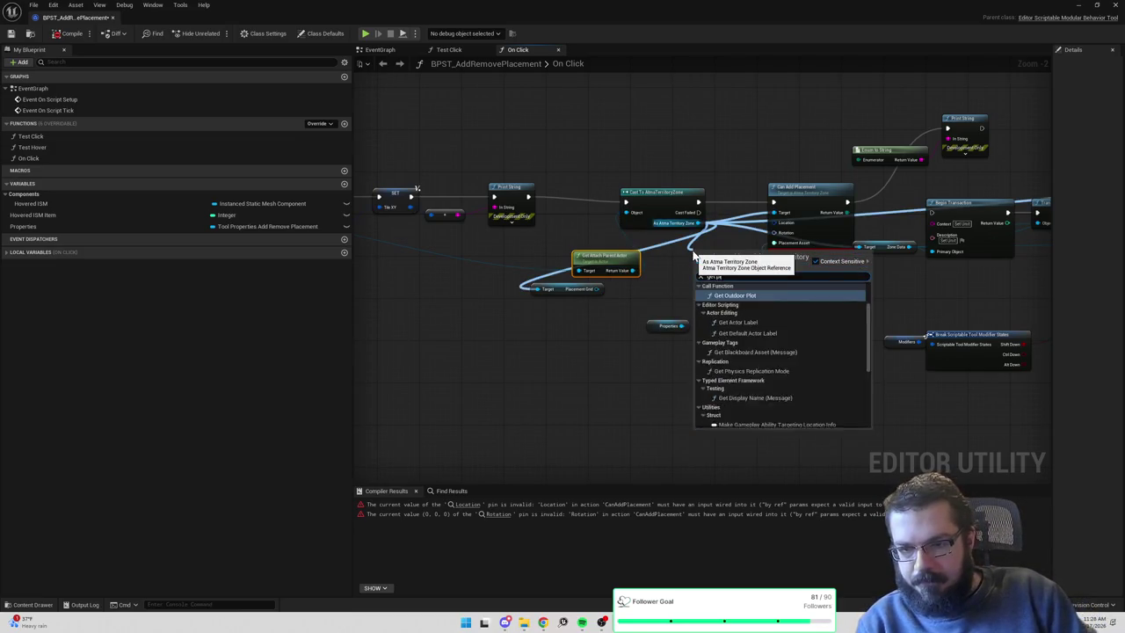
key(Return)
mouse_move(719, 269)
mouse_down()
mouse_move(612, 316)
mouse_move(564, 288)
mouse_move(607, 312)
mouse_move(550, 294)
mouse_move(624, 306)
mouse_up()
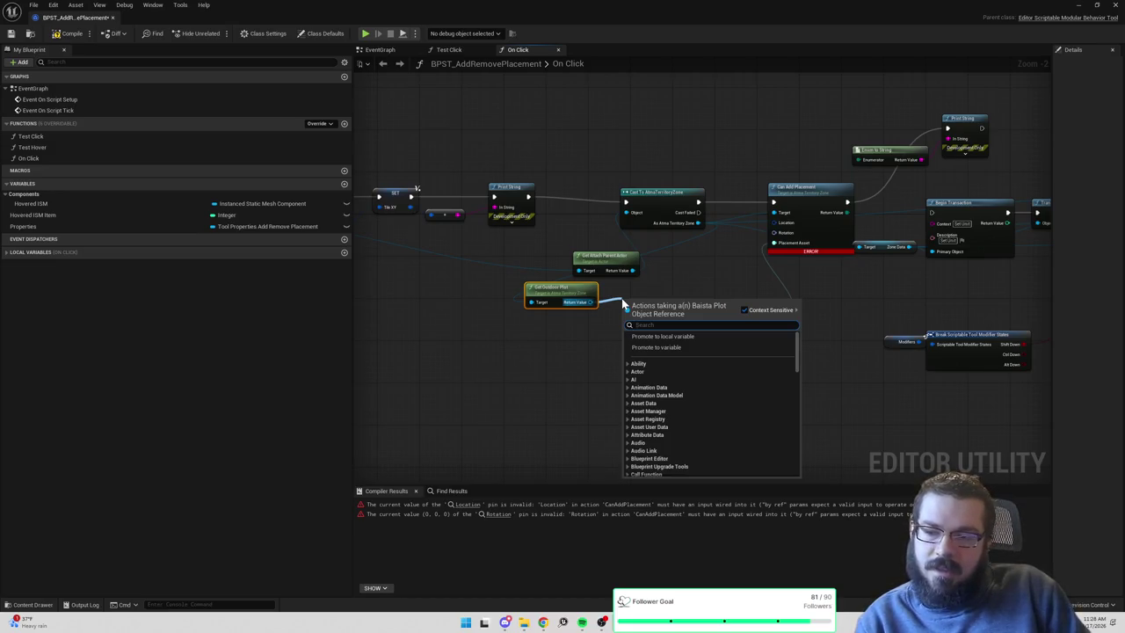
Add a Cast To AtmaPlot node on the outdoor plot and make it a pure cast.
text(get z)
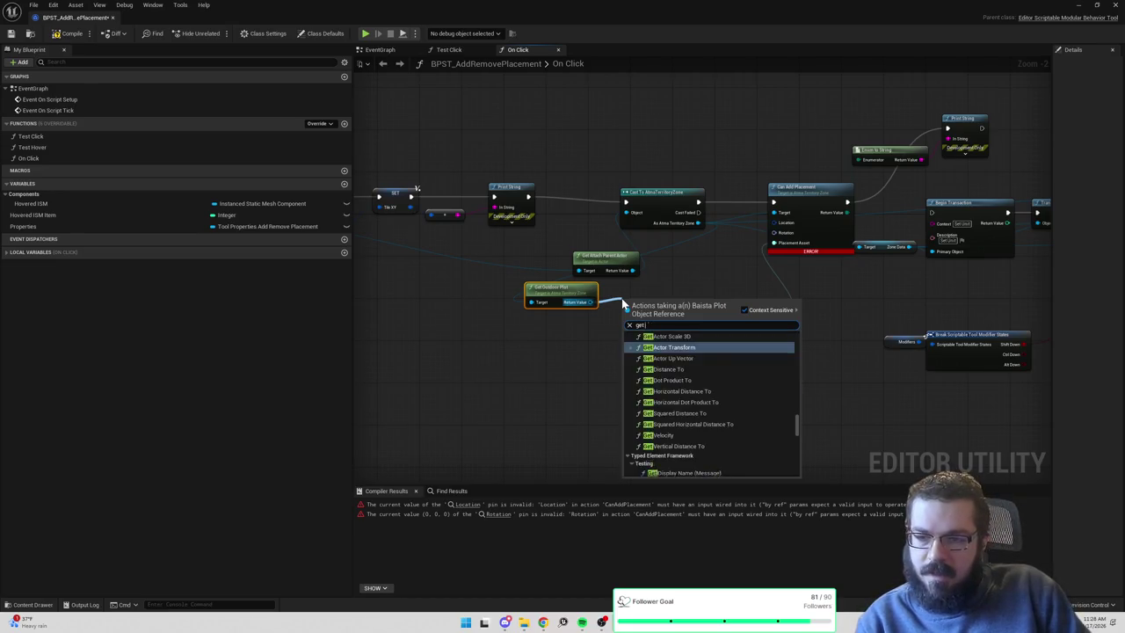
key(BackSpace)
text(tile)
key(BackSpace)
key(BackSpace)
key(BackSpace)
text(cast to atmapl)
key(Return)
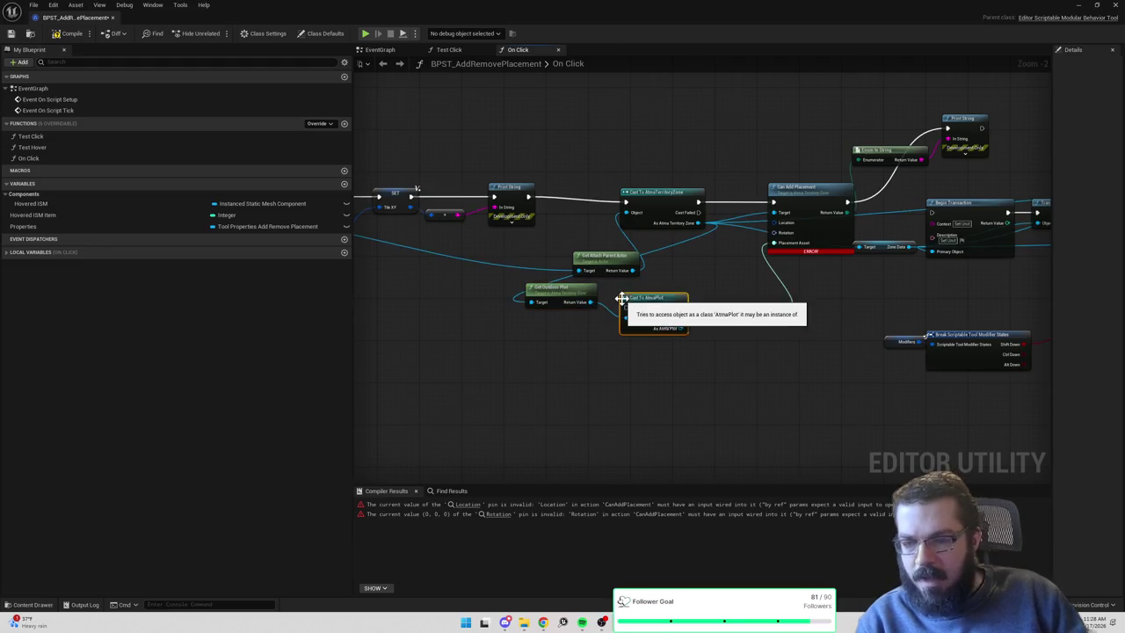
right_click(650, 309)
click(683, 551)
Add a Get Location node from the AtmaPlot output and feed Tile XY into its Location input.
mouse_move(650, 299)
mouse_down()
mouse_move(535, 320)
mouse_move(589, 327)
mouse_up()
text(ge3t)
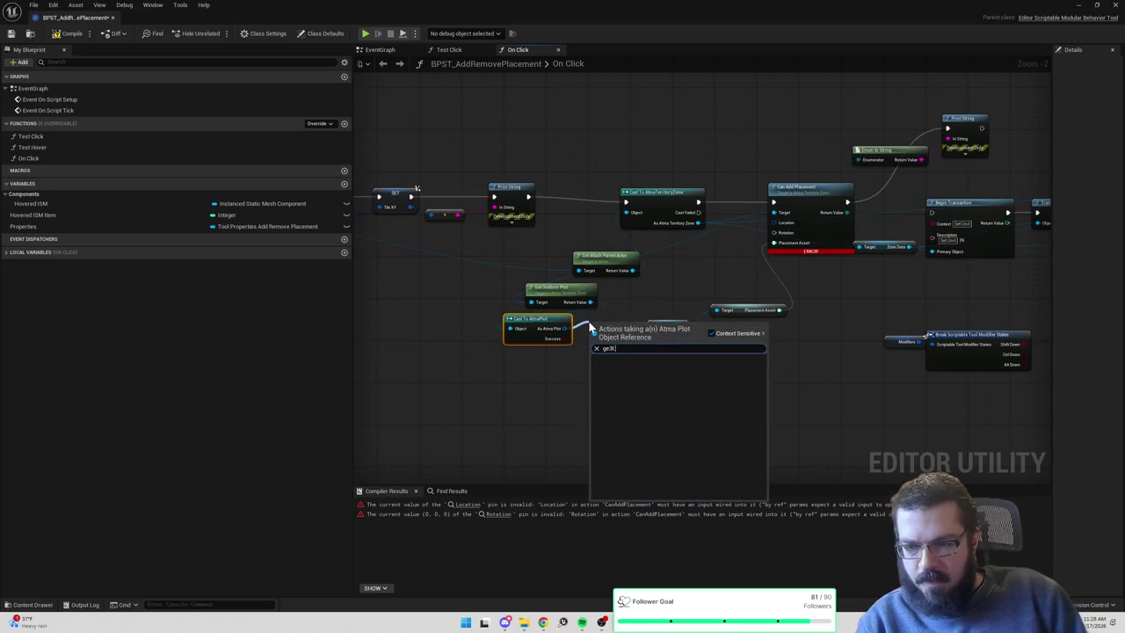
key(BackSpace)
key(BackSpace)
text(et z location)
key(Return)
mouse_move(619, 339)
mouse_down()
mouse_move(578, 377)
mouse_move(553, 376)
mouse_up()
drag(484, 336, 751, 324)
mouse_move(595, 228)
mouse_down()
mouse_move(744, 294)
mouse_move(694, 348)
mouse_up()
right_click(694, 351)
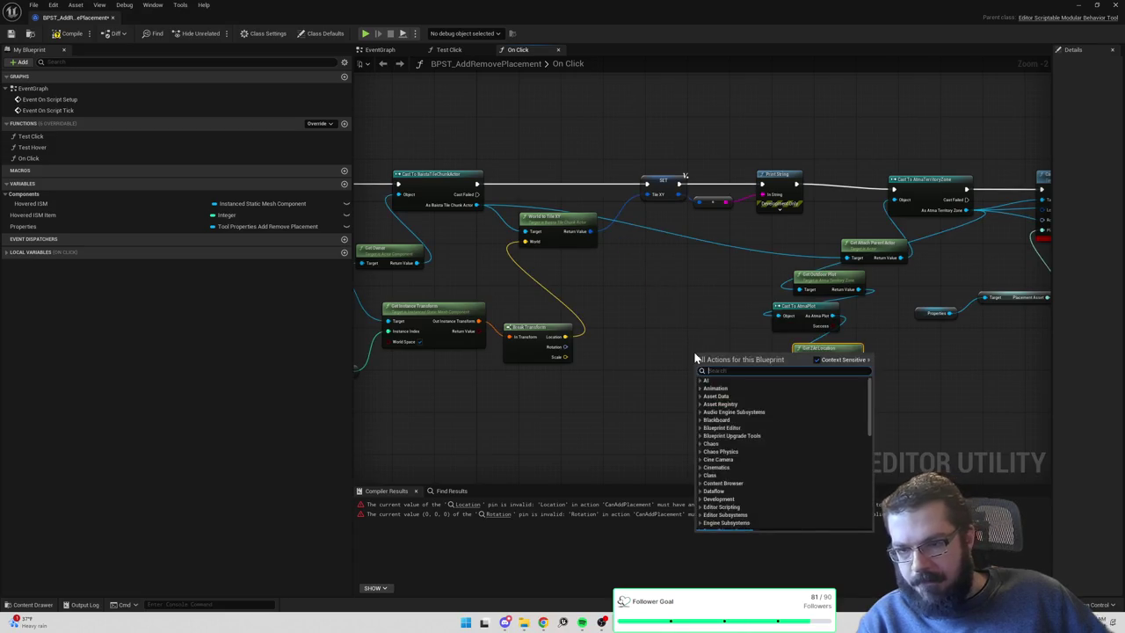
text(tile x)
key(Return)
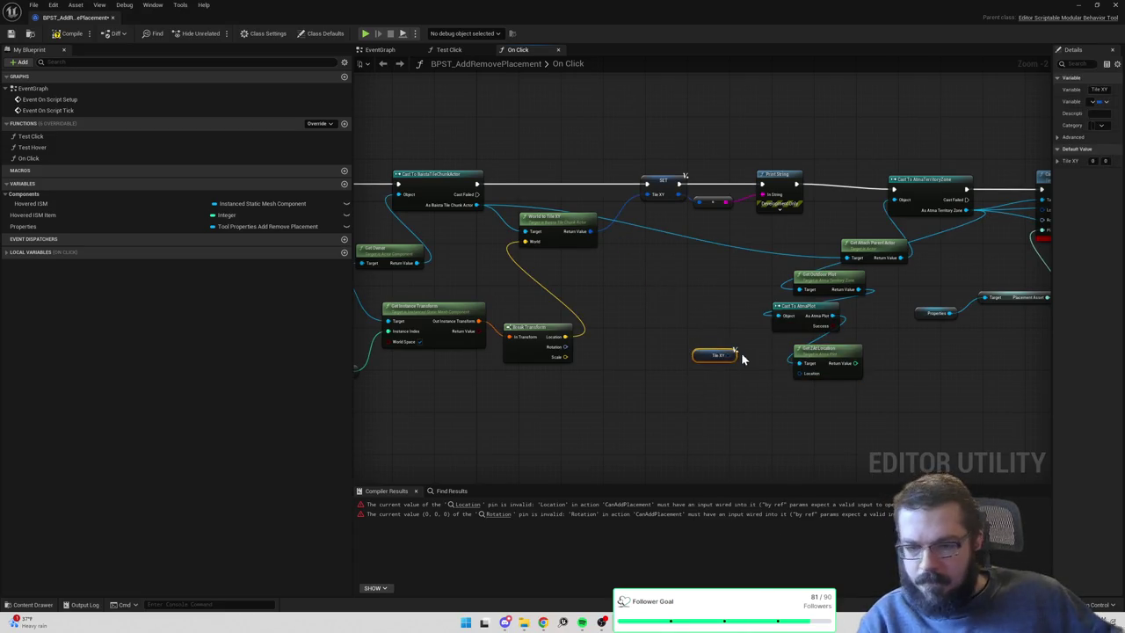
drag(736, 354, 800, 371)
Add a Make Array node beside the placement asset nodes.
mouse_move(881, 329)
mouse_down()
mouse_move(710, 370)
mouse_move(712, 383)
mouse_move(754, 321)
mouse_up()
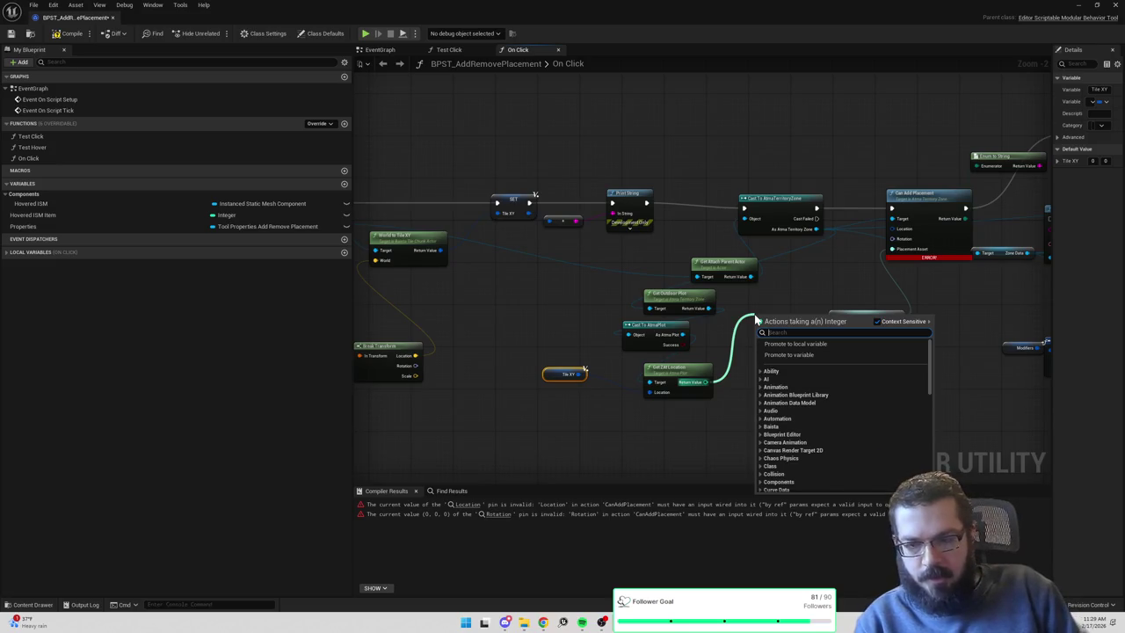
text(make array)
key(Return)
drag(774, 315, 824, 277)
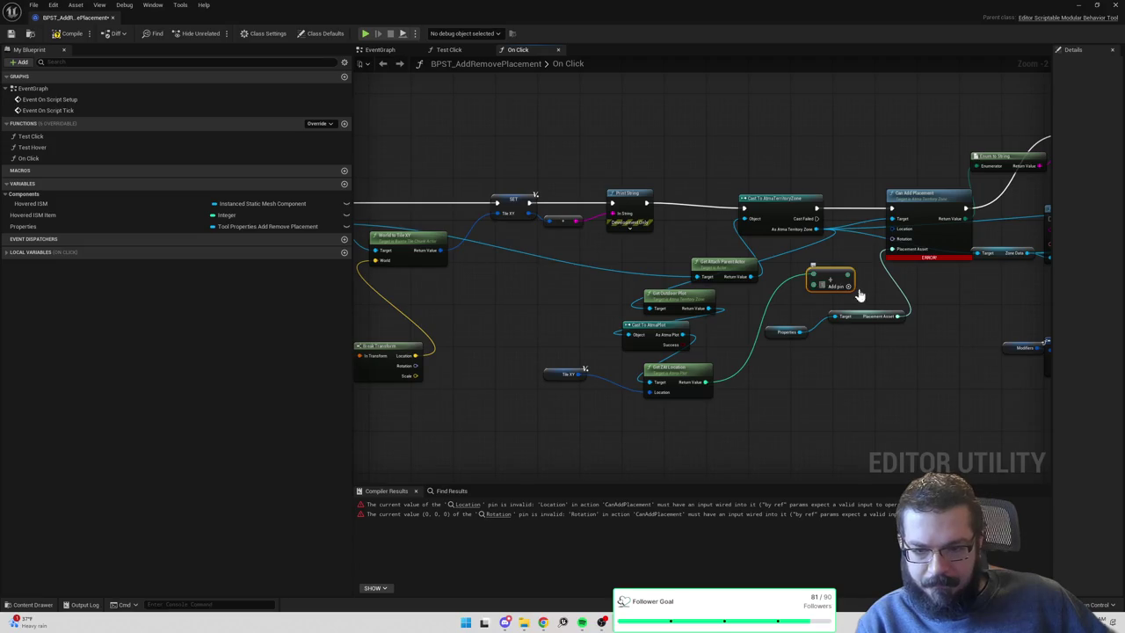
Add a Make Int Vector on Location, connect Properties to Placement Asset, and feed the Add result into Z.
drag(892, 228, 854, 246)
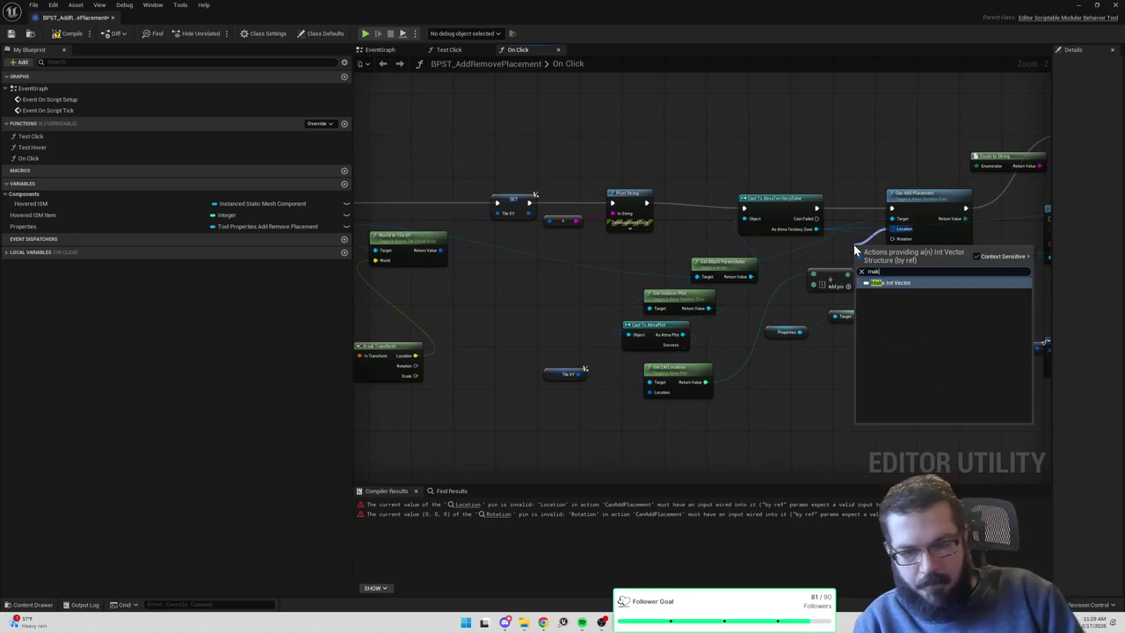
click(870, 279)
mouse_move(779, 335)
mouse_down()
mouse_move(830, 328)
mouse_move(824, 315)
mouse_move(841, 302)
mouse_move(942, 344)
mouse_move(833, 316)
mouse_move(905, 348)
mouse_up()
ctrl+click(838, 300)
drag(833, 275, 782, 310)
drag(867, 245, 835, 273)
drag(795, 318, 826, 305)
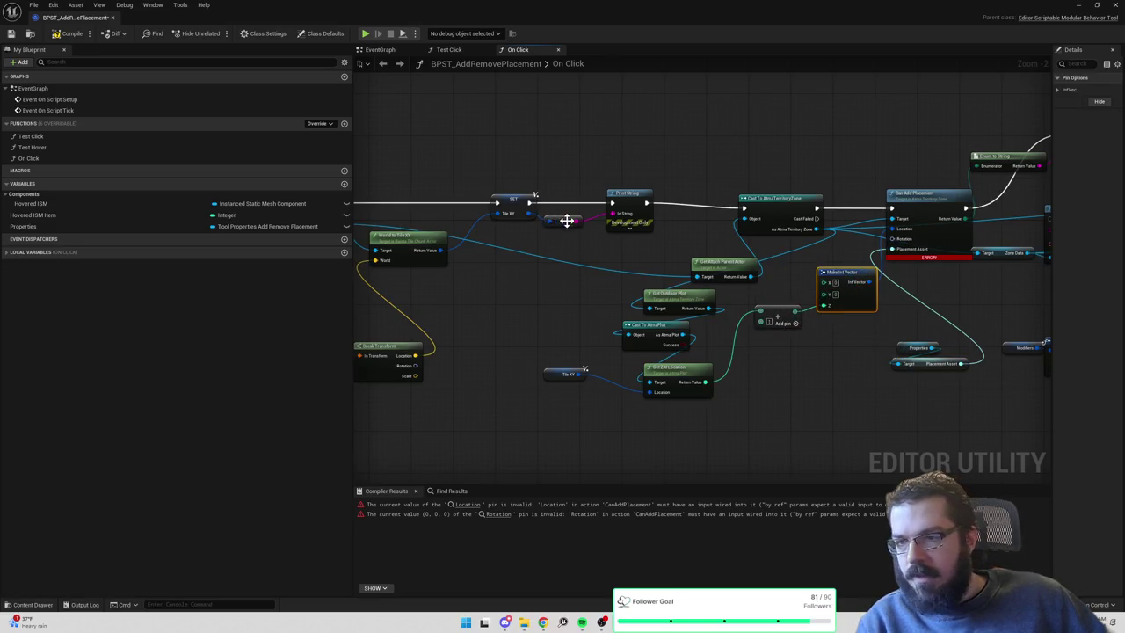
Paste another Tile XY getter, split it, and wire X and Y into the Make Int Vector.
click(567, 372)
click(844, 274)
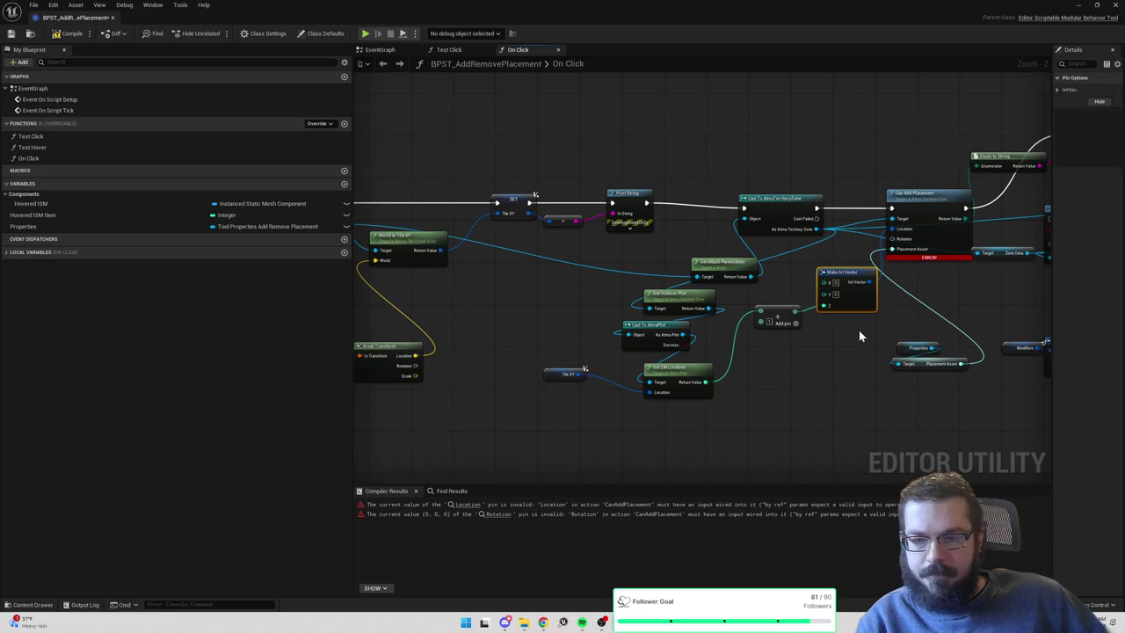
drag(820, 287, 846, 301)
key(ctrl+v)
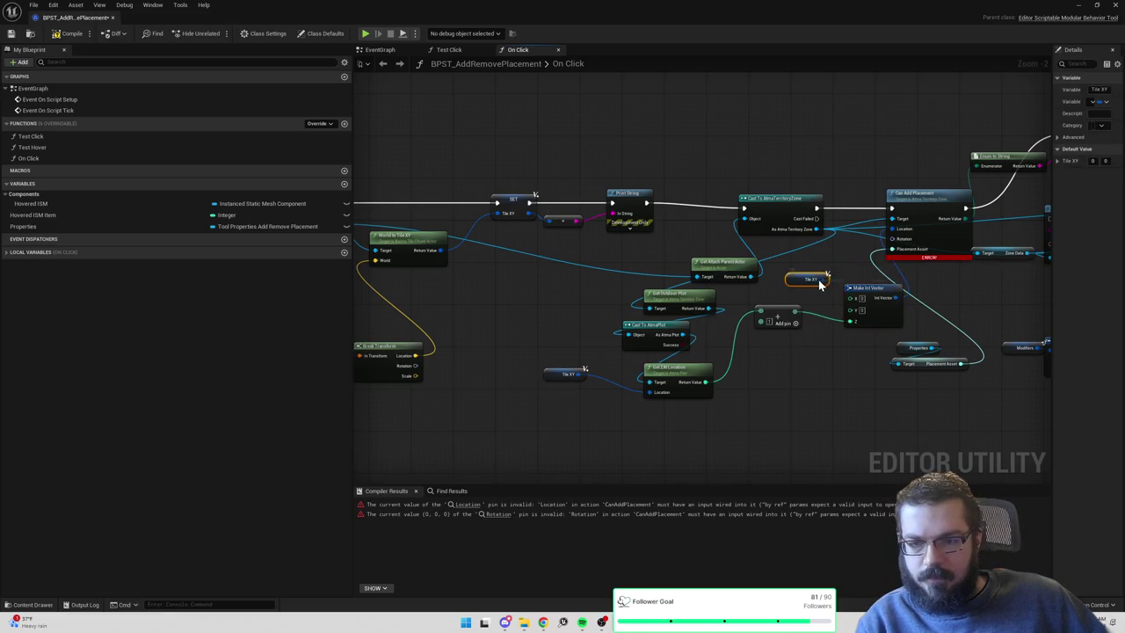
right_click(819, 281)
click(853, 327)
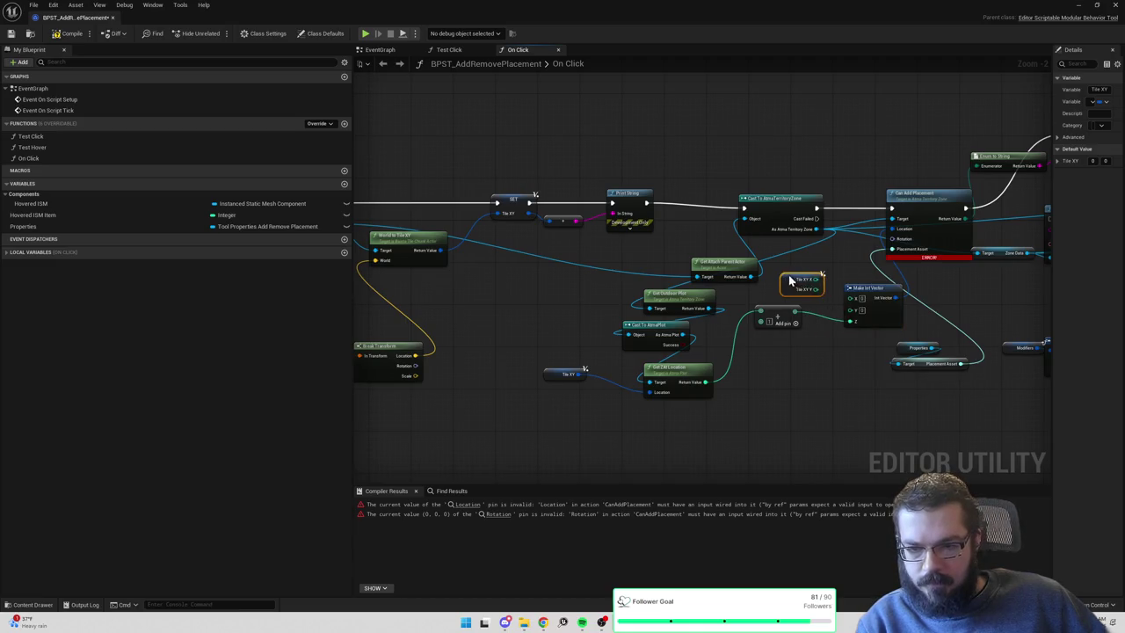
drag(812, 279, 850, 308)
drag(955, 290, 871, 284)
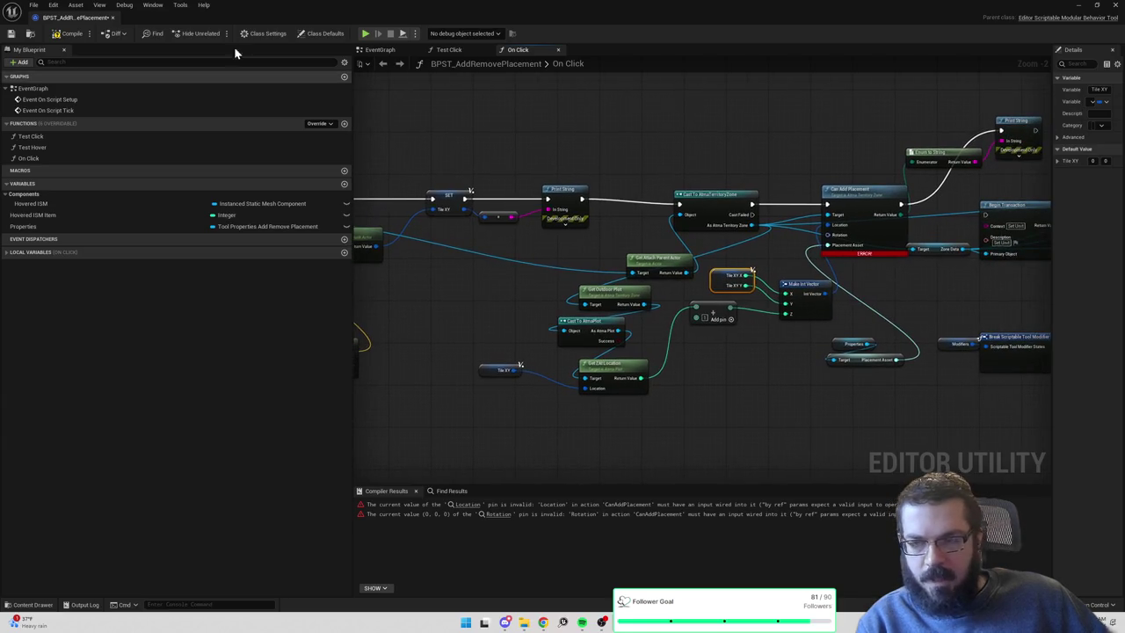
Feed a Make Rotator into Can Add Placement's Rotation and recompile without errors.
click(69, 35)
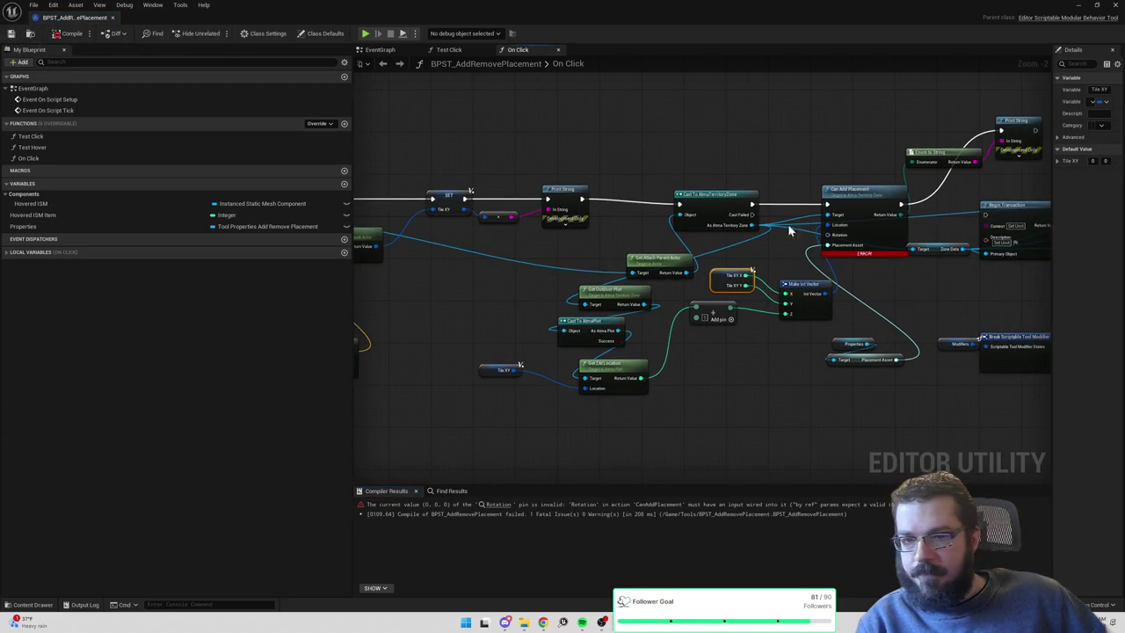
mouse_move(833, 234)
mouse_down()
mouse_move(829, 326)
mouse_move(791, 341)
mouse_up()
text(iden)
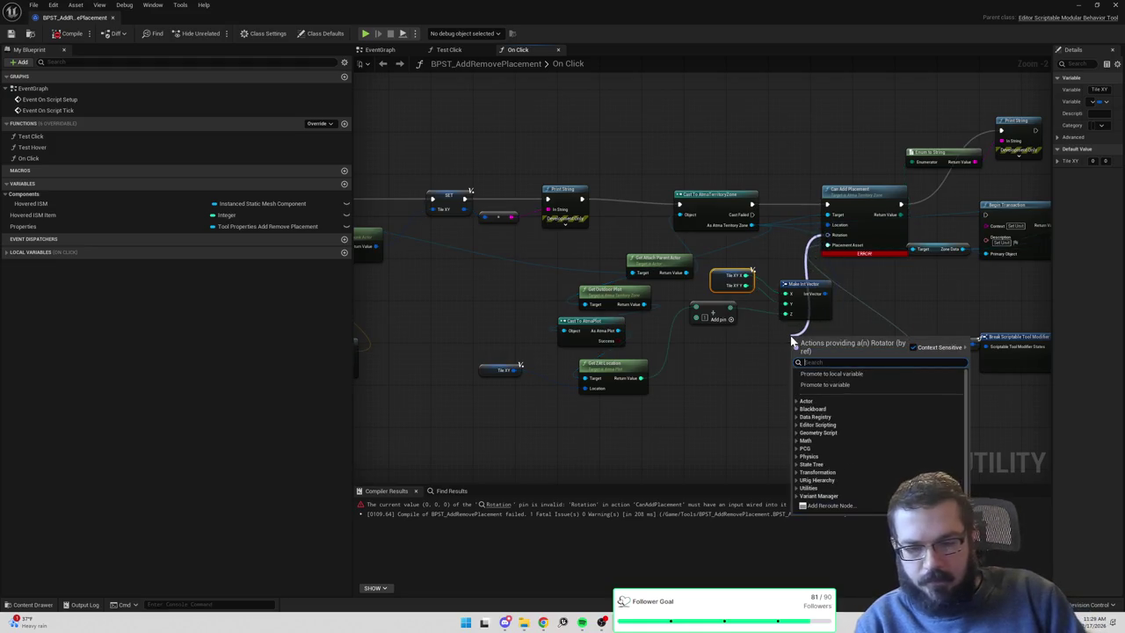
key(BackSpace)
key(BackSpace)
key(BackSpace)
text(make ro)
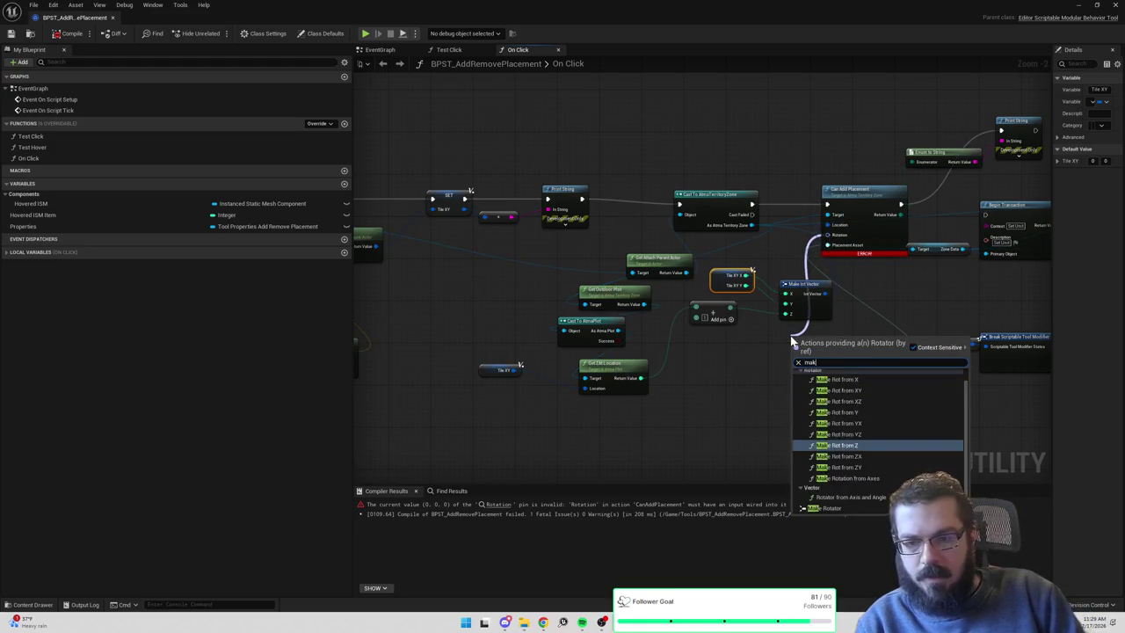
click(835, 509)
drag(819, 340, 745, 340)
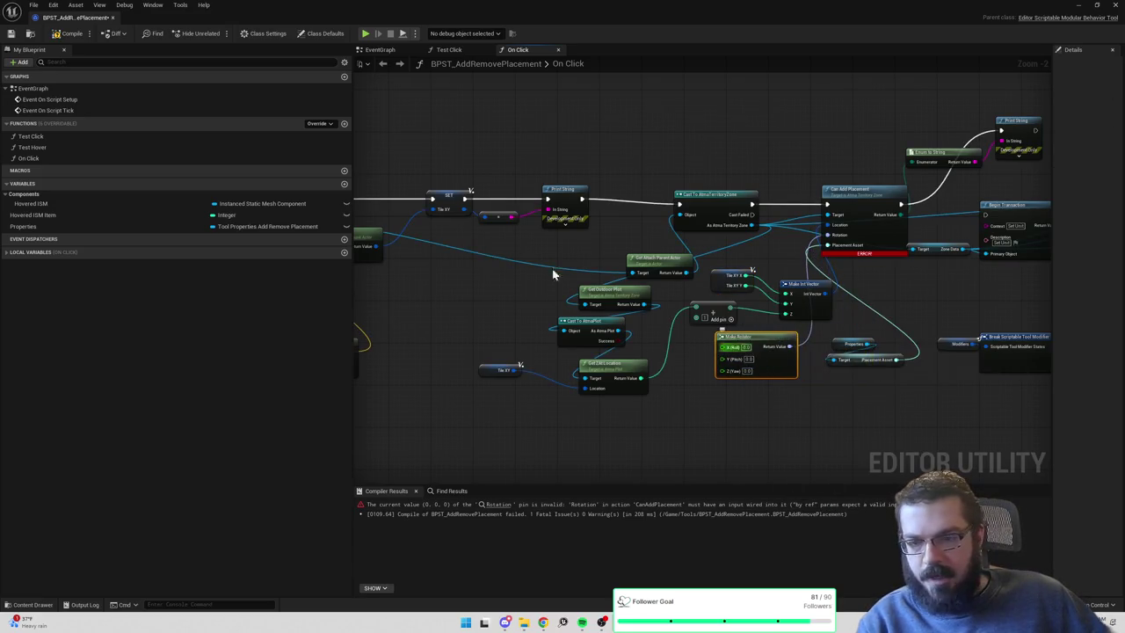
click(54, 35)
mouse_move(1046, 176)
mouse_down()
mouse_move(1055, 45)
mouse_move(897, 133)
mouse_move(728, 163)
mouse_move(477, 167)
mouse_move(728, 202)
mouse_up()
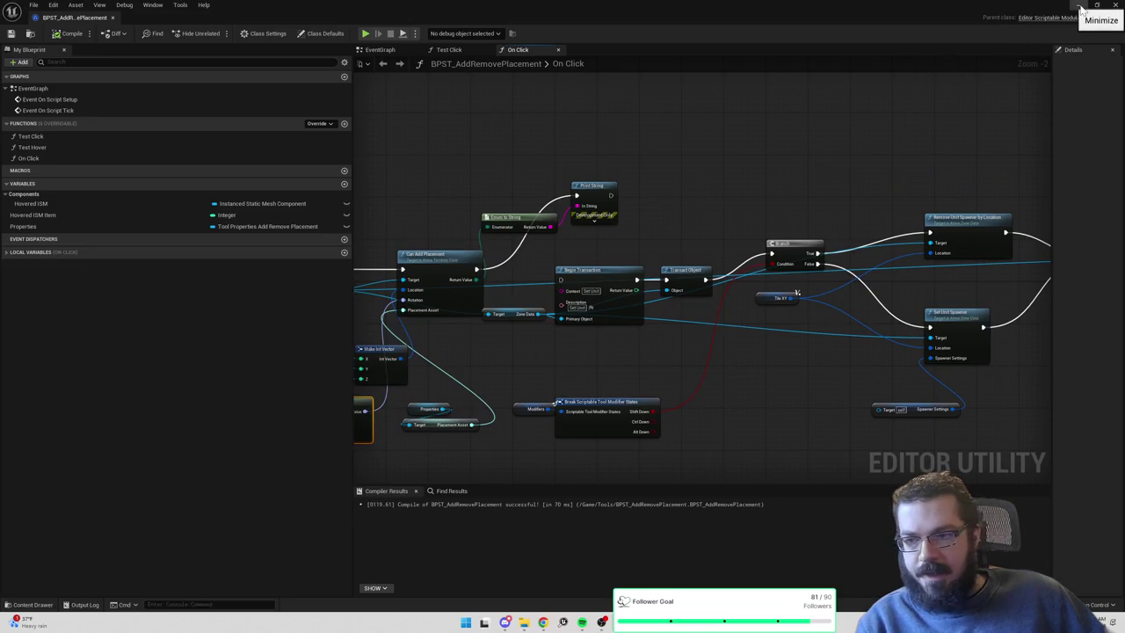
Minimize the Blueprint, switch to Scriptable Tools mode, and clear the output log.
click(1078, 5)
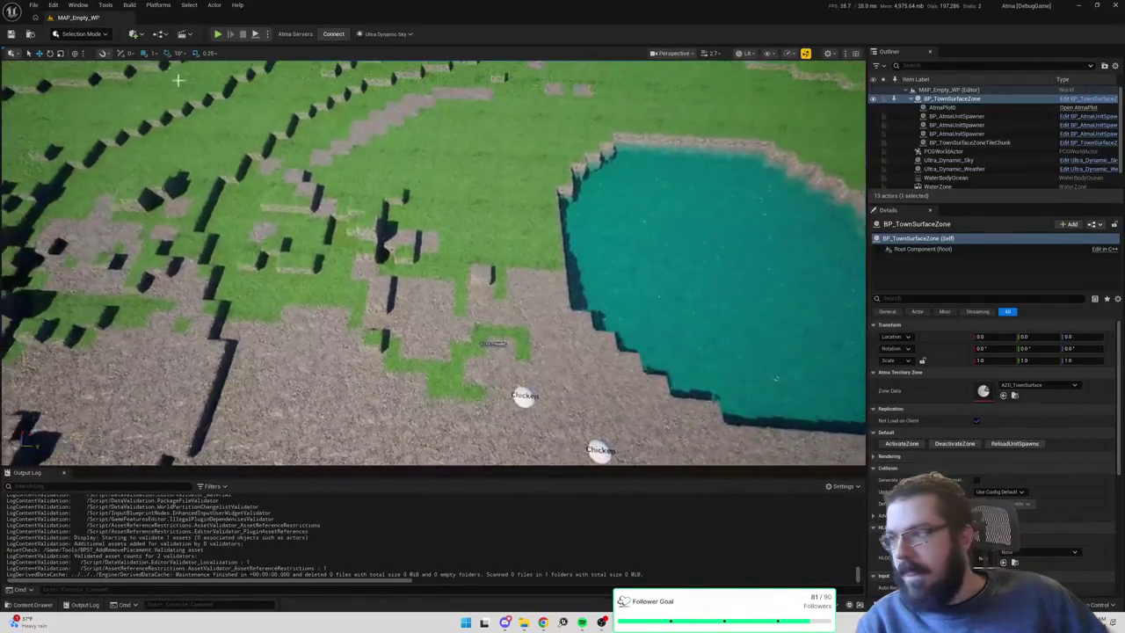
click(84, 34)
click(89, 106)
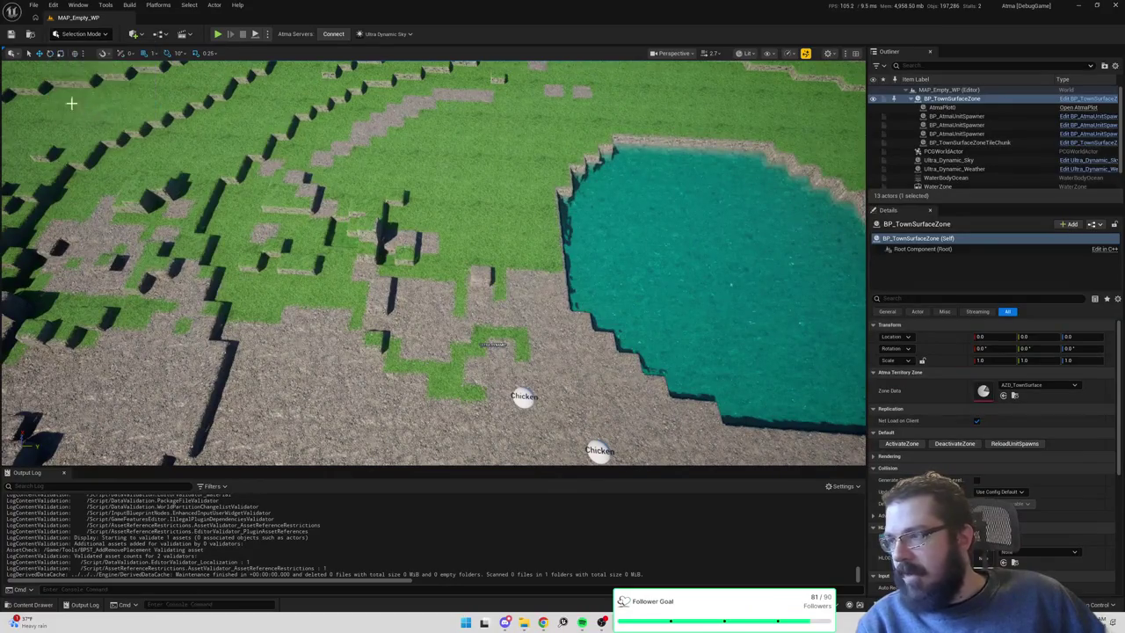
right_click(182, 567)
click(211, 459)
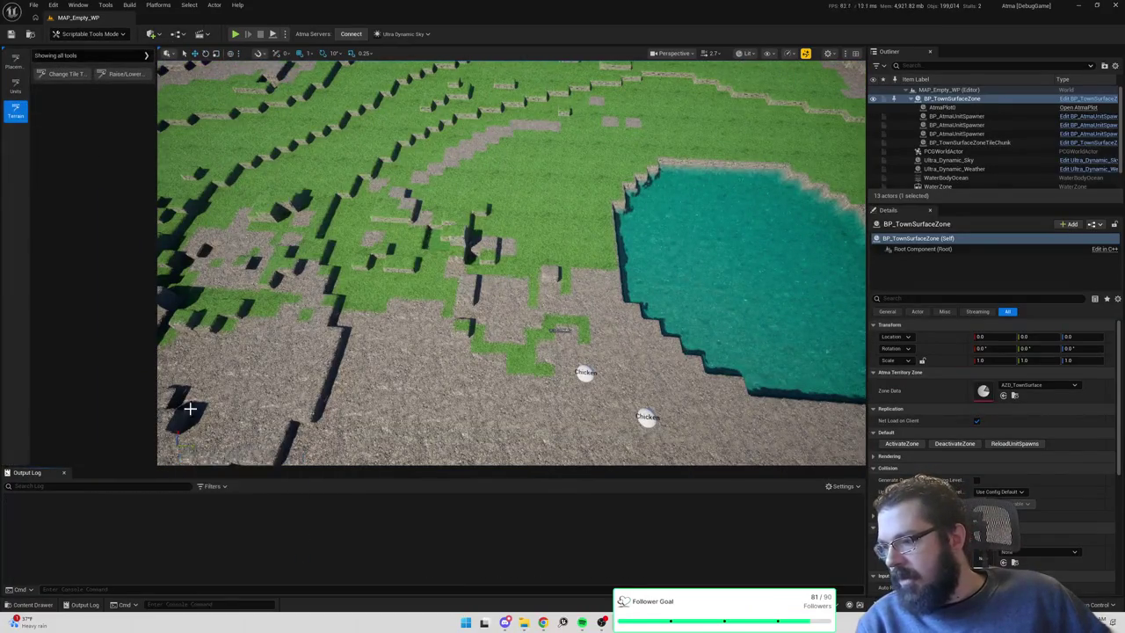
Run Add/Remove Placement with KPA_Anvil, placing on one ground tile and trying another.
click(15, 61)
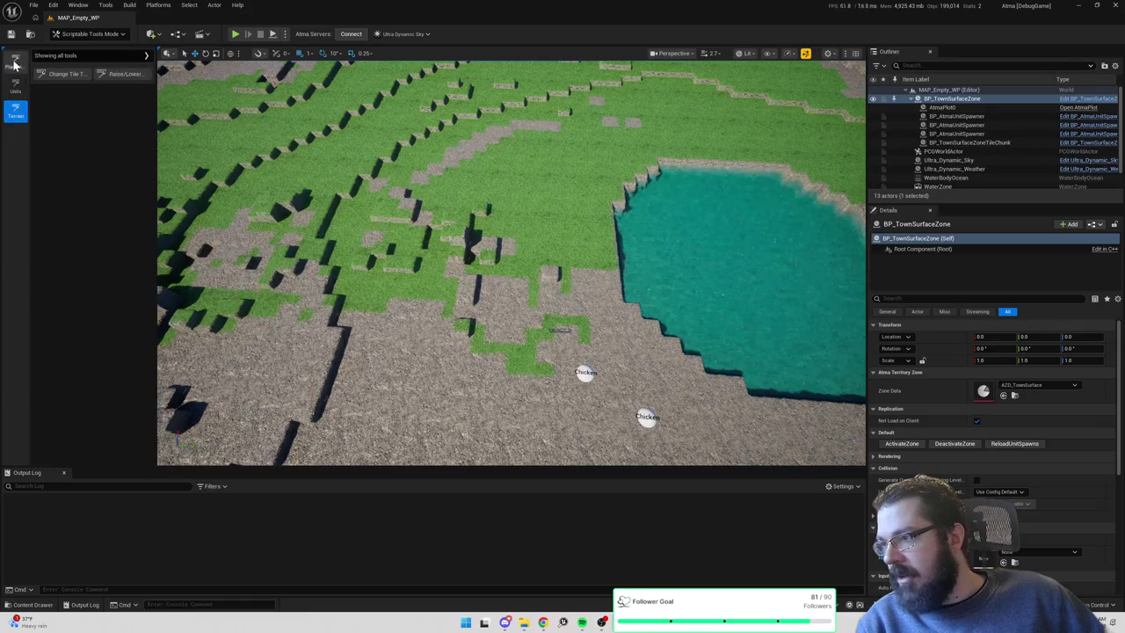
click(77, 76)
click(124, 113)
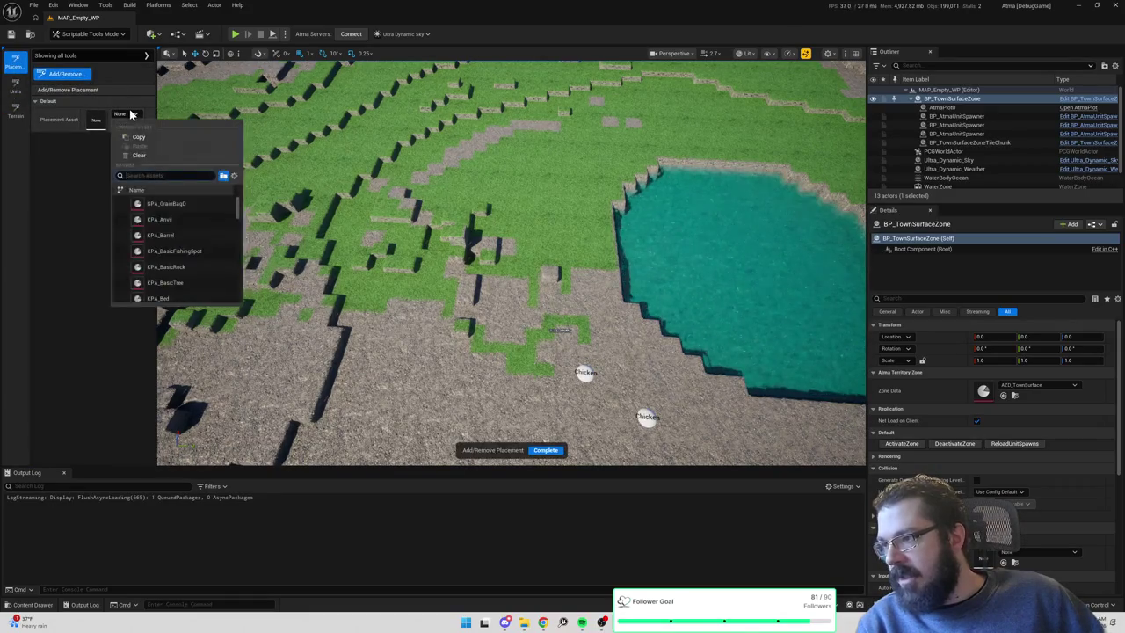
click(168, 221)
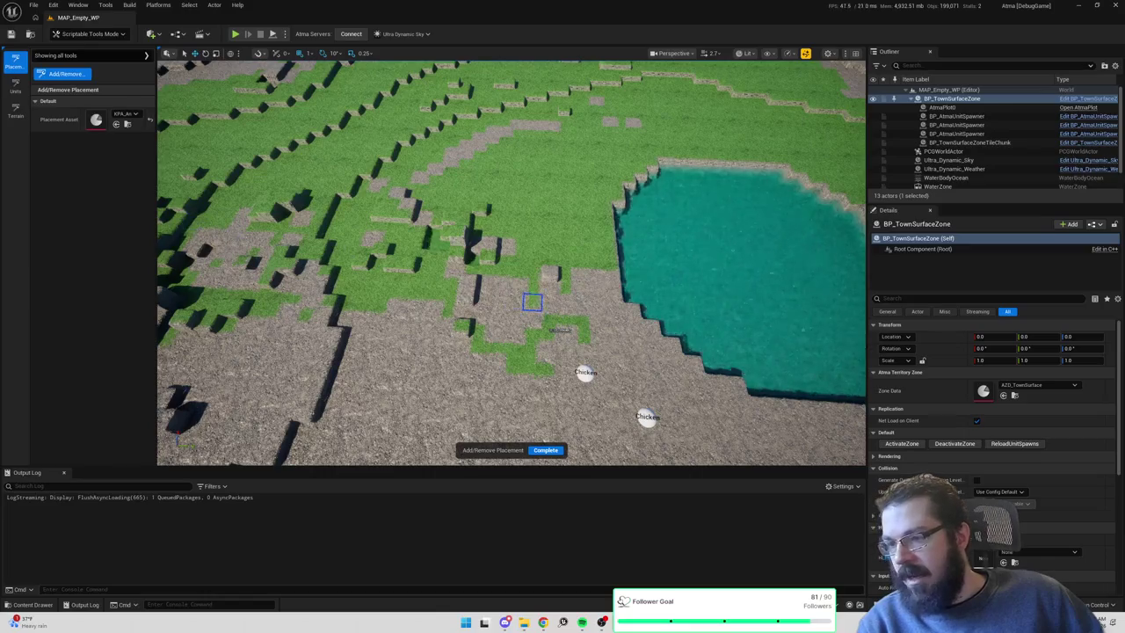
scroll(530, 299, up, 5)
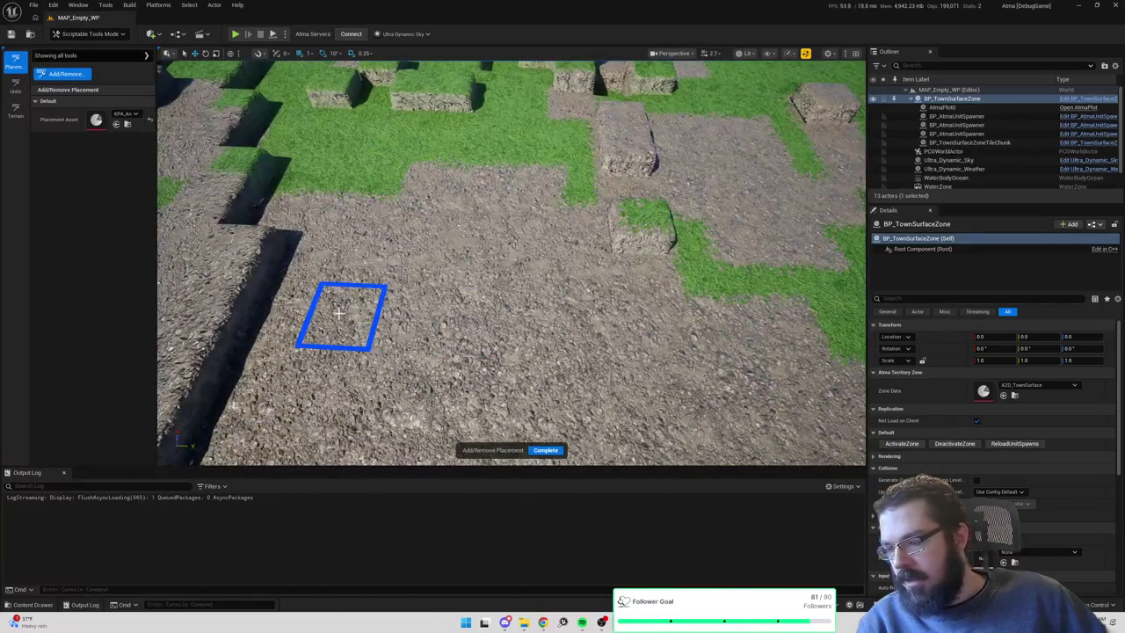
click(335, 312)
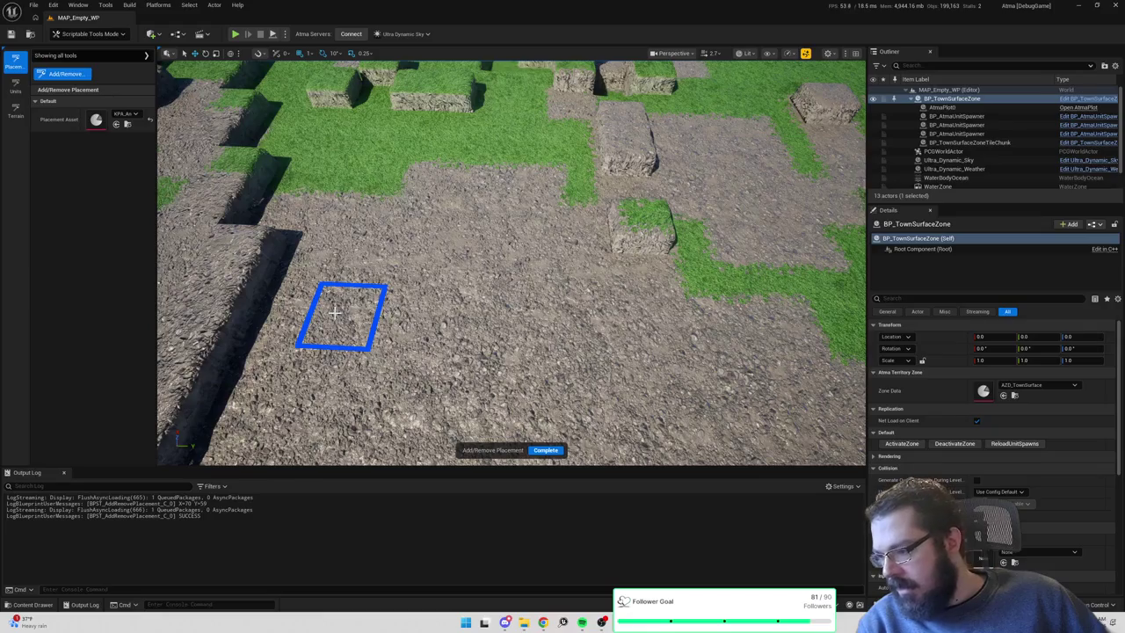
scroll(341, 306, down, 10)
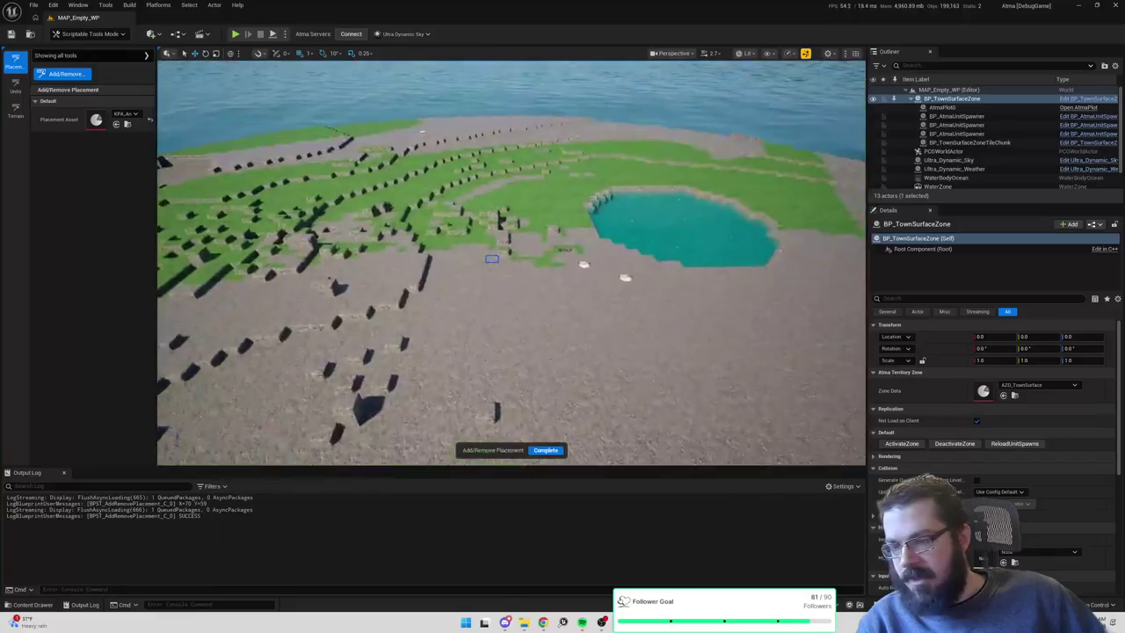
scroll(491, 259, up, 10)
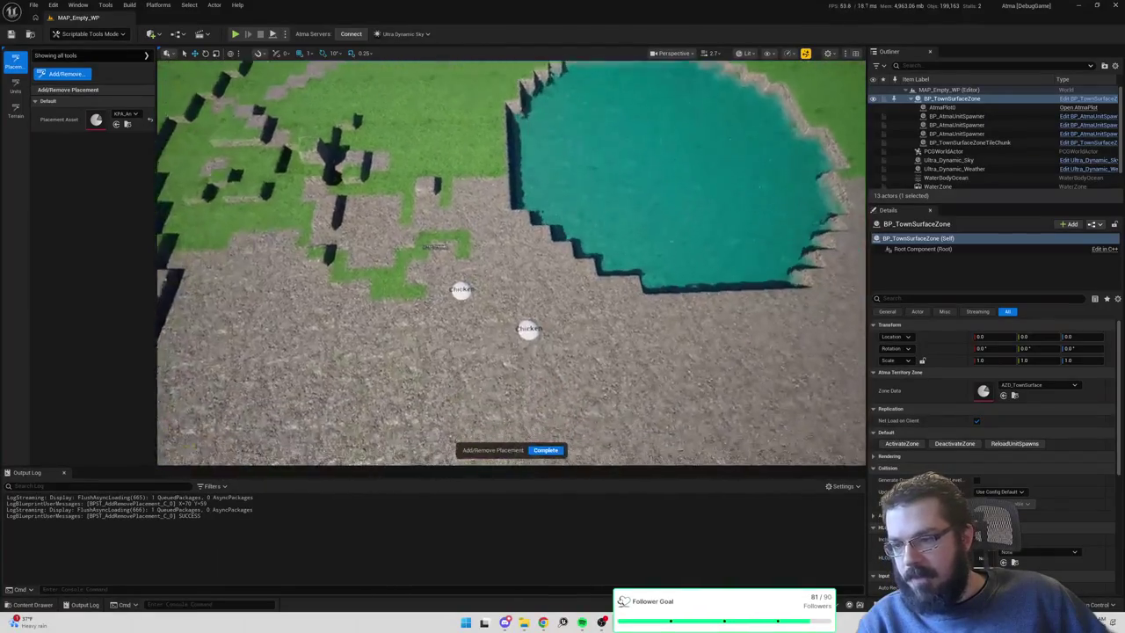
click(601, 181)
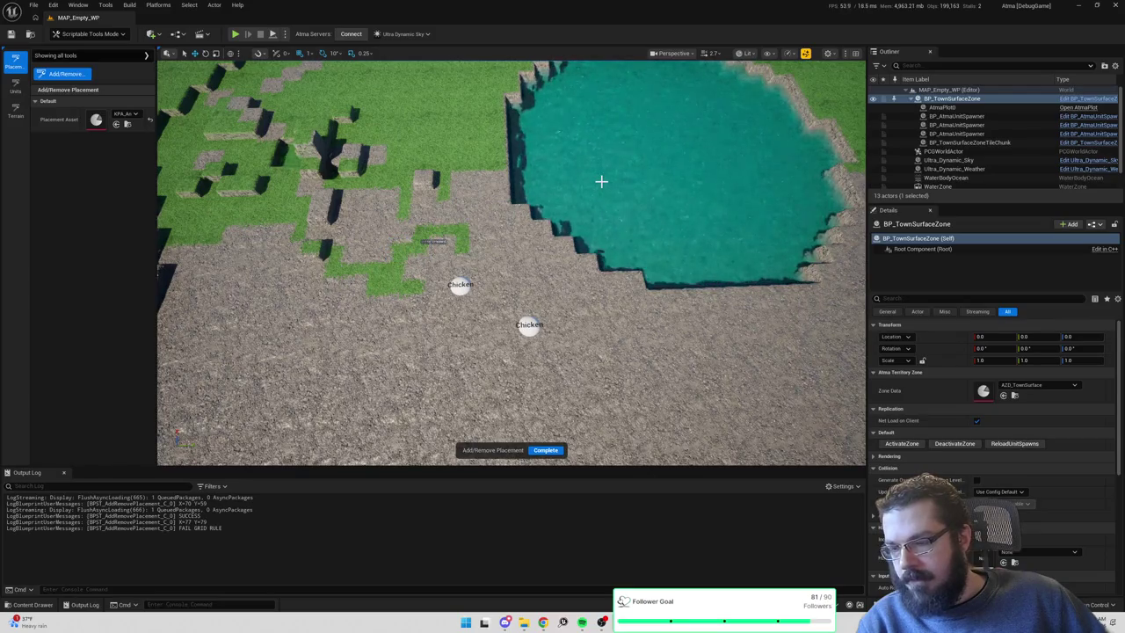
Swing the camera, reselect BP_TownSurfaceZone, and complete the placement session.
mouse_move(601, 181)
mouse_down()
mouse_move(545, 255)
mouse_move(409, 190)
mouse_up()
click(408, 189)
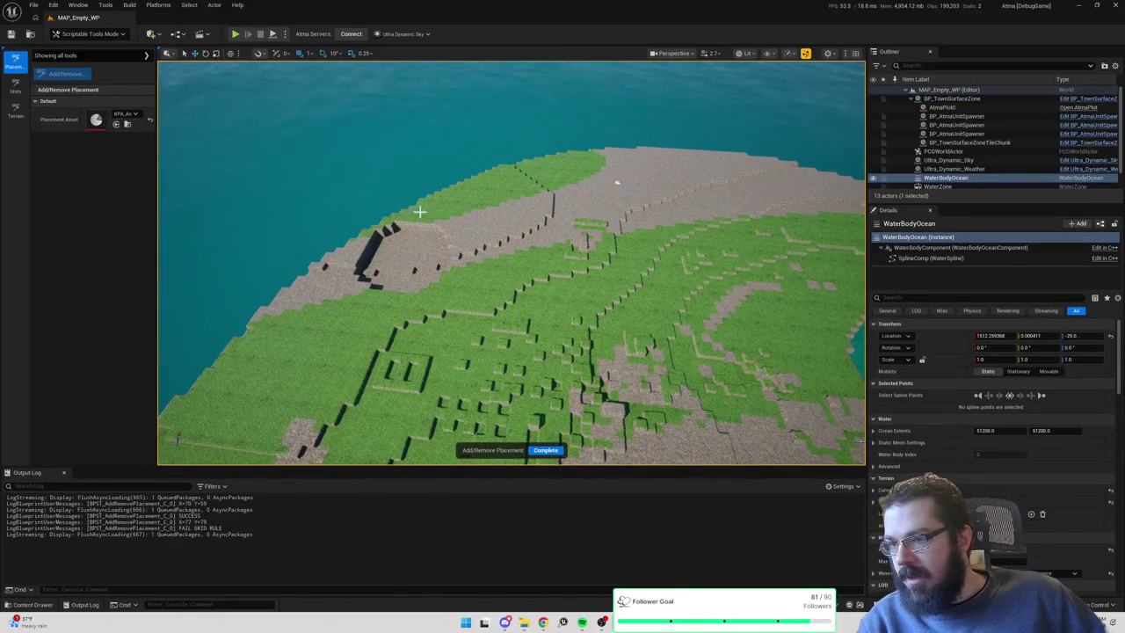
click(962, 99)
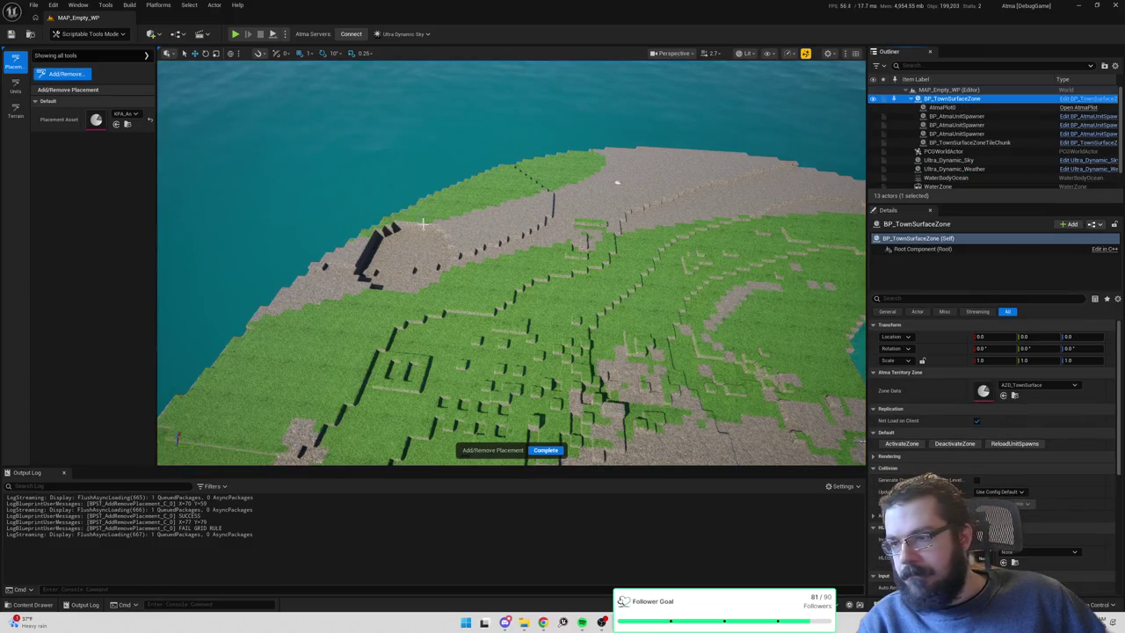
click(545, 450)
Rerun the tool with KPA_Anvil, complete it, frame BP_TownSurfaceZone, and return to the Blueprint.
click(67, 74)
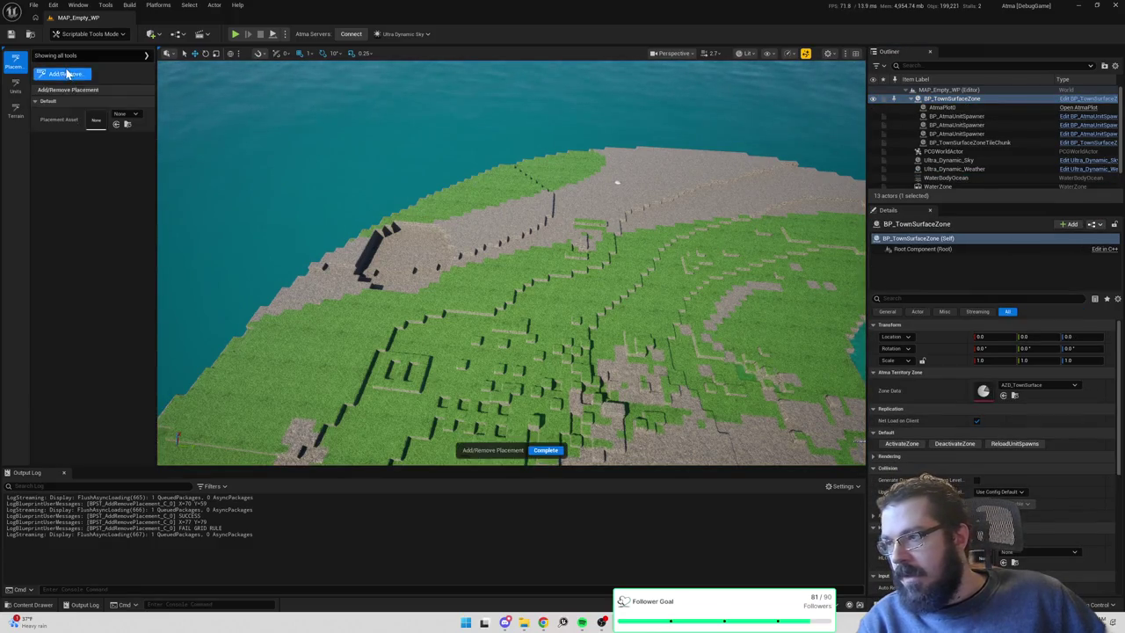
click(126, 115)
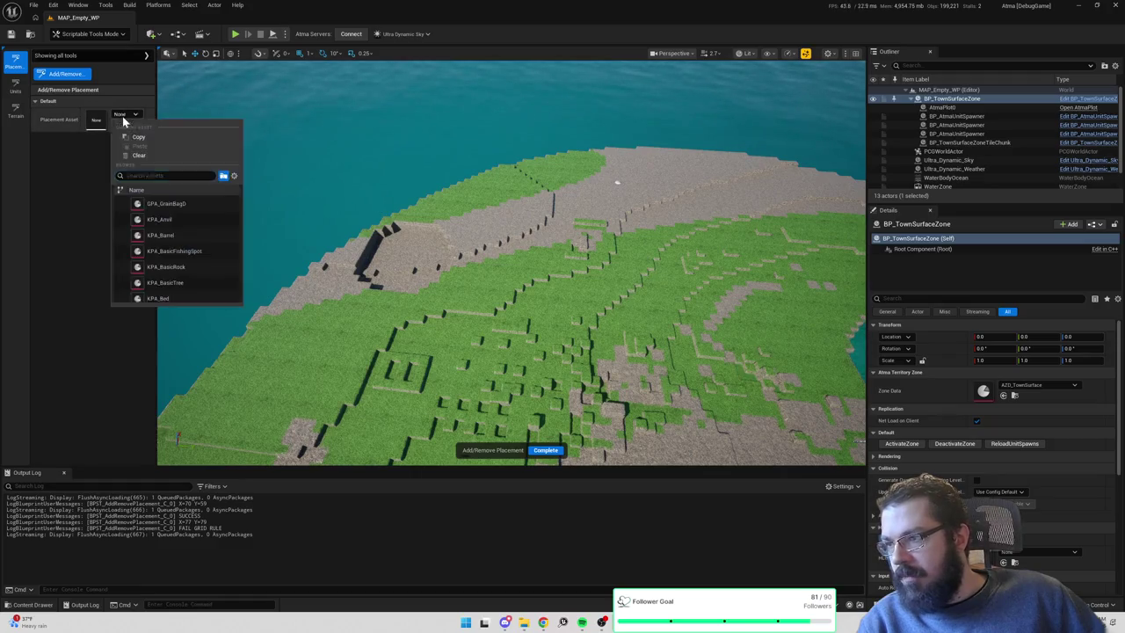
click(167, 222)
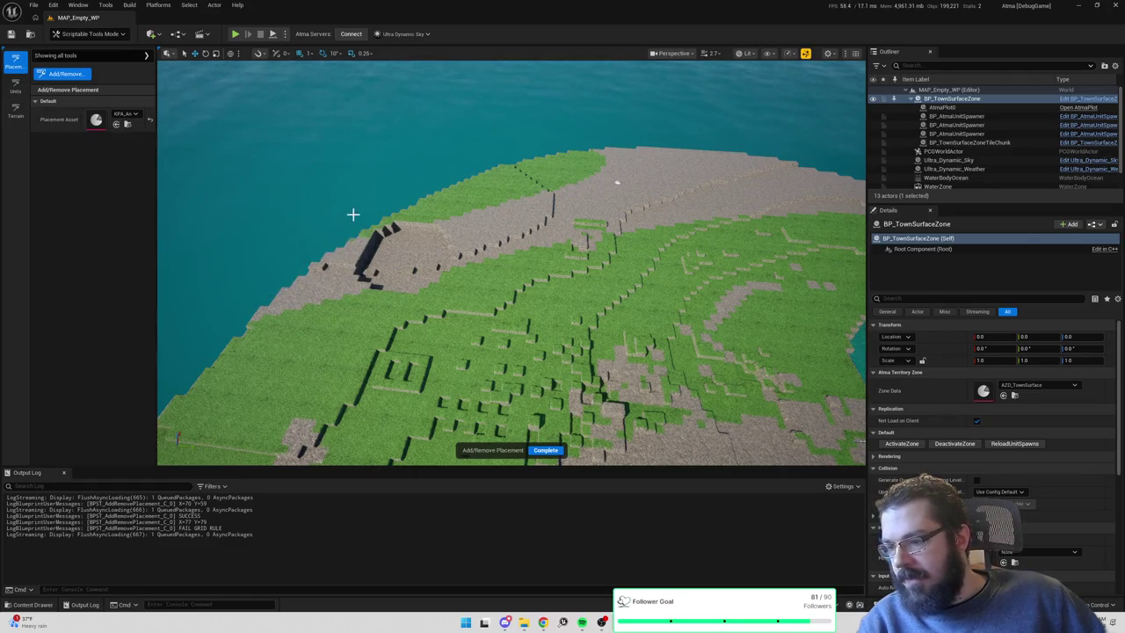
click(504, 285)
click(554, 450)
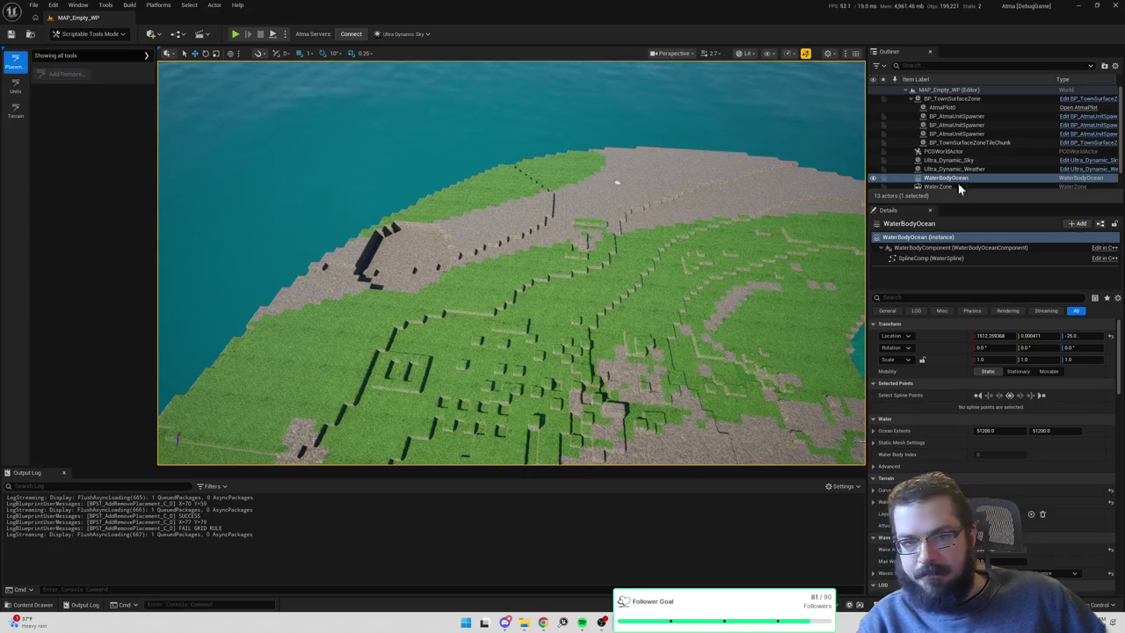
click(952, 99)
key(f)
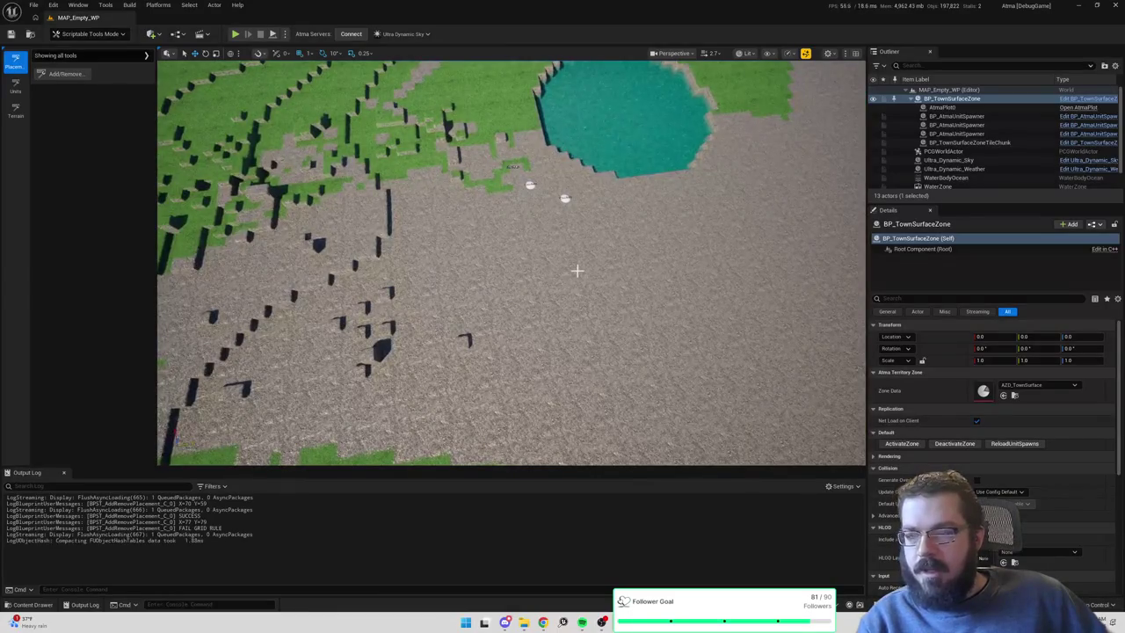
key(alt+Tab)
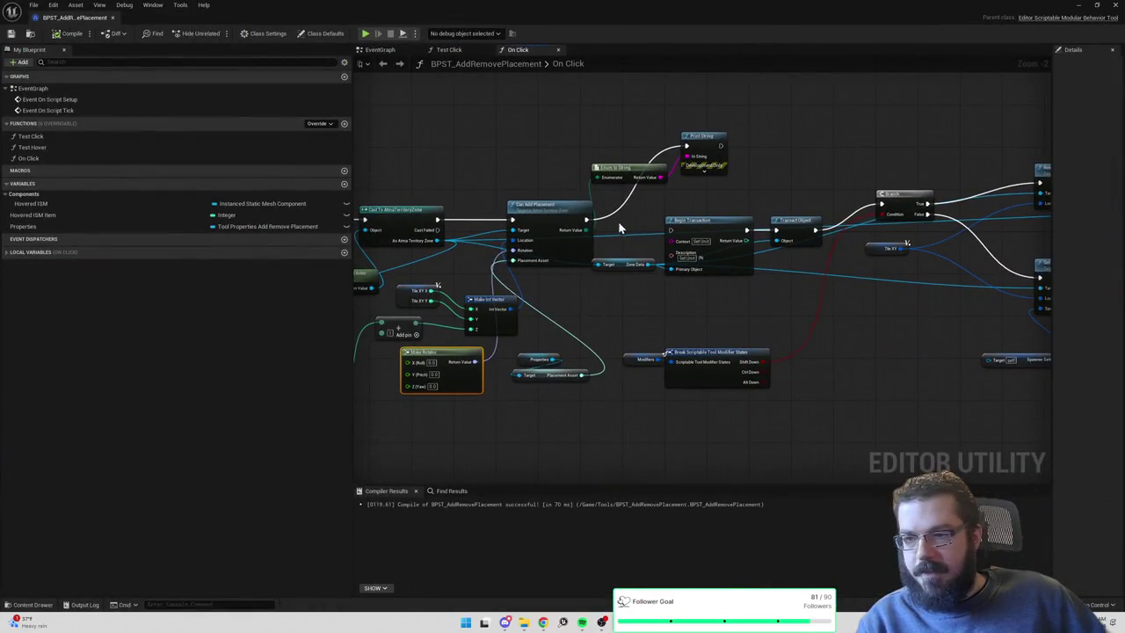
Paste a Try Add Placement node, wire its inputs, and delete Can Add Placement.
drag(528, 194, 684, 275)
drag(653, 321, 642, 338)
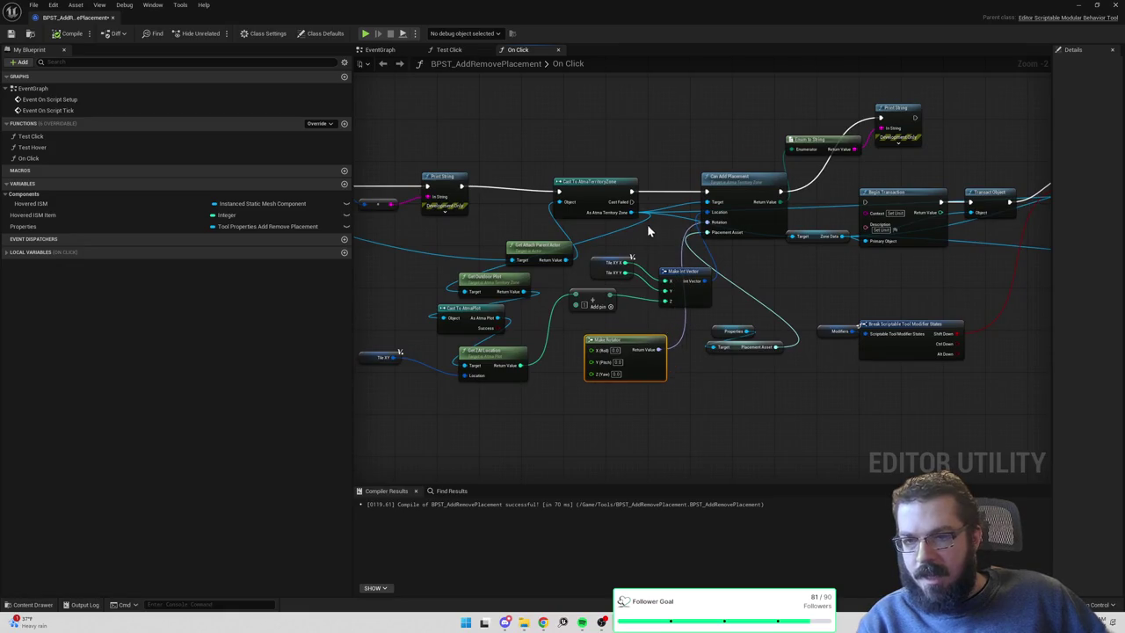
key(ctrl+v)
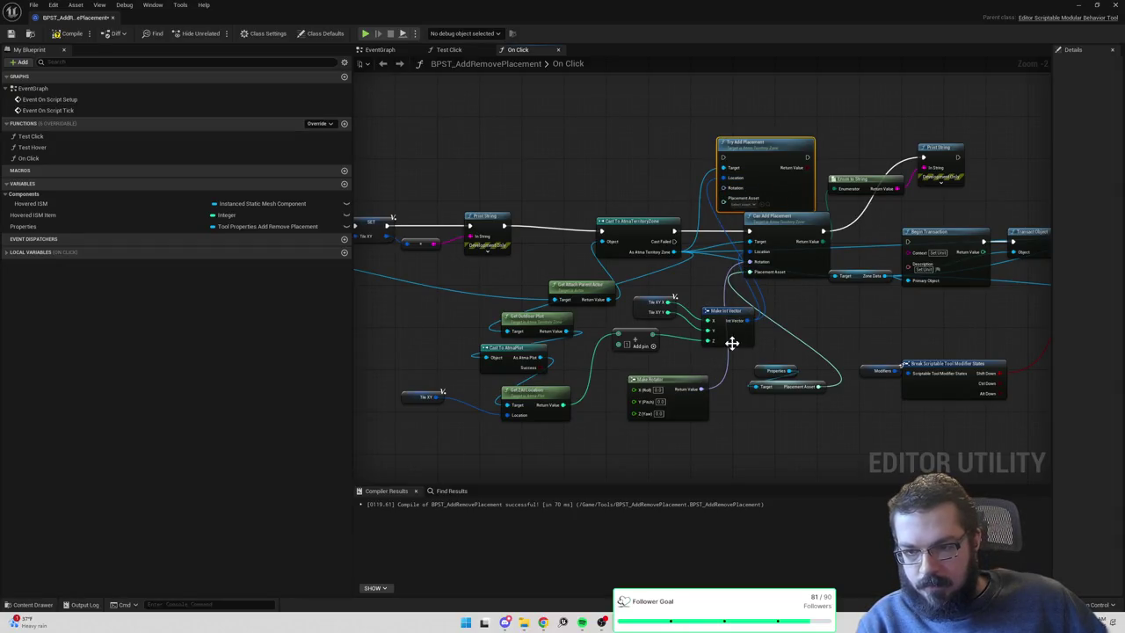
drag(702, 385, 723, 188)
click(794, 231)
key(Delete)
Run Try Add Placement after the cast, print its return value, compile, and minimize the Blueprint.
drag(818, 386, 723, 200)
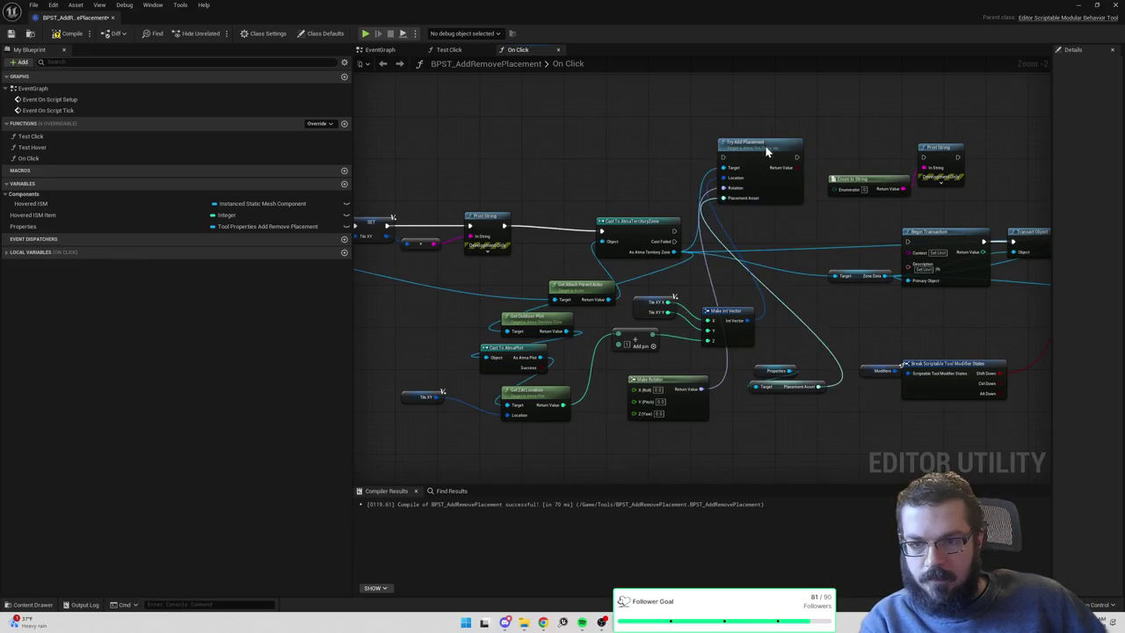
drag(765, 150, 770, 201)
drag(673, 231, 728, 210)
drag(802, 210, 923, 158)
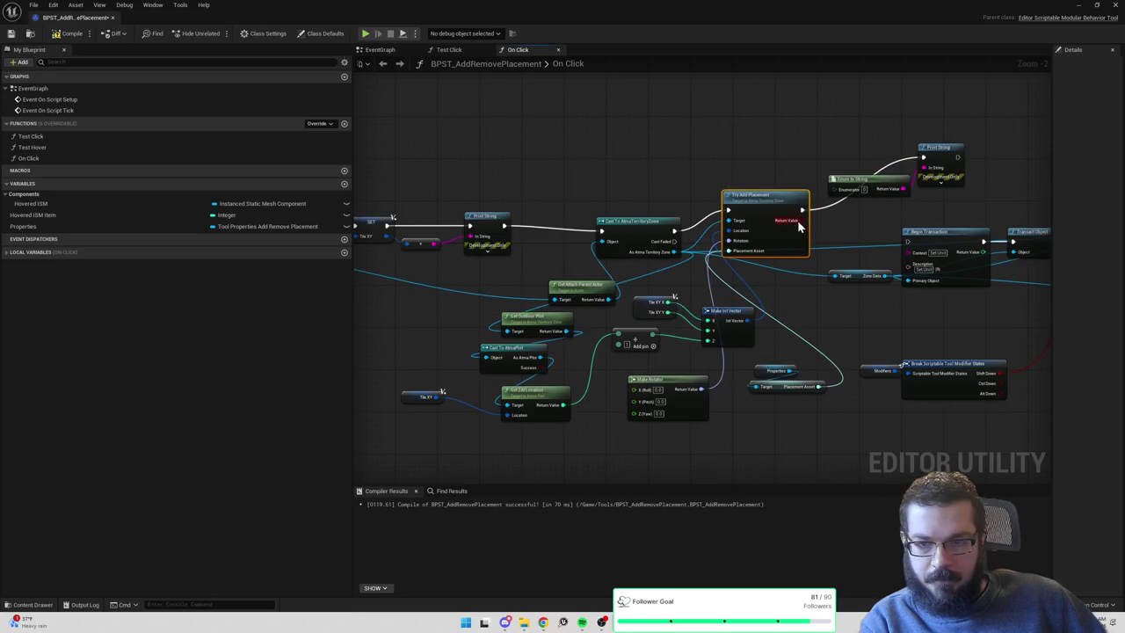
mouse_move(803, 221)
mouse_down()
mouse_move(932, 174)
mouse_move(924, 167)
mouse_up()
click(72, 31)
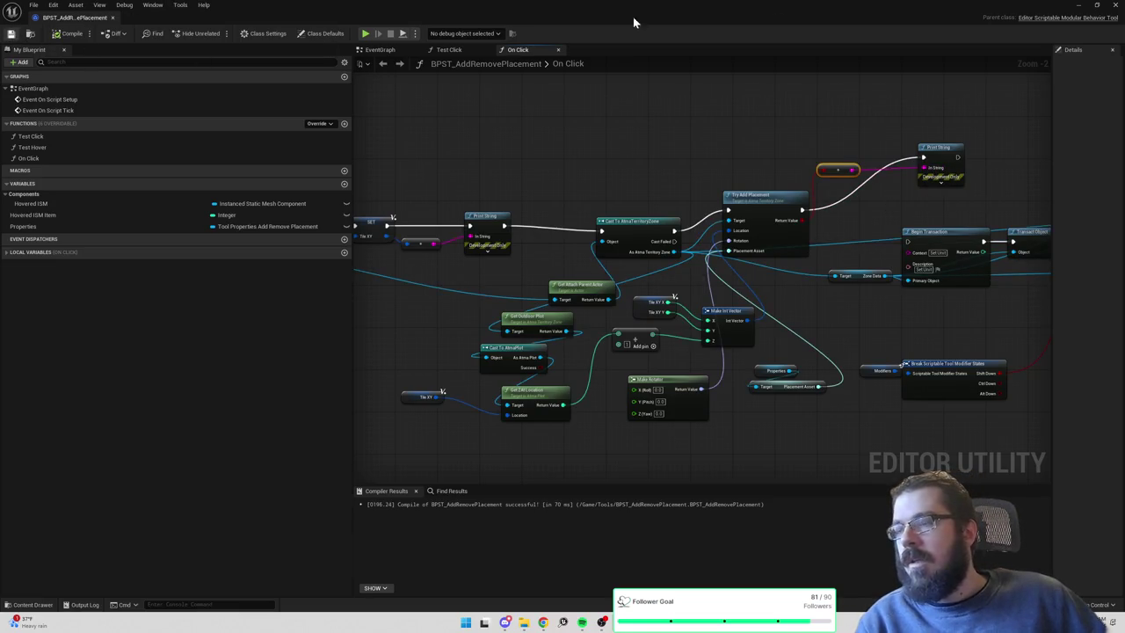
click(1079, 6)
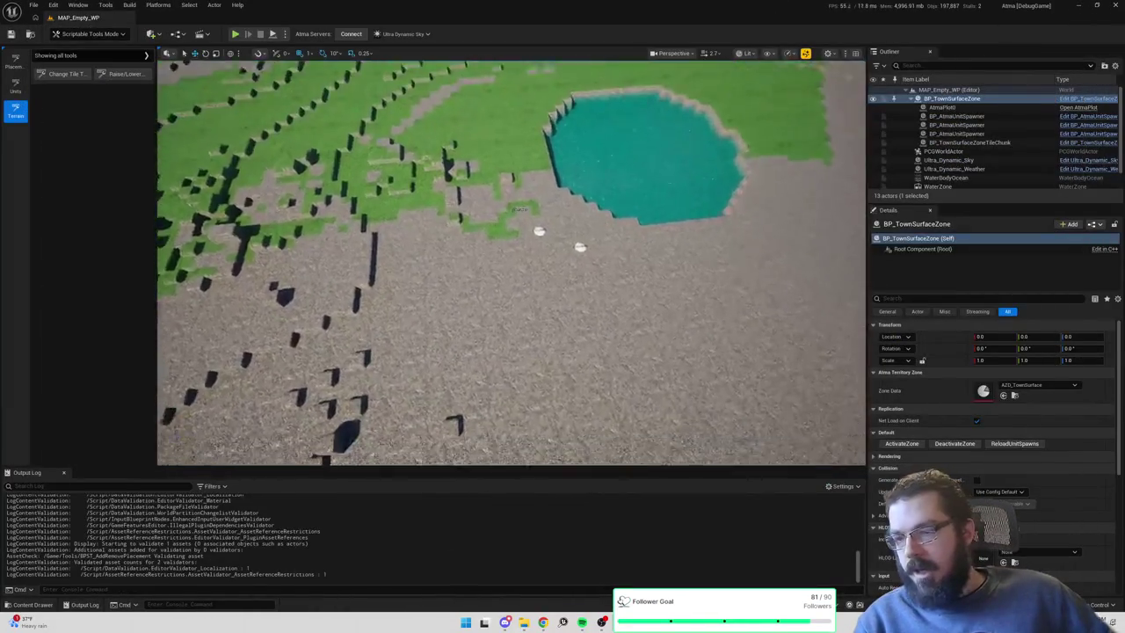
Place one KPA_Anvil on the terrain, save the level, and regenerate the town zone.
click(16, 87)
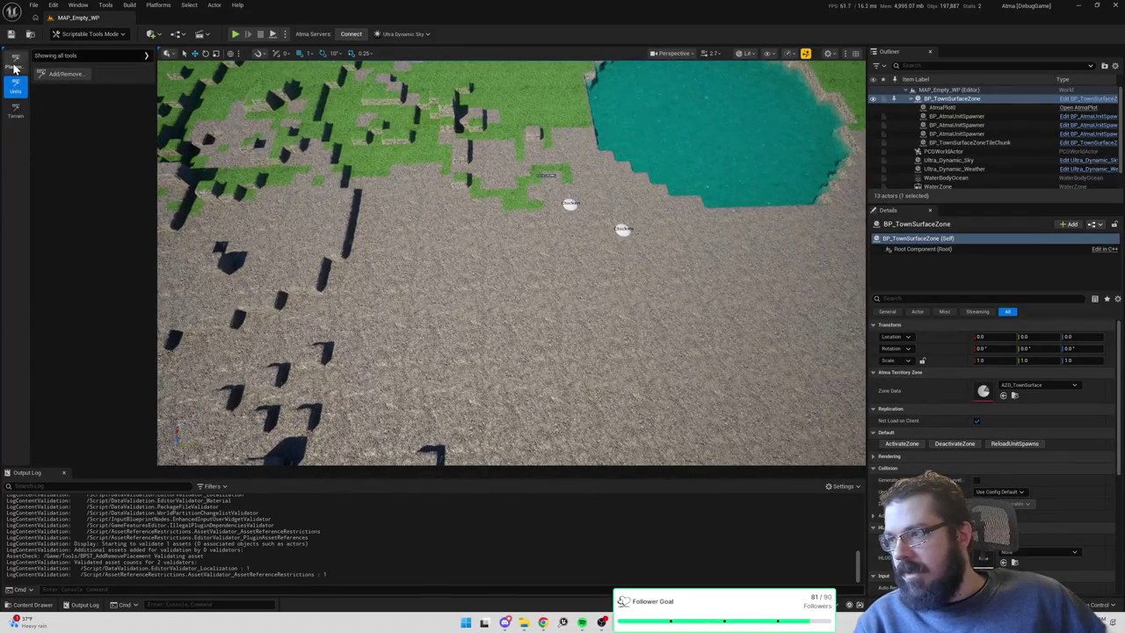
click(56, 74)
click(127, 117)
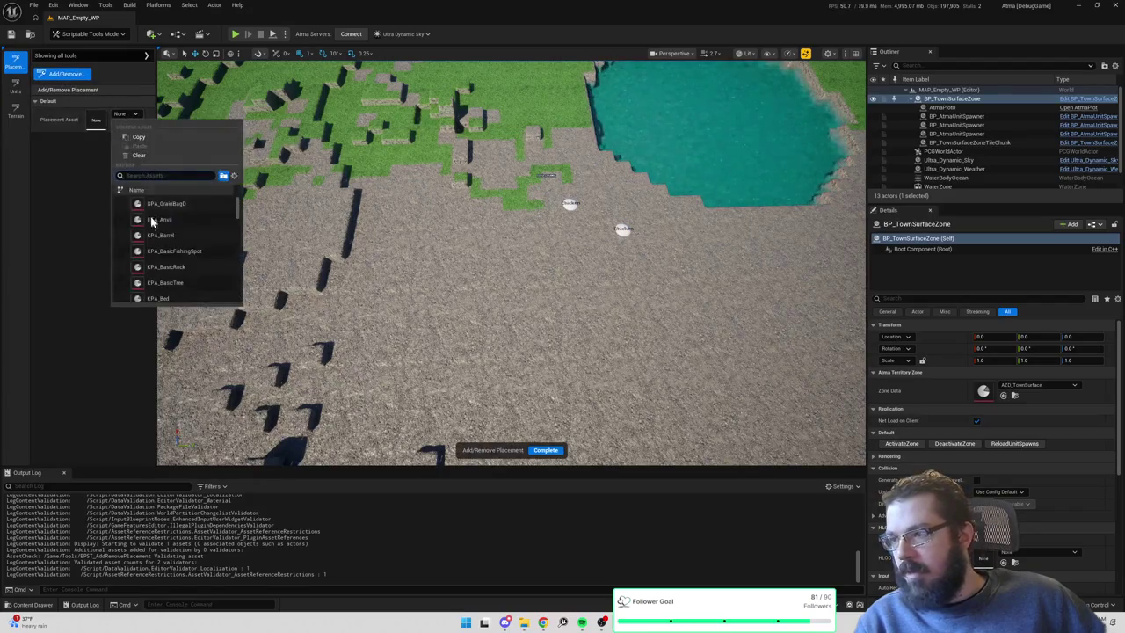
click(156, 224)
click(439, 264)
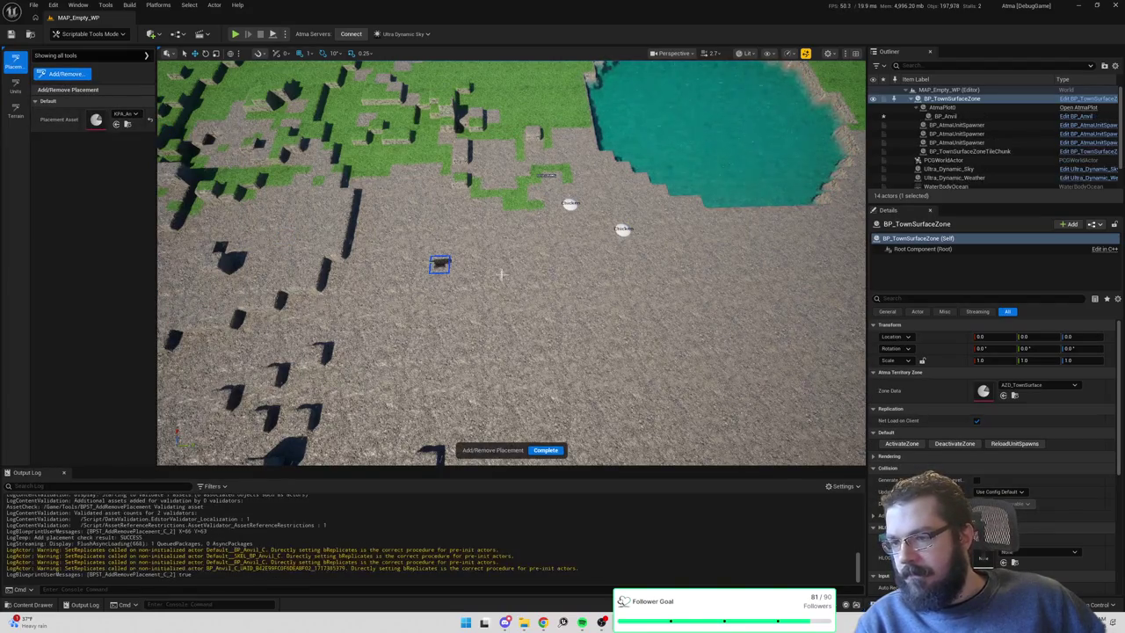
click(546, 450)
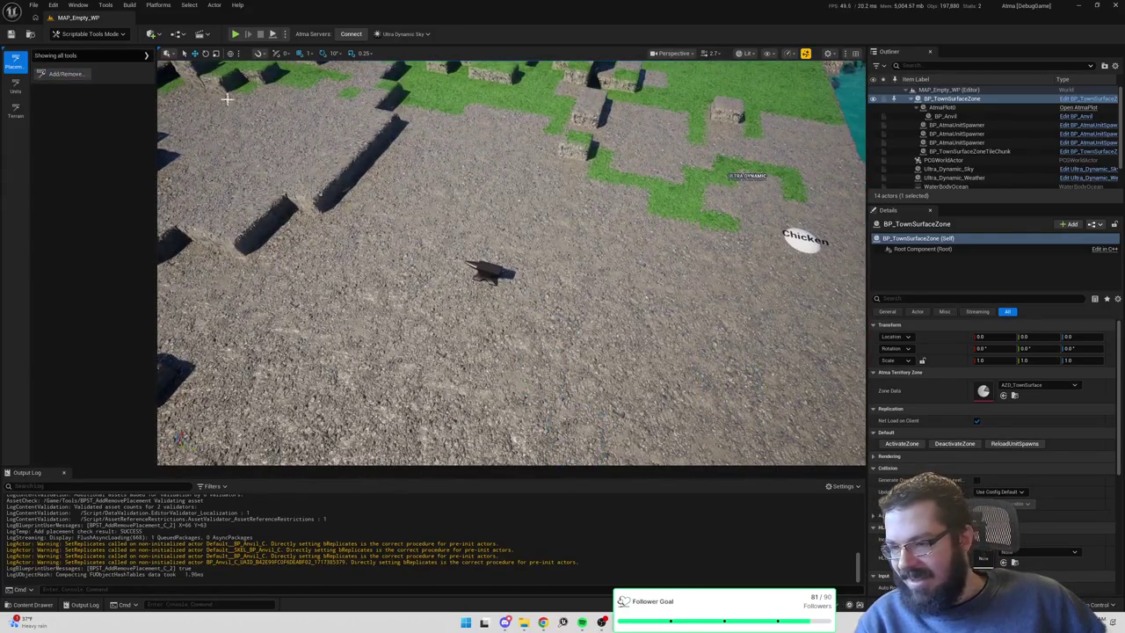
click(12, 35)
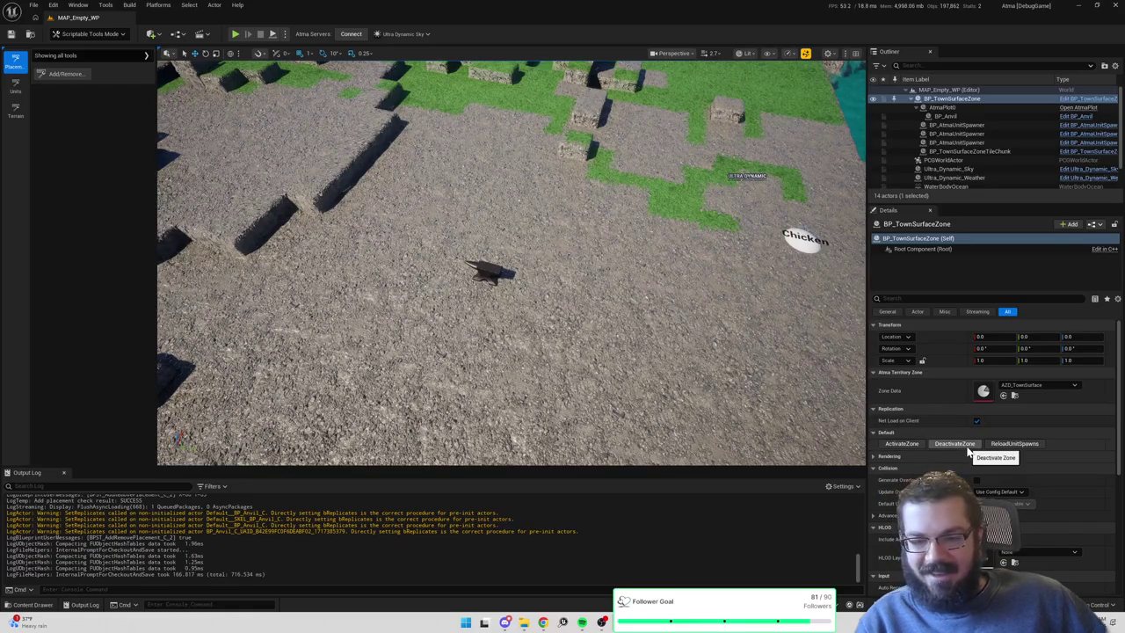
click(967, 446)
click(915, 446)
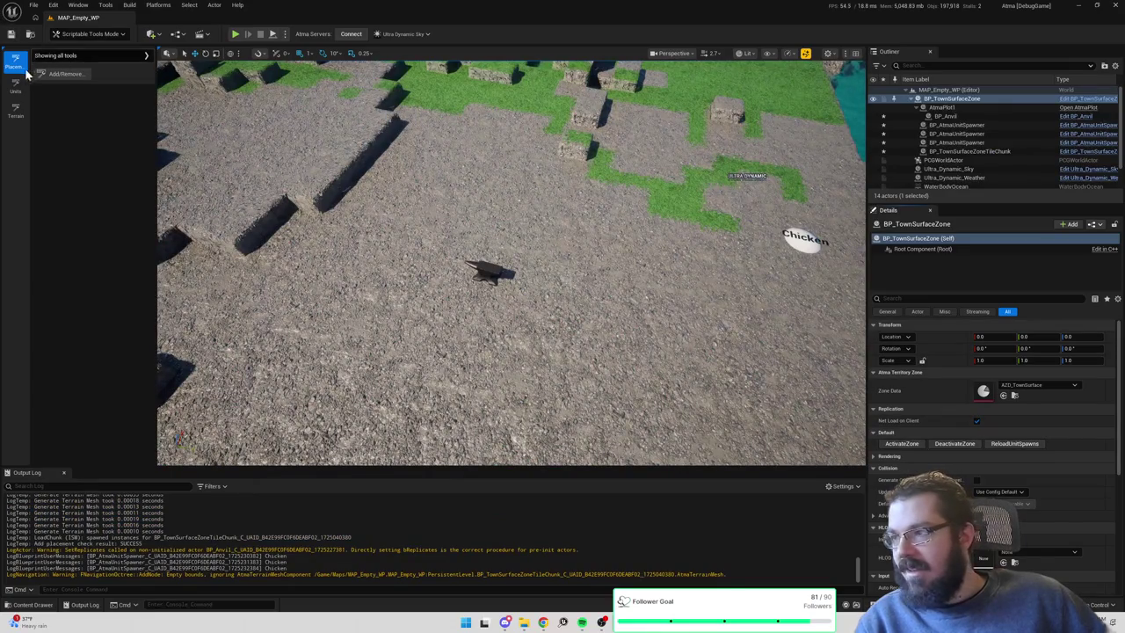
Place more KPA_Anvil anvils on free ground, trying one decorated tile, then save the level.
click(61, 74)
click(127, 114)
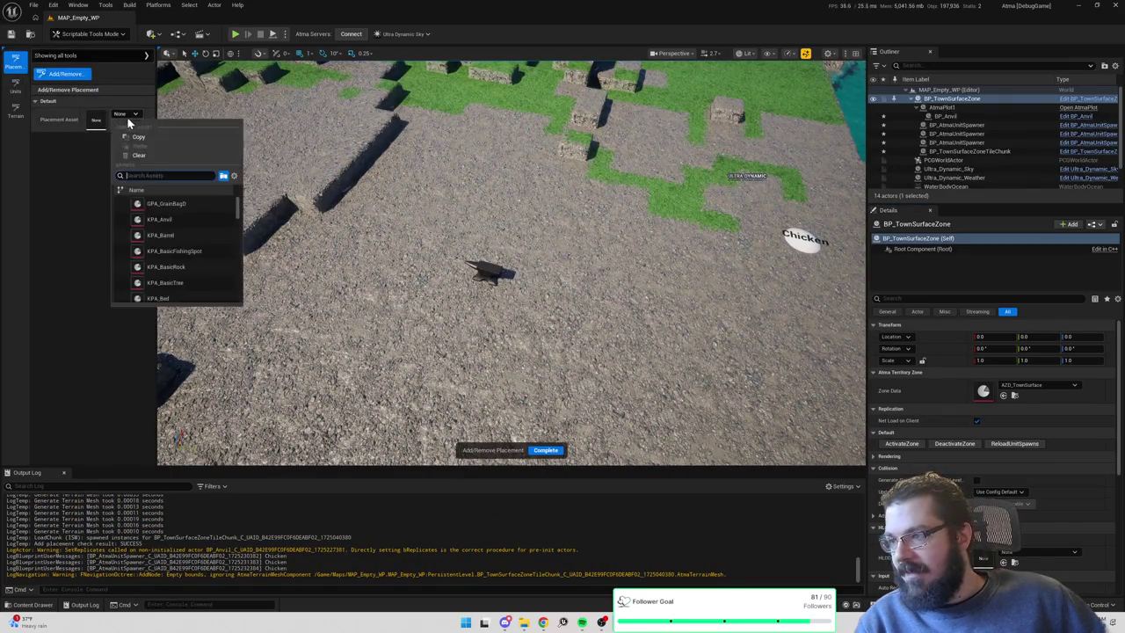
click(169, 219)
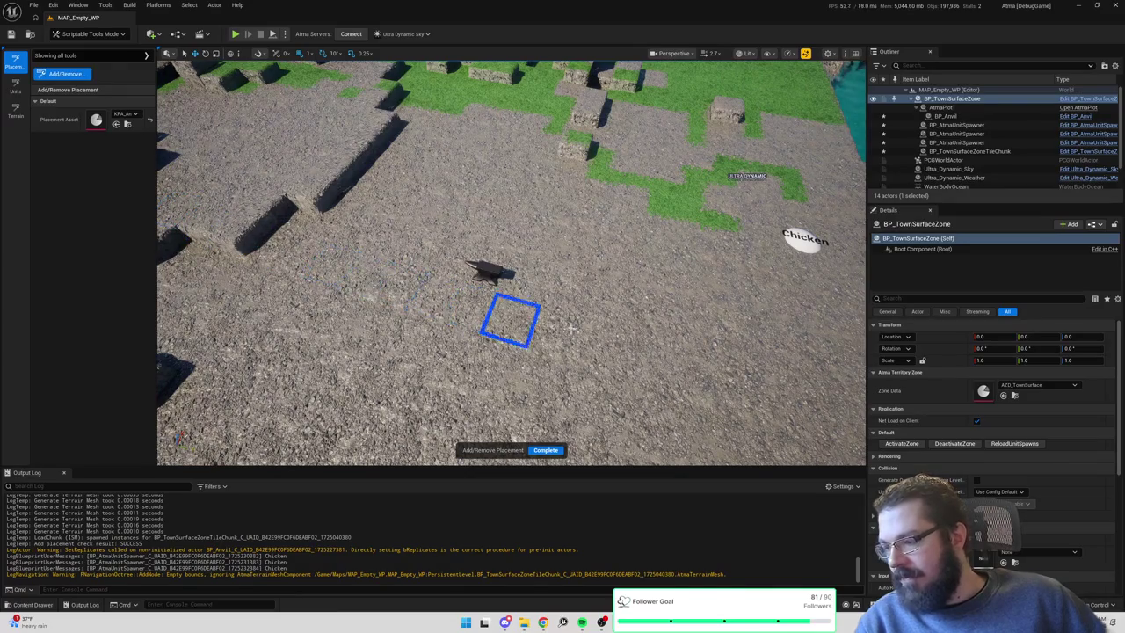
click(661, 296)
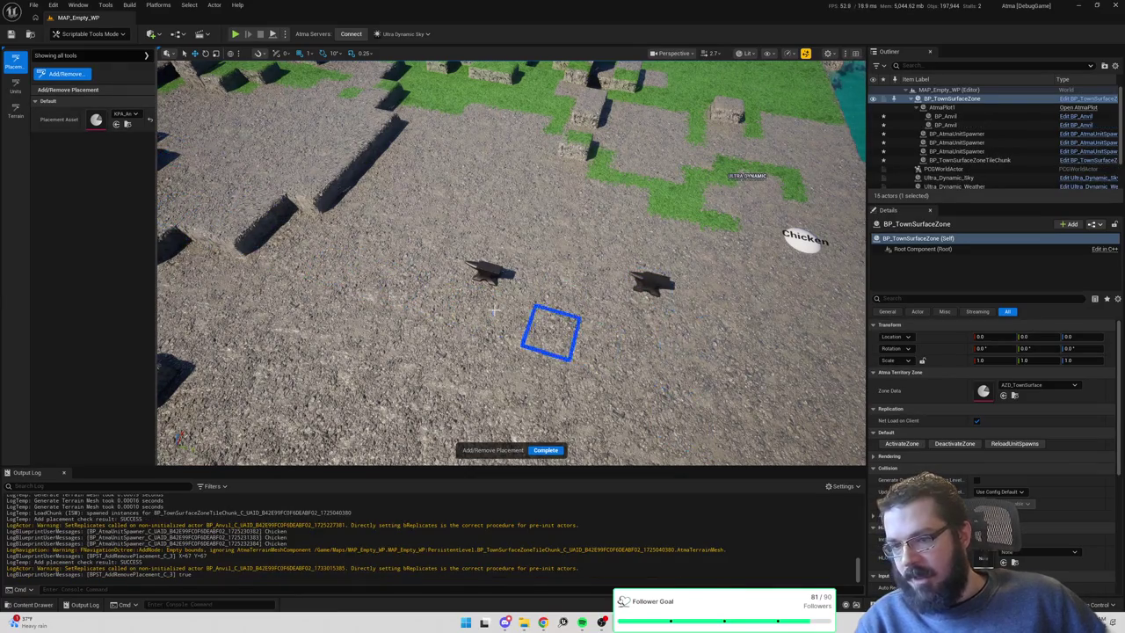
click(486, 276)
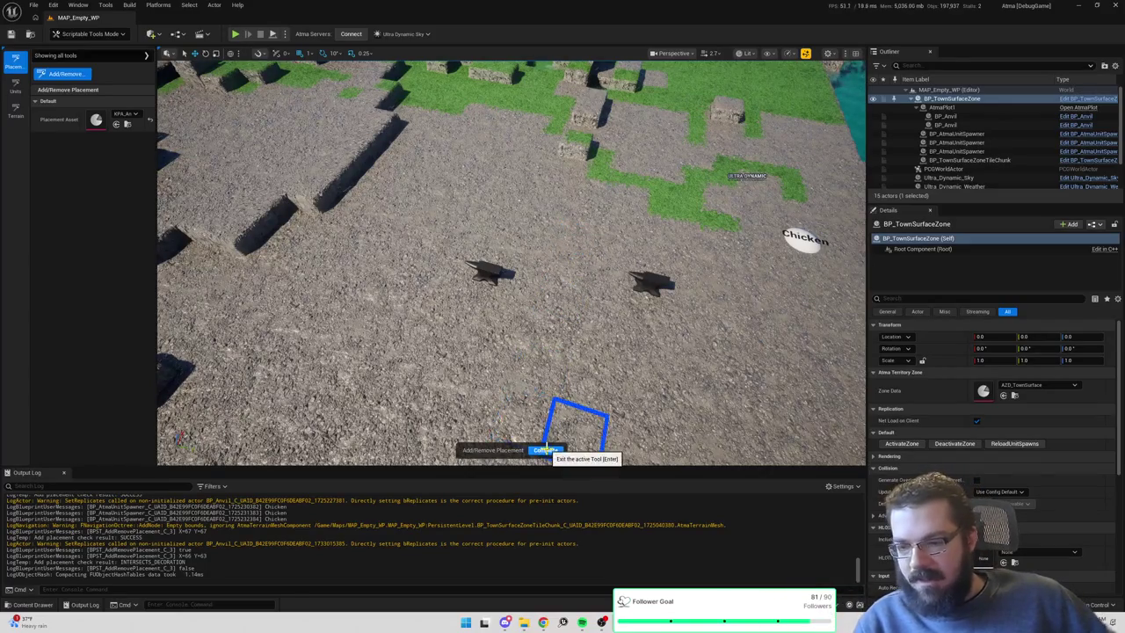
click(527, 211)
scroll(565, 249, down, 4)
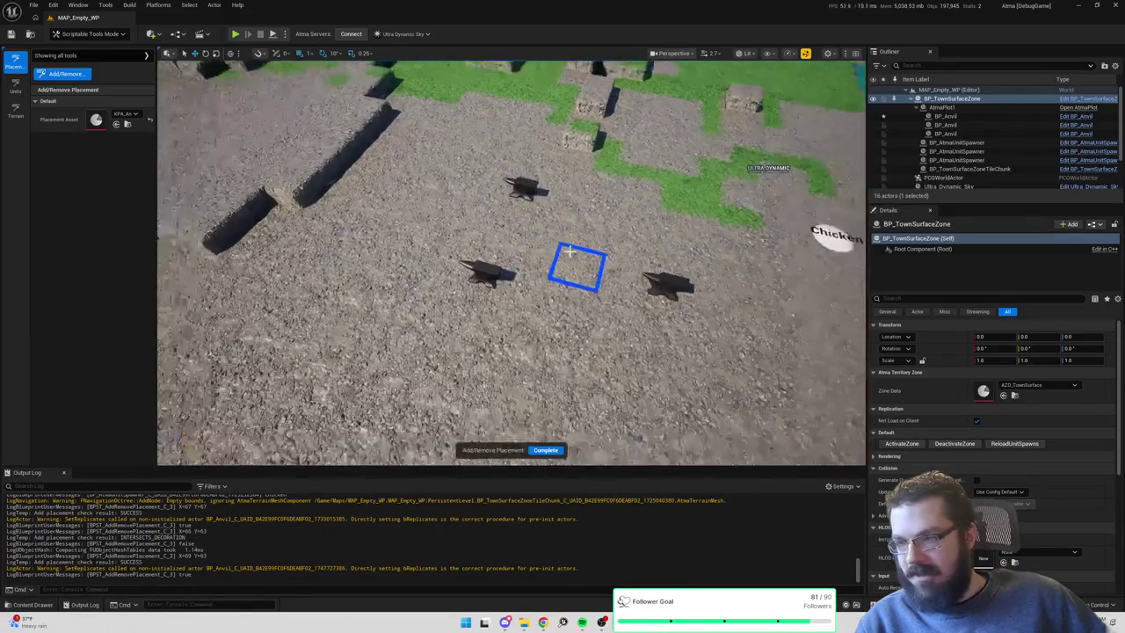
click(547, 449)
click(12, 34)
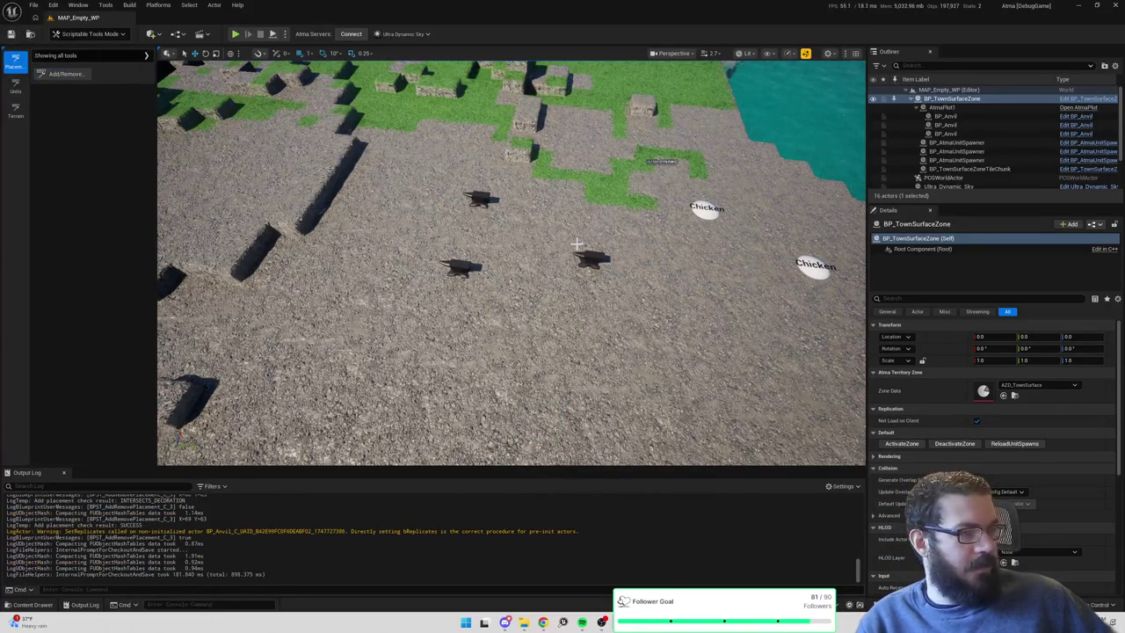
drag(516, 259, 525, 198)
Deactivate and reactivate the town zone twice to check the anvils persist, then close the editor.
click(955, 444)
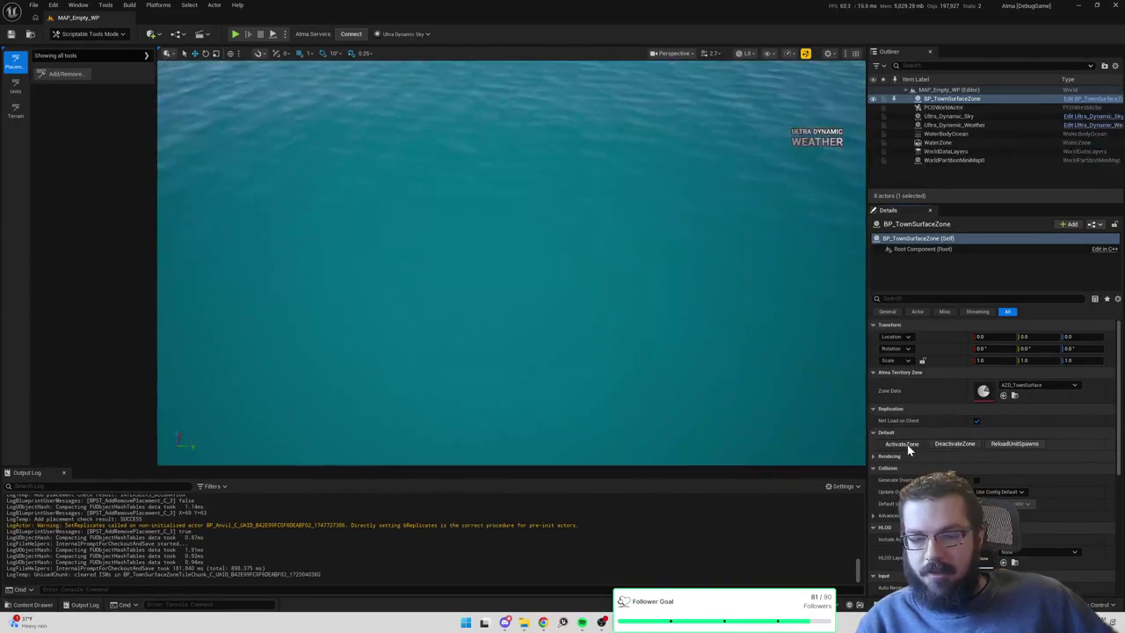
click(902, 444)
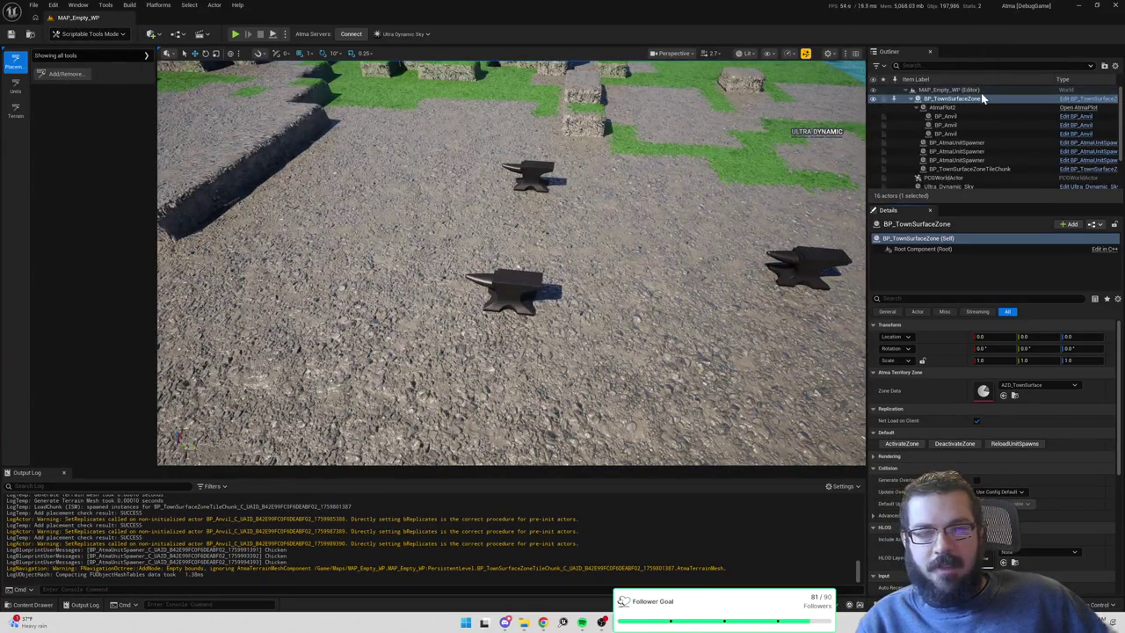
click(956, 444)
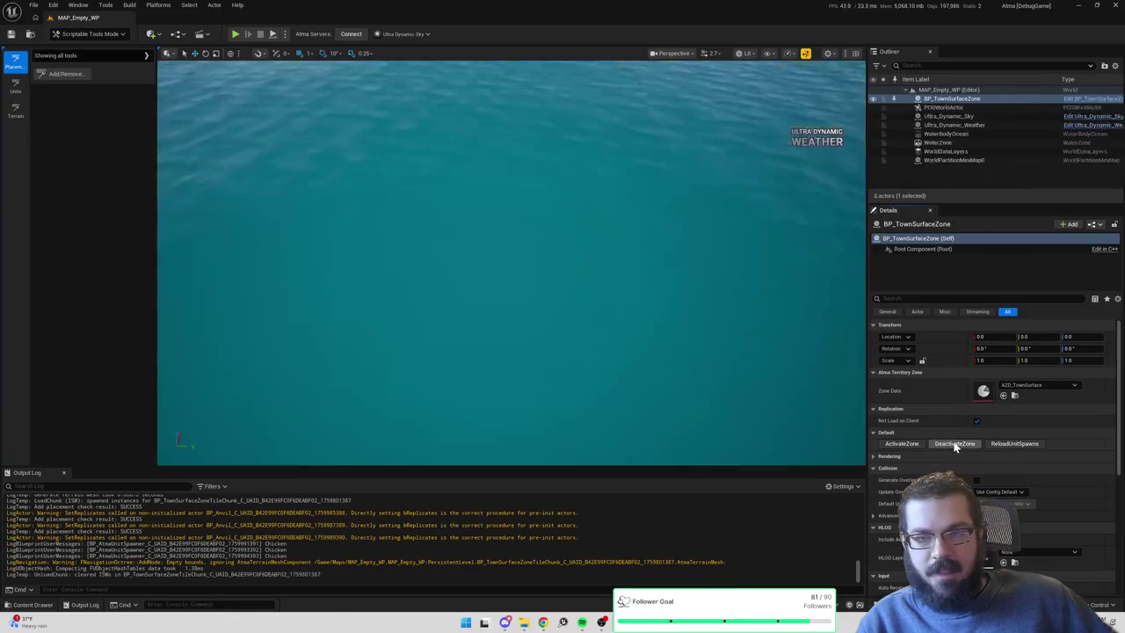
click(905, 444)
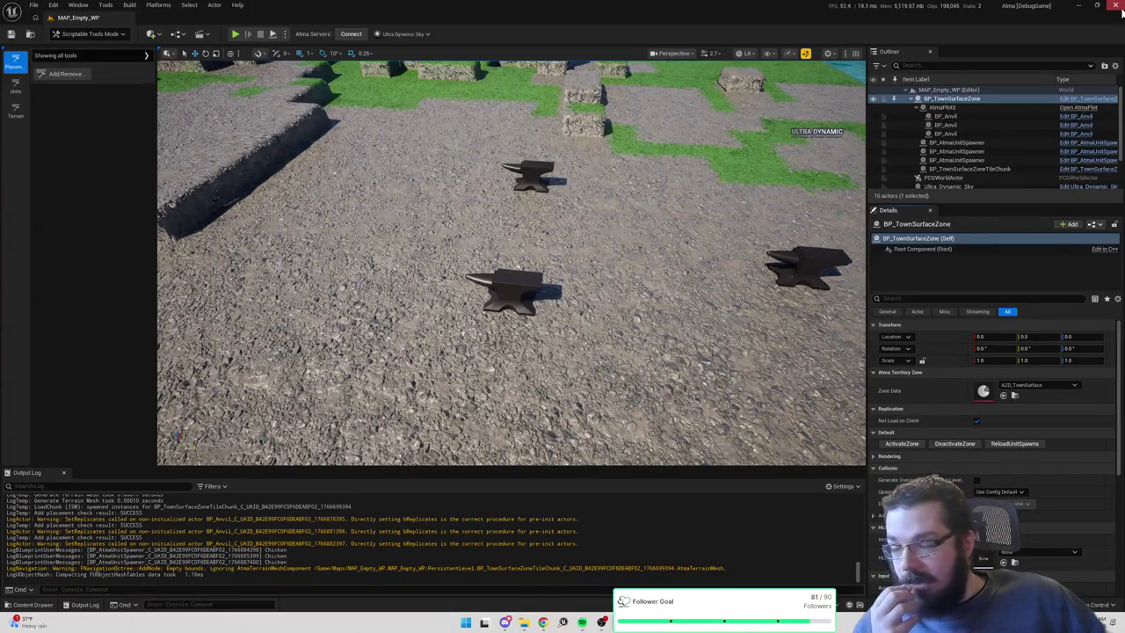
click(1120, 11)
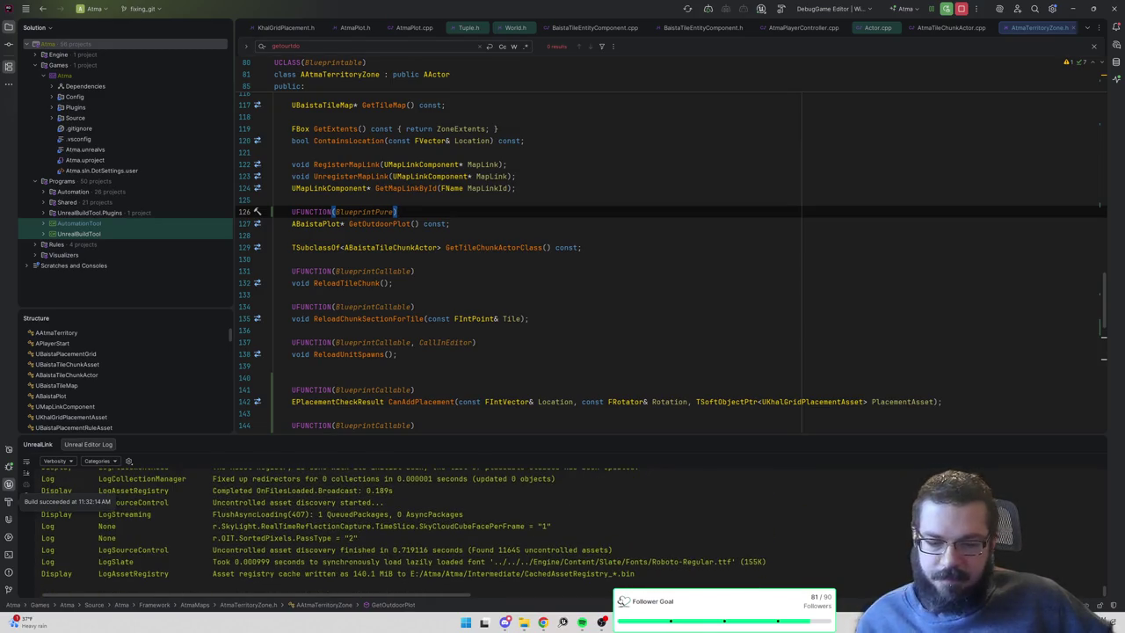
Bring the relaunched editor forward, dismiss the message log, and activate BP_TownSurfaceZone.
mouse_move(659, 623)
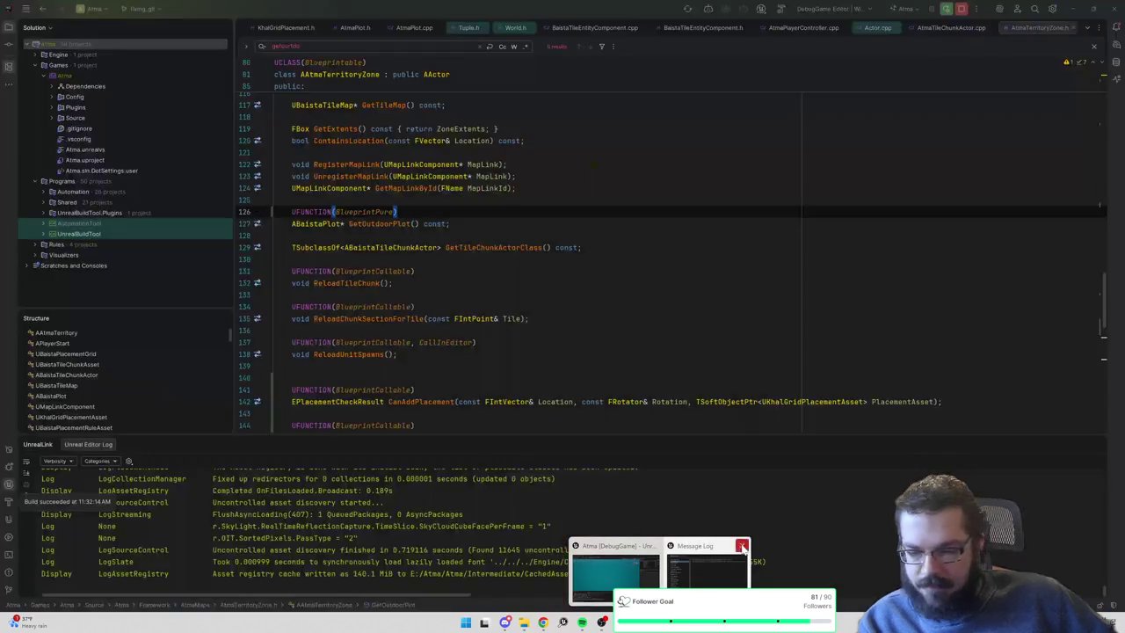
click(743, 546)
click(658, 563)
click(950, 98)
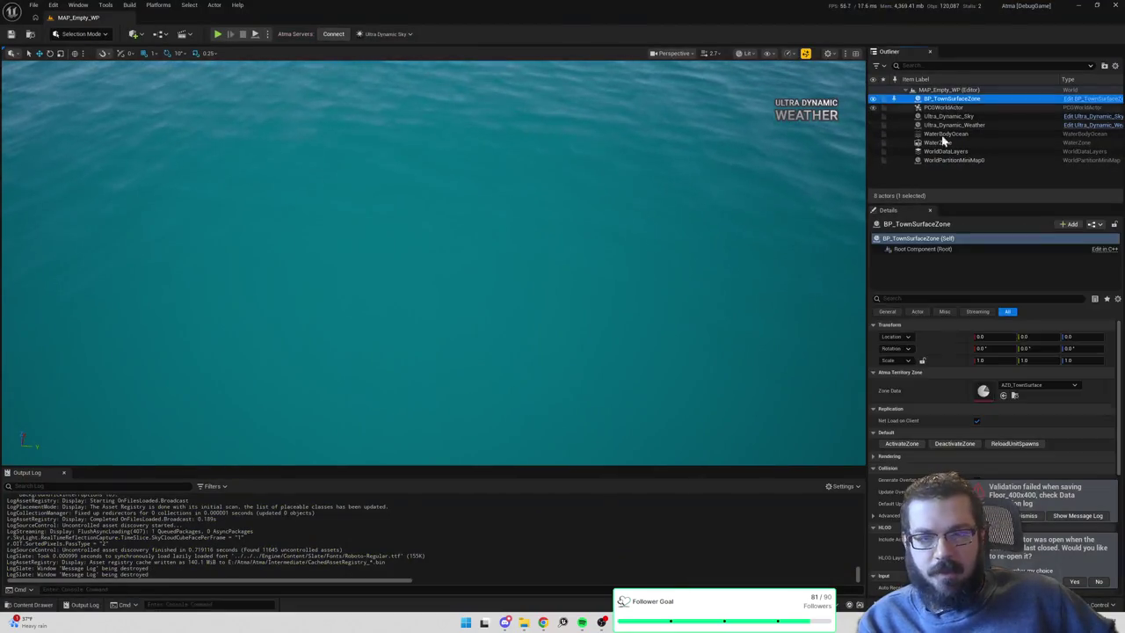
click(905, 443)
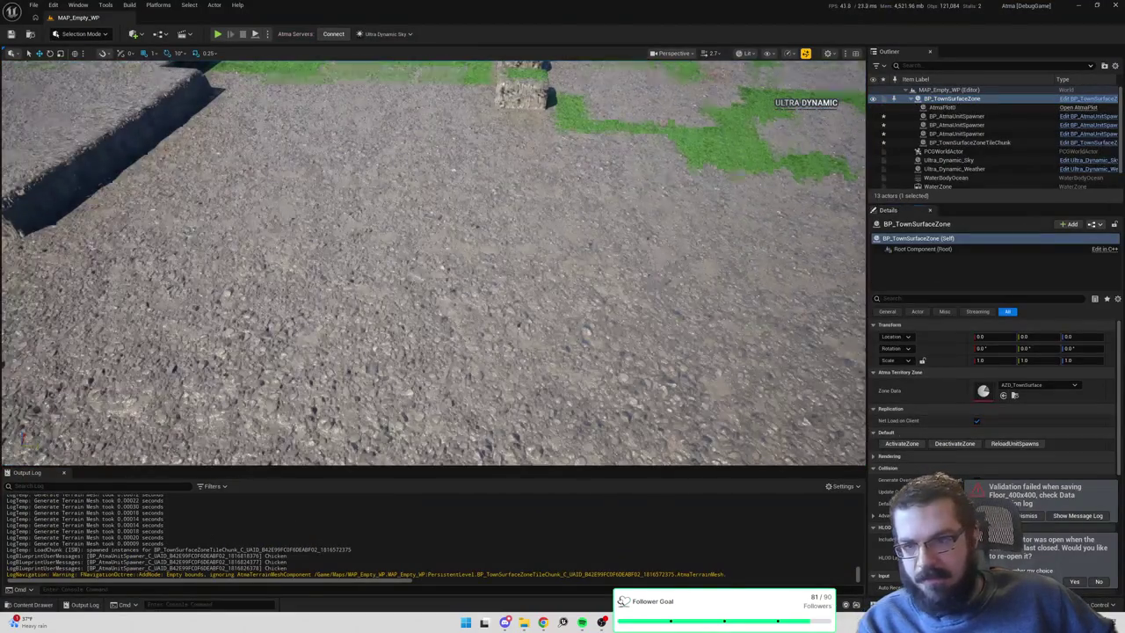
scroll(783, 332, down, 5)
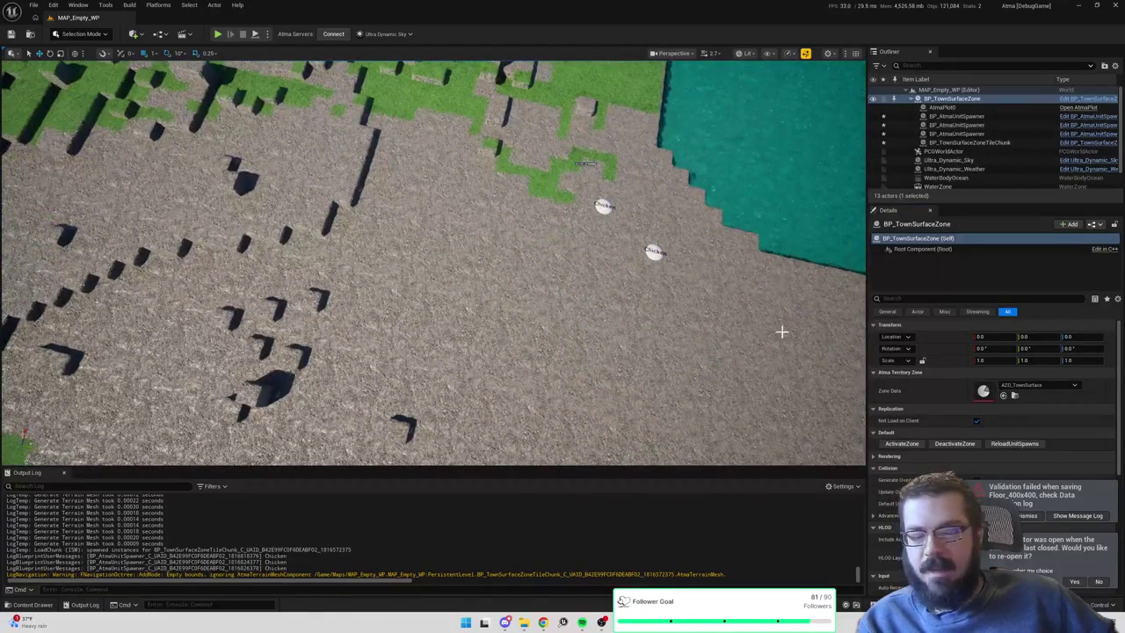
Open BPST_AddRemovePlacement from the content browser and maximize its editor.
key(ctrl+space)
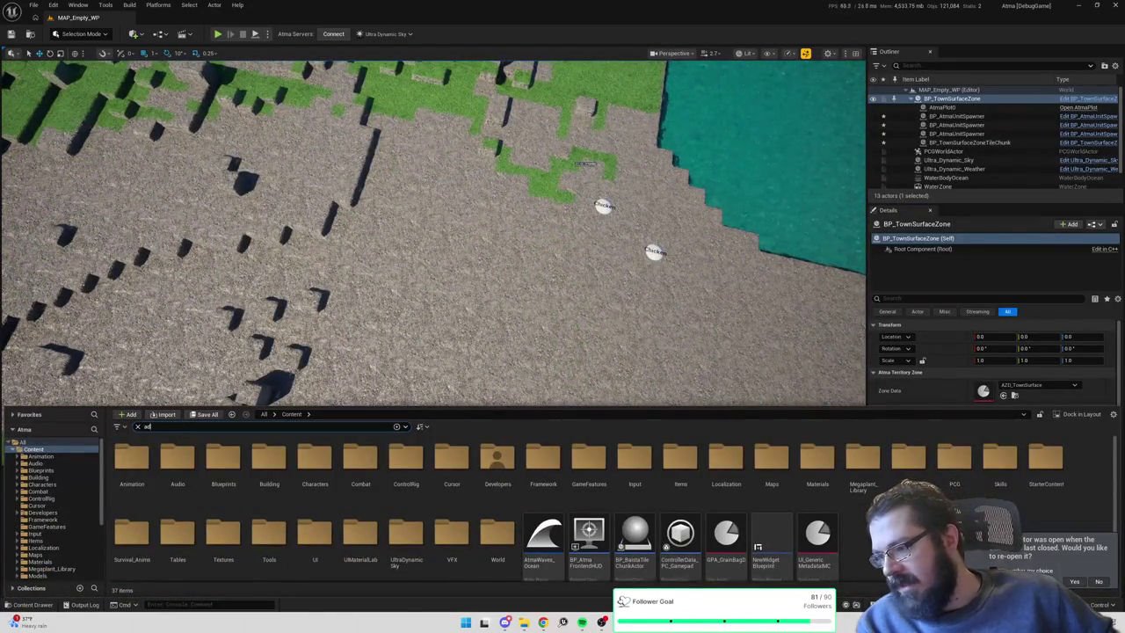
double_click(130, 462)
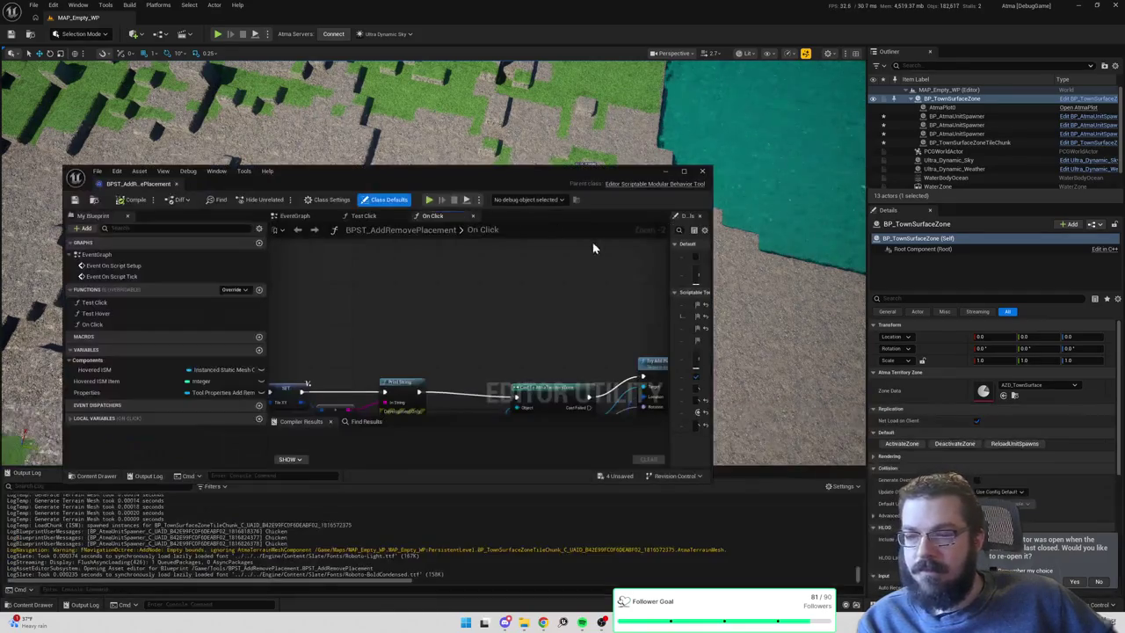
double_click(541, 173)
scroll(482, 179, down, 3)
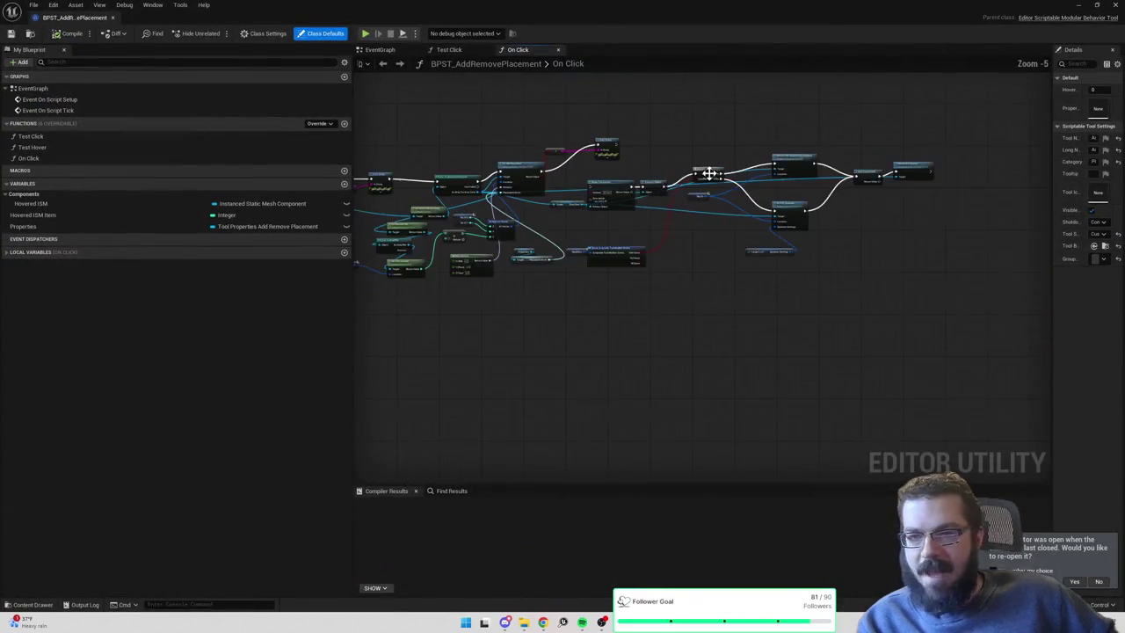
Move Try Add Placement, Print String, Begin Transaction and Transact Object nodes to tidy the graph.
drag(493, 180, 874, 286)
scroll(542, 133, up, 2)
mouse_move(545, 158)
mouse_down()
mouse_move(505, 157)
mouse_move(697, 236)
mouse_up()
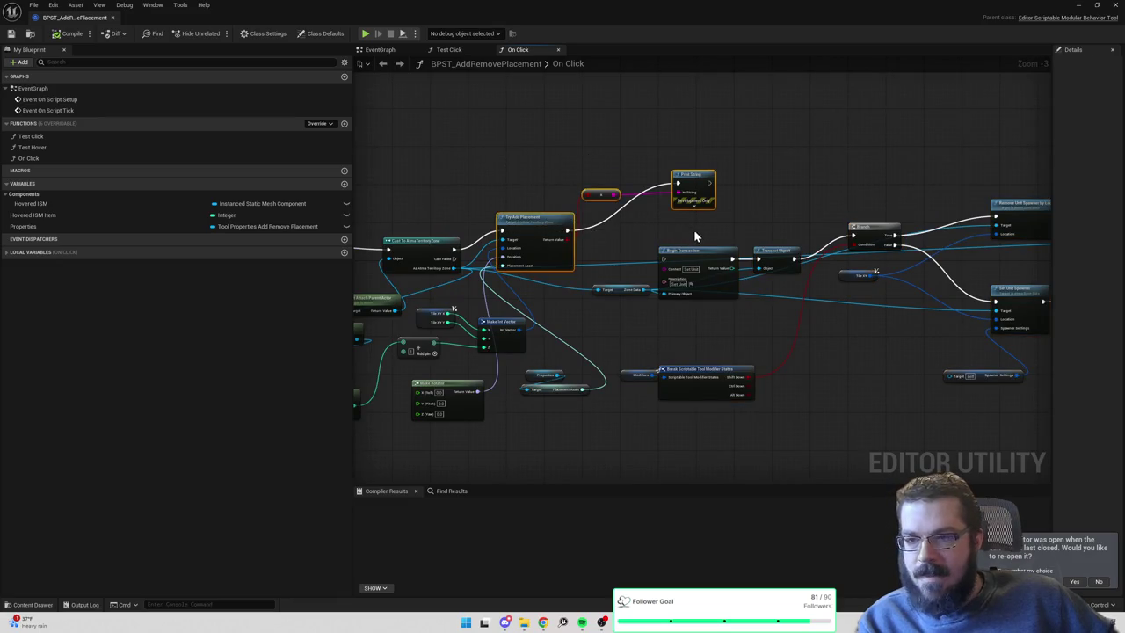
drag(561, 222, 678, 172)
mouse_move(628, 246)
mouse_down()
mouse_move(779, 262)
mouse_move(606, 174)
mouse_up()
scroll(607, 175, down, 5)
Regroup the getter, Get Outdoor Plot, Cast To AtmaPlot, location, Tile XY and Make Int Vector nodes.
drag(543, 141, 772, 300)
drag(734, 237, 648, 230)
mouse_move(754, 158)
mouse_down()
mouse_move(846, 206)
mouse_move(801, 186)
mouse_move(778, 194)
mouse_up()
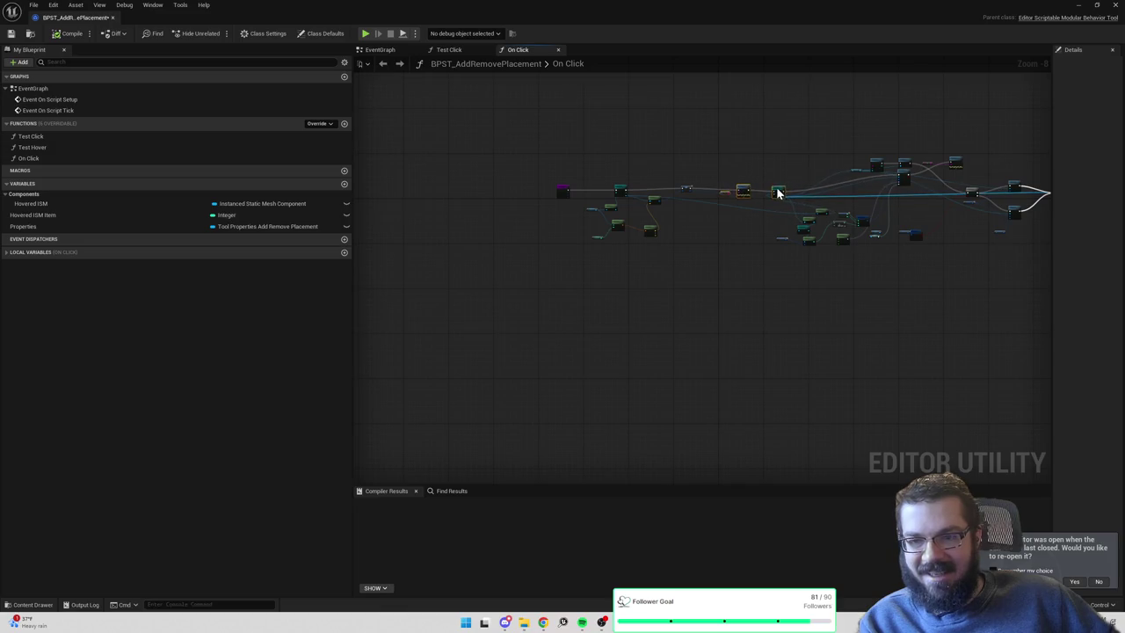
scroll(817, 195, up, 5)
mouse_move(837, 252)
mouse_down()
mouse_move(659, 237)
mouse_move(615, 215)
mouse_up()
drag(782, 279, 725, 255)
drag(779, 309, 743, 289)
drag(790, 354, 748, 323)
drag(695, 352, 679, 331)
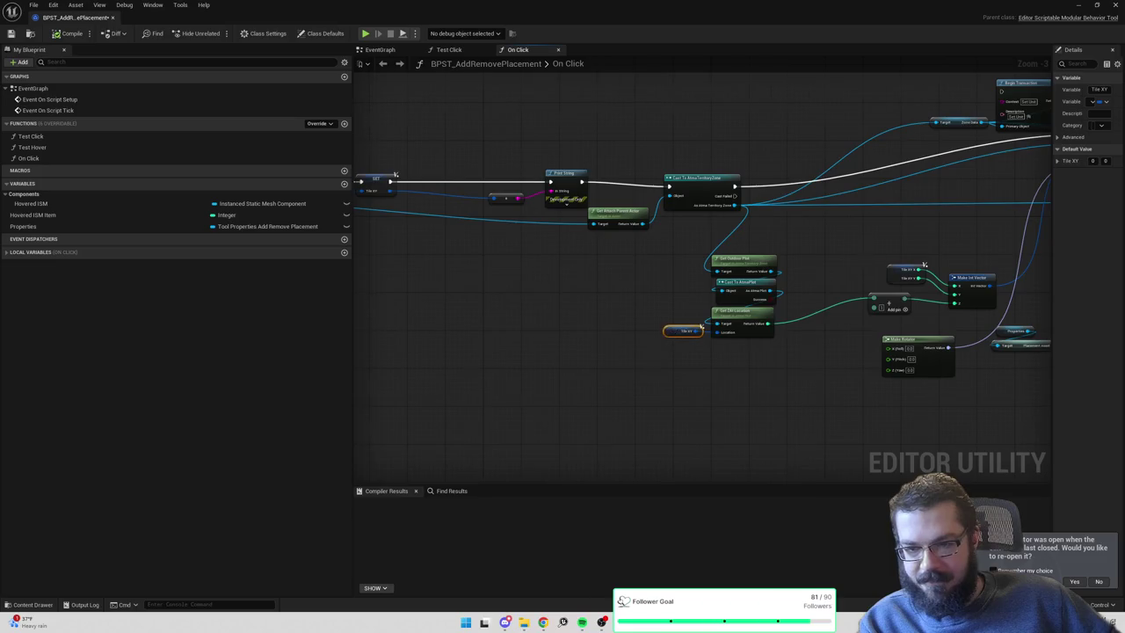
drag(852, 255, 759, 342)
mouse_move(796, 295)
mouse_down()
mouse_move(703, 284)
mouse_move(775, 278)
mouse_up()
drag(832, 222, 727, 272)
Chain the Cast node through Begin Transaction, Transact Object and Try Add Placement into Print String.
click(778, 162)
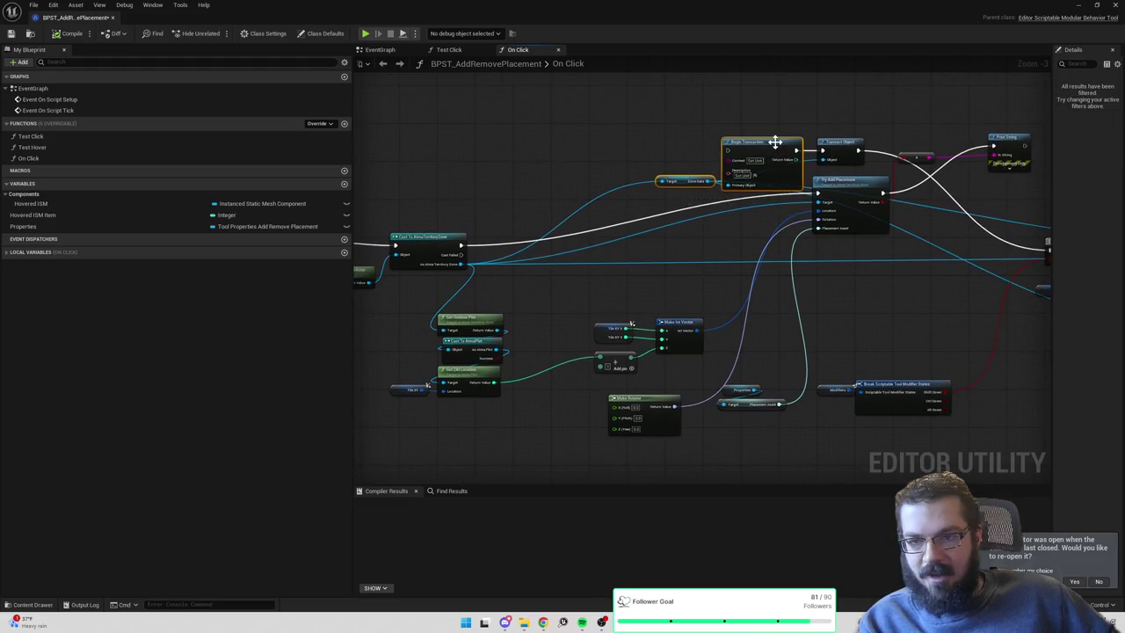
drag(774, 144, 654, 229)
mouse_move(463, 248)
mouse_down()
mouse_move(620, 234)
mouse_move(627, 222)
mouse_up()
mouse_move(836, 151)
mouse_down()
mouse_move(769, 193)
mouse_move(817, 193)
mouse_move(855, 230)
mouse_move(824, 209)
mouse_up()
ctrl+click(842, 210)
mouse_move(794, 118)
mouse_down()
mouse_move(878, 141)
mouse_move(890, 202)
mouse_move(823, 187)
mouse_up()
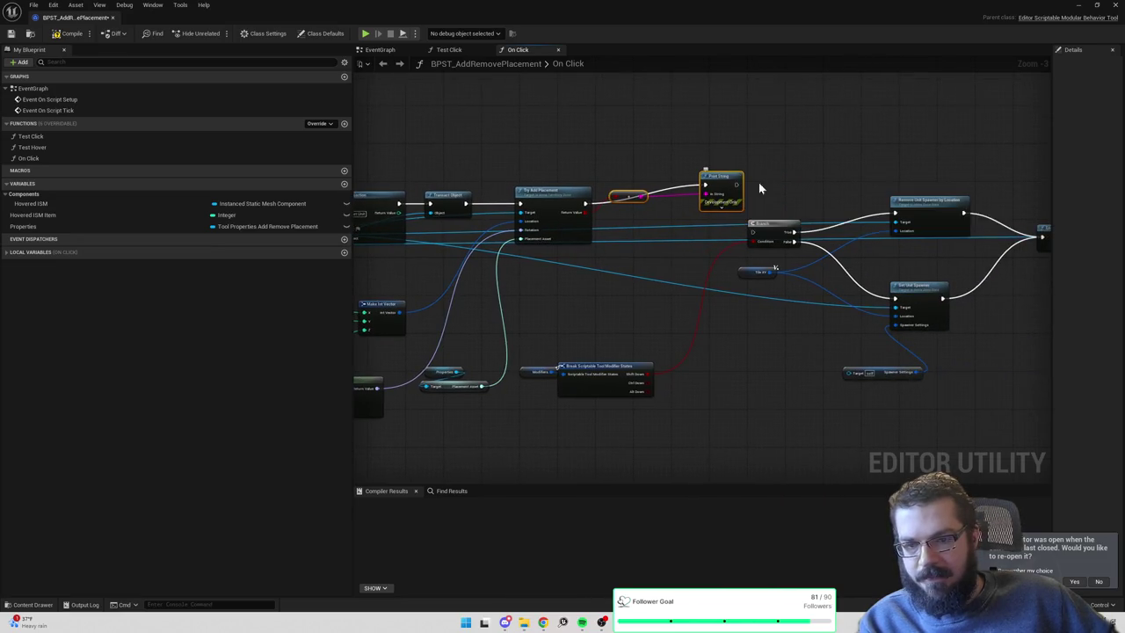
Delete the unit spawner, Branch, modifier-state and Is Hit nodes, then link Print String toward End Transaction.
drag(851, 180, 739, 174)
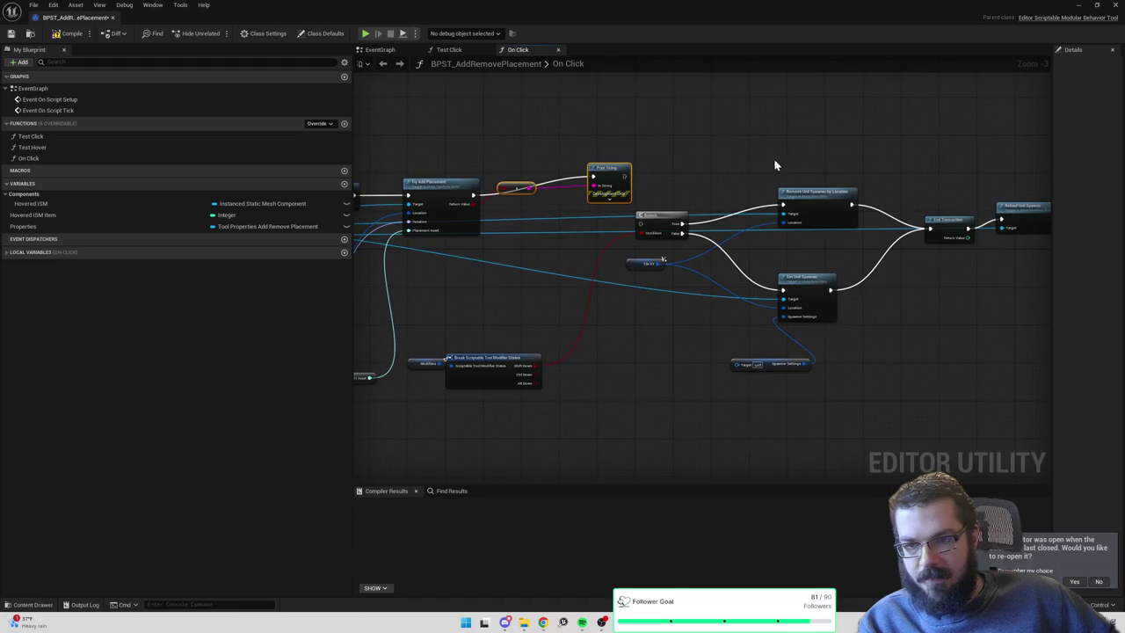
drag(729, 125, 868, 352)
key(Delete)
drag(773, 378, 645, 226)
key(Delete)
drag(598, 402, 422, 348)
key(Delete)
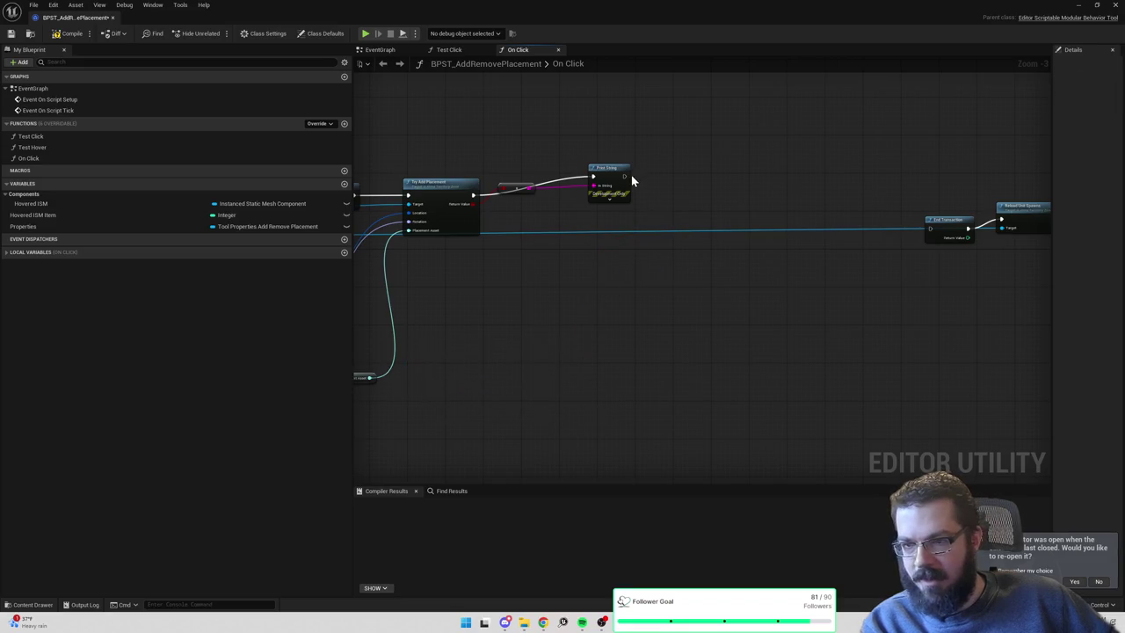
drag(624, 180, 931, 230)
drag(927, 189, 997, 230)
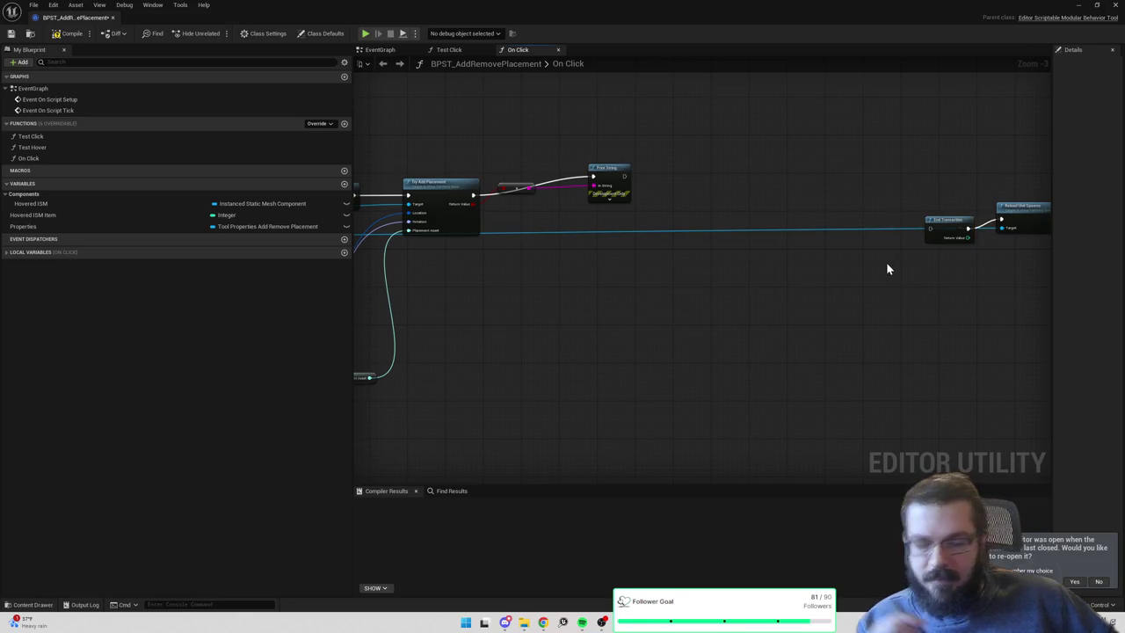
Wire Print String into End Transaction and line up End Transaction and Reload beside it.
mouse_move(930, 229)
mouse_down()
mouse_move(696, 201)
mouse_move(624, 179)
mouse_move(581, 198)
mouse_move(523, 190)
mouse_move(520, 219)
mouse_up()
drag(927, 165, 1026, 262)
drag(954, 229, 660, 198)
click(665, 167)
mouse_move(750, 181)
mouse_down()
mouse_move(756, 209)
mouse_move(756, 190)
mouse_up()
drag(654, 273, 824, 291)
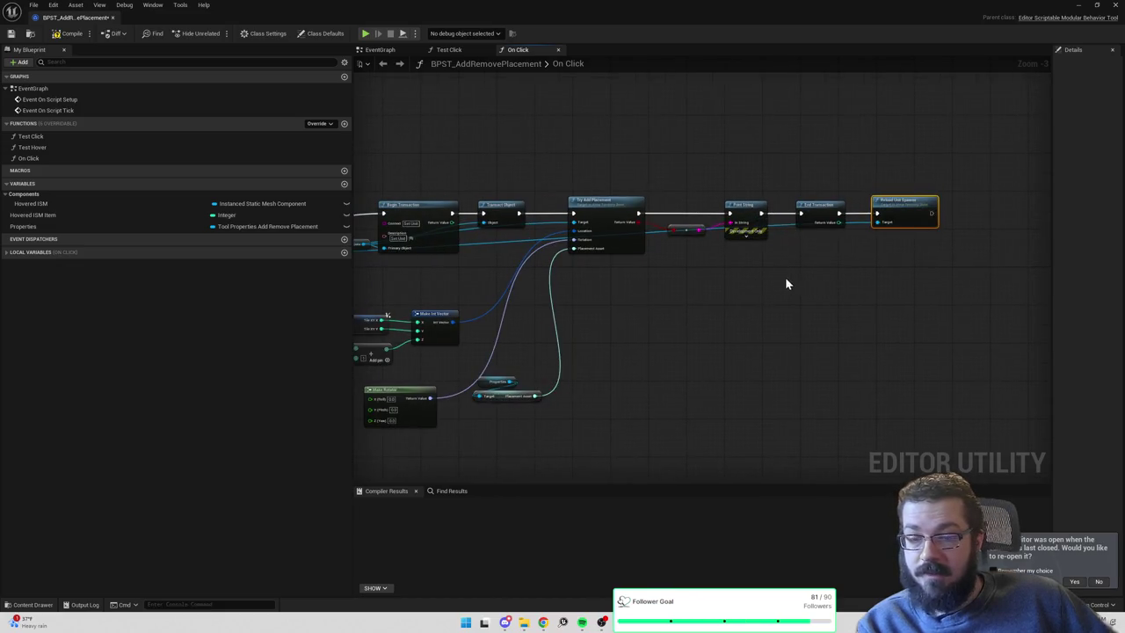
Compile the blueprint and clear Begin Transaction's old Context text.
click(71, 32)
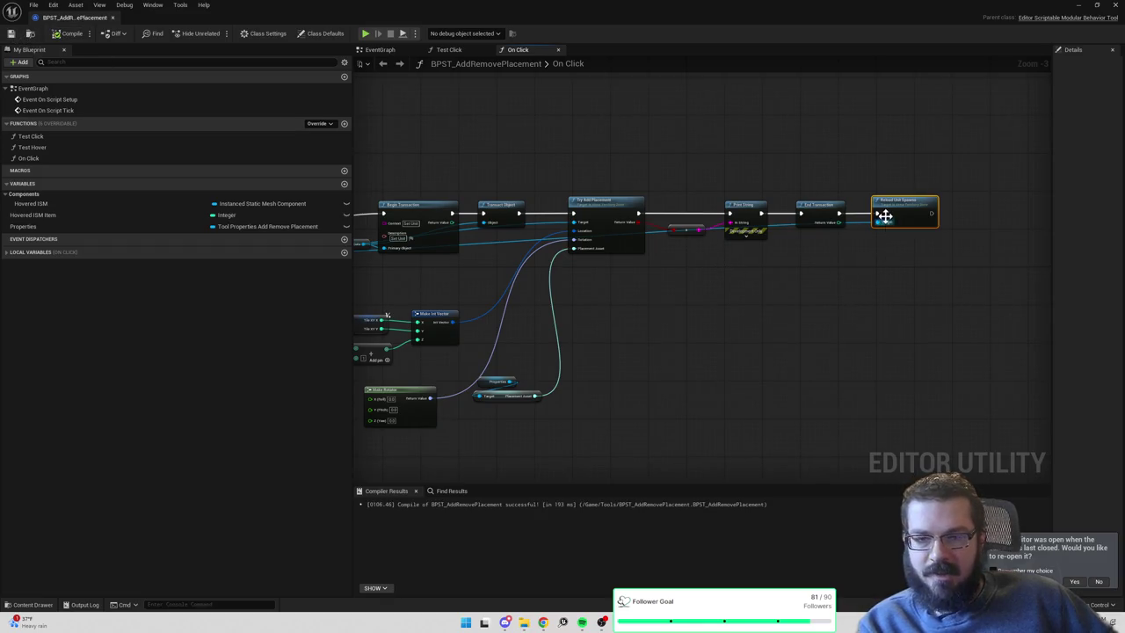
drag(642, 164, 809, 163)
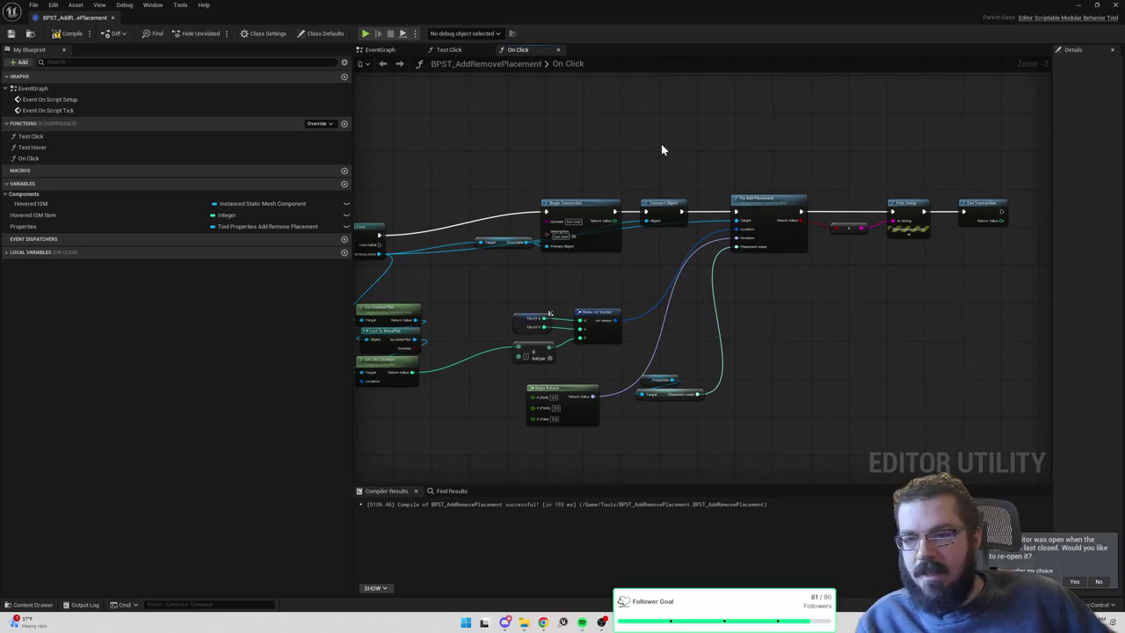
drag(578, 232, 639, 223)
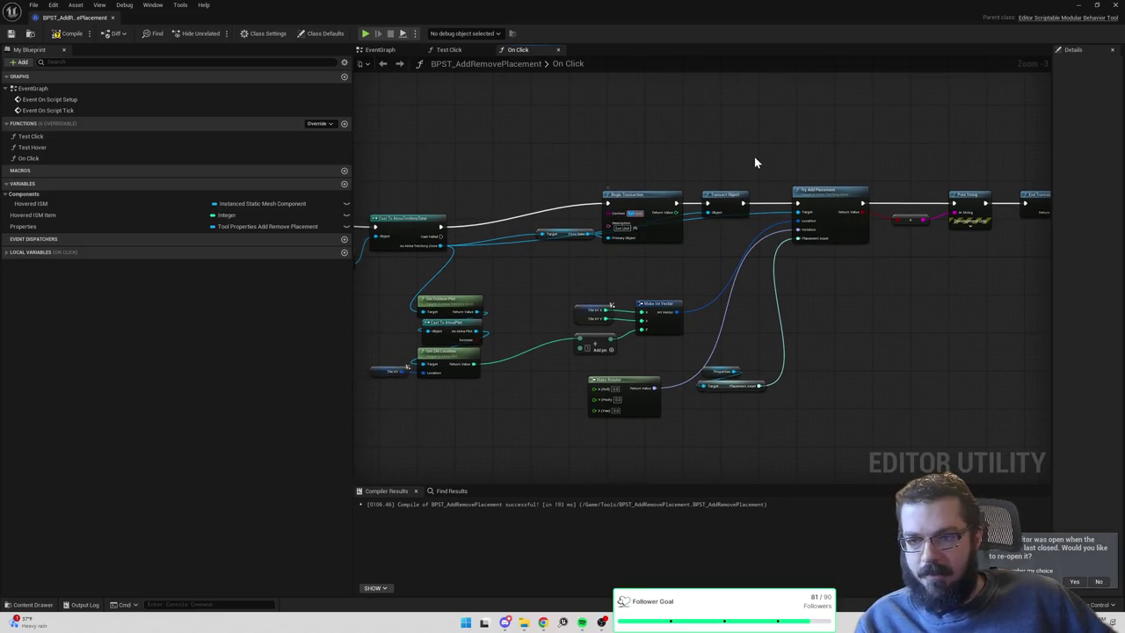
key(BackSpace)
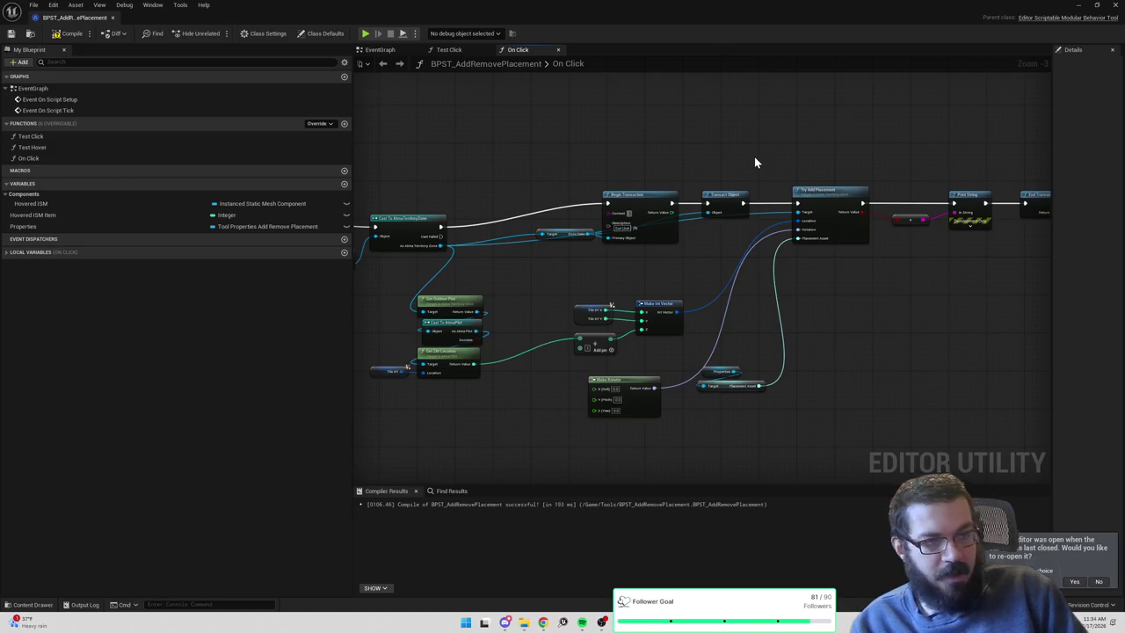
Set Begin Transaction's Context to 'Add Remove Placement', then compile and save the blueprint.
text(Add Remove P)
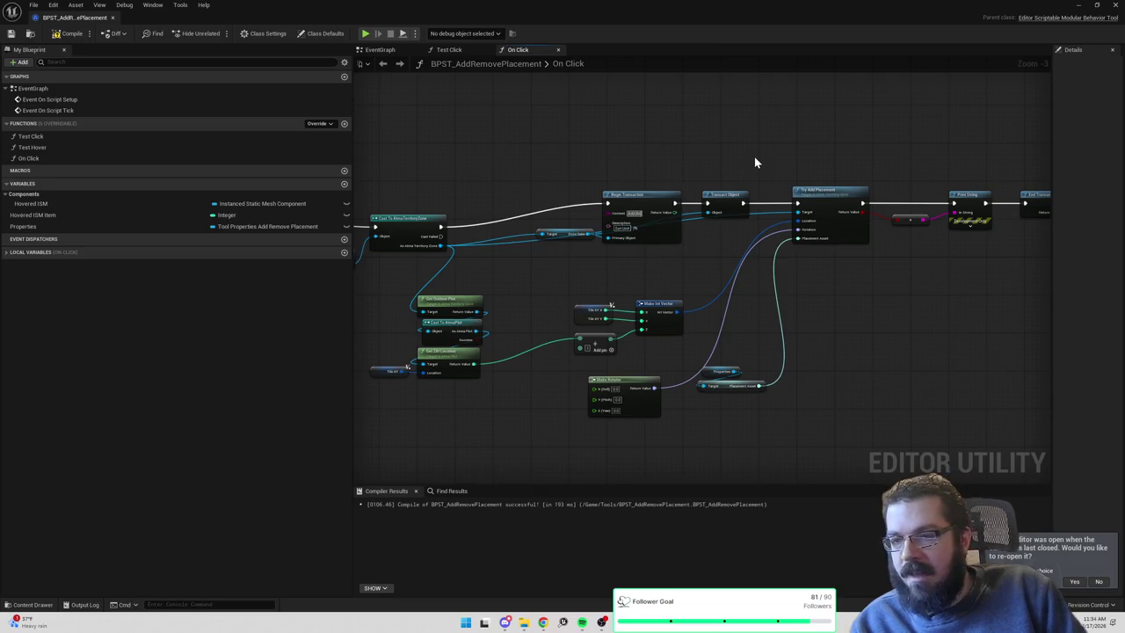
text(lacement)
right_click(754, 156)
click(715, 130)
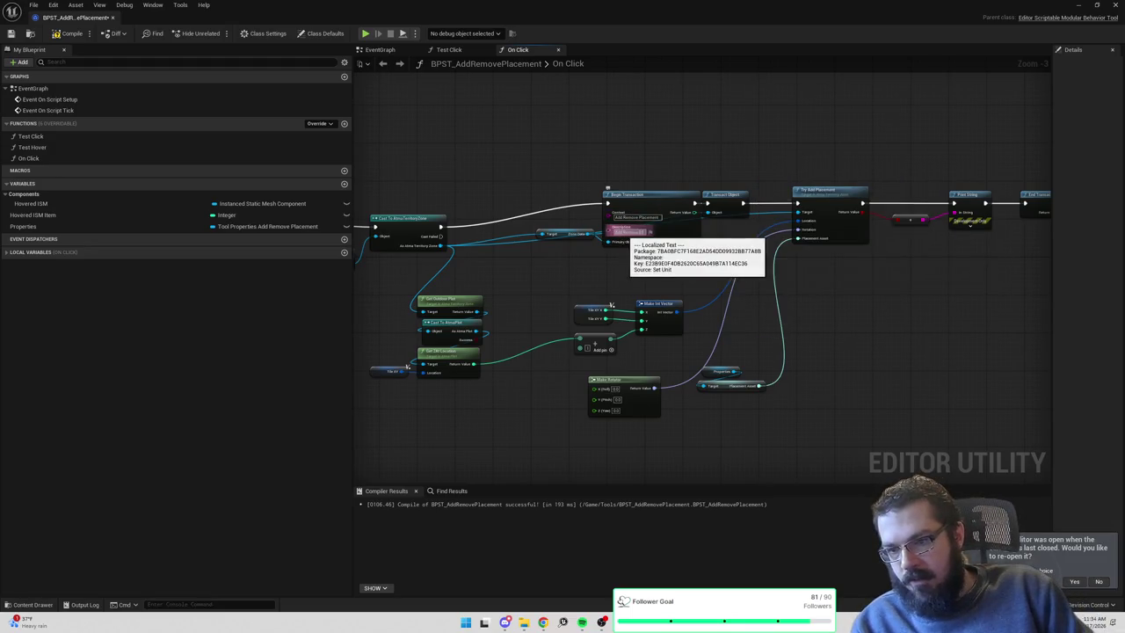
drag(729, 201, 747, 200)
click(70, 34)
click(11, 34)
click(33, 4)
click(319, 122)
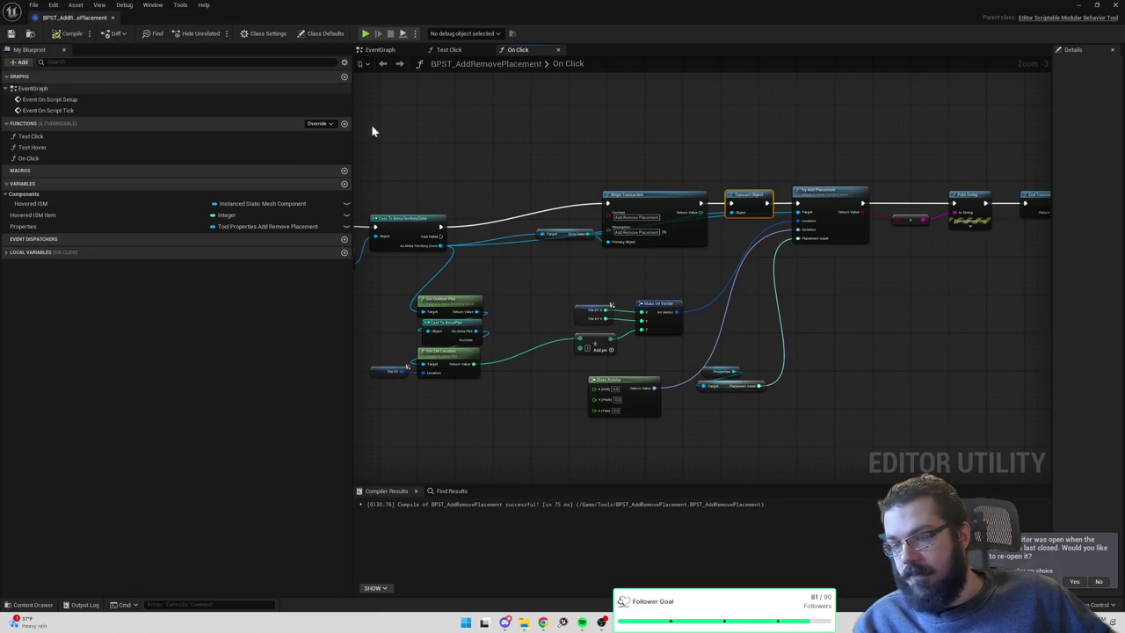
Straighten Begin Transaction, Try Add Placement and Print String into one row and recompile.
mouse_move(502, 151)
mouse_down()
mouse_move(709, 246)
mouse_move(754, 239)
mouse_move(736, 216)
mouse_move(700, 223)
mouse_up()
mouse_move(822, 195)
mouse_down()
mouse_move(798, 214)
mouse_move(788, 201)
mouse_up()
click(823, 203)
click(750, 169)
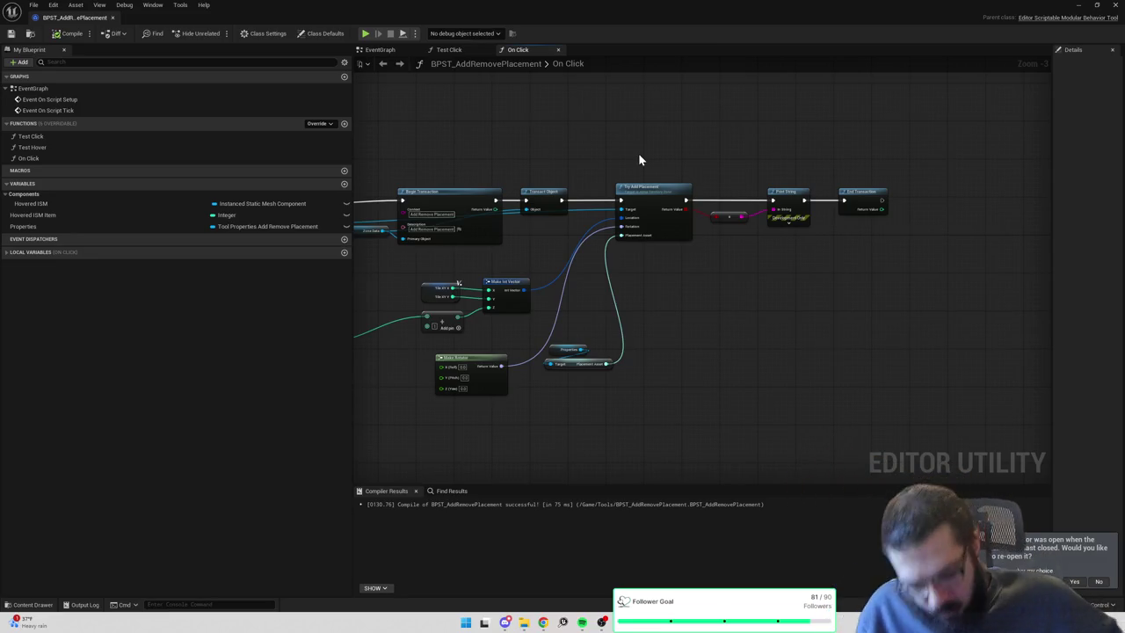
drag(639, 153, 737, 165)
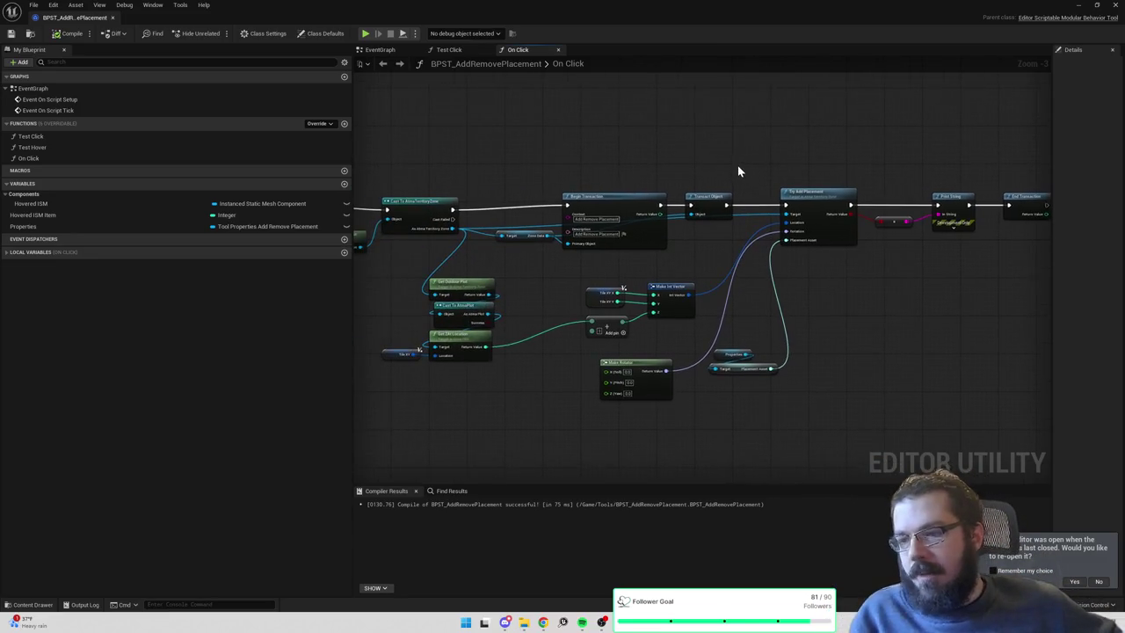
drag(545, 159, 616, 143)
click(69, 34)
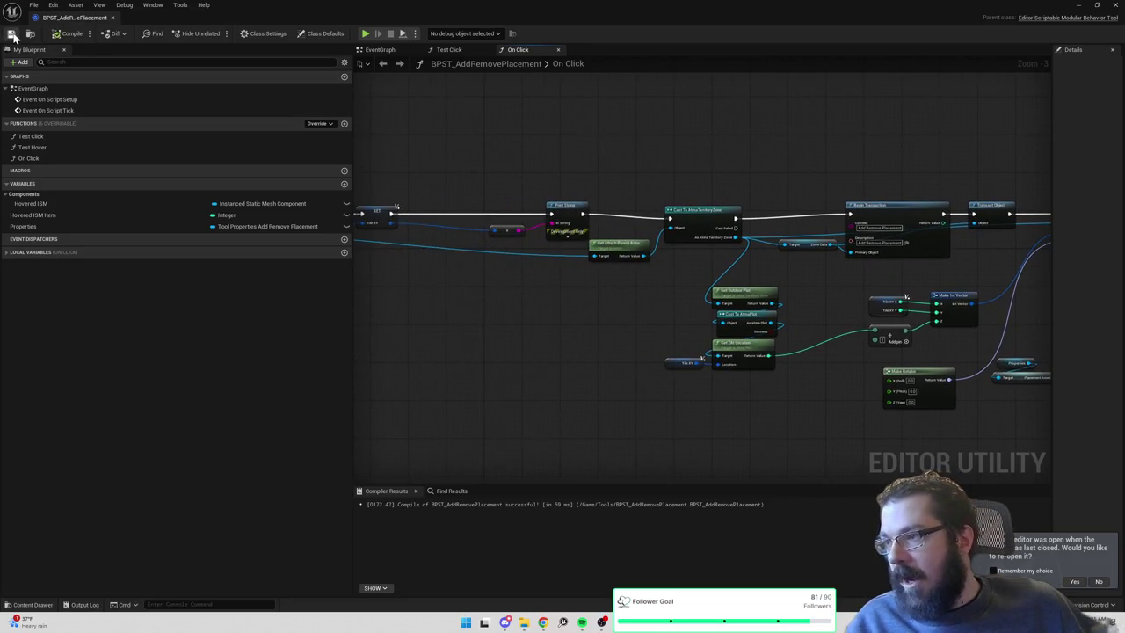
Hide the Blueprint editor and switch the level editor to Scriptable Tools Mode.
click(1079, 6)
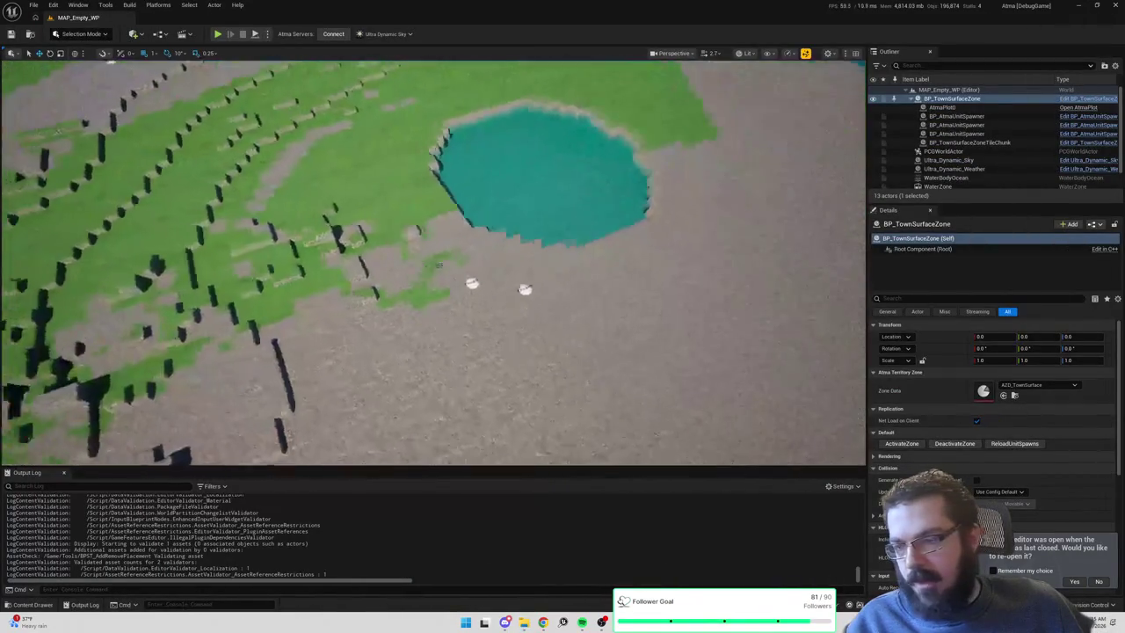
click(82, 33)
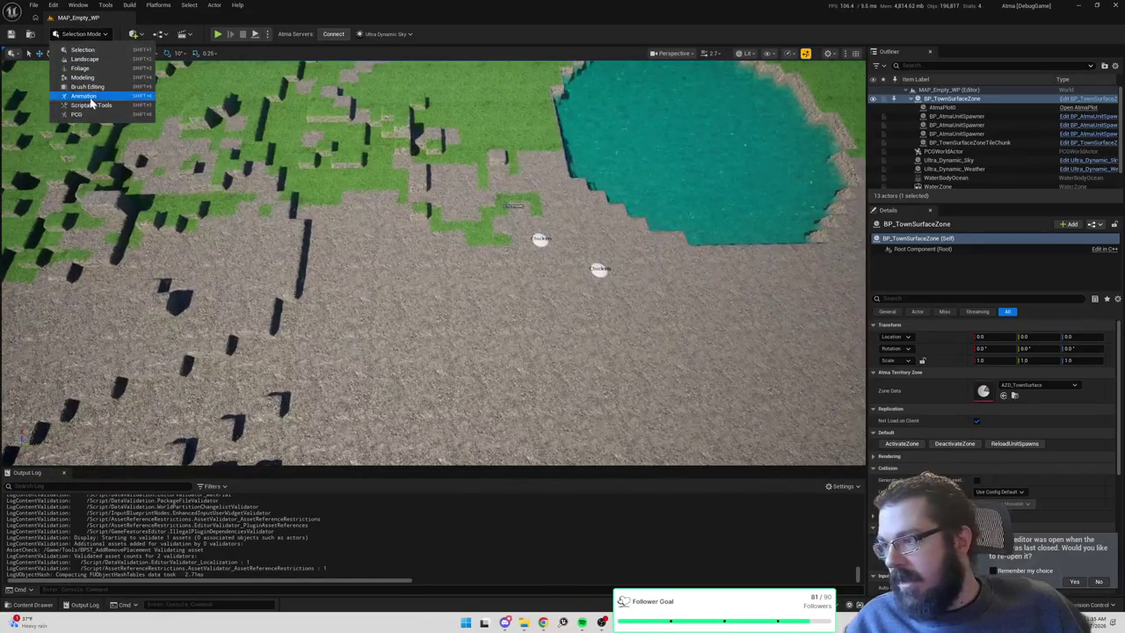
click(91, 113)
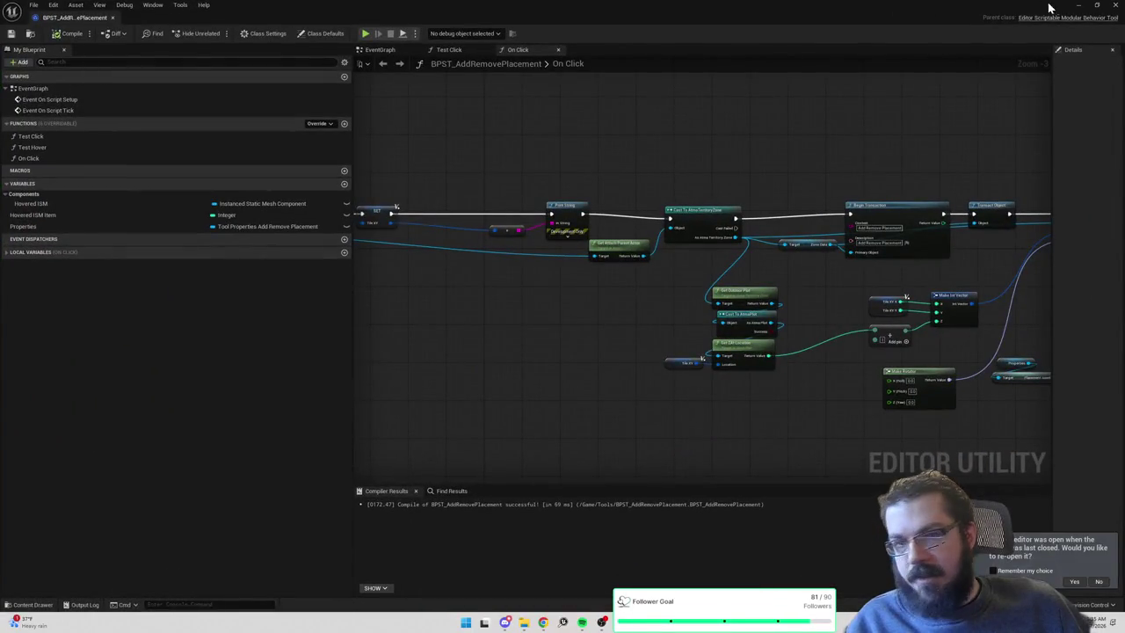
click(1079, 5)
click(81, 33)
click(85, 112)
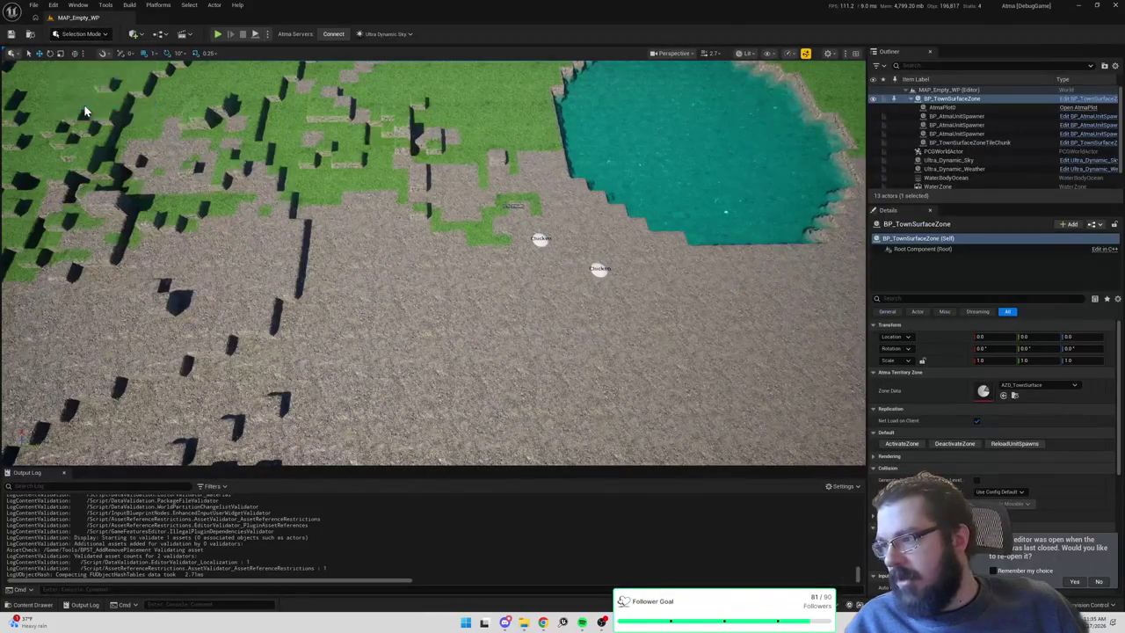
Use Placement > Add/Remove with KPA_Anvil as Placement Asset to place an anvil on the ground.
click(16, 60)
click(61, 73)
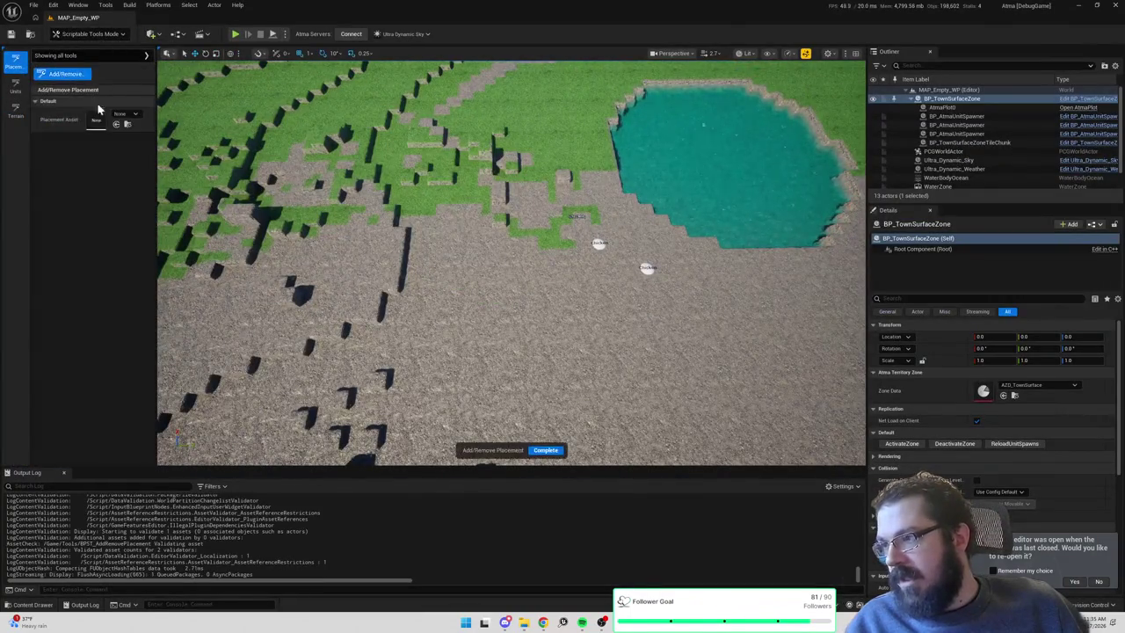
click(125, 114)
click(158, 219)
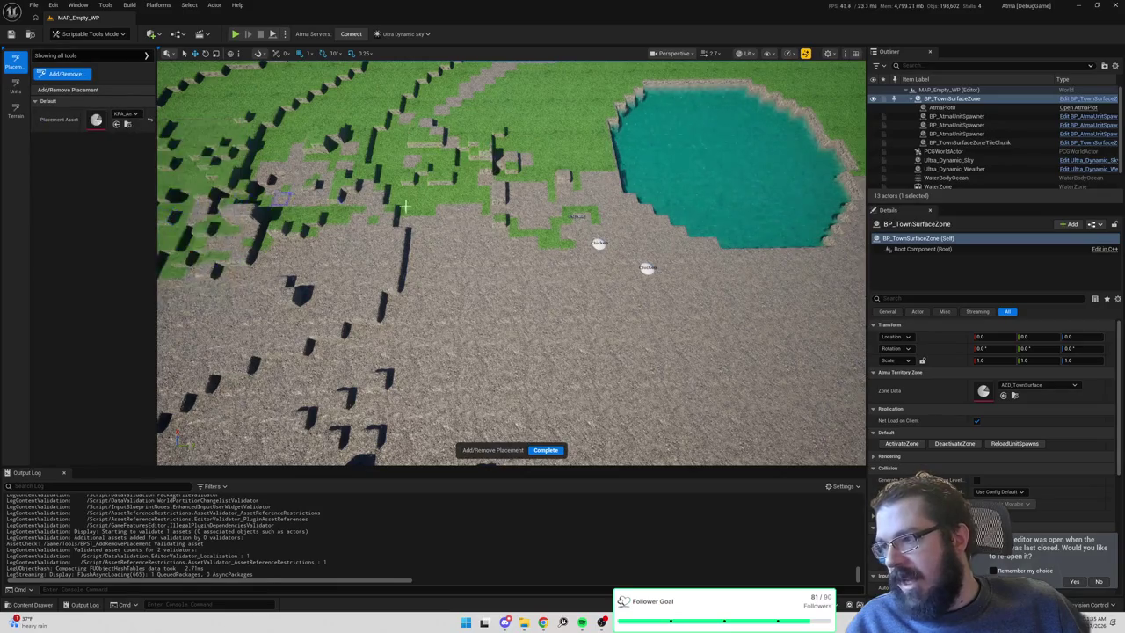
scroll(530, 253, up, 3)
click(446, 230)
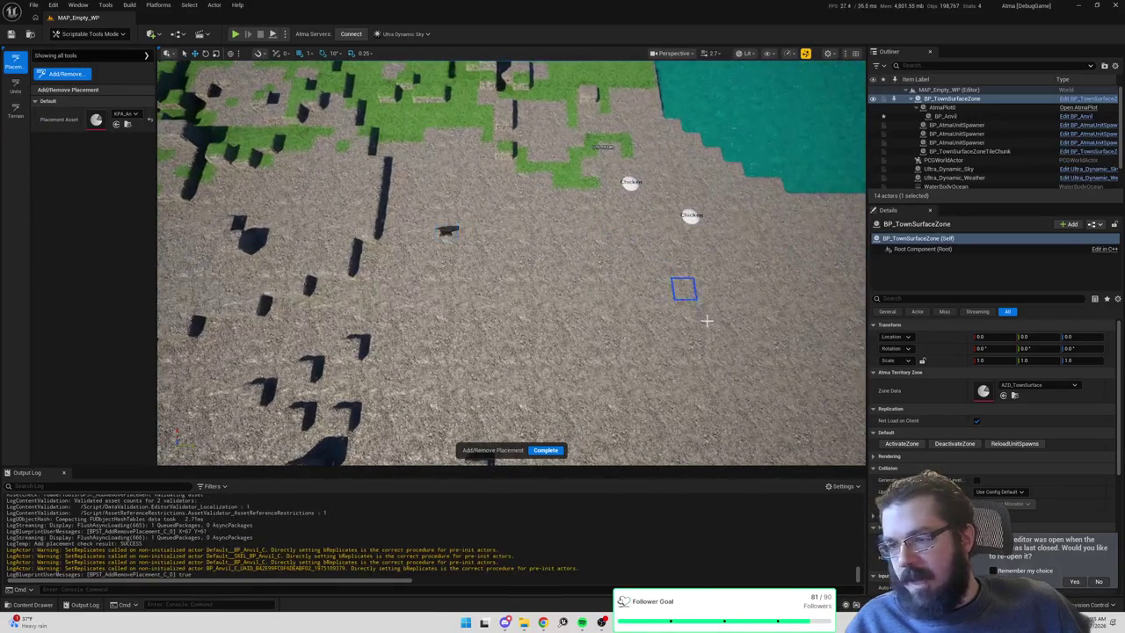
click(1003, 396)
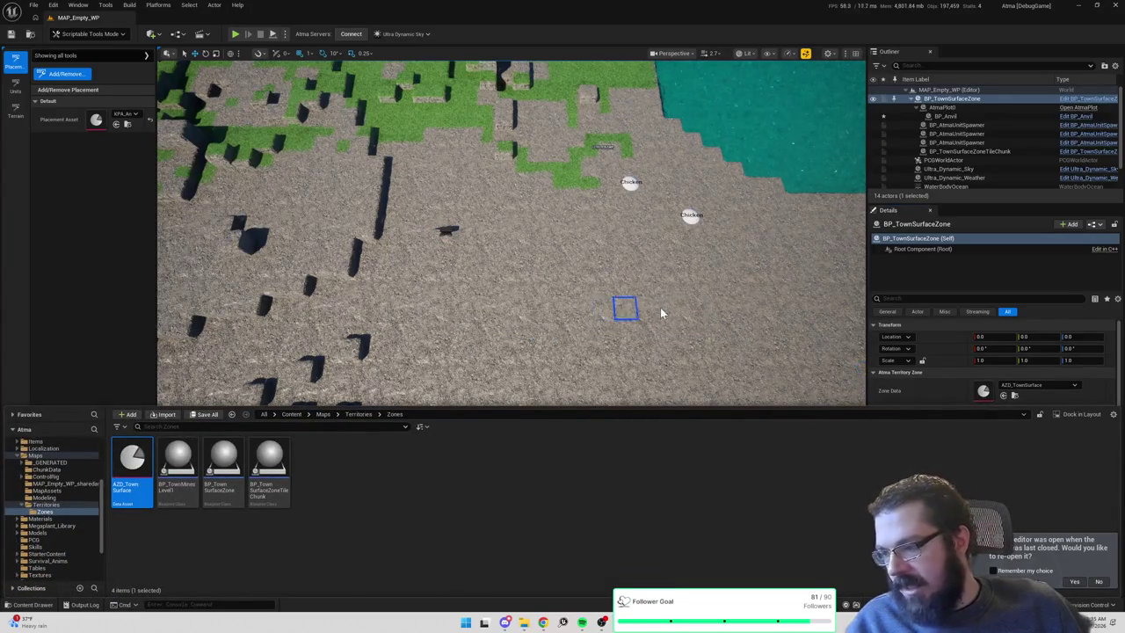
click(33, 5)
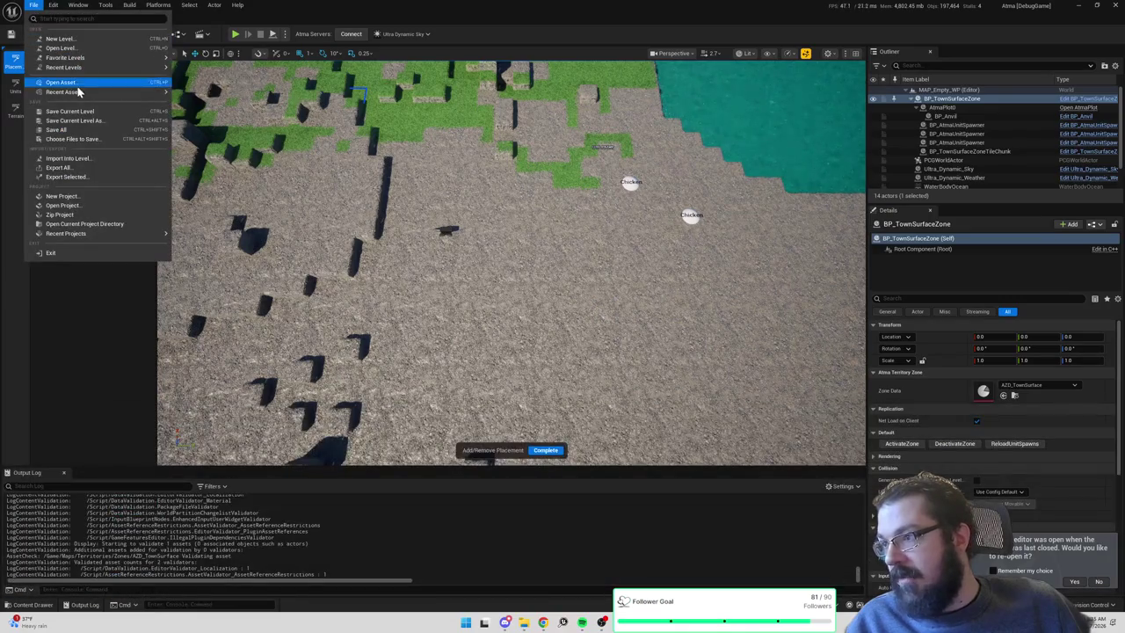
Reload the MAP_Empty_WP level and activate BP_TownSurfaceZone to generate the terrain.
mouse_move(89, 60)
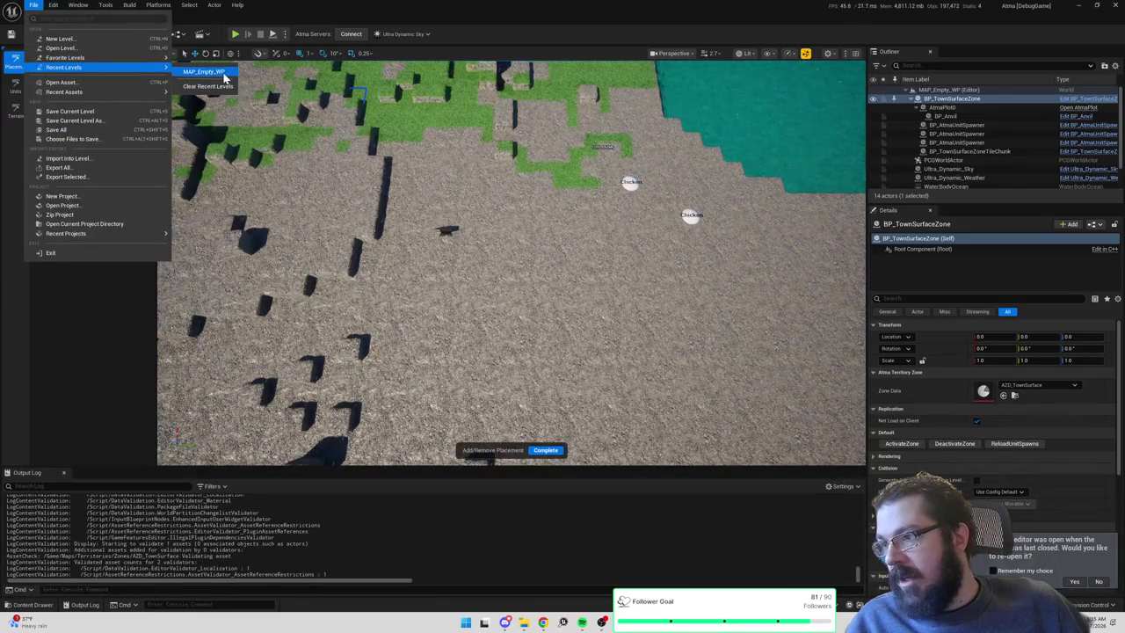
click(211, 76)
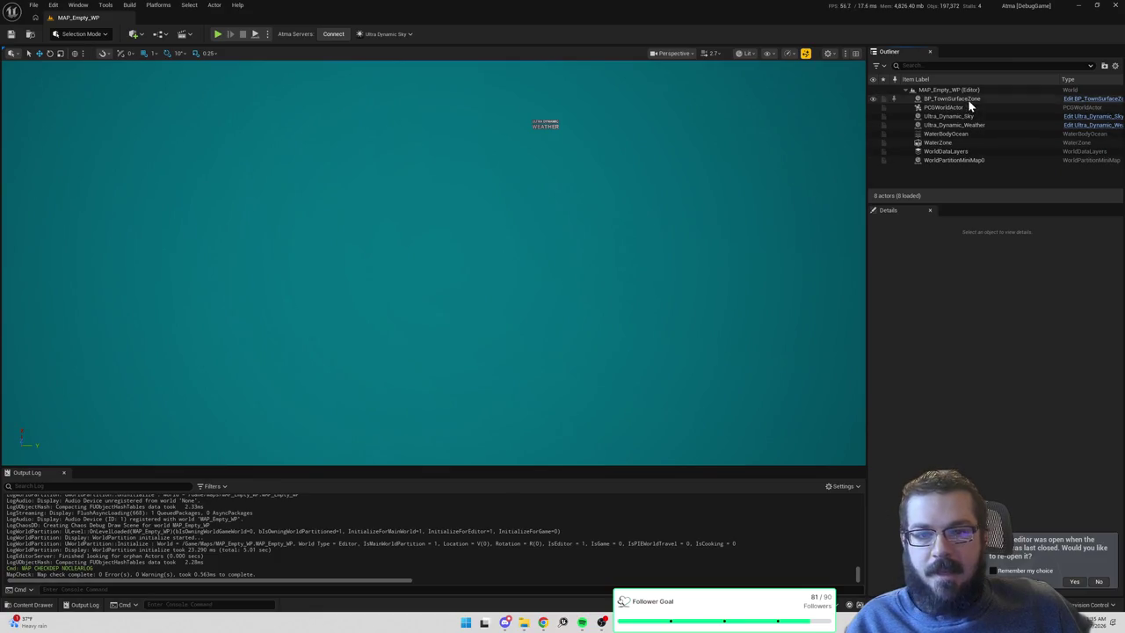
click(958, 100)
click(906, 448)
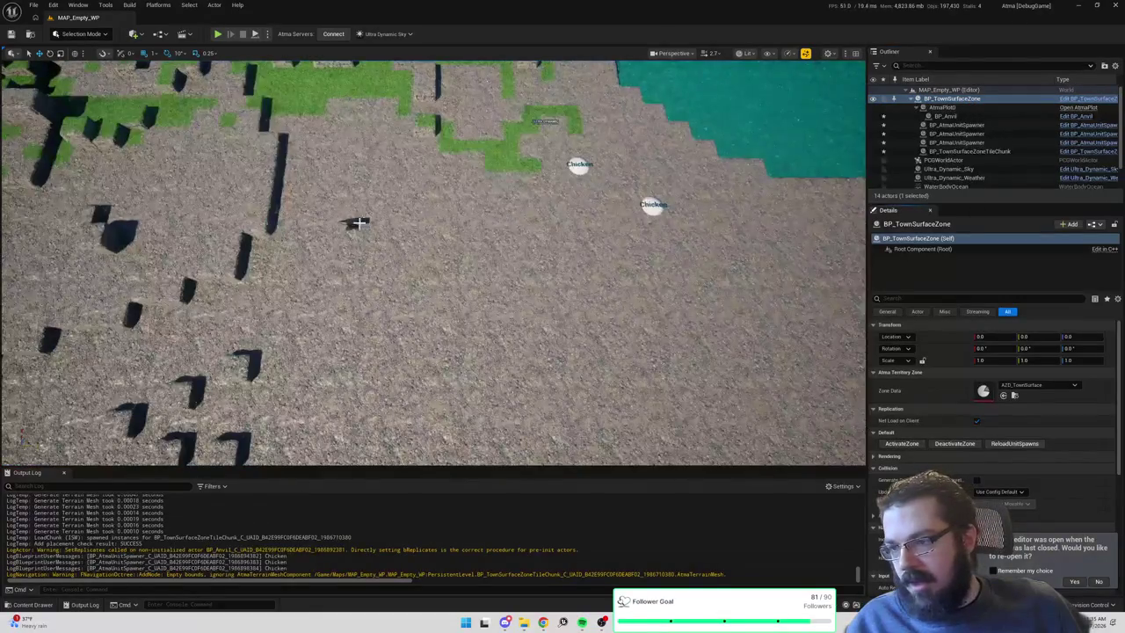
Place another anvil with the Add/Remove placement tool and save the level.
scroll(305, 164, up, 10)
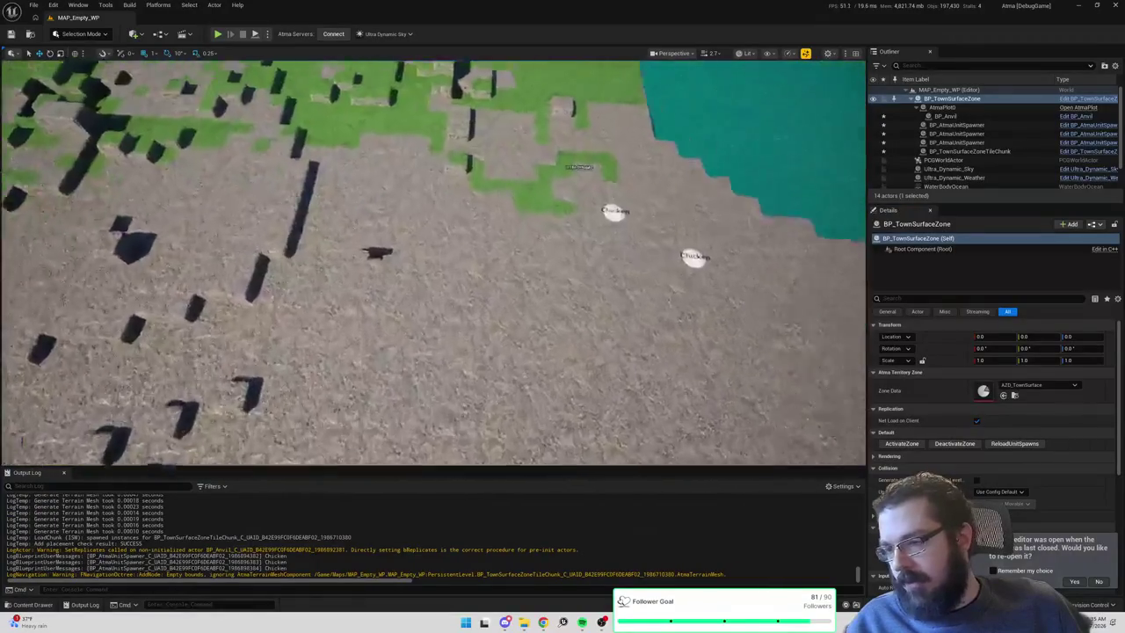
click(80, 34)
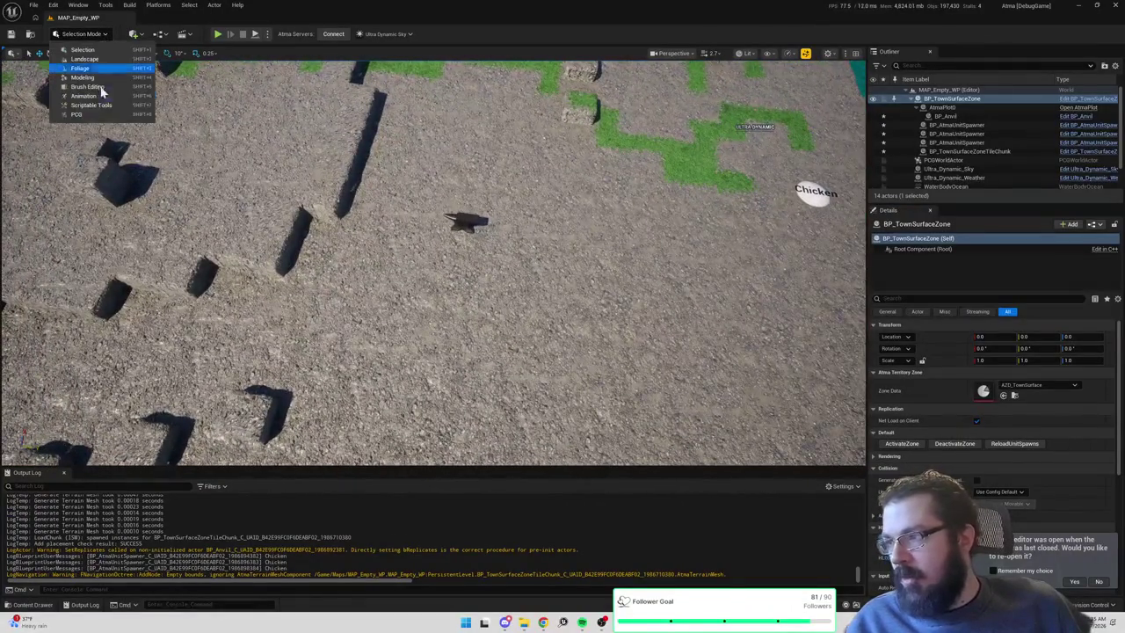
click(86, 97)
click(15, 60)
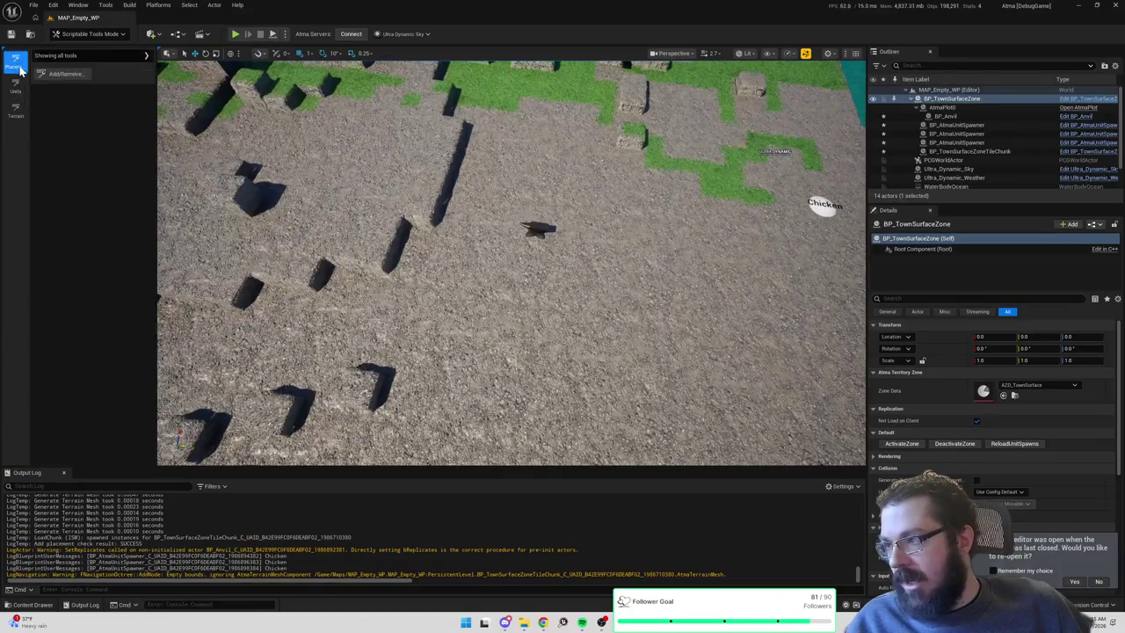
click(62, 74)
click(129, 114)
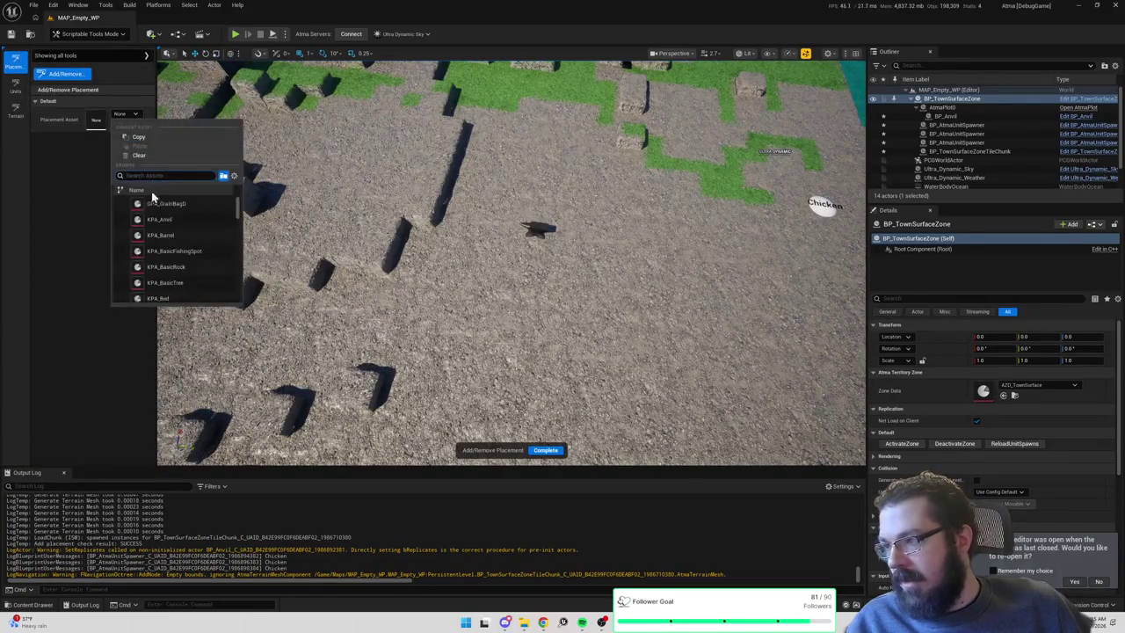
click(161, 224)
click(537, 232)
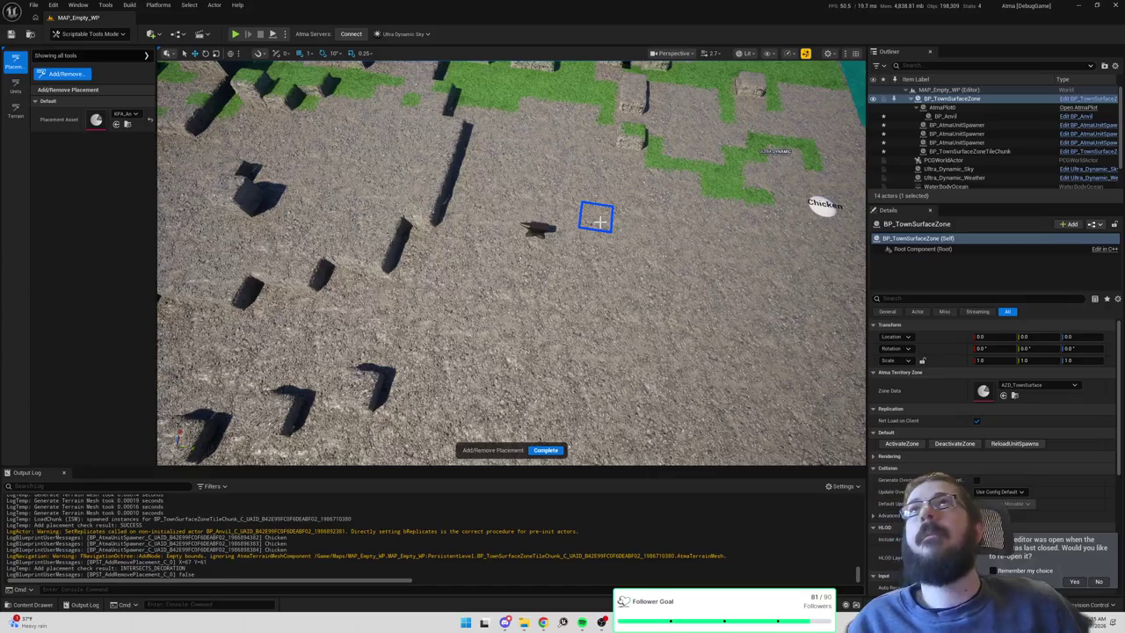
key(ctrl+s)
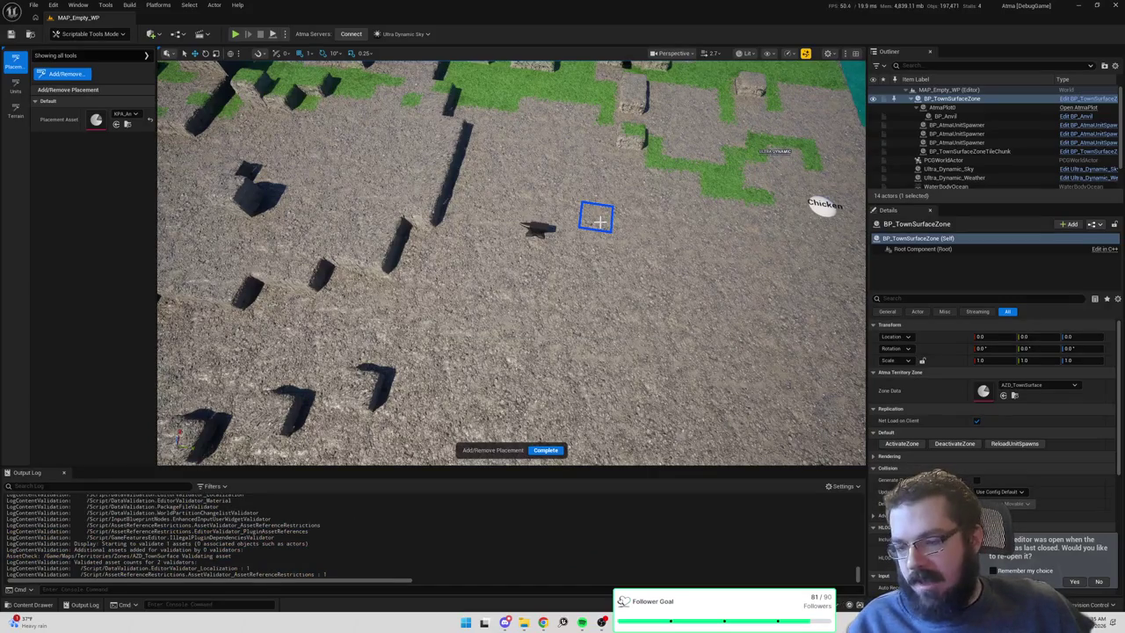
Survey the terrain, complete the placement session, and open the Content Drawer.
mouse_move(598, 222)
mouse_down()
mouse_move(557, 121)
mouse_move(466, 184)
mouse_move(519, 261)
mouse_move(599, 227)
mouse_up()
mouse_move(545, 251)
mouse_down()
mouse_move(650, 224)
mouse_move(202, 194)
mouse_up()
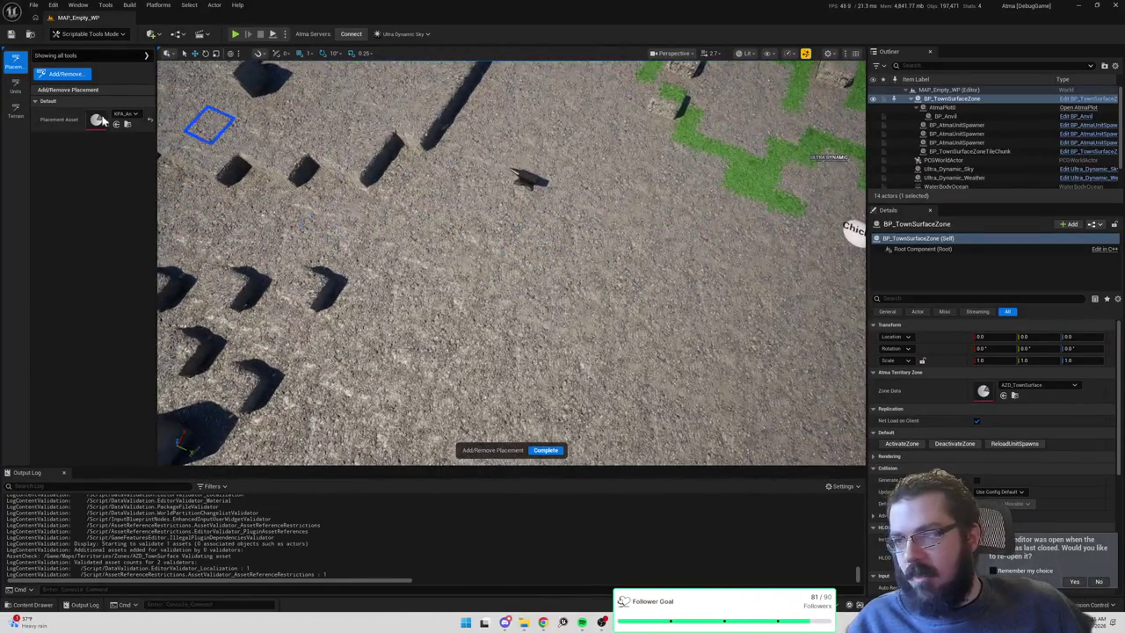
mouse_move(596, 244)
mouse_down()
mouse_move(407, 276)
mouse_move(424, 329)
mouse_move(527, 299)
mouse_move(481, 279)
mouse_up()
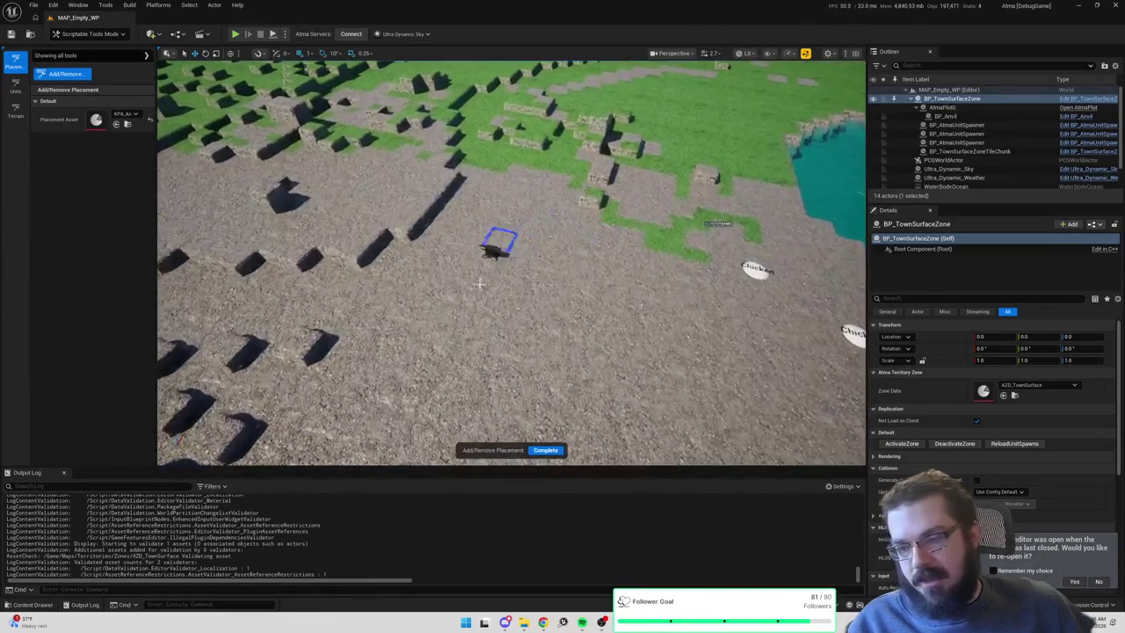
scroll(530, 287, up, 3)
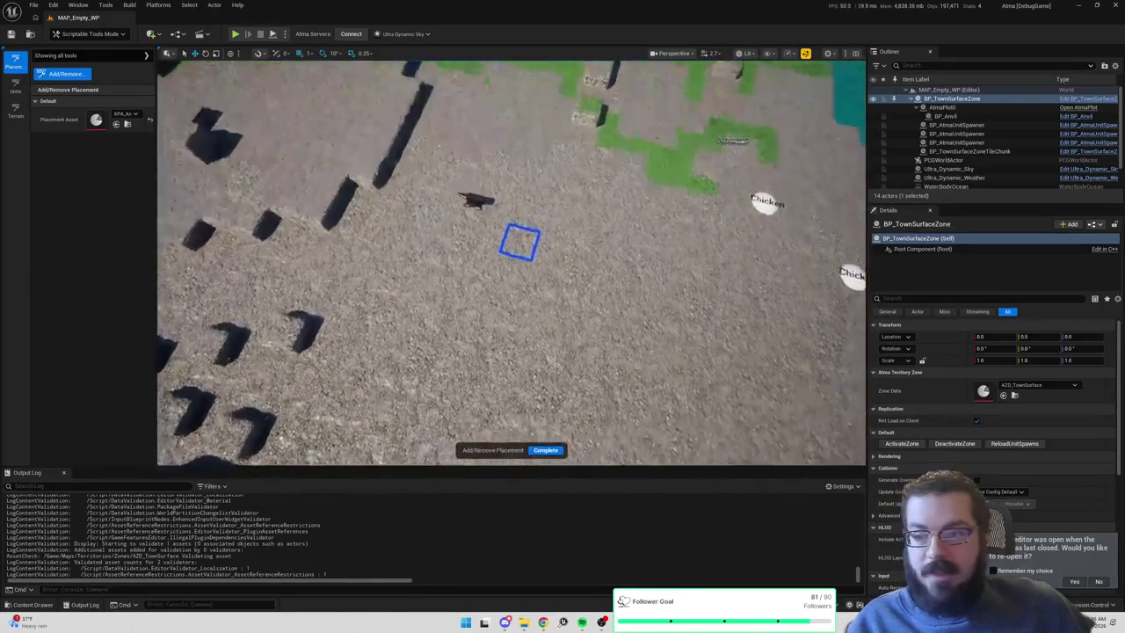
click(545, 450)
key(ctrl+space)
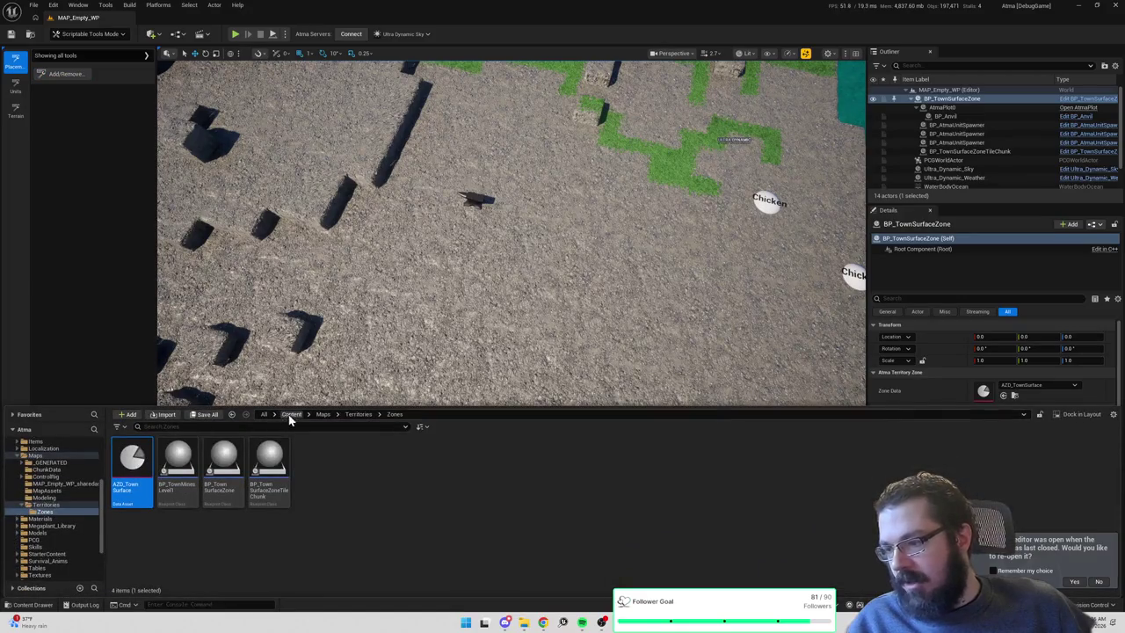
Search 'taent' from the top-level Content folder and open BP_TargetingActor_Placement.
click(291, 414)
text(ta)
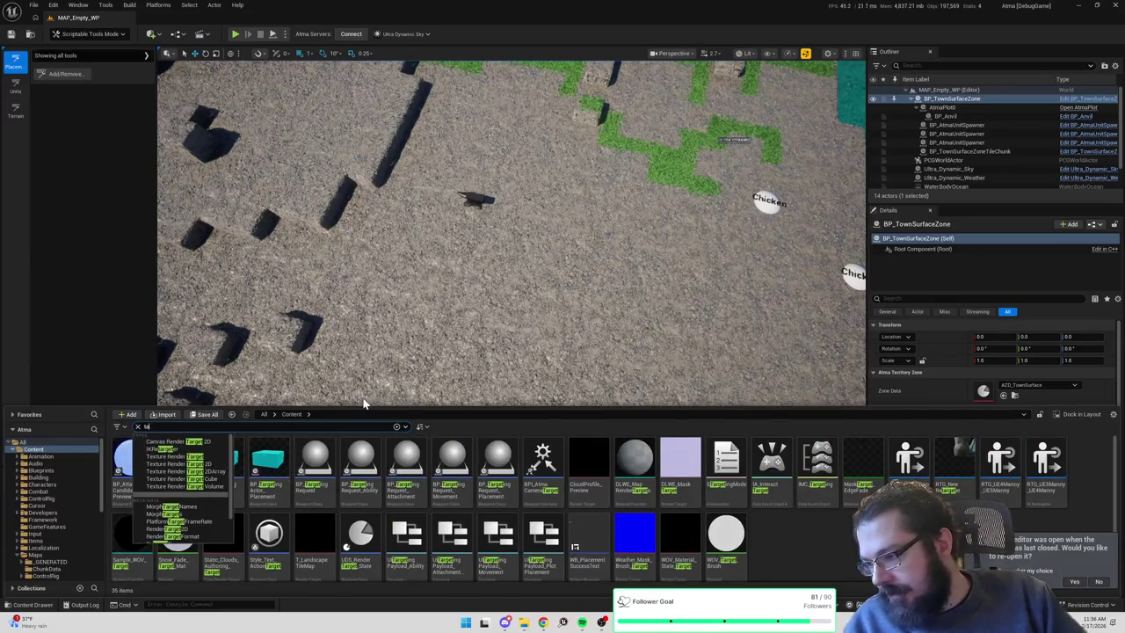
text(ent)
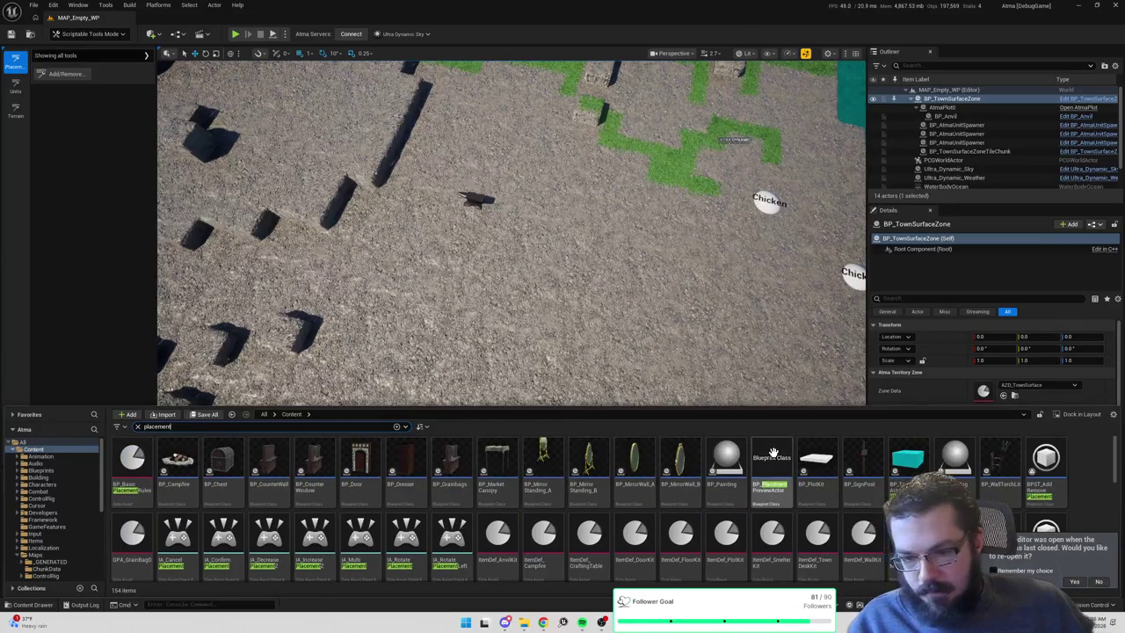
double_click(914, 462)
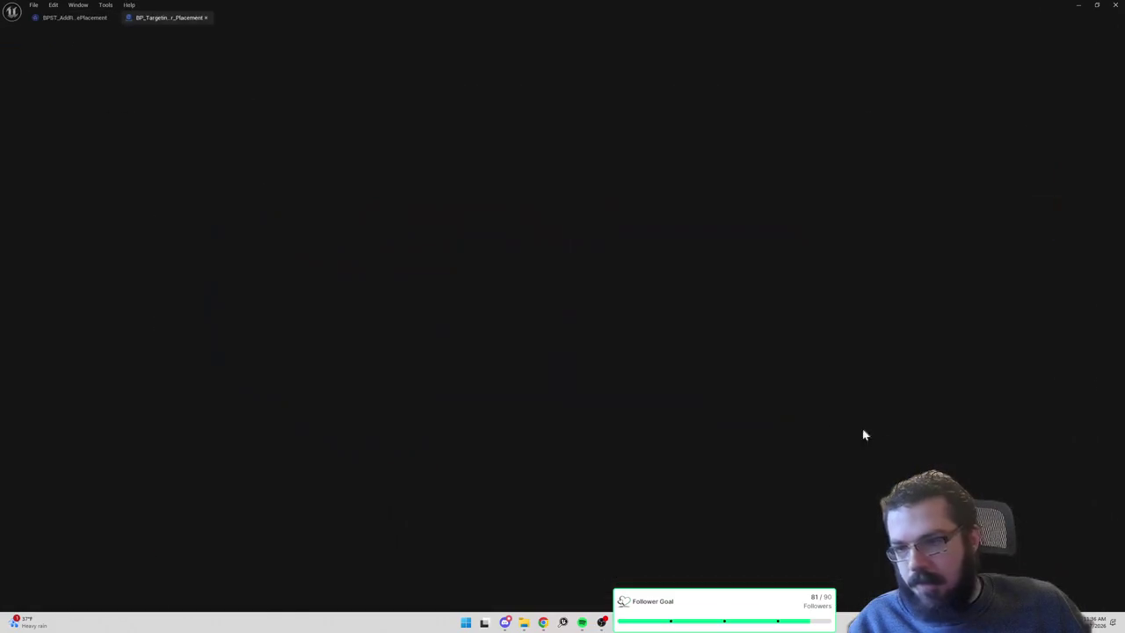
scroll(405, 237, down, 4)
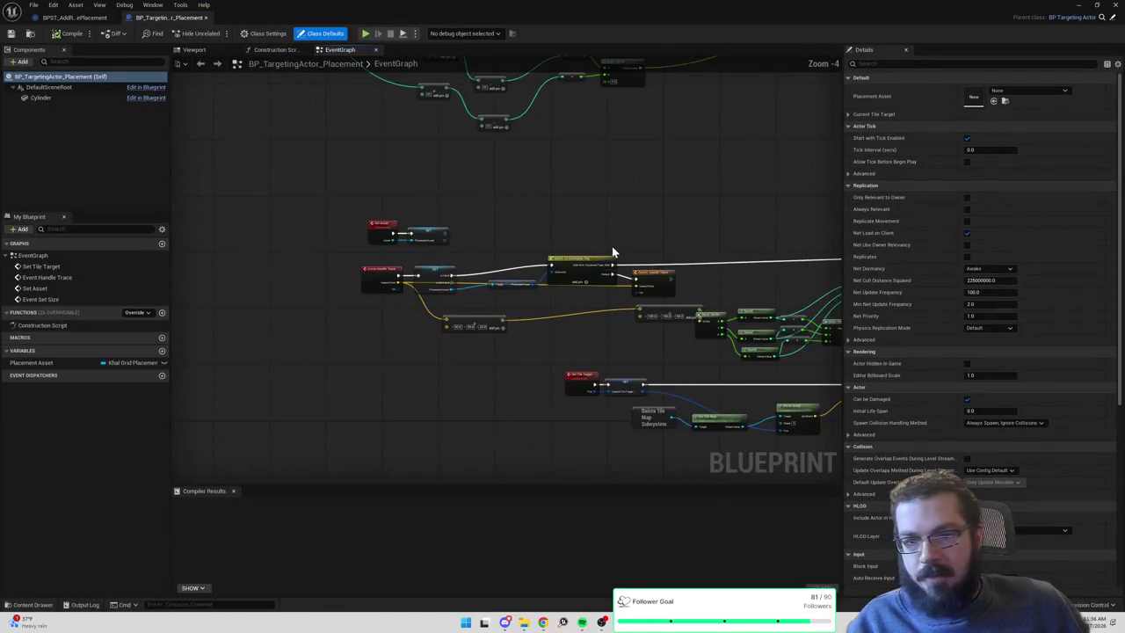
click(264, 33)
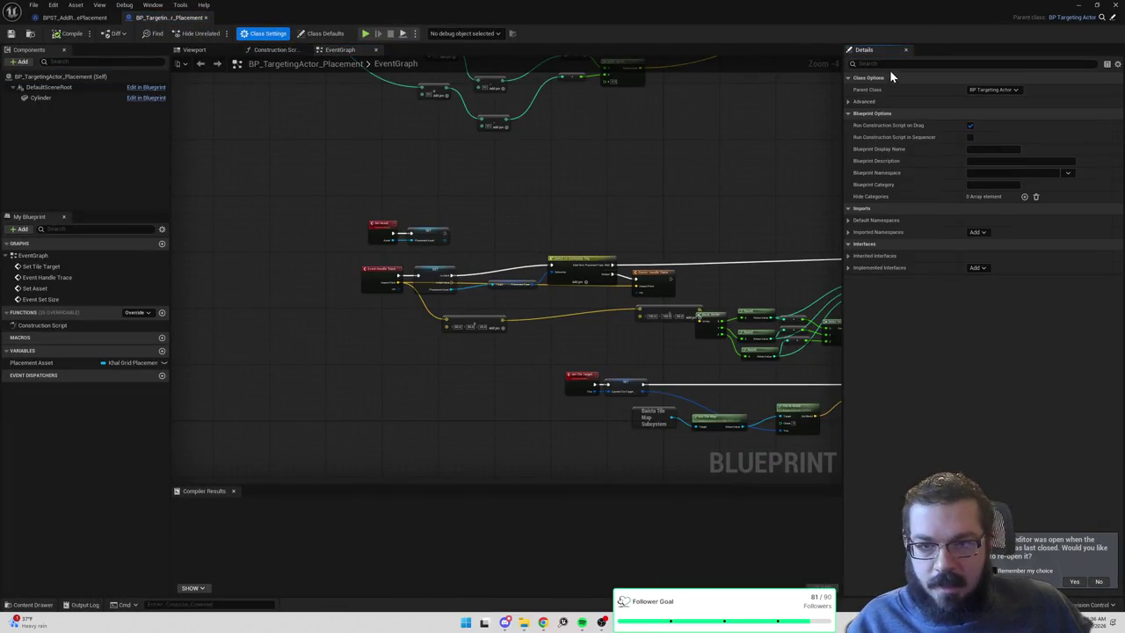
text(tran)
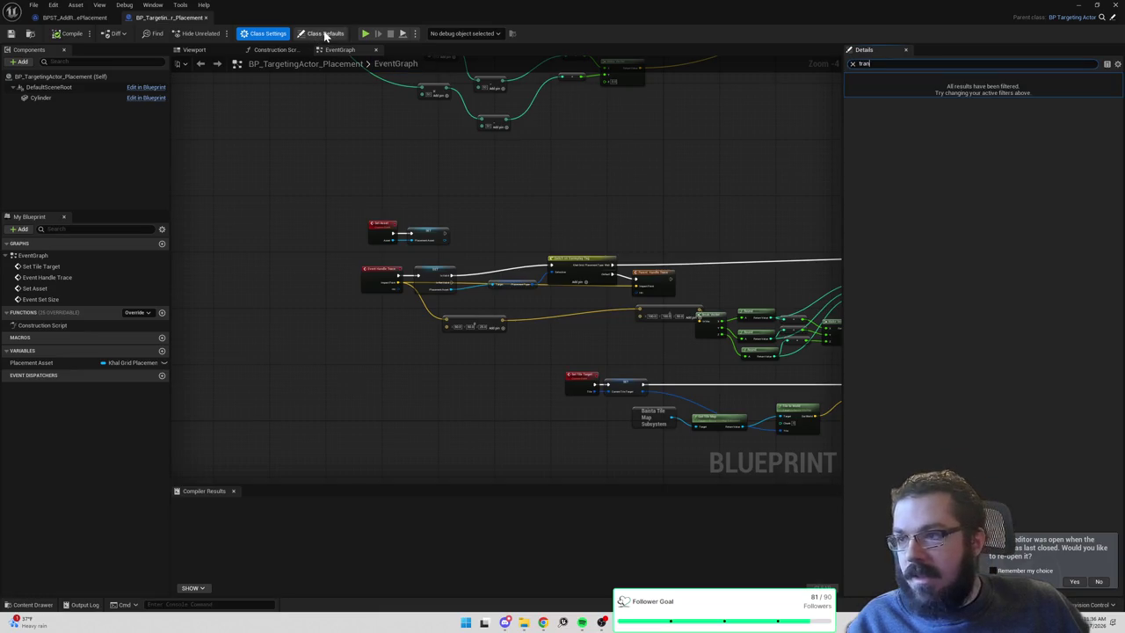
click(326, 33)
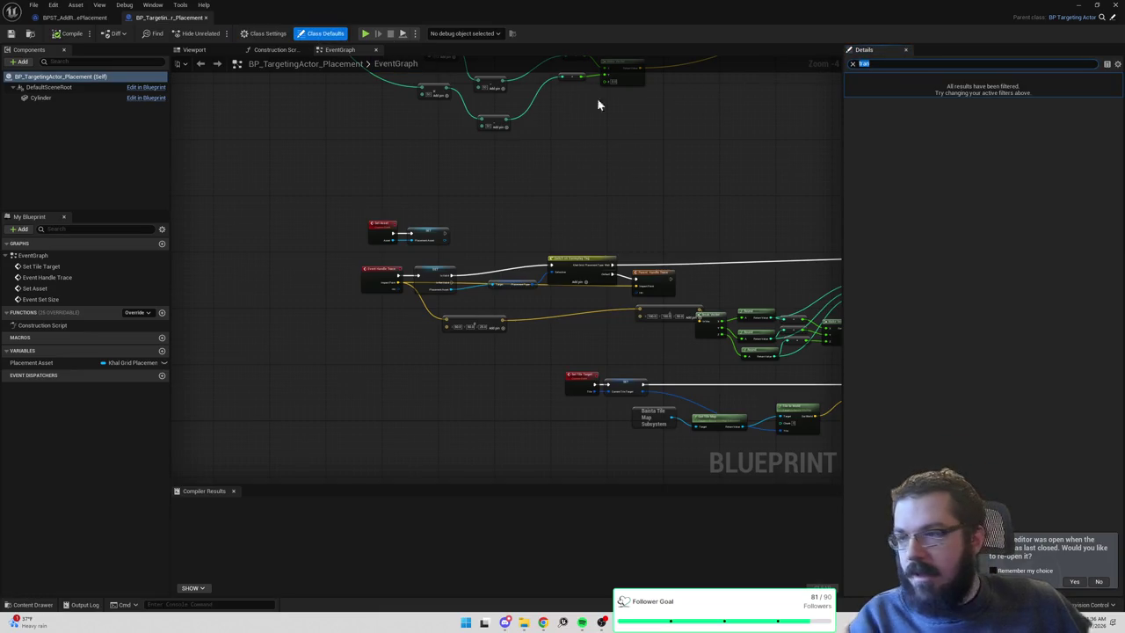
key(BackSpace)
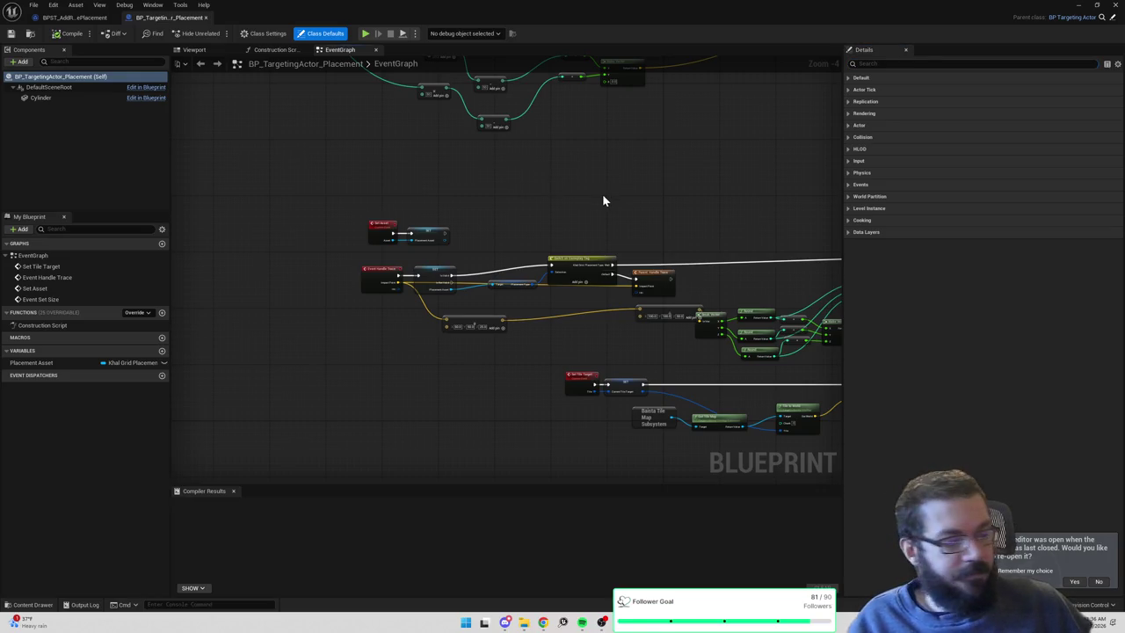
drag(602, 193, 588, 151)
mouse_move(490, 156)
mouse_down()
mouse_move(435, 183)
mouse_move(507, 181)
mouse_move(495, 168)
mouse_up()
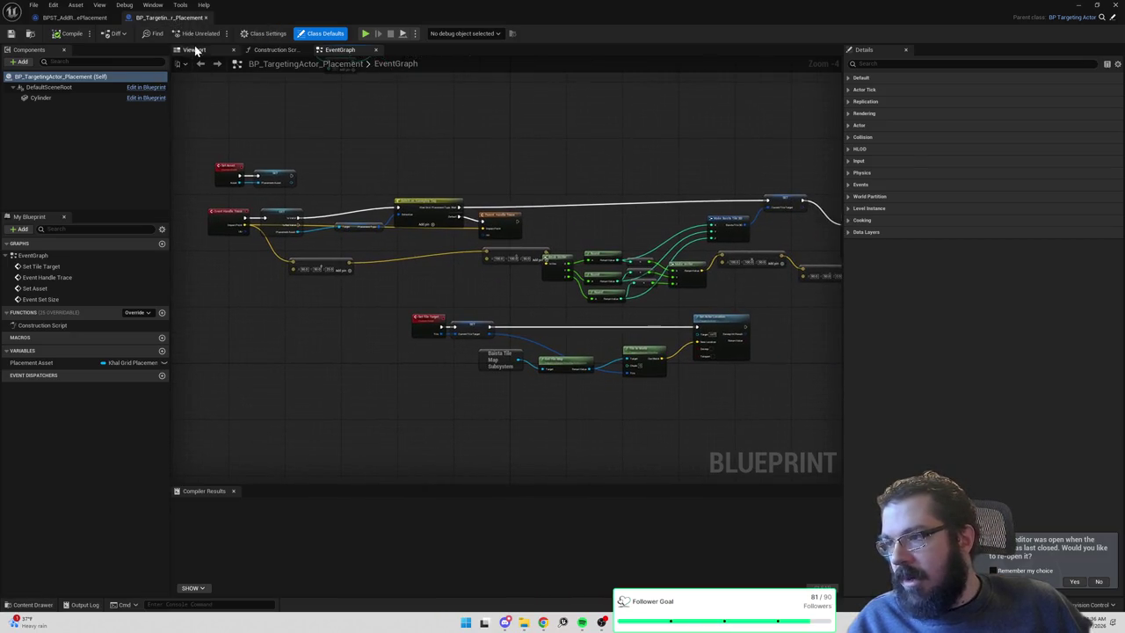
mouse_move(346, 123)
mouse_down()
mouse_move(472, 372)
mouse_move(569, 375)
mouse_up()
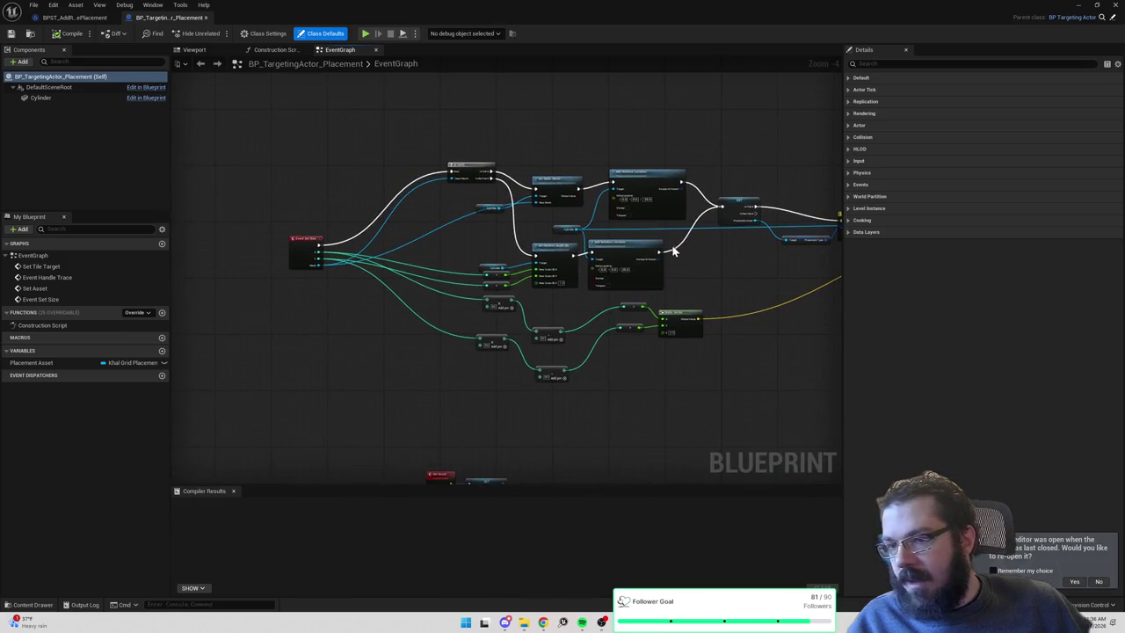
drag(753, 262, 600, 248)
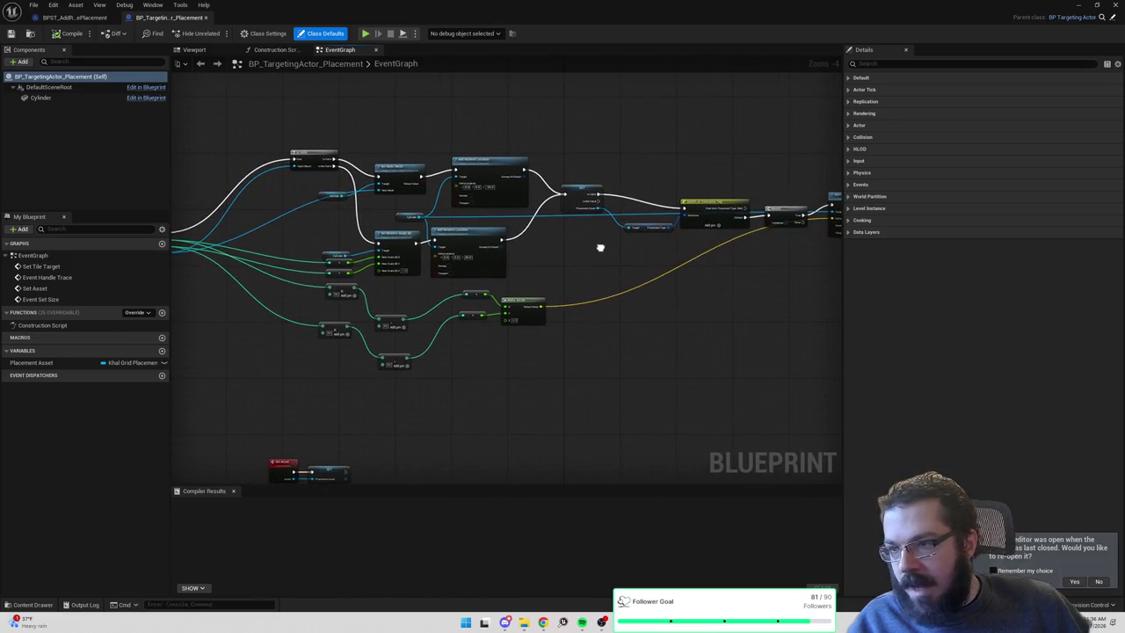
drag(322, 188, 618, 190)
scroll(618, 190, up, 1)
mouse_move(557, 221)
mouse_down()
mouse_move(450, 226)
mouse_move(408, 195)
mouse_up()
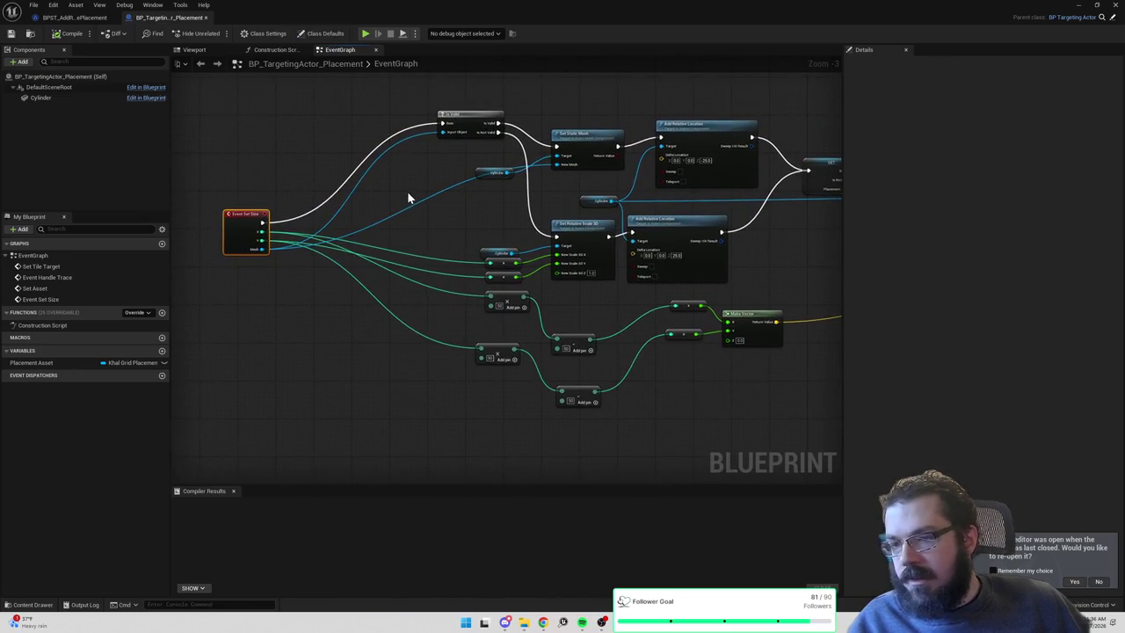
scroll(422, 200, down, 5)
scroll(484, 250, up, 2)
drag(526, 293, 545, 245)
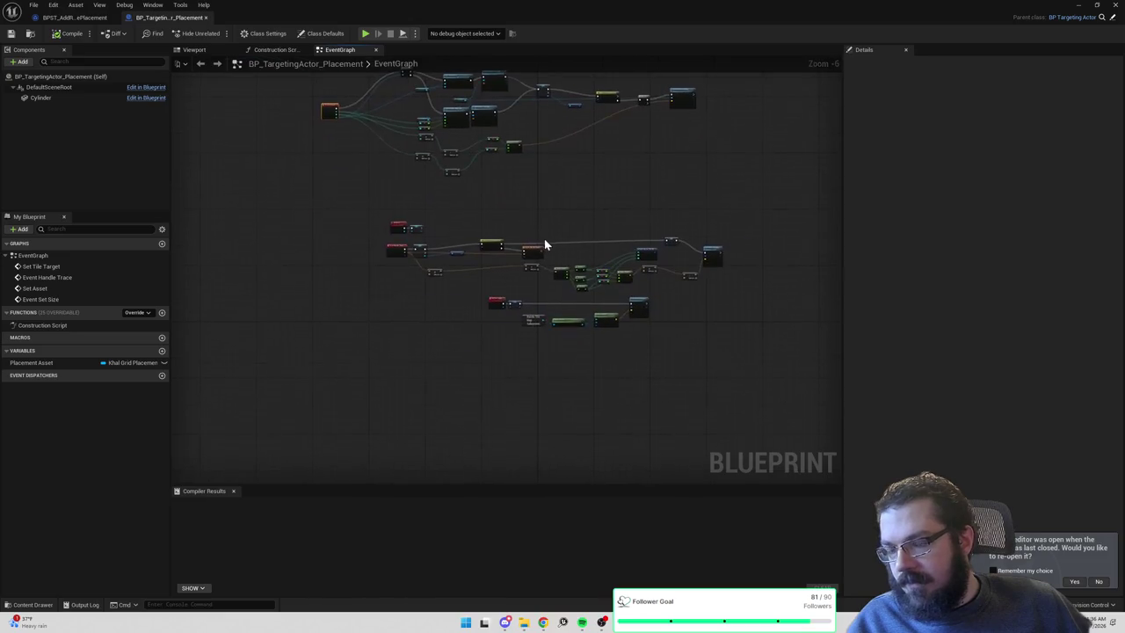
scroll(545, 244, up, 2)
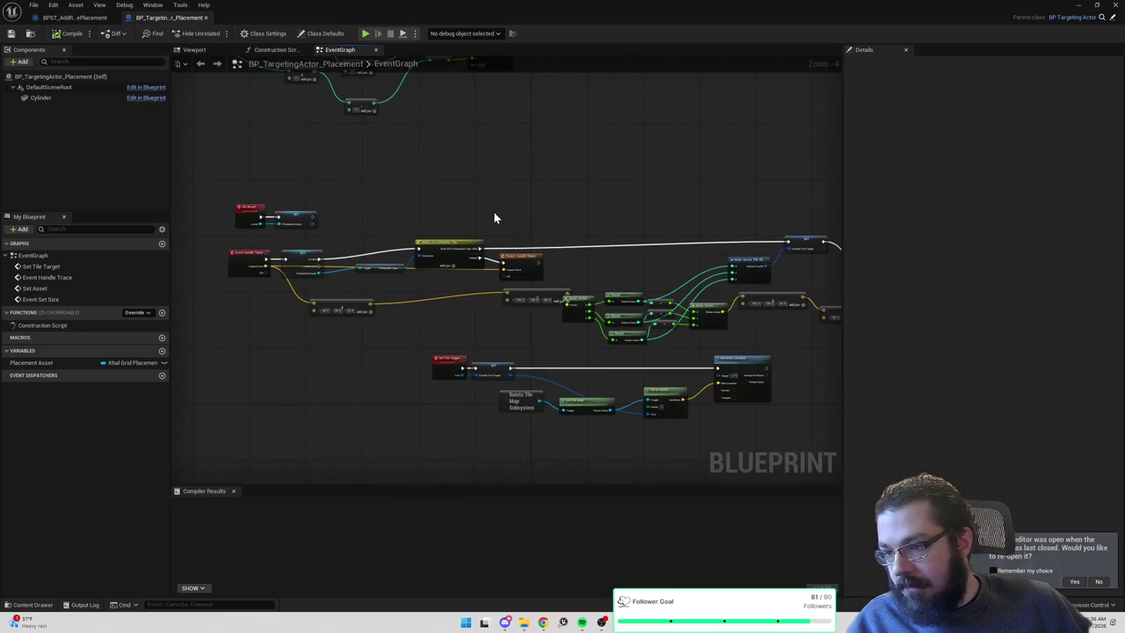
scroll(493, 216, up, 2)
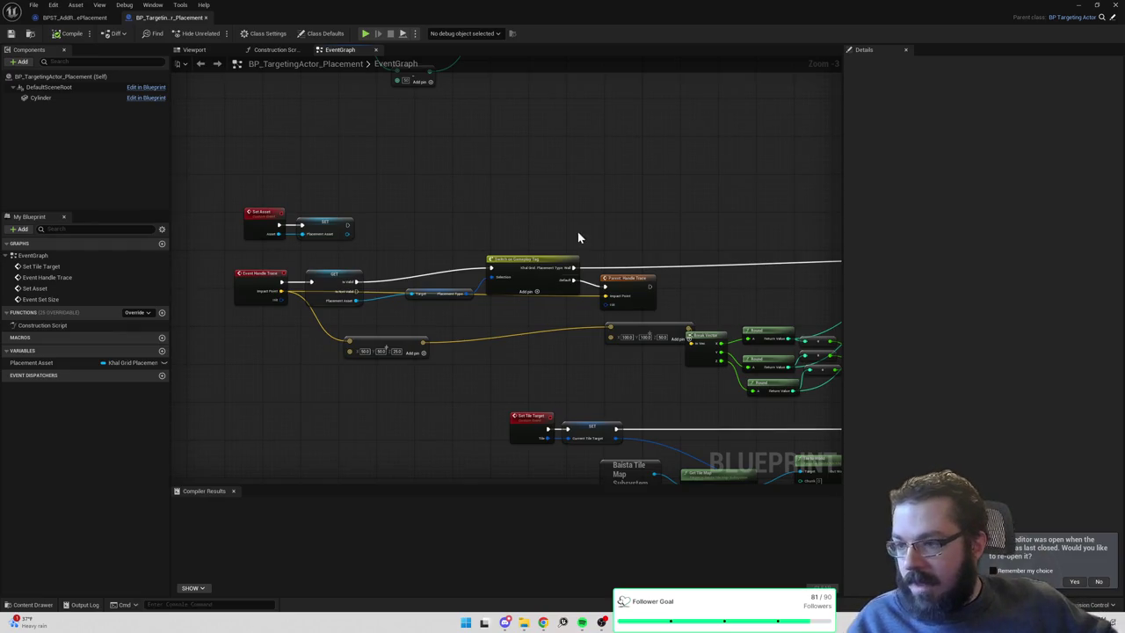
mouse_move(631, 219)
mouse_down()
mouse_move(231, 211)
mouse_move(737, 211)
mouse_move(702, 151)
mouse_up()
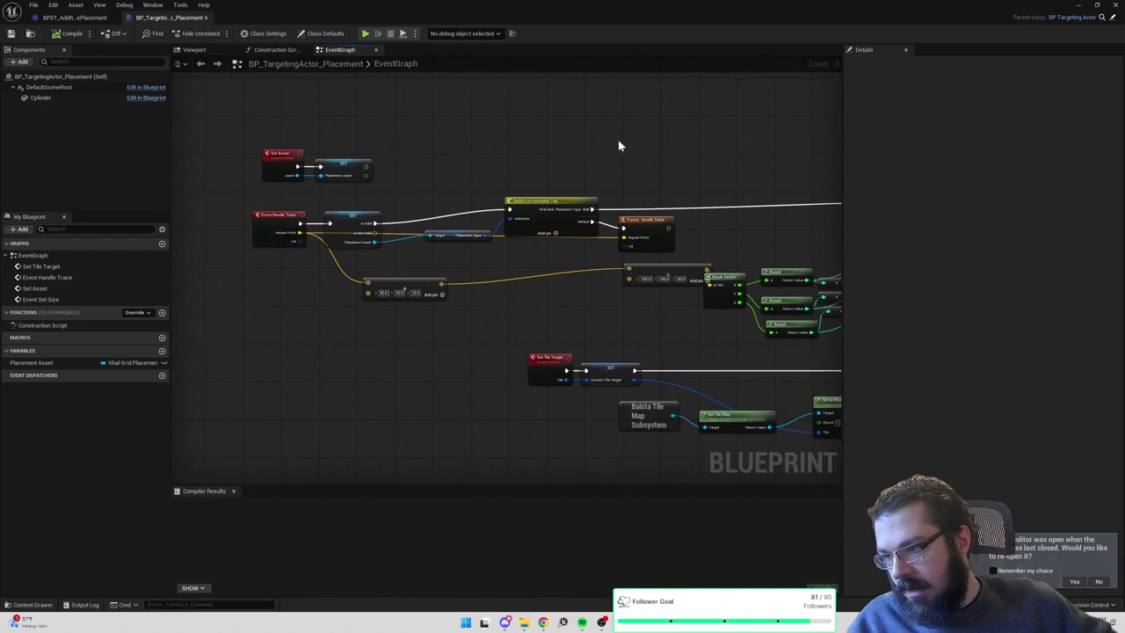
Centre the Event On Script Tick nodes in BPST_AddRemovePlacement's EventGraph, then minimize back to the level.
click(91, 18)
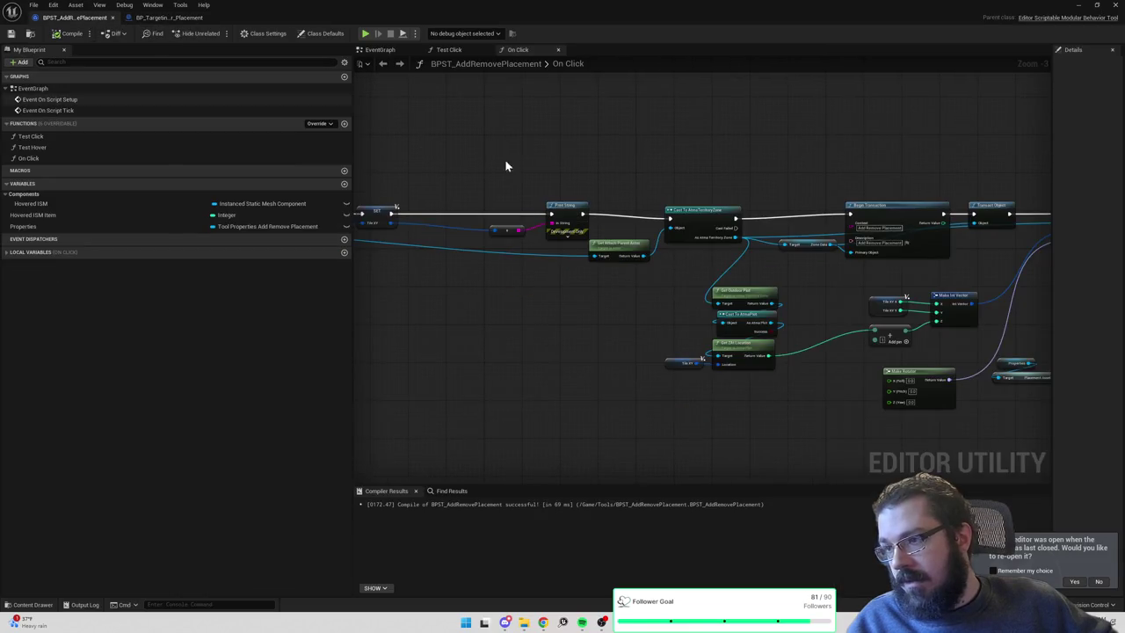
scroll(680, 221, down, 8)
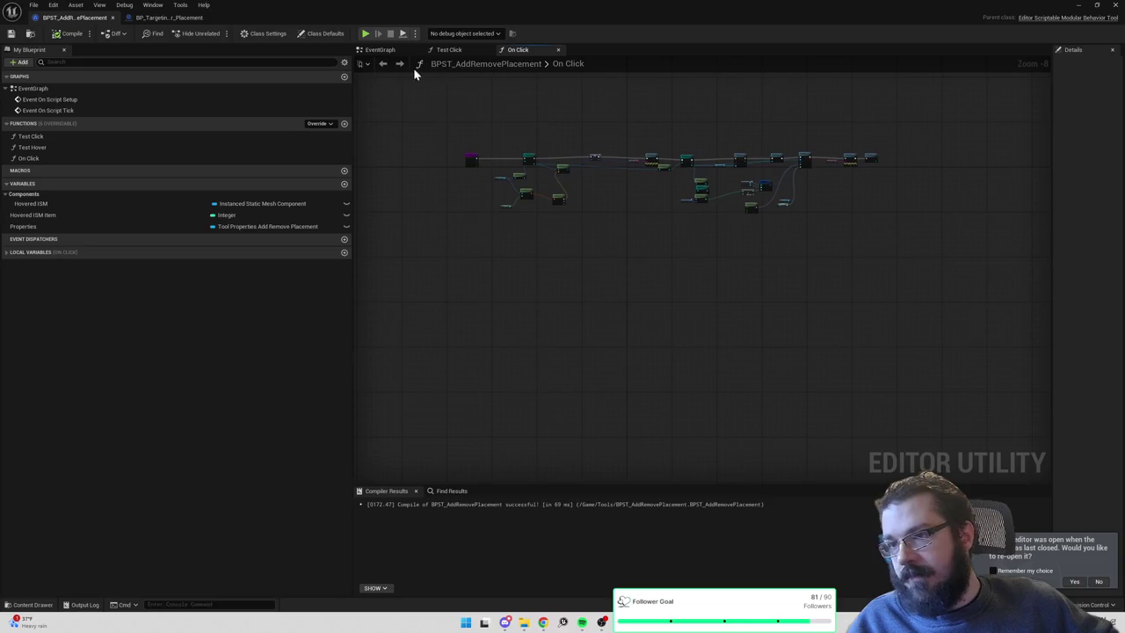
click(380, 52)
scroll(671, 250, down, 2)
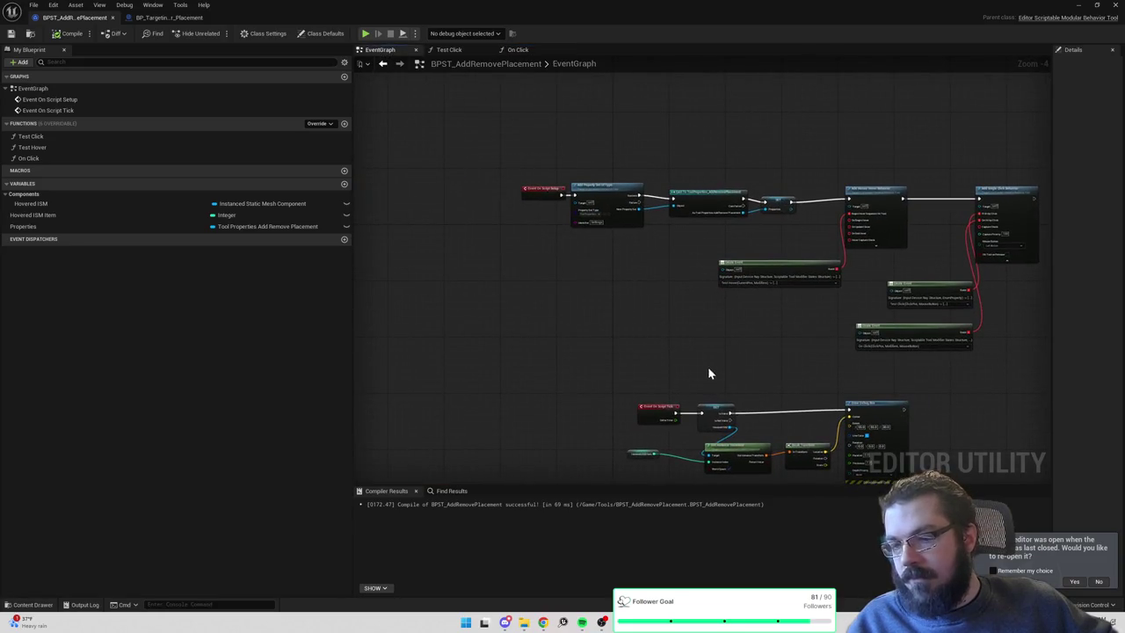
drag(709, 376, 576, 162)
scroll(576, 162, up, 1)
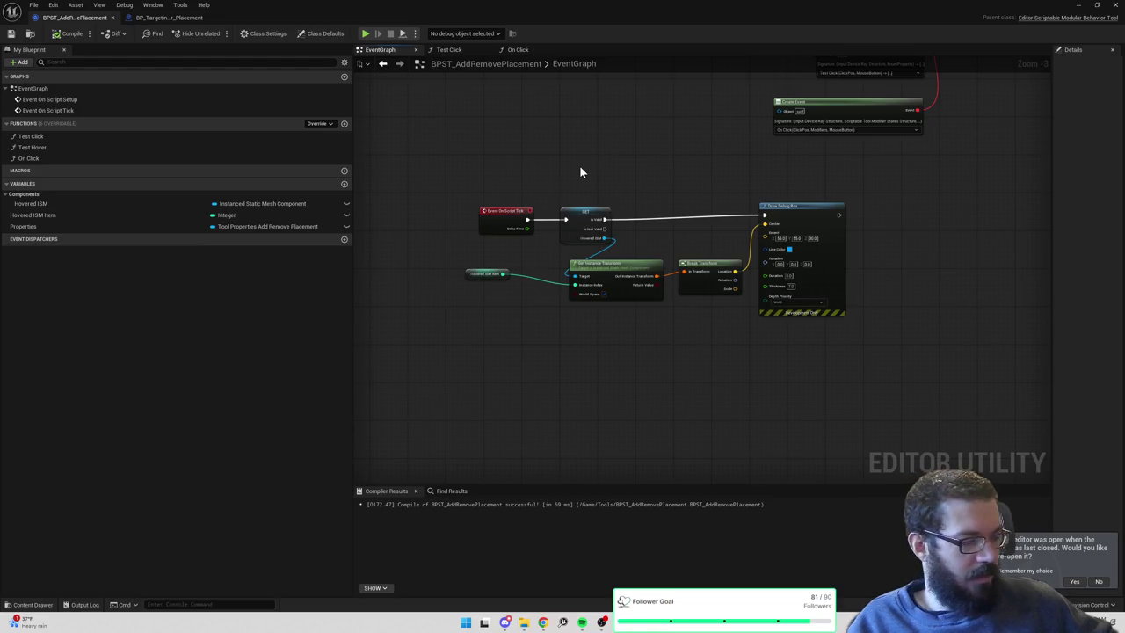
click(1080, 6)
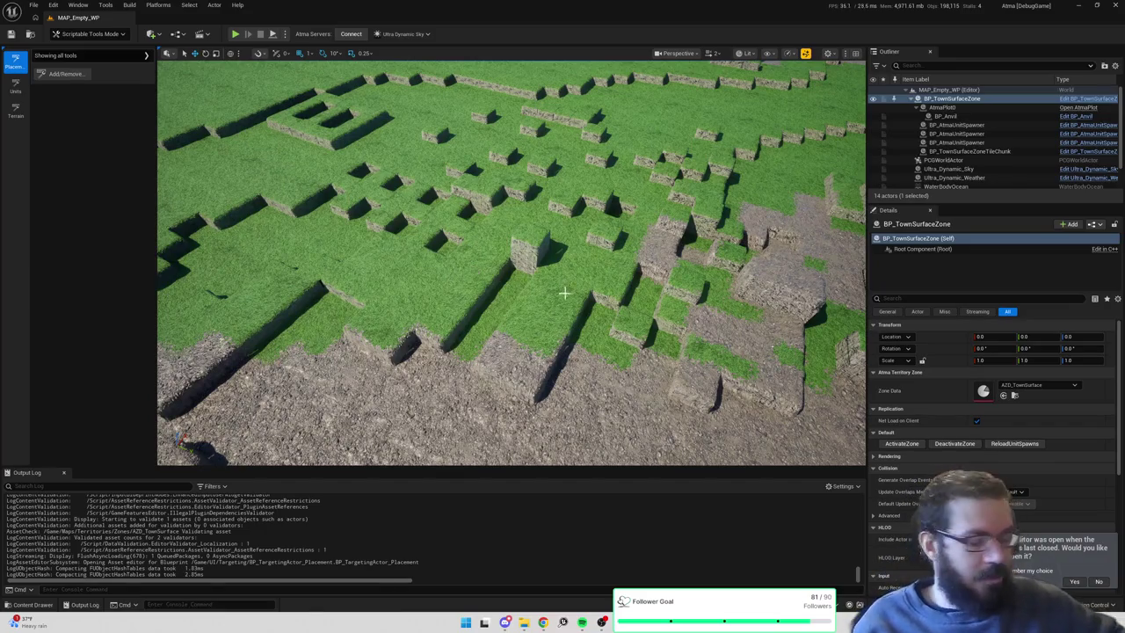
Fly over the grass and raise a first tile with the Raise/Lower Tile terrain tool.
mouse_move(582, 378)
mouse_down()
mouse_move(527, 334)
mouse_move(550, 242)
mouse_move(483, 290)
mouse_up()
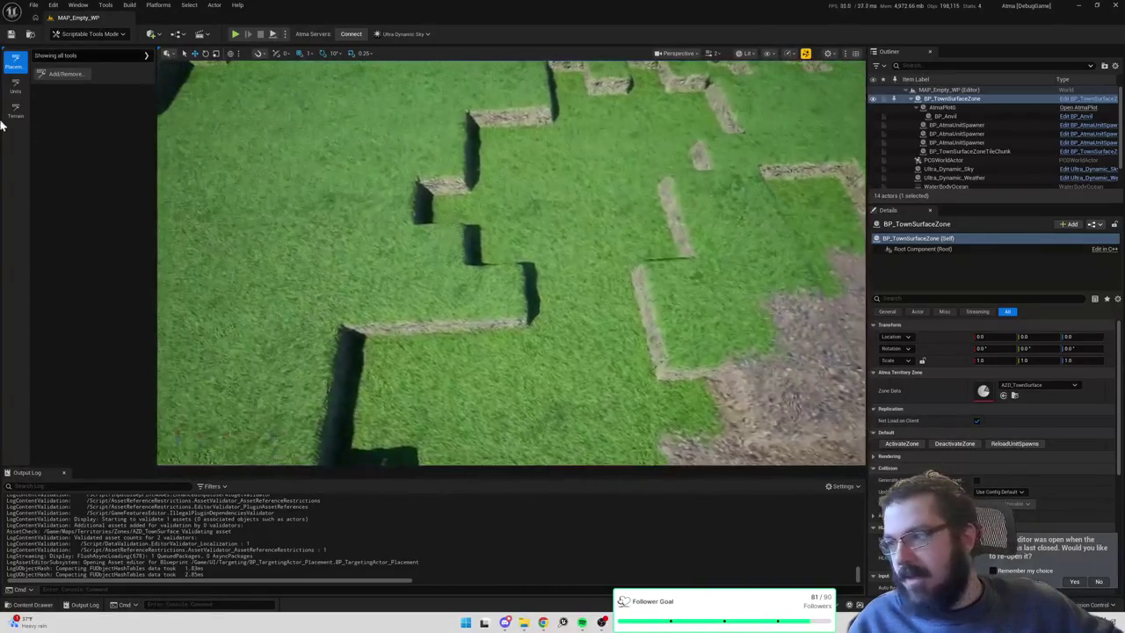
click(19, 112)
click(119, 73)
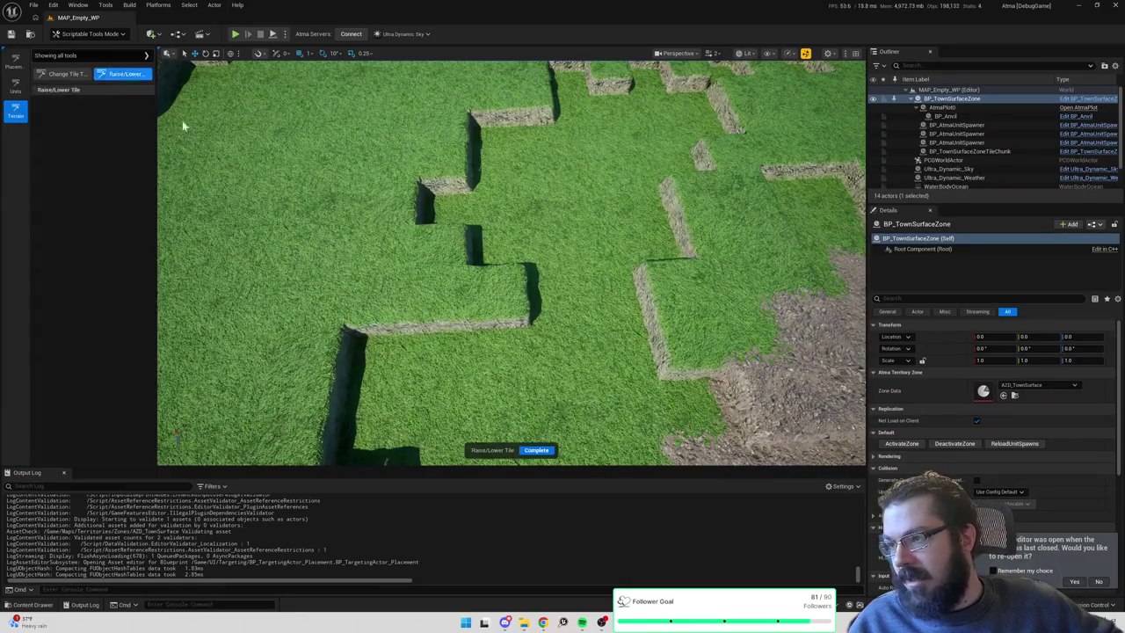
mouse_move(435, 294)
mouse_down()
mouse_move(404, 233)
mouse_move(505, 298)
mouse_up()
click(511, 292)
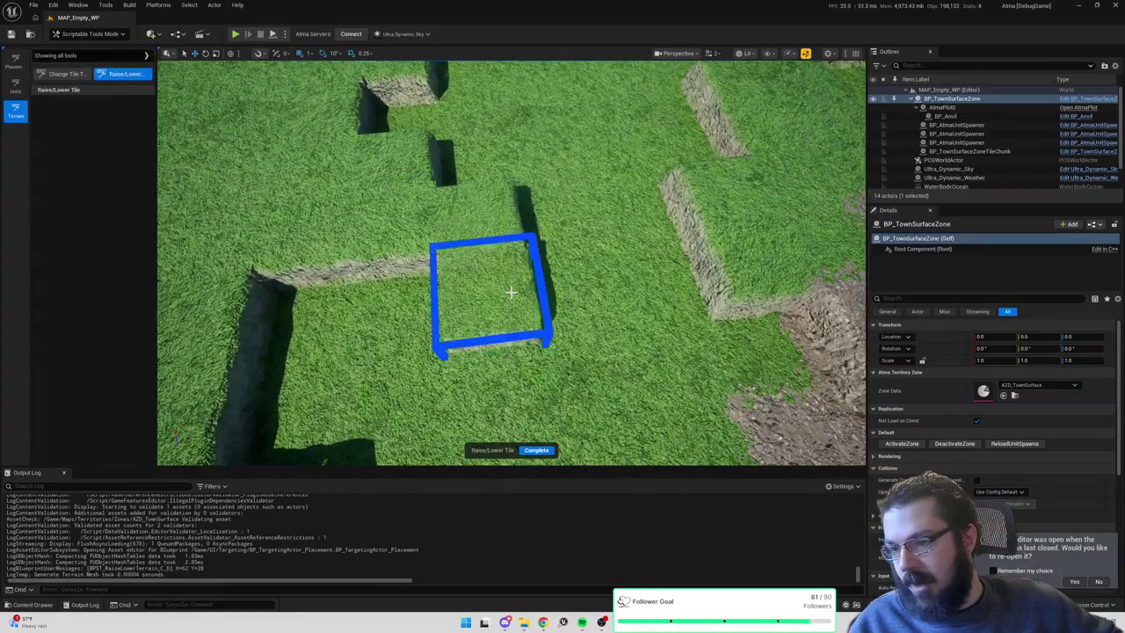
Raise the remaining sunken pit tiles to wall height to fill the trench.
drag(497, 204, 705, 305)
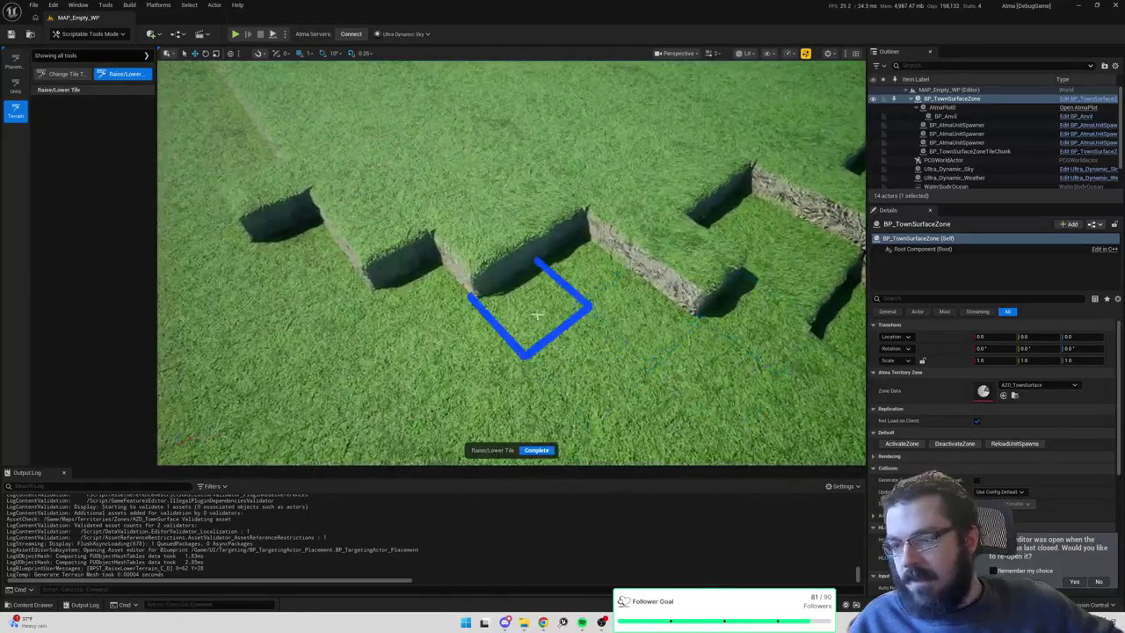
click(508, 317)
click(409, 290)
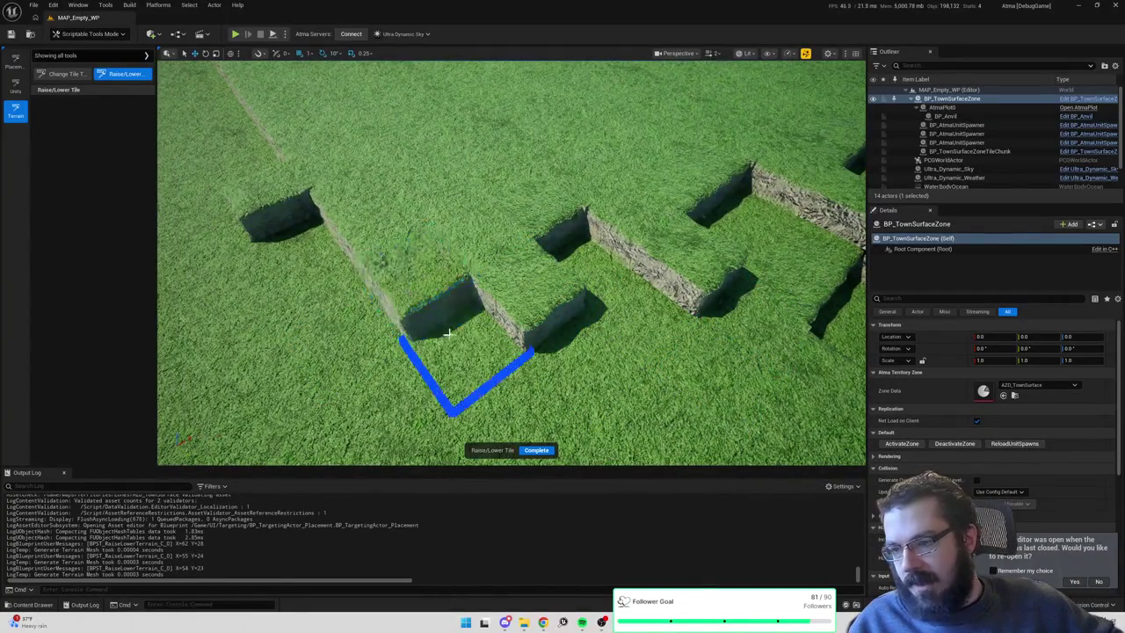
click(492, 351)
drag(563, 308, 588, 328)
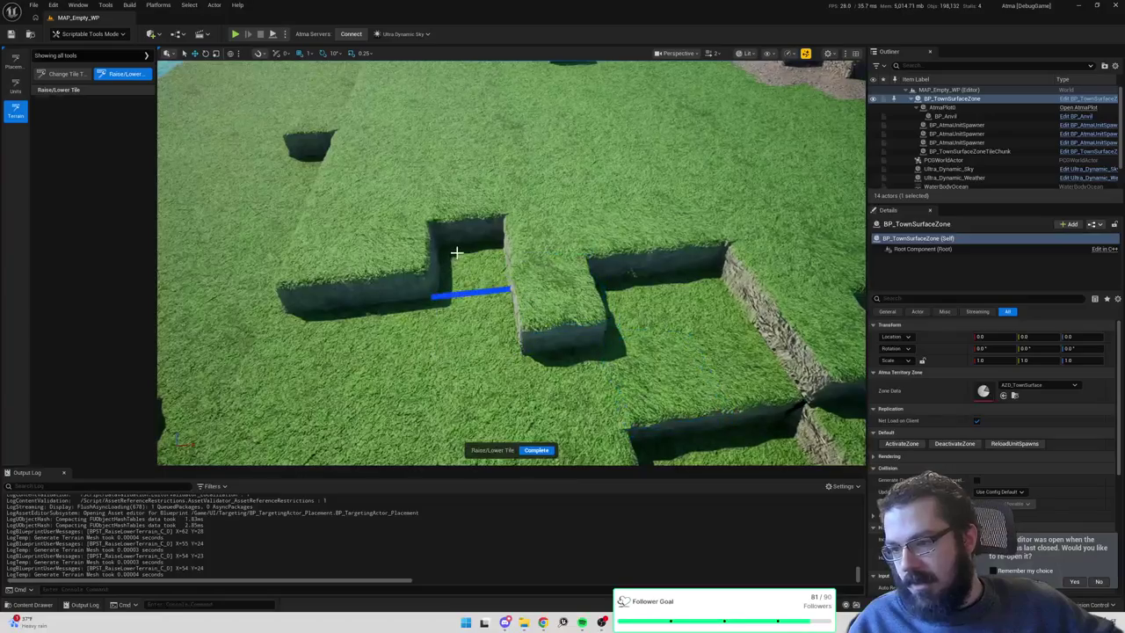
click(467, 272)
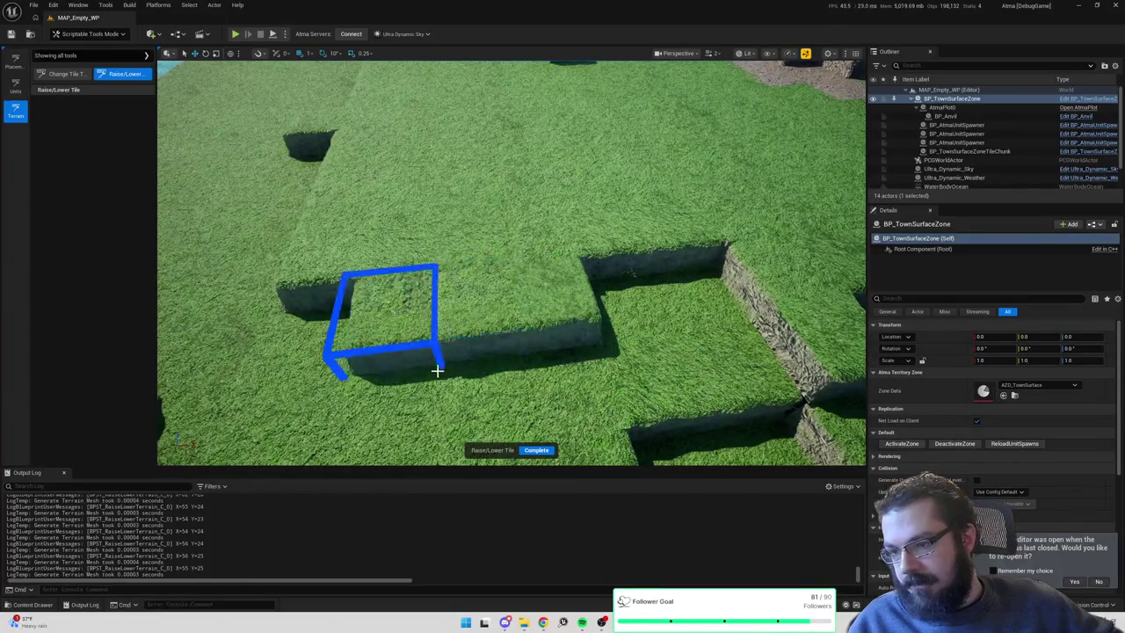
scroll(530, 379, down, 10)
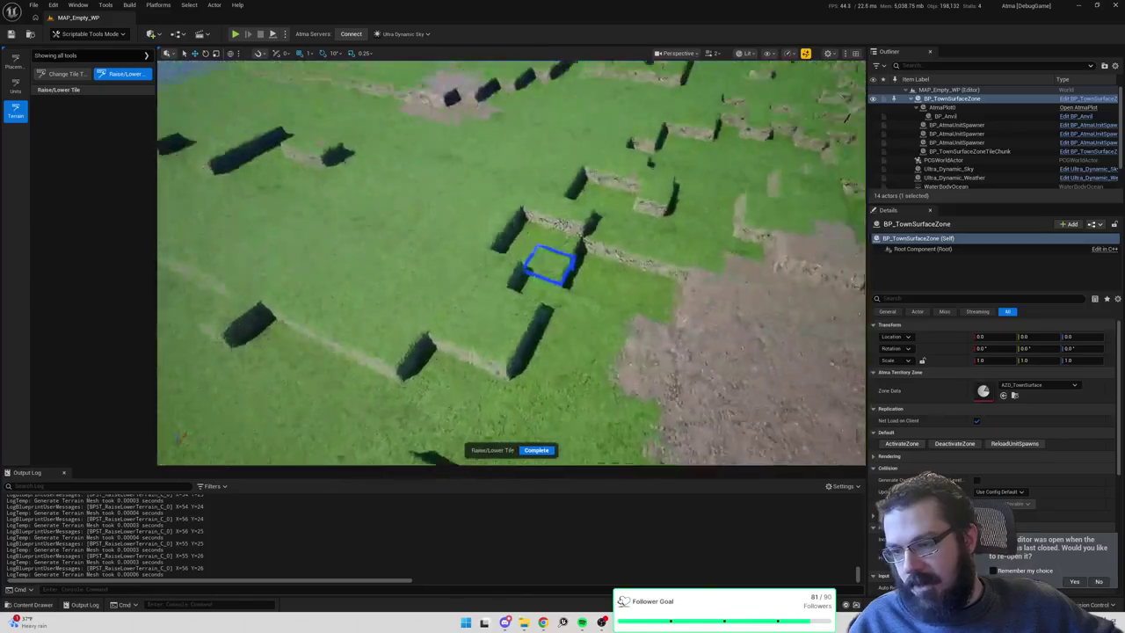
scroll(530, 380, down, 10)
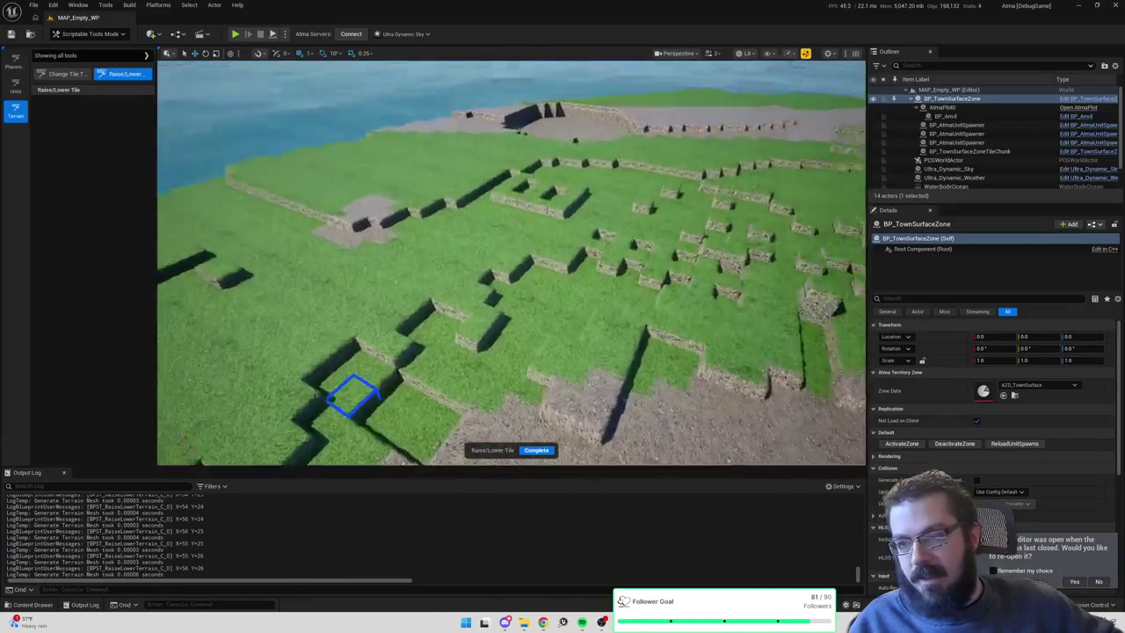
scroll(530, 380, down, 3)
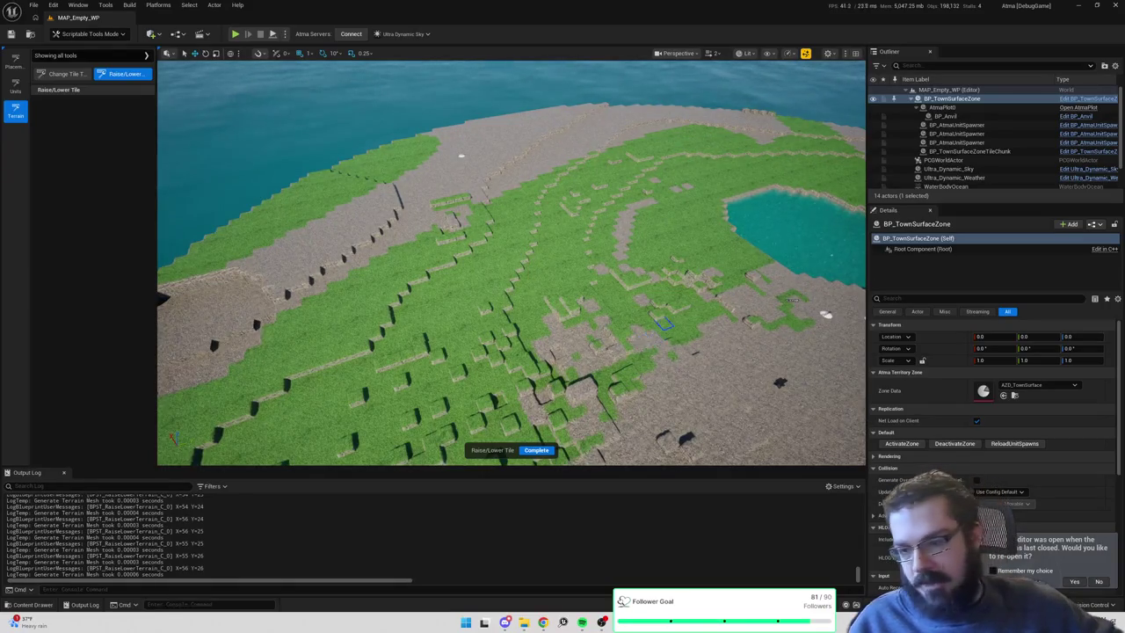
scroll(510, 264, up, 10)
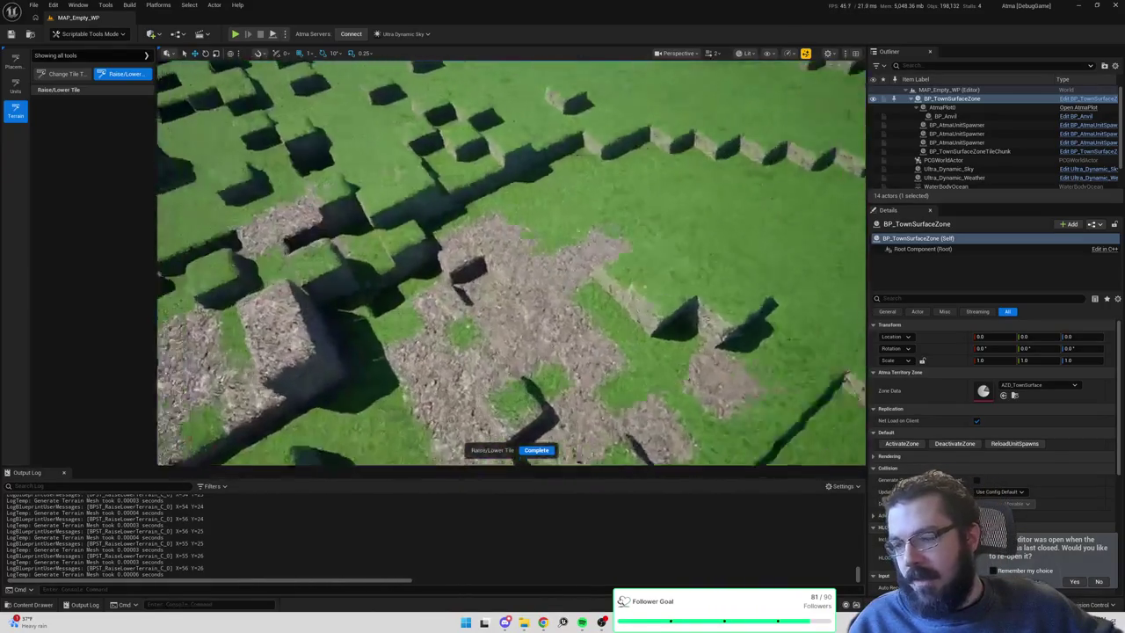
scroll(510, 264, up, 3)
click(62, 74)
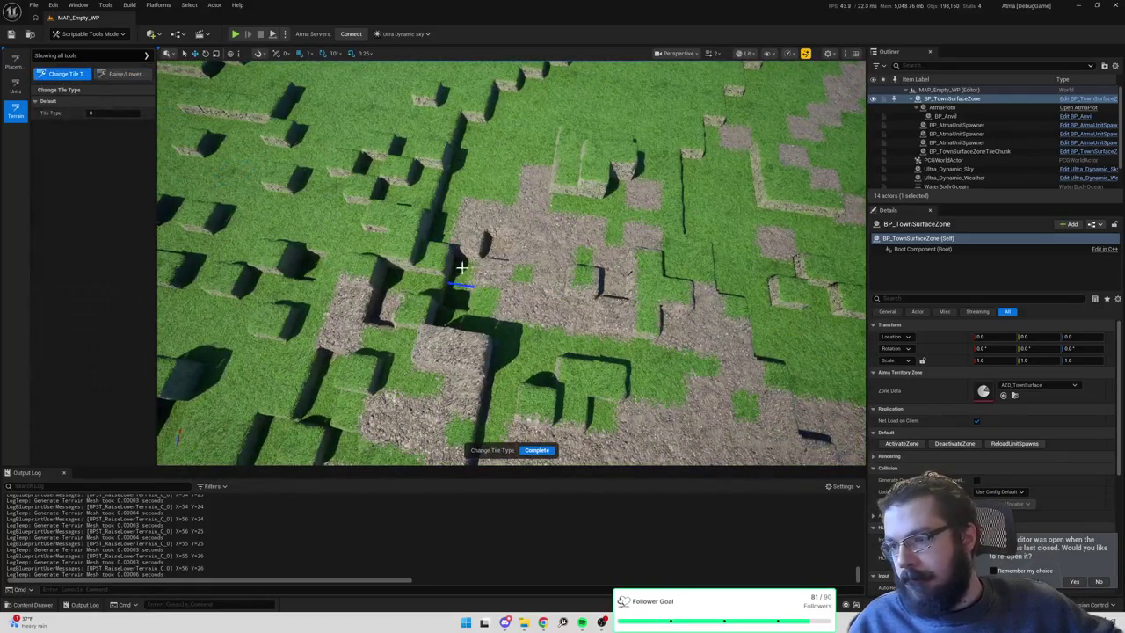
Change the tile type along a path and across the terrain, then save the level.
mouse_move(442, 216)
mouse_down()
mouse_move(439, 230)
mouse_move(422, 188)
mouse_move(410, 211)
mouse_up()
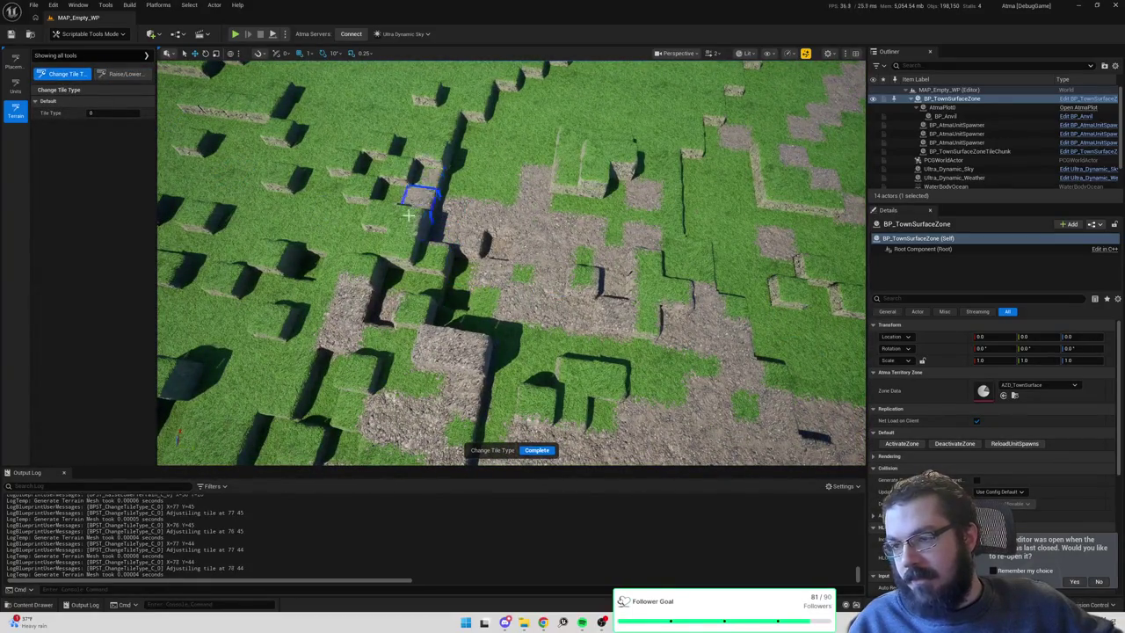
drag(396, 254, 548, 276)
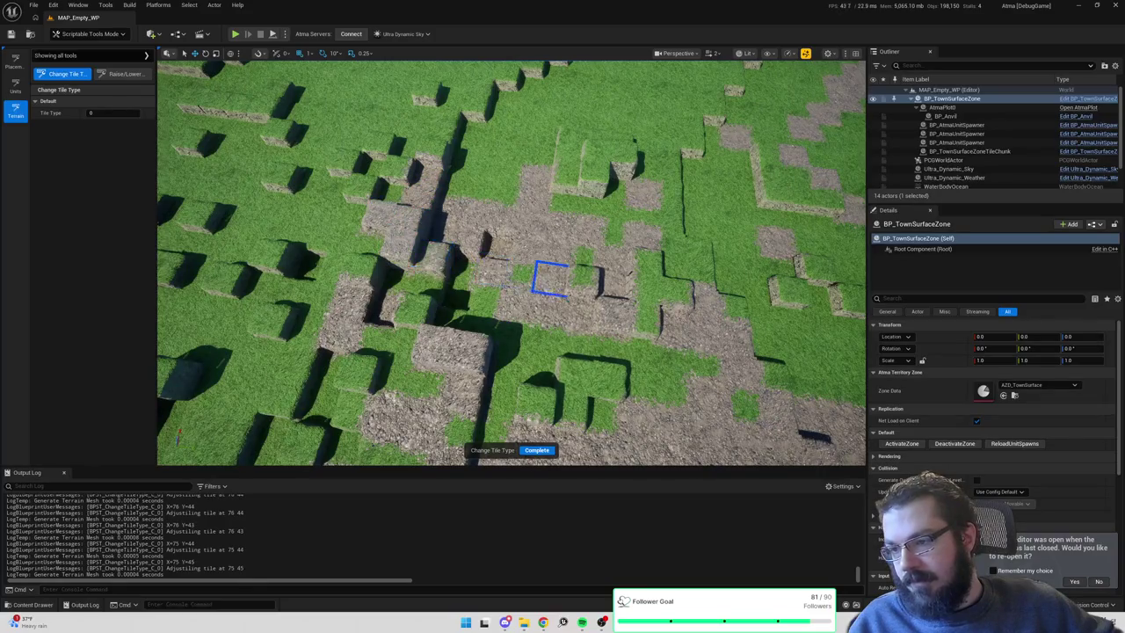
key(ctrl+s)
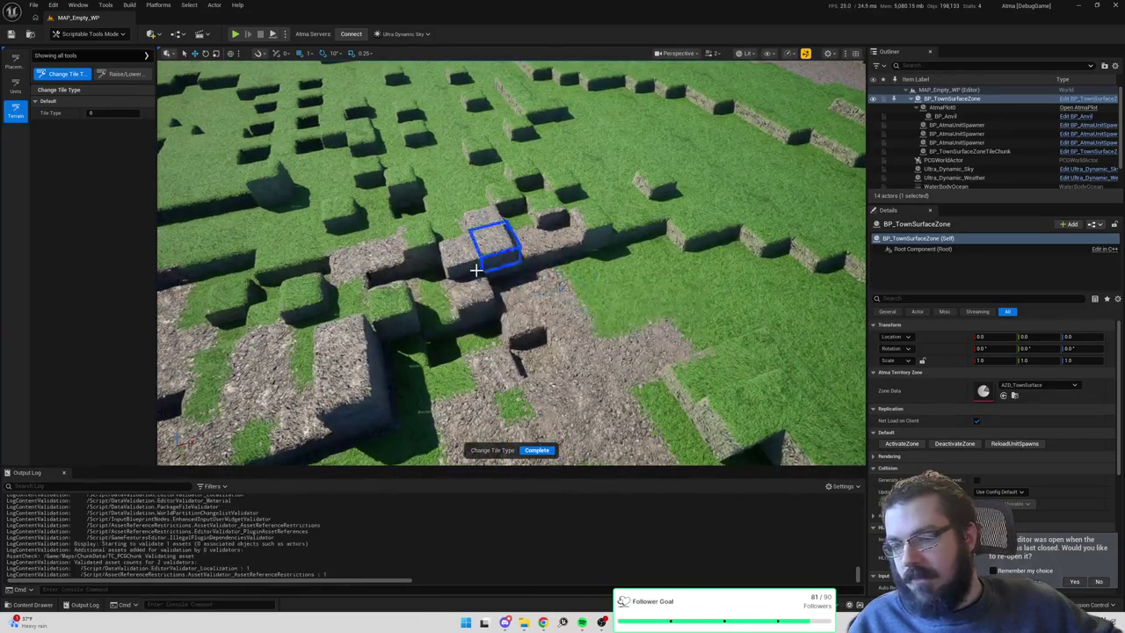
scroll(477, 269, down, 5)
scroll(471, 281, up, 10)
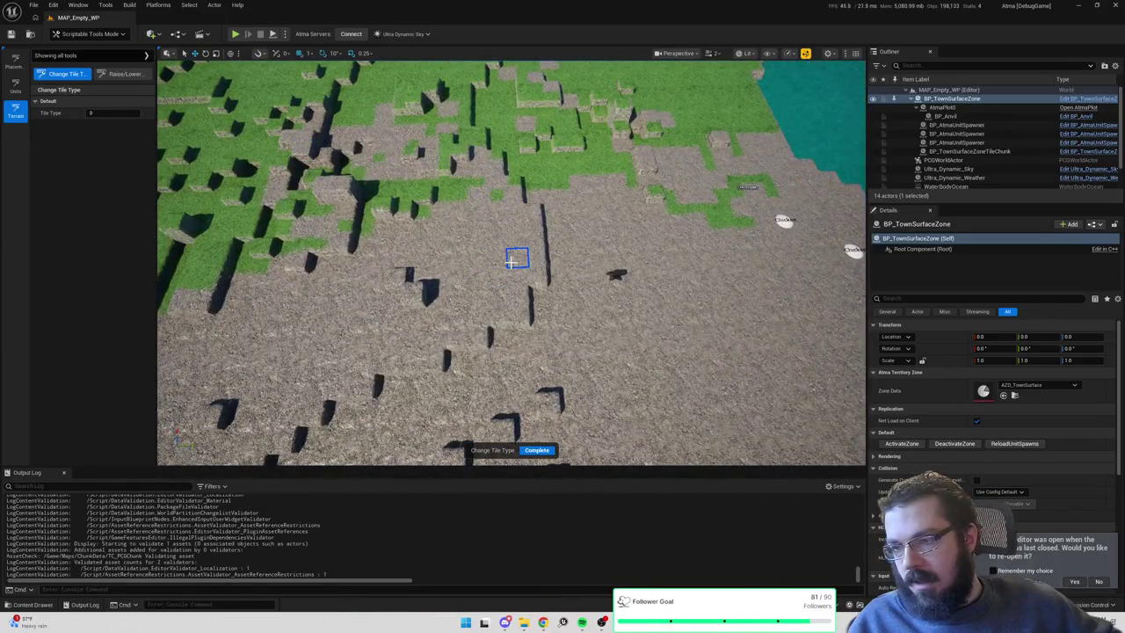
scroll(511, 260, down, 5)
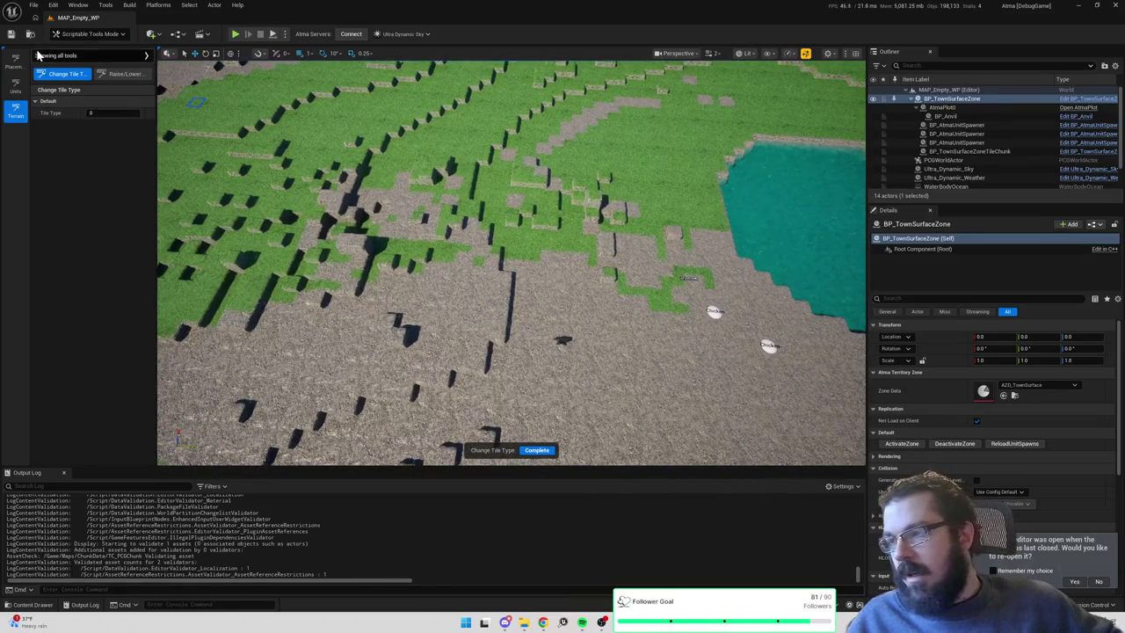
Return to the BPST_AddRemovePlacement graph and bring up node search near the hover and click events.
key(alt+Tab)
scroll(545, 263, up, 3)
mouse_move(606, 430)
mouse_down()
mouse_move(604, 316)
mouse_move(655, 278)
mouse_move(629, 301)
mouse_up()
mouse_move(549, 208)
mouse_down()
mouse_move(560, 332)
mouse_move(535, 269)
mouse_move(628, 269)
mouse_move(763, 188)
mouse_move(798, 185)
mouse_up()
right_click(798, 185)
Add a Spawn Actor from Class node after Add Single Click Behavior, spawning BP_TargetingActor_Placement.
text(s)
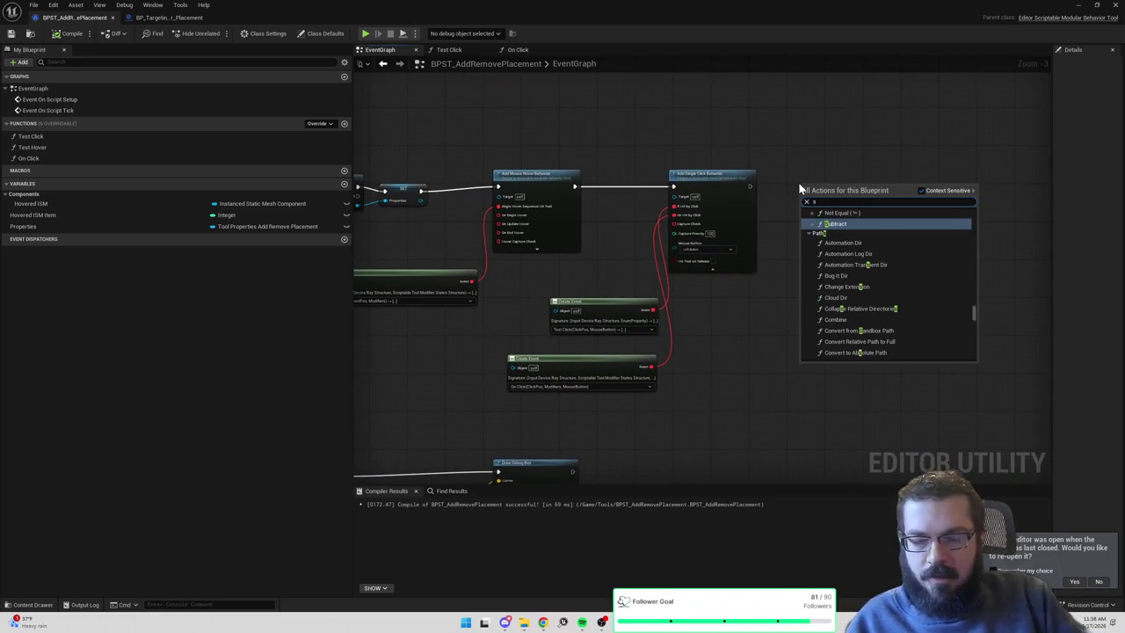
text(pawn actor f)
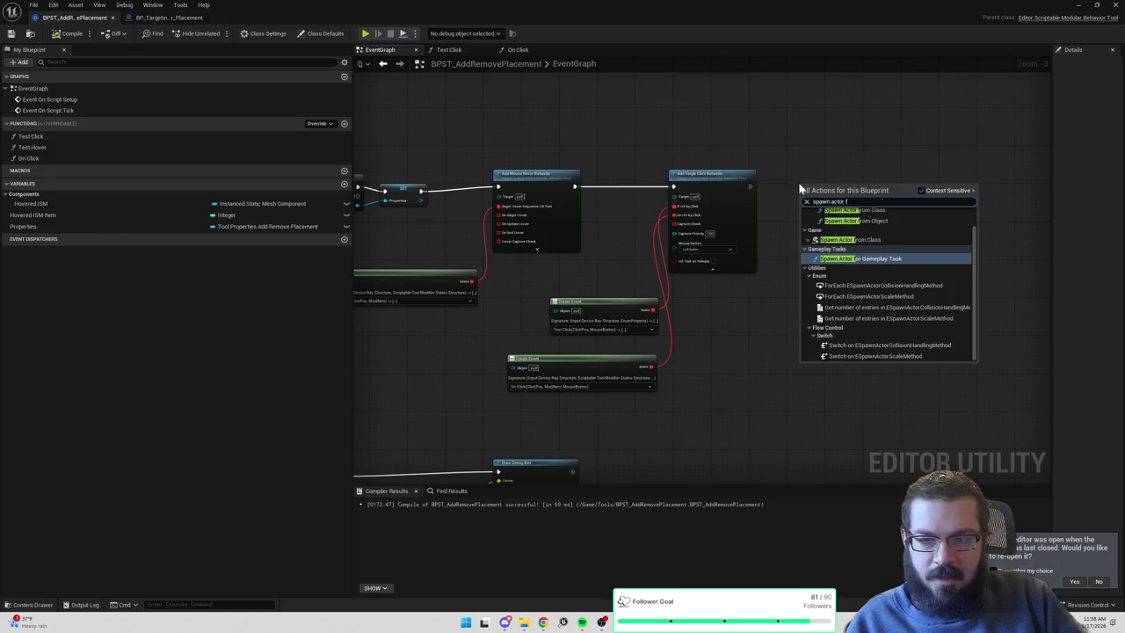
click(857, 239)
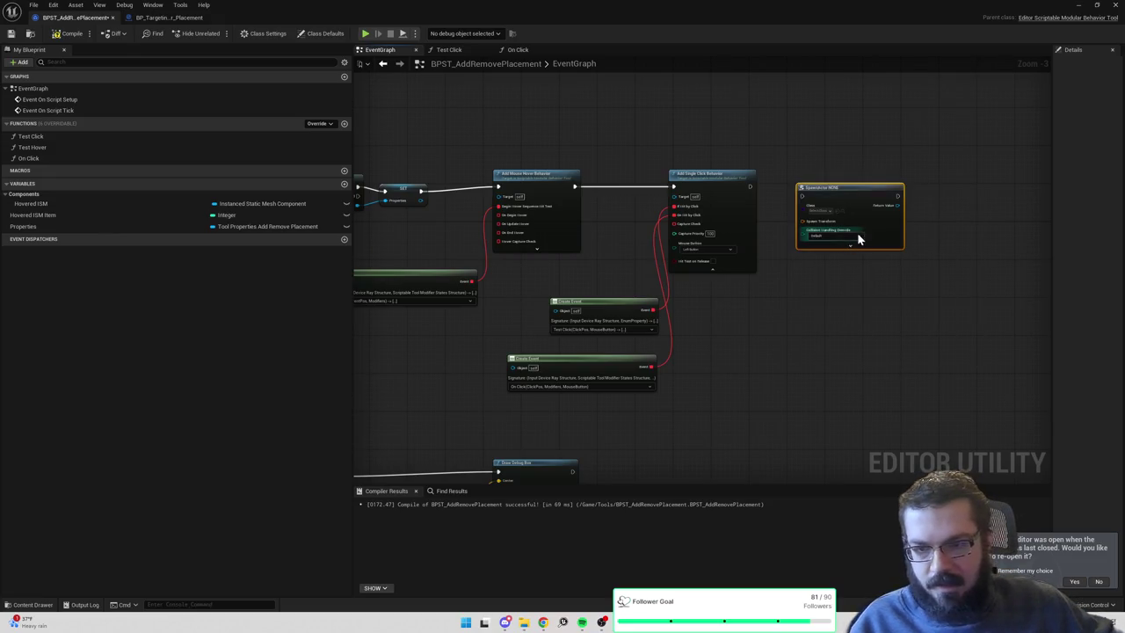
scroll(836, 254, up, 3)
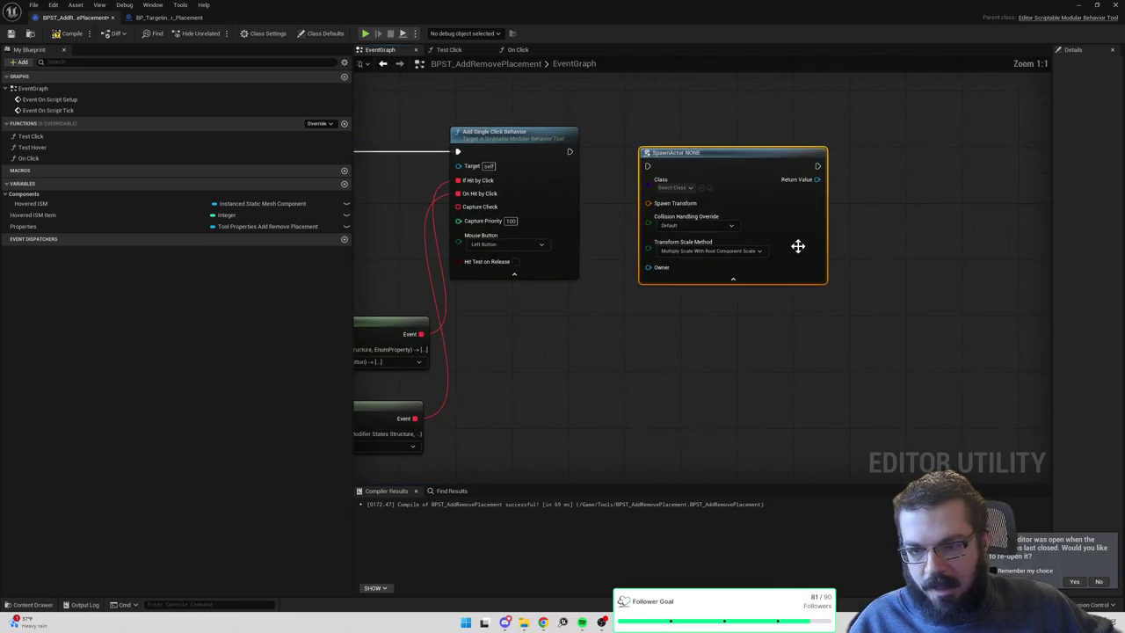
click(735, 279)
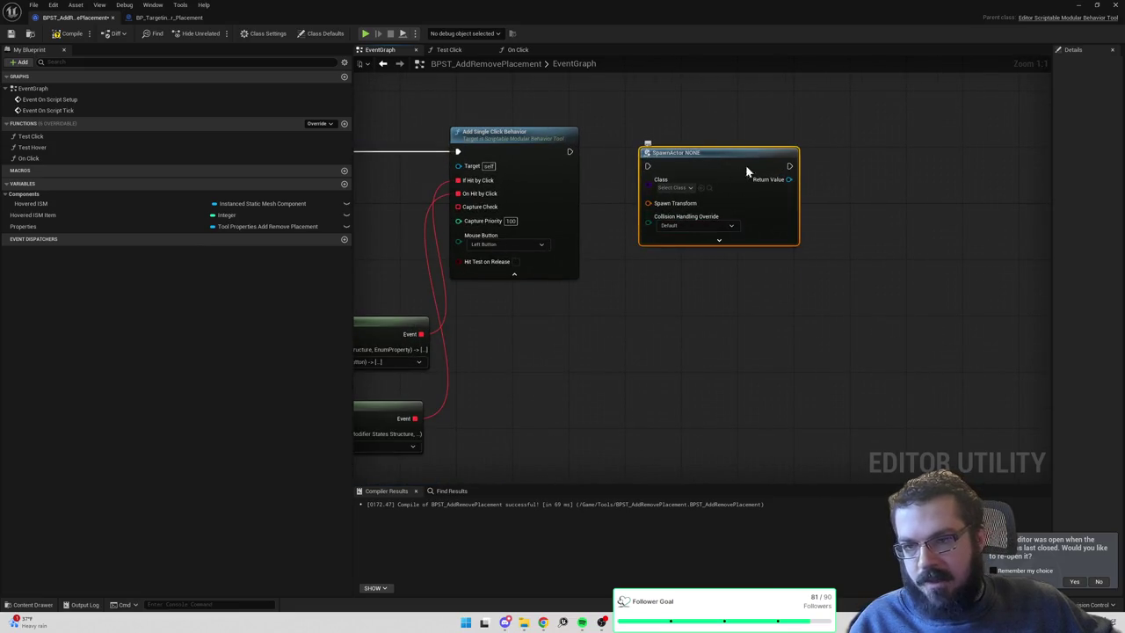
drag(743, 169, 765, 140)
mouse_move(571, 152)
mouse_down()
mouse_move(669, 138)
mouse_move(719, 150)
mouse_up()
click(701, 166)
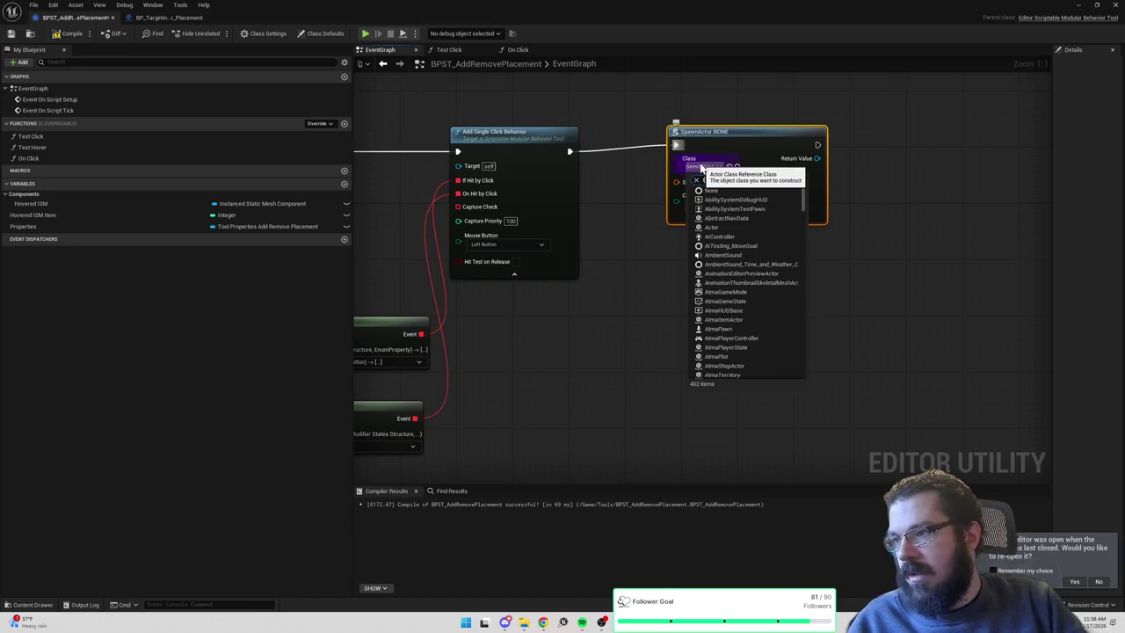
text(targeting pl)
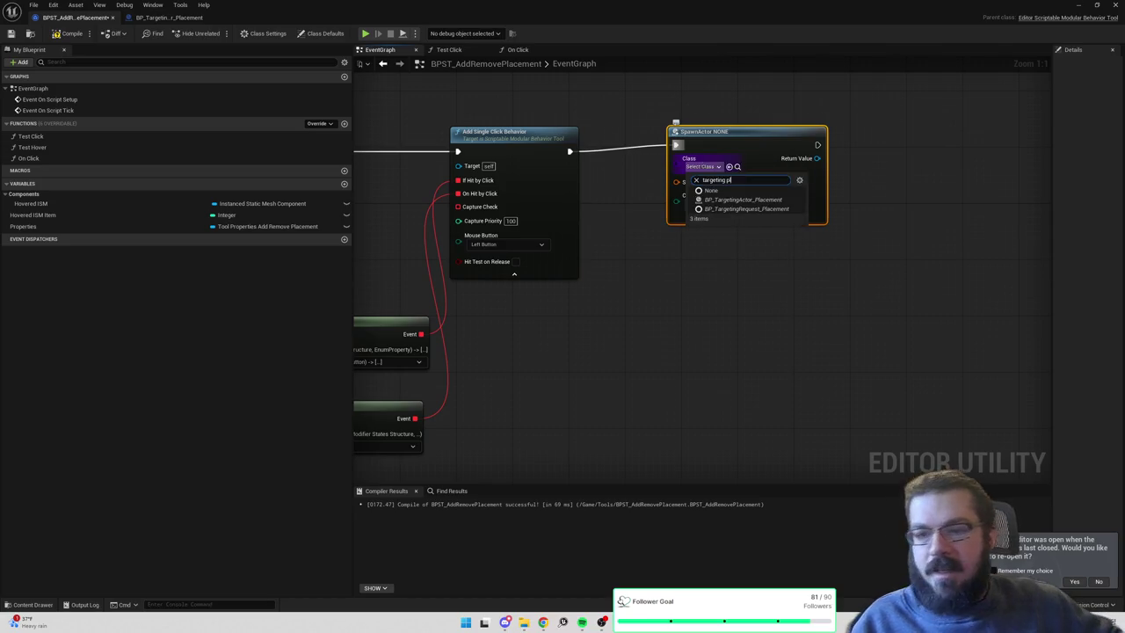
click(731, 207)
drag(854, 209, 799, 201)
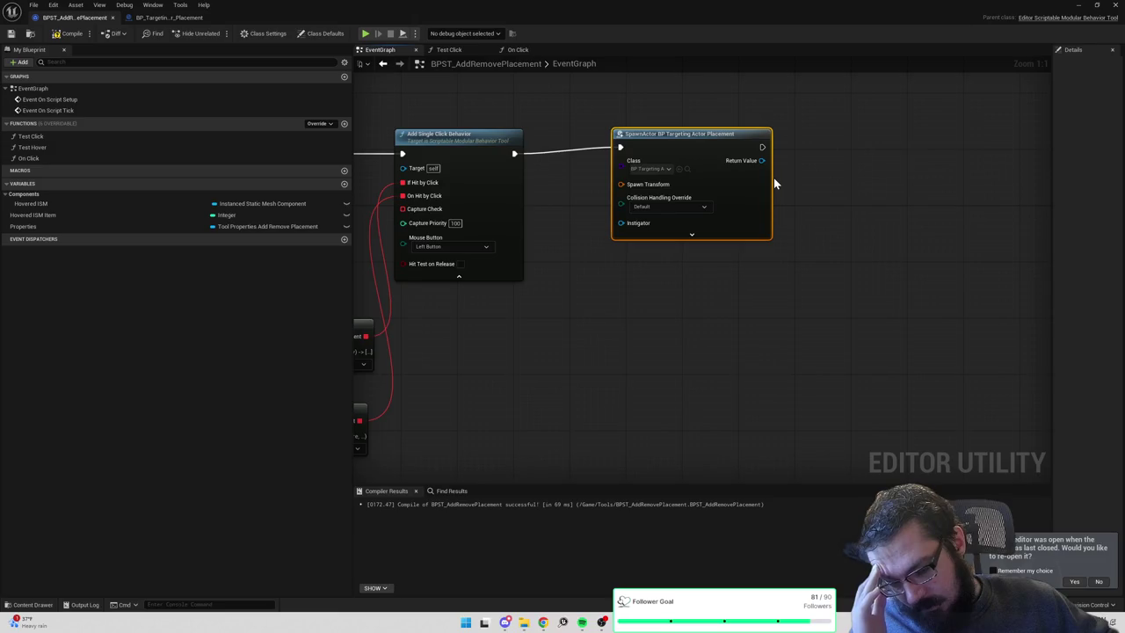
Browse for follow-up nodes without adding any, and briefly check the other targeting blueprint's graph.
right_click(691, 281)
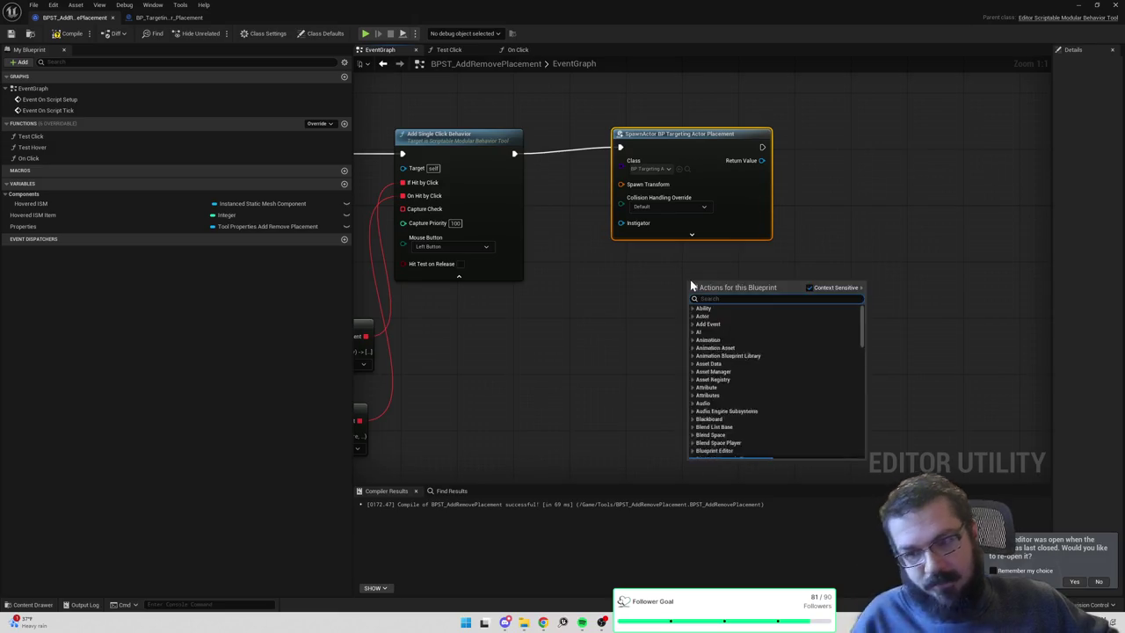
text(get baista sub)
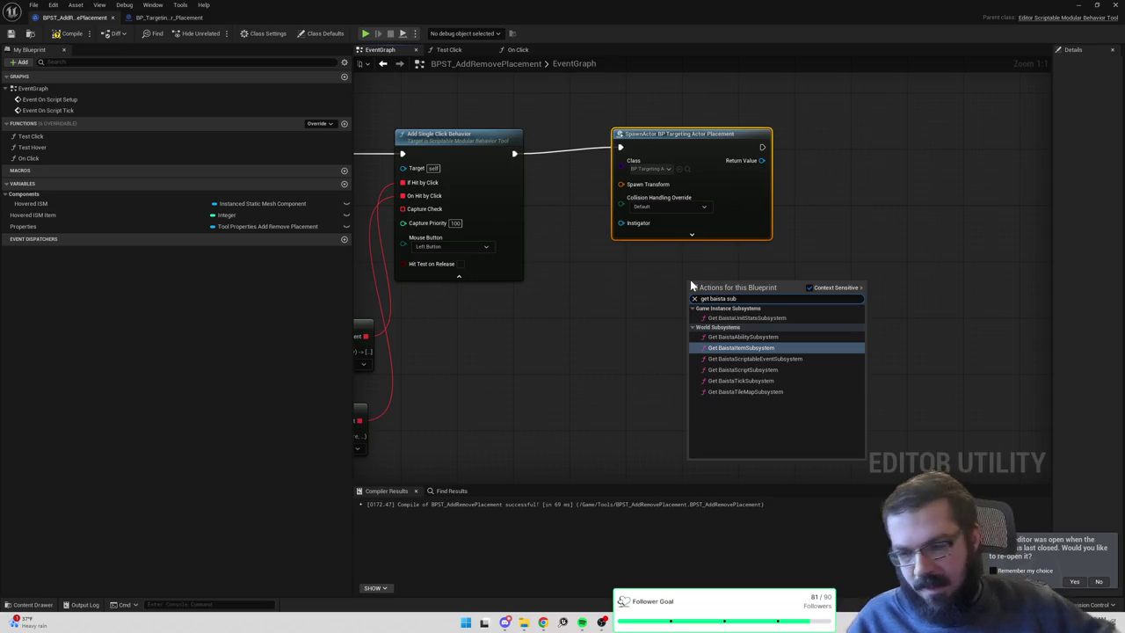
click(802, 213)
mouse_move(761, 160)
mouse_down()
mouse_move(823, 162)
mouse_move(814, 181)
mouse_up()
click(831, 140)
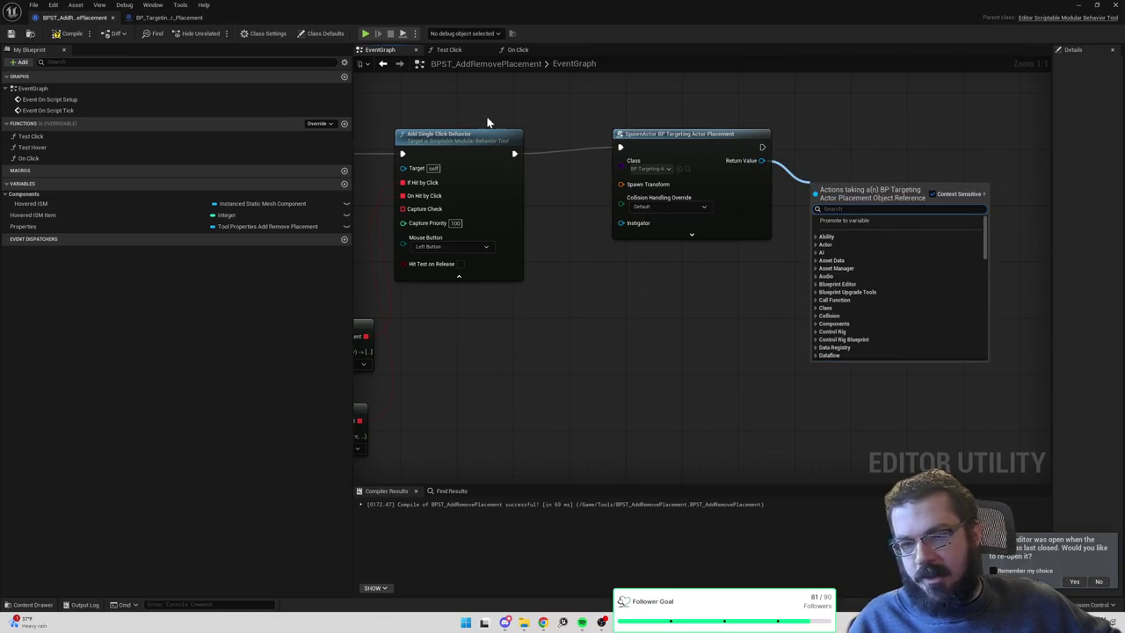
click(167, 18)
click(81, 20)
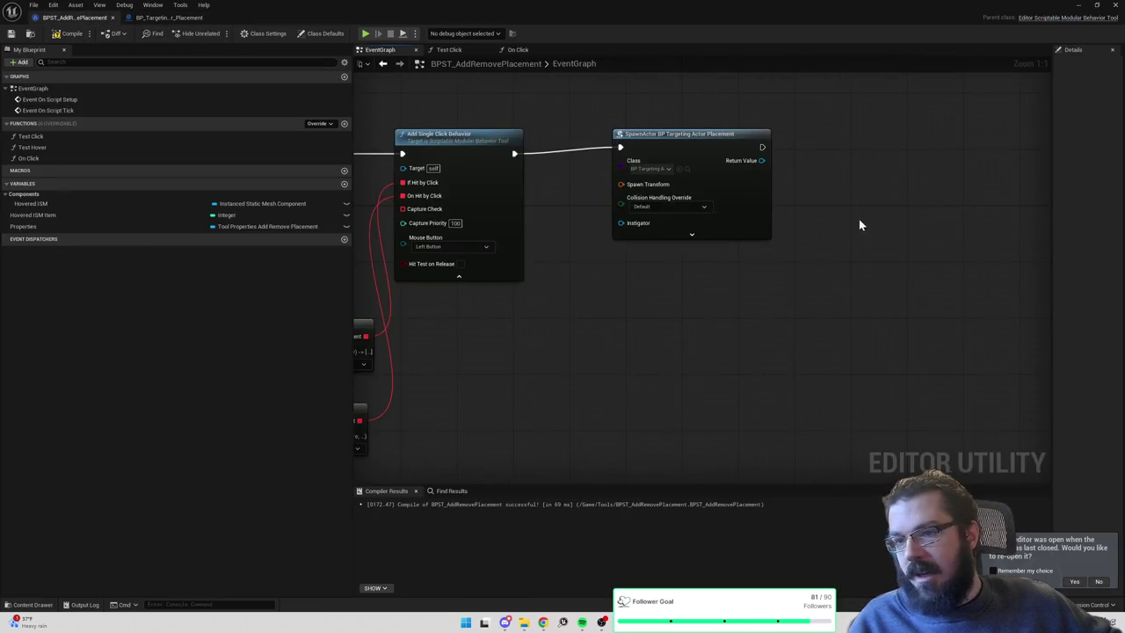
drag(673, 179, 686, 188)
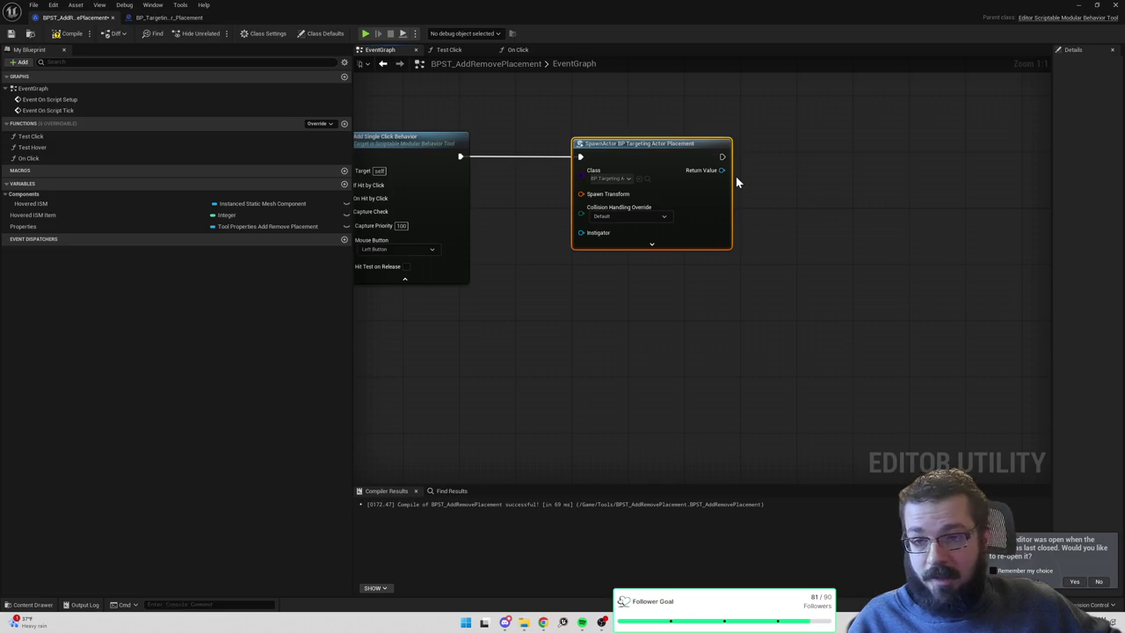
Add a Baista Tile Map Subsystem getter and search its actions for targeting.
right_click(655, 288)
text(get baista)
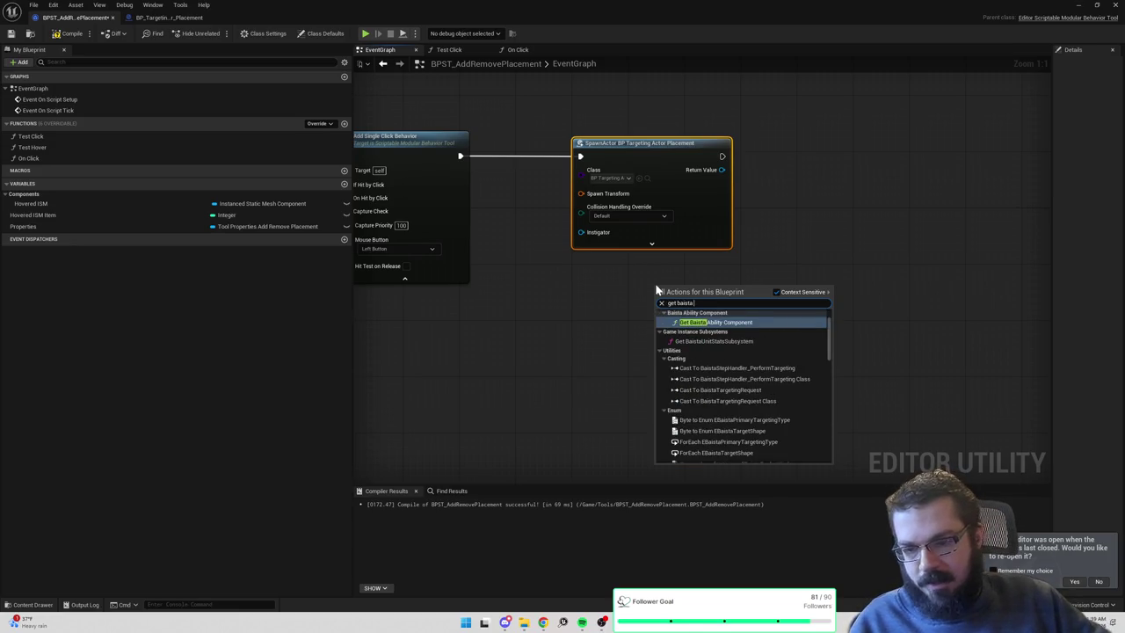
key(BackSpace)
key(BackSpace)
key(BackSpace)
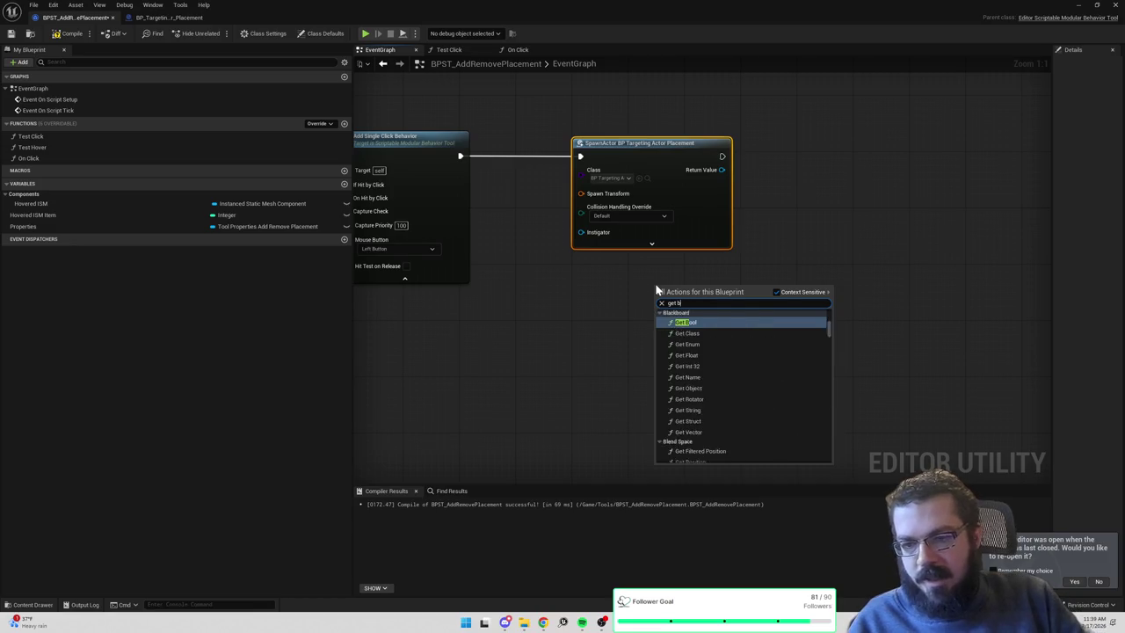
text(tile map)
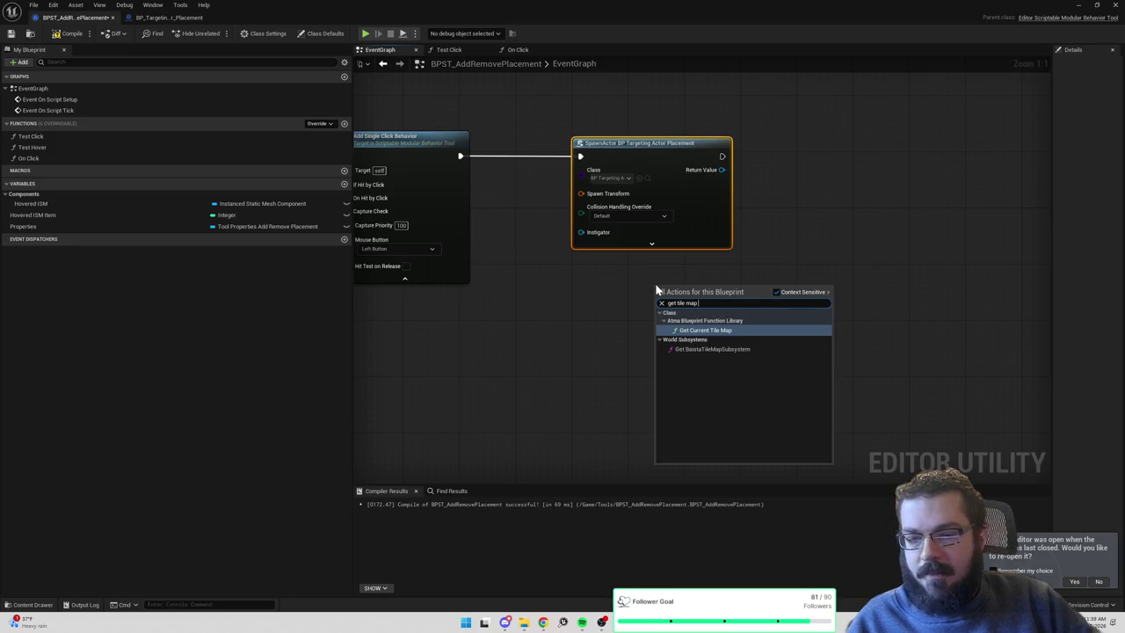
click(712, 349)
drag(732, 302, 772, 297)
text(start targ)
key(ctrl+a)
text(target)
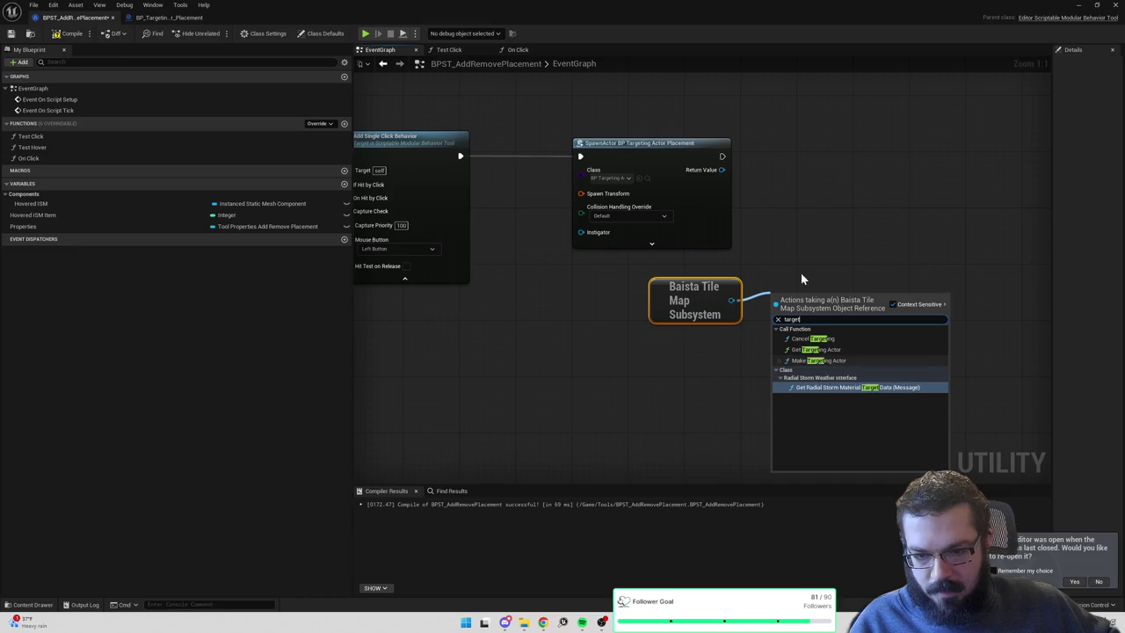
Add a Start Targeting node, deleting the spawn and tile map subsystem nodes.
right_click(796, 260)
text(start targeting)
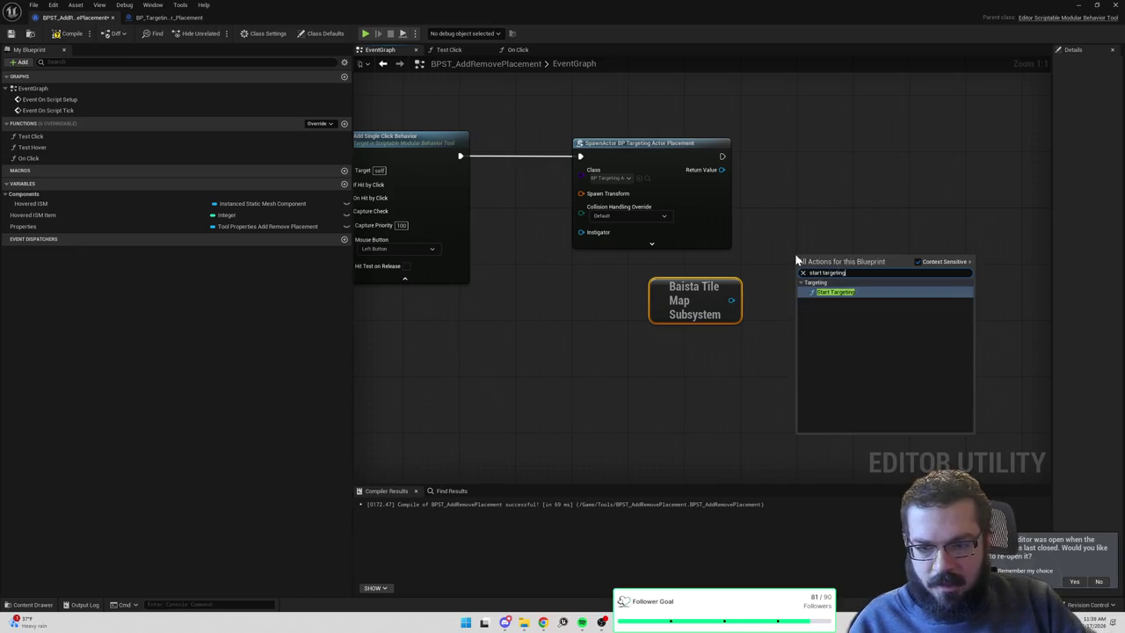
key(Return)
drag(809, 255, 773, 172)
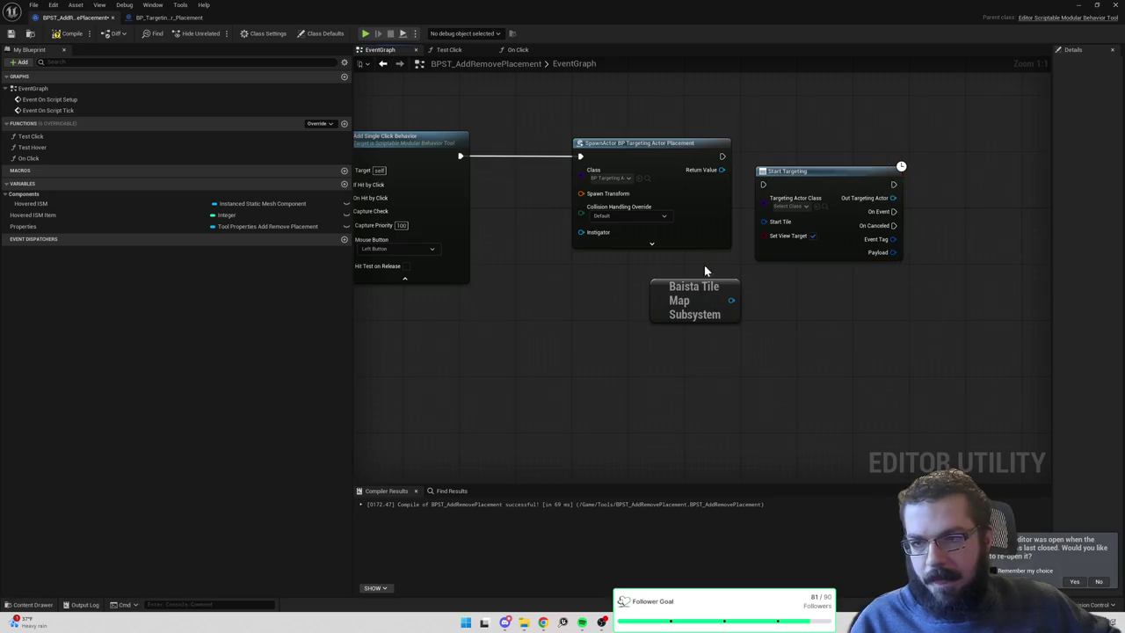
drag(747, 263, 686, 290)
key(Delete)
drag(789, 167, 699, 147)
Run Start Targeting after Add Single Click Behavior with BP_TargetingRequest_Placement as its class.
mouse_move(460, 156)
mouse_down()
mouse_move(684, 171)
mouse_move(674, 155)
mouse_move(636, 156)
mouse_move(743, 133)
mouse_up()
click(701, 189)
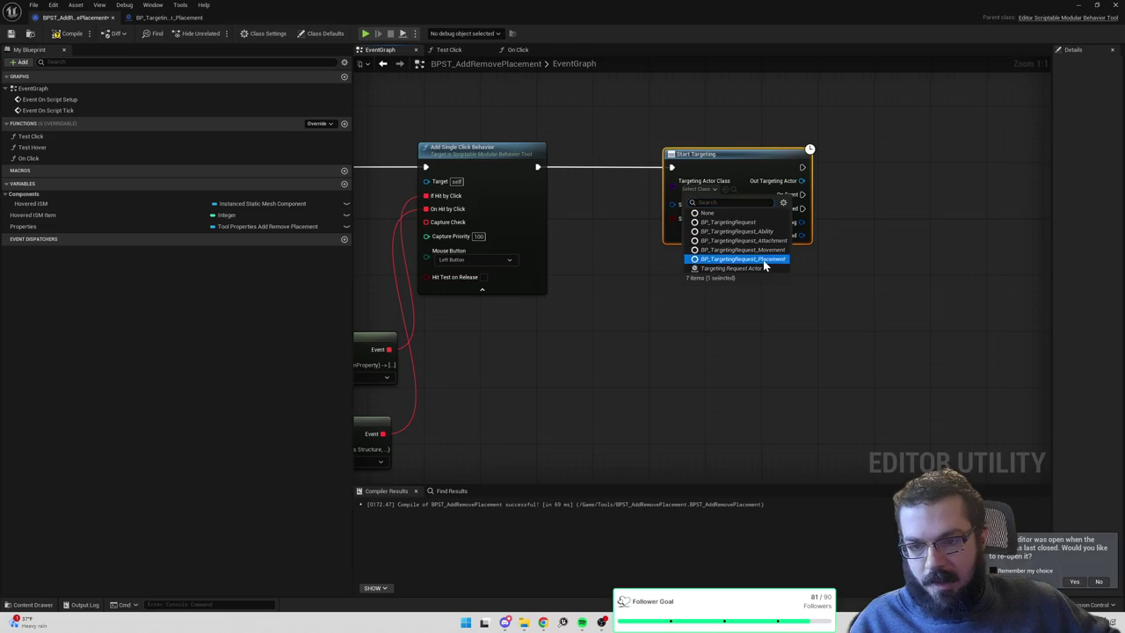
click(763, 260)
drag(726, 171, 806, 177)
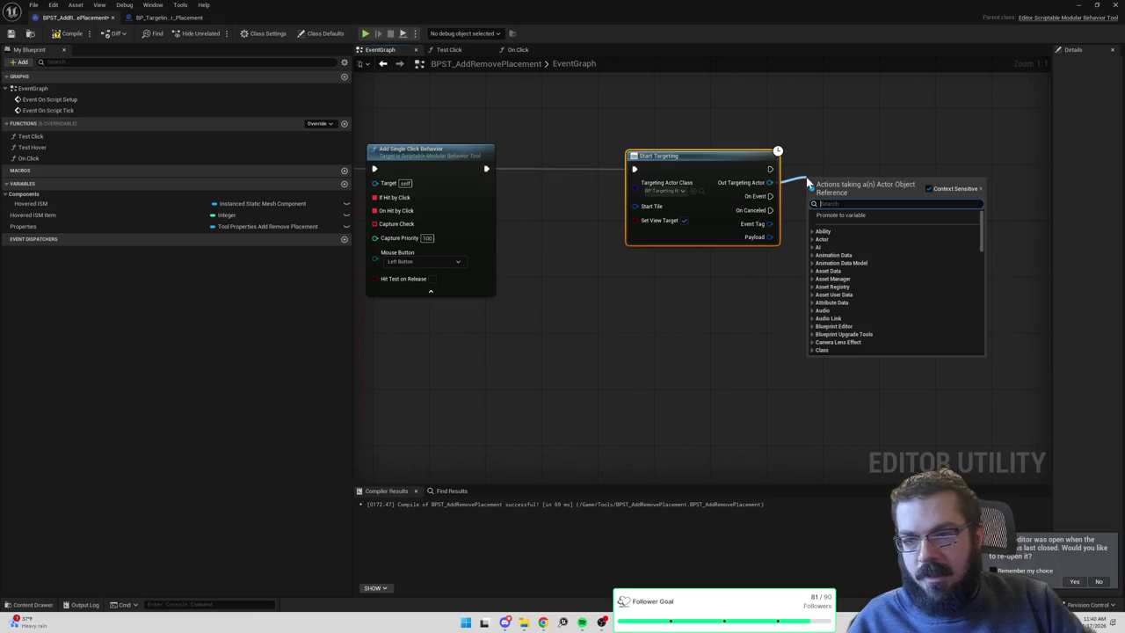
key(Escape)
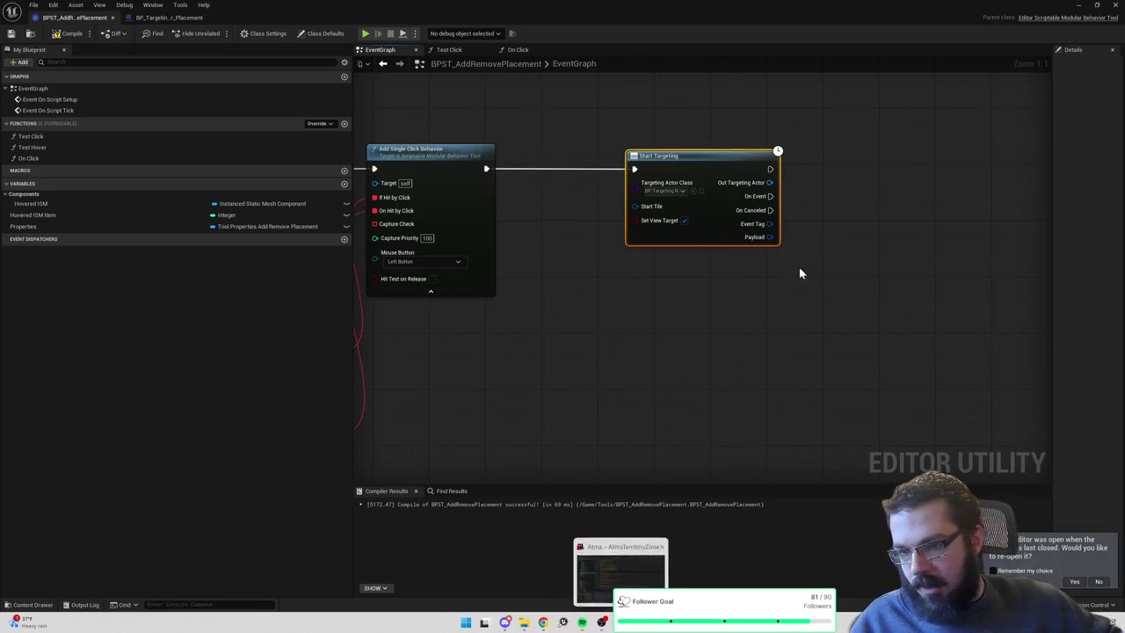
Open BaistaTileMapSubsystem.cpp in Rider via the project file search.
click(602, 622)
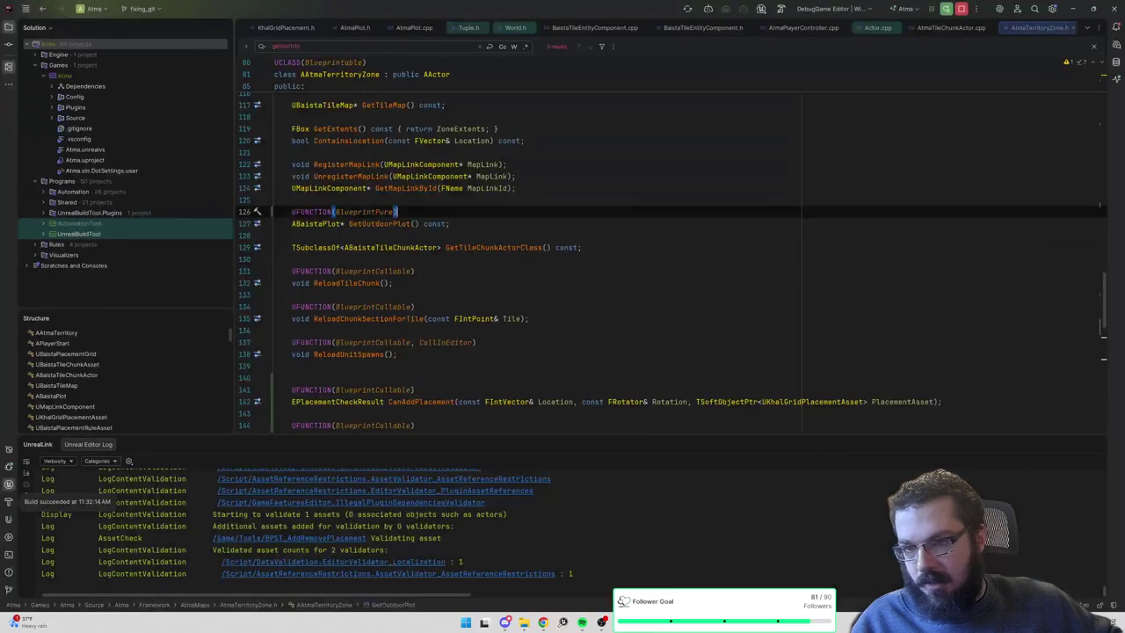
click(695, 259)
key(ctrl+shift+f)
key(Escape)
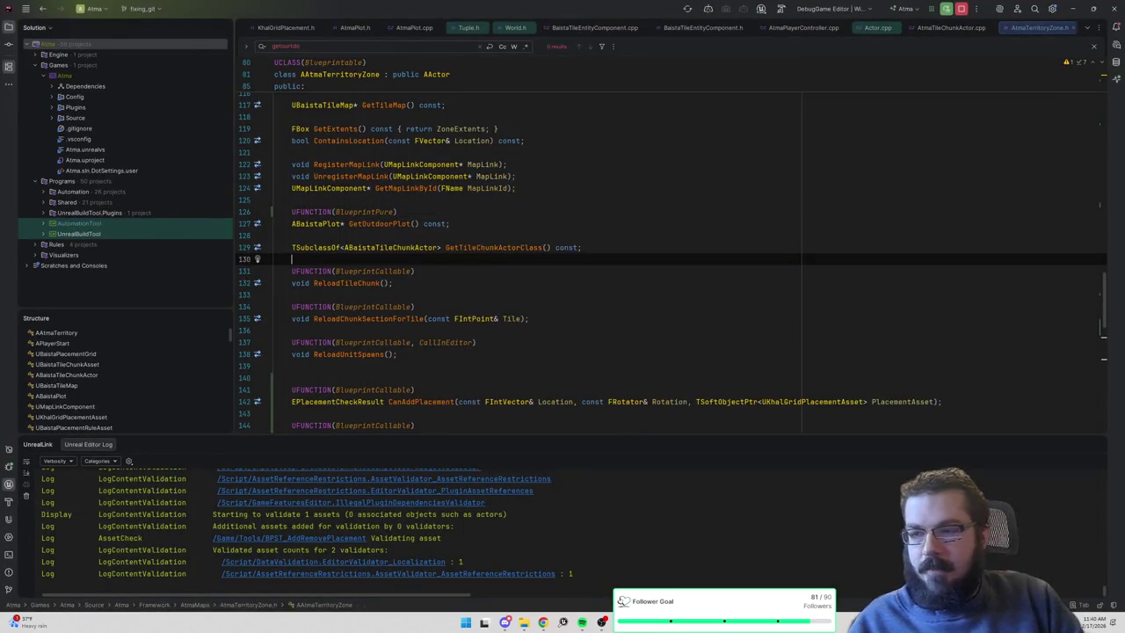
key(ctrl+shift+n)
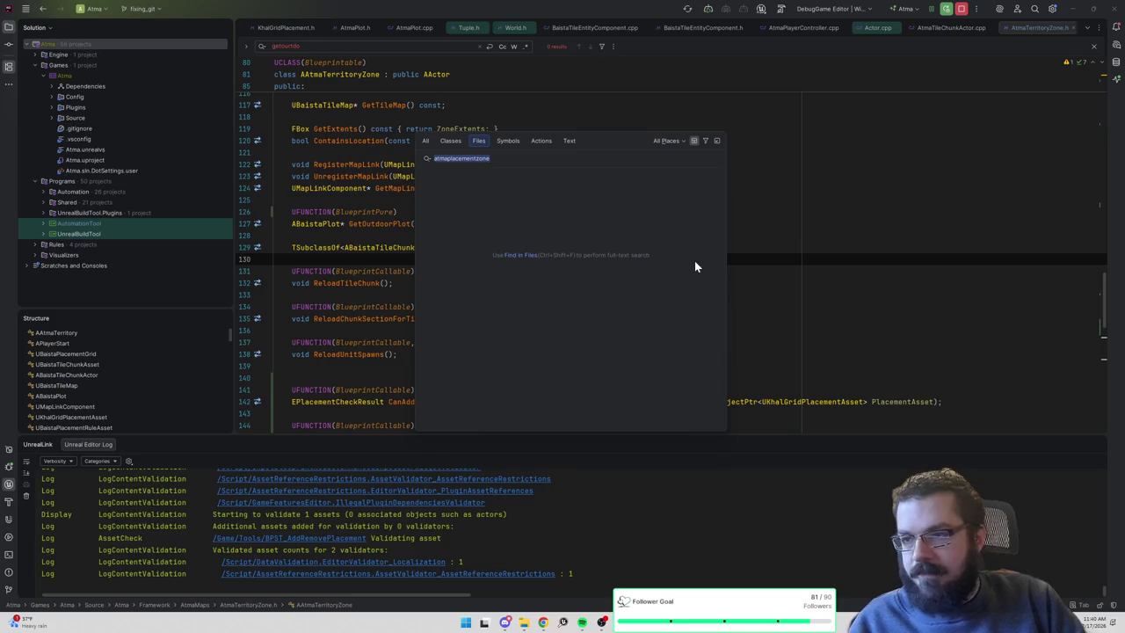
text(tilemapsub)
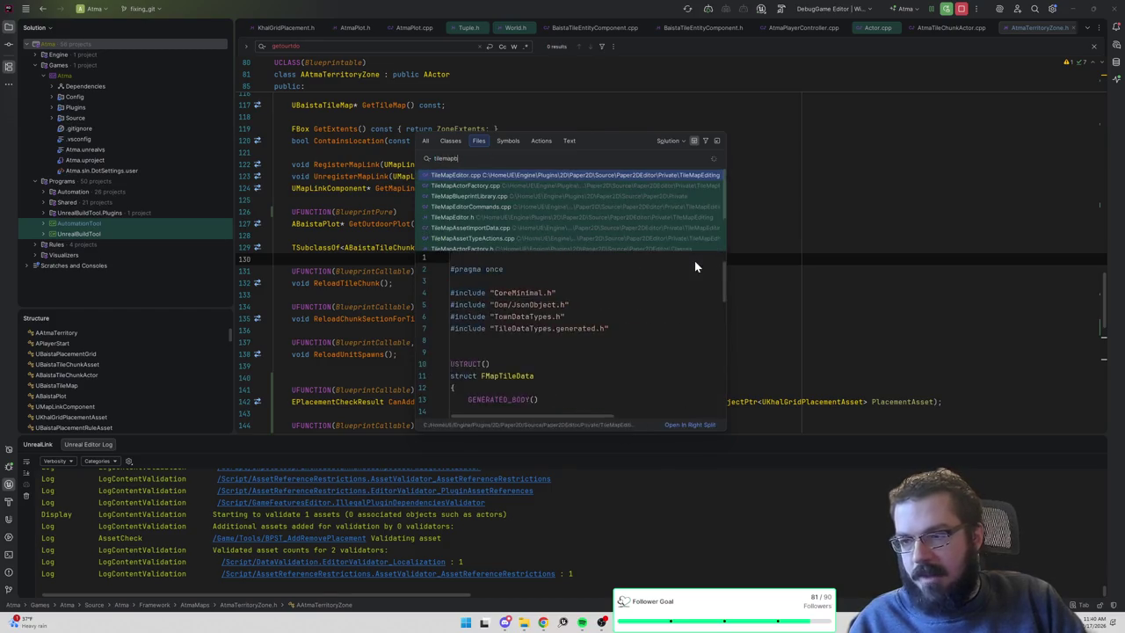
key(Return)
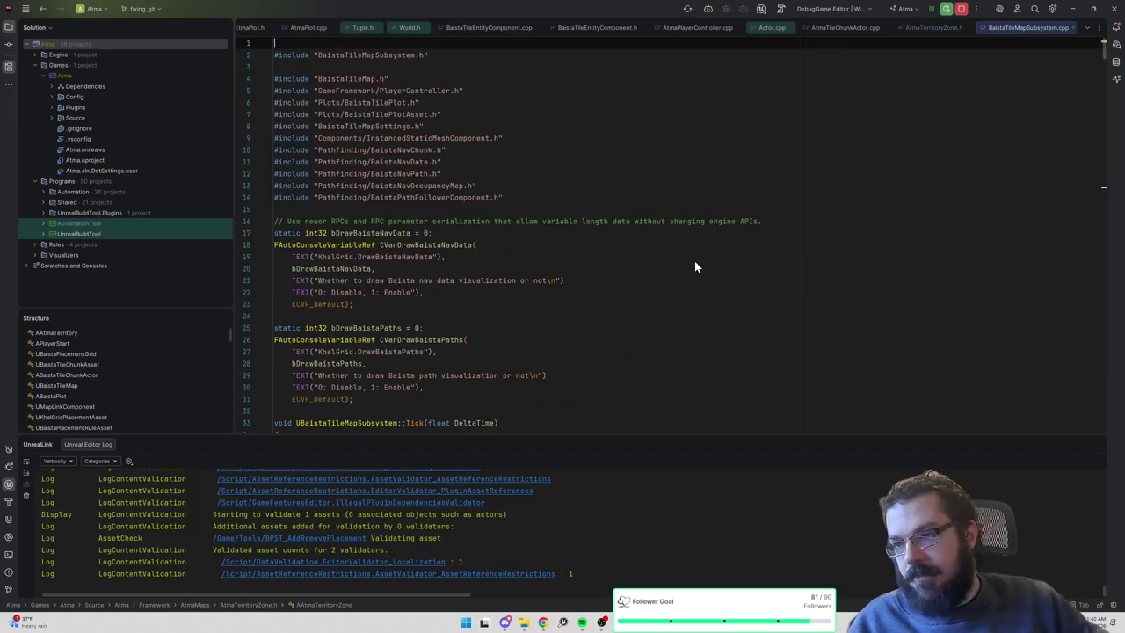
key(ctrl+alt+Home)
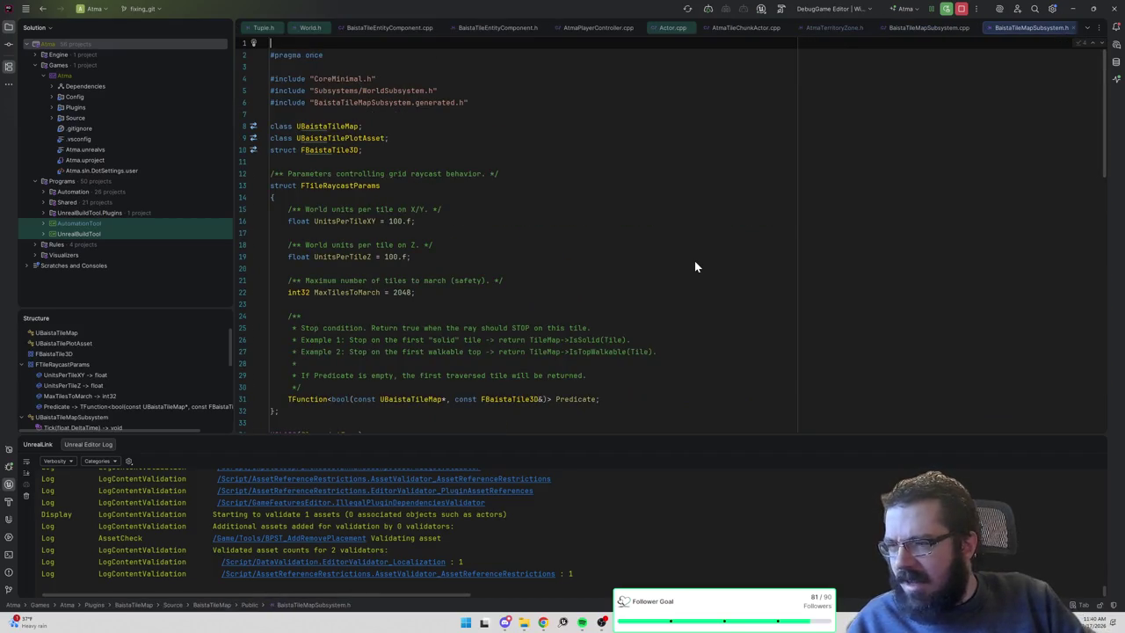
Go to the MakeTargetingActor definition in BaistaTileMapSubsystem.cpp.
scroll(528, 233, down, 10)
scroll(527, 233, down, 11)
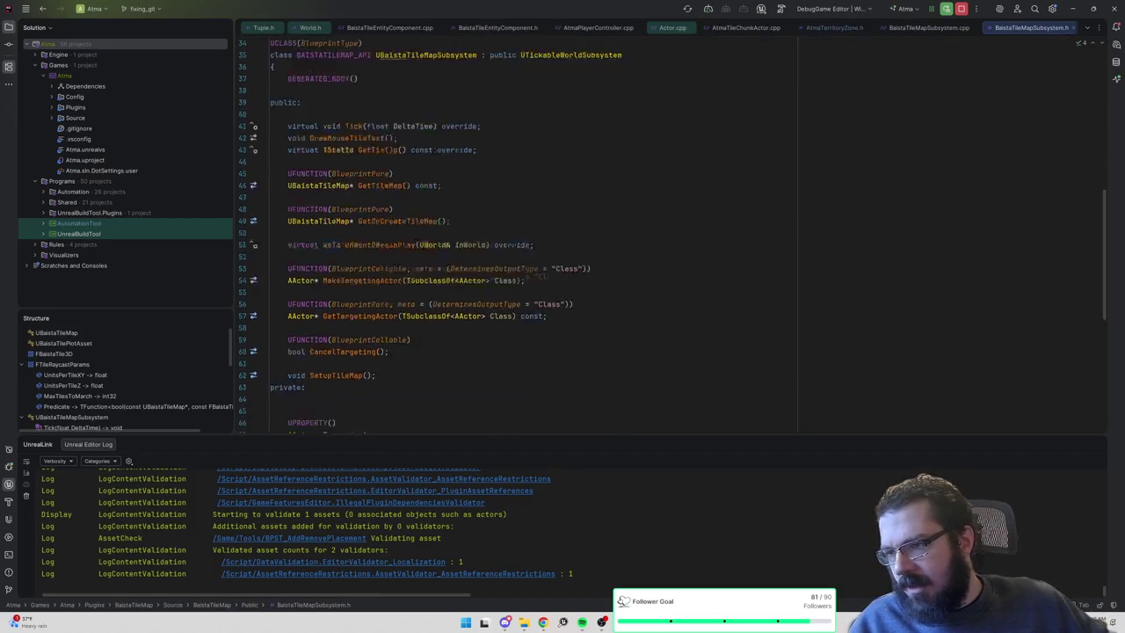
scroll(528, 233, up, 6)
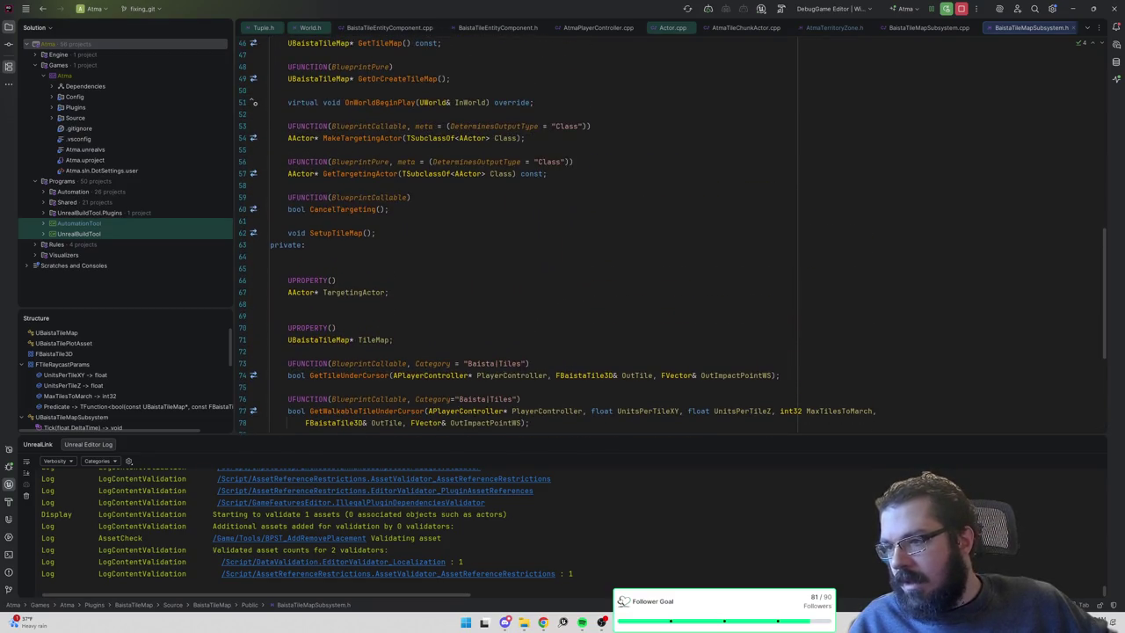
ctrl+click(373, 138)
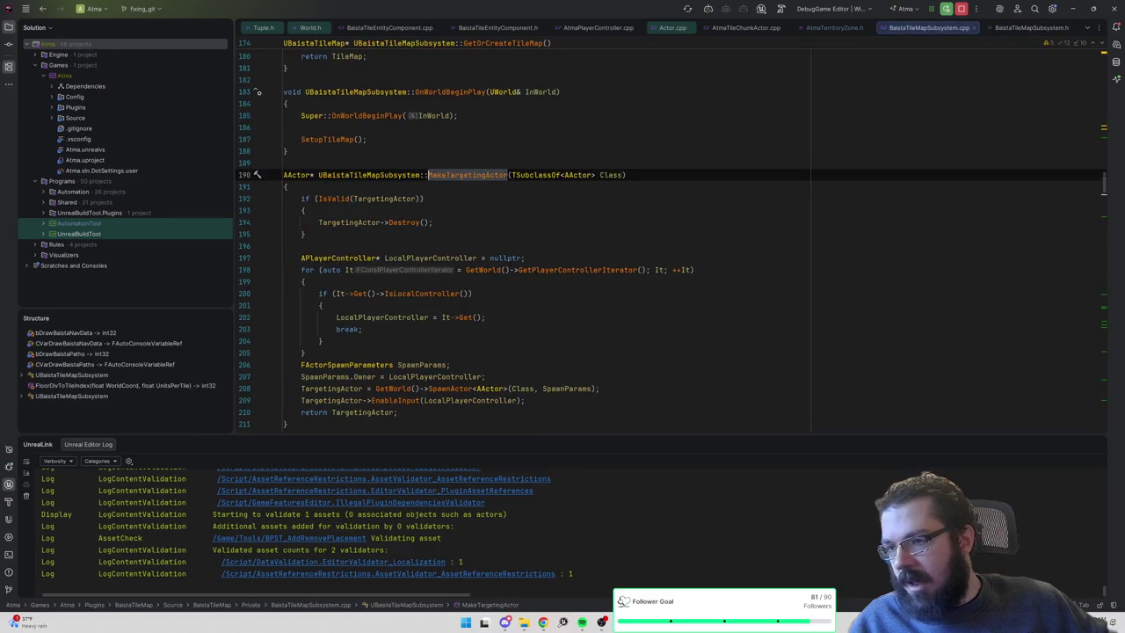
scroll(671, 234, down, 2)
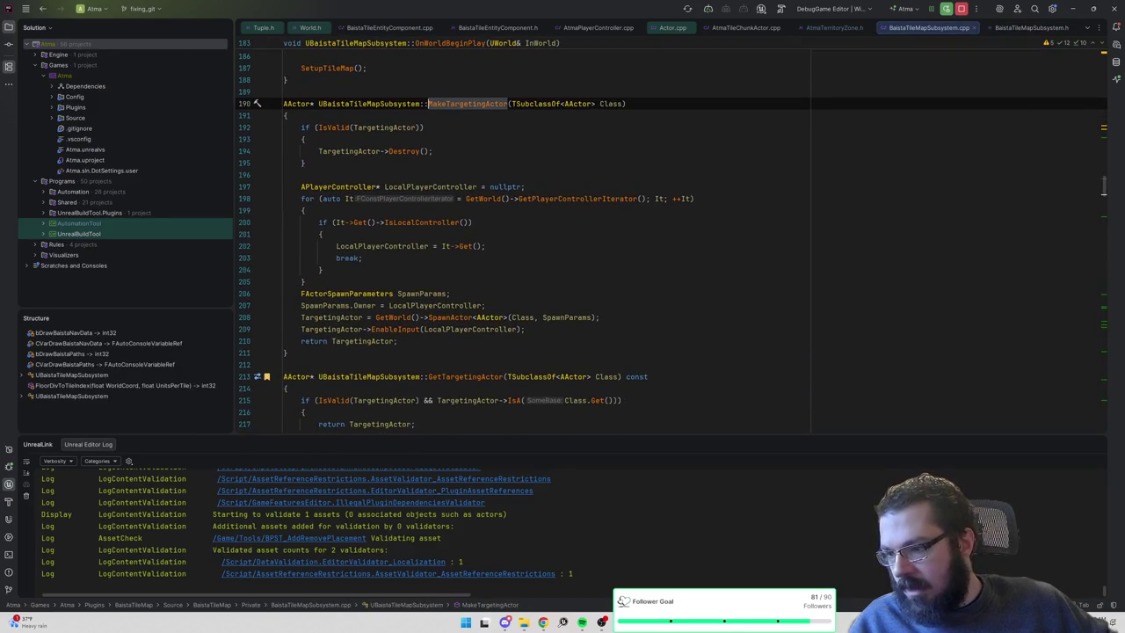
Add TargetingActor->SetFlags(RF_Transient); after the SpawnActor call, then return to Unreal.
click(600, 317)
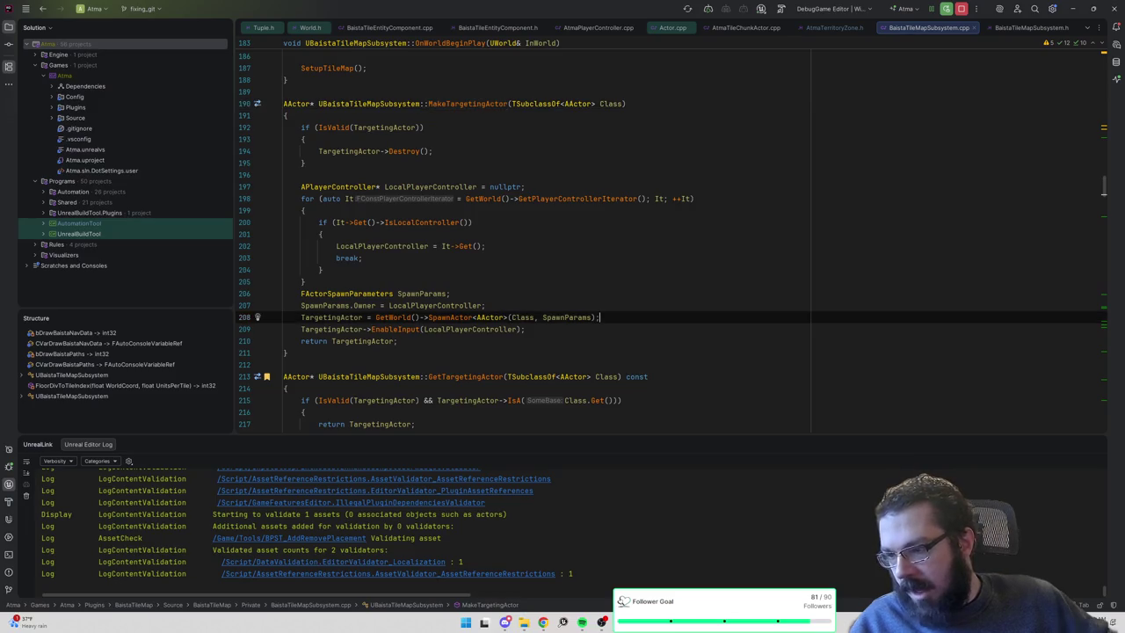
key(Return)
text(Targetin)
key(Return)
text(->SetFlags)
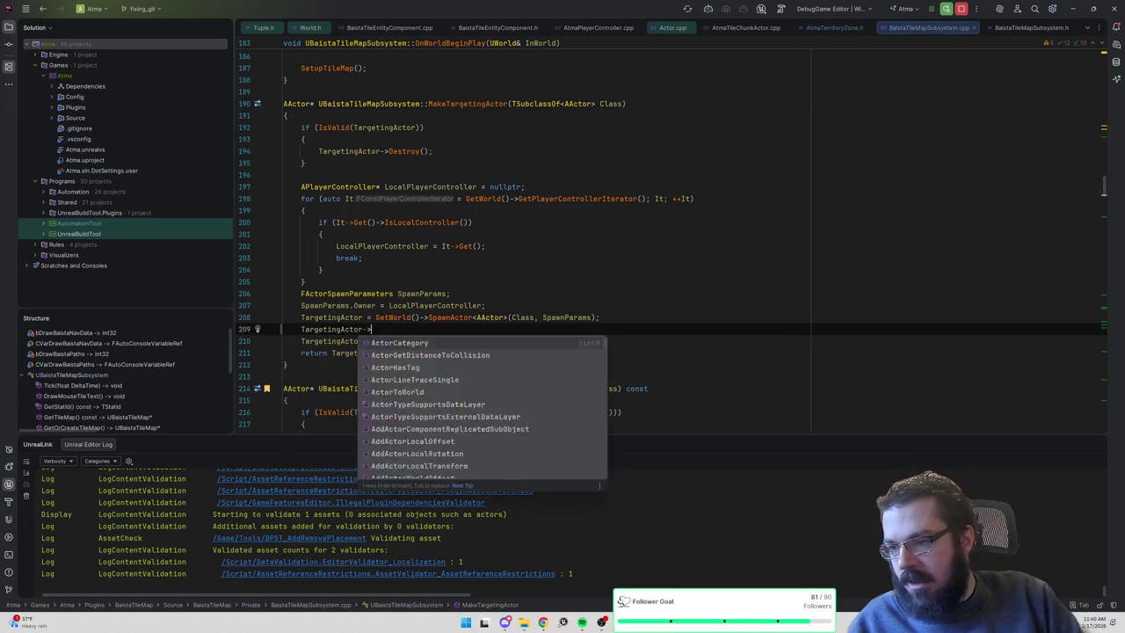
key(Return)
text(RF_Trans)
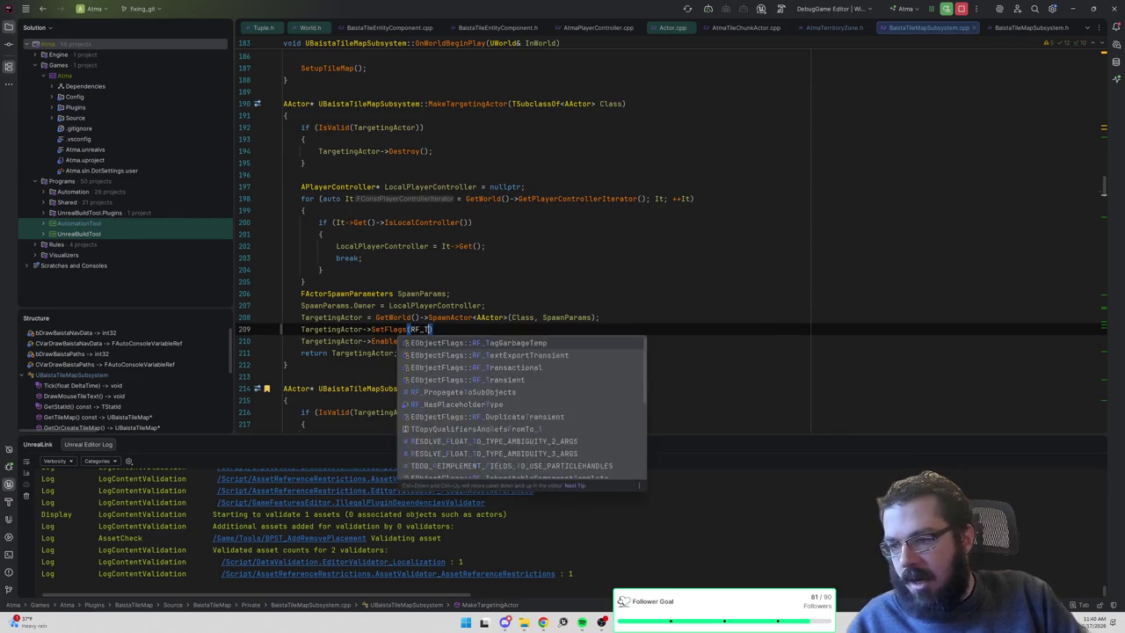
key(Return)
text(;)
key(alt+Tab)
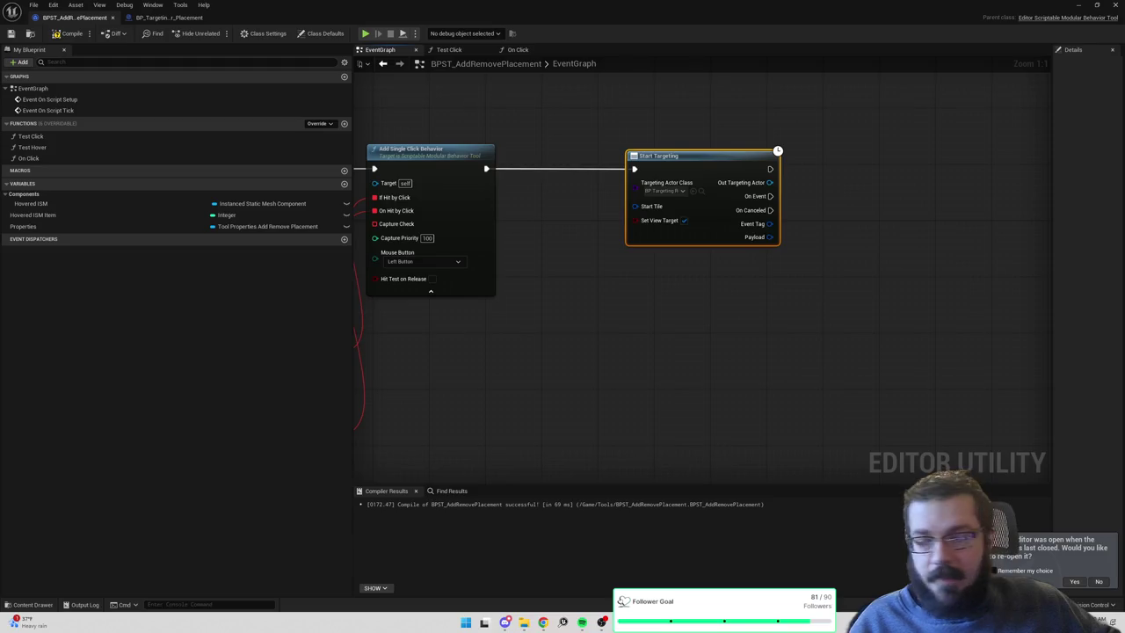
Add a Cast To BP_TargetingRequest_Placement node fed by Start Targeting's Out Targeting Actor.
drag(700, 312, 703, 341)
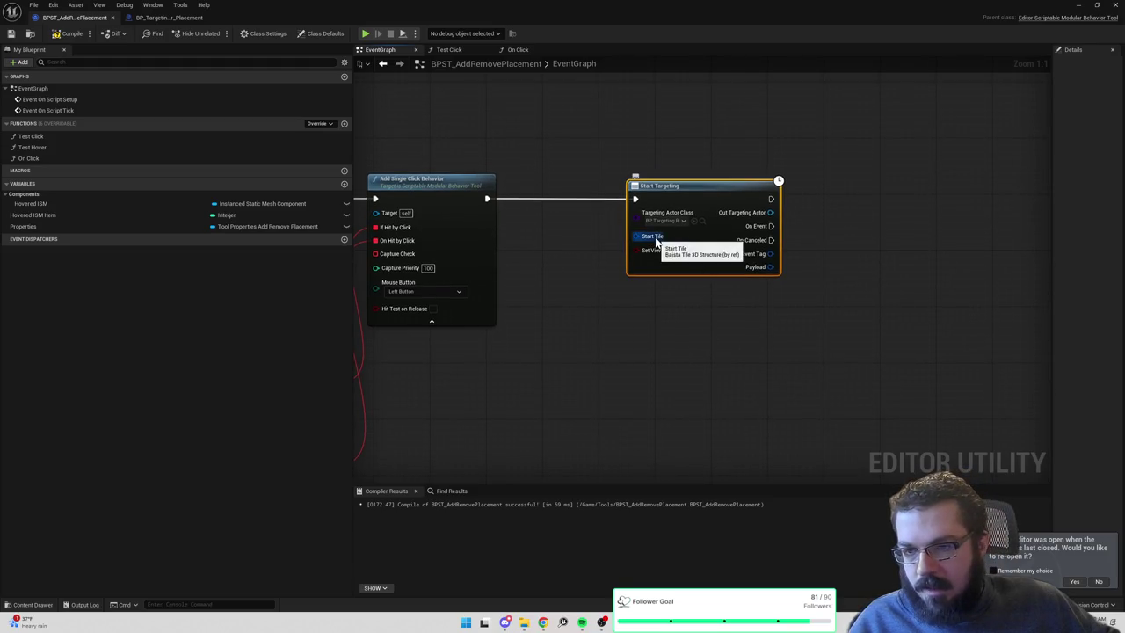
scroll(829, 314, down, 4)
drag(939, 331, 783, 306)
scroll(784, 307, down, 2)
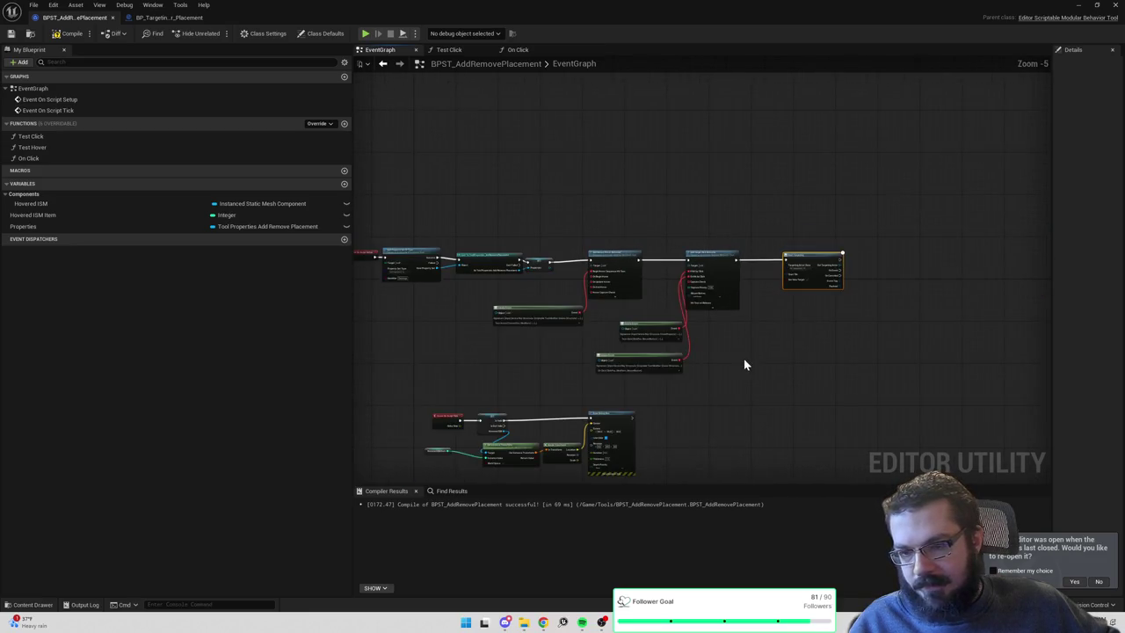
scroll(780, 272, up, 6)
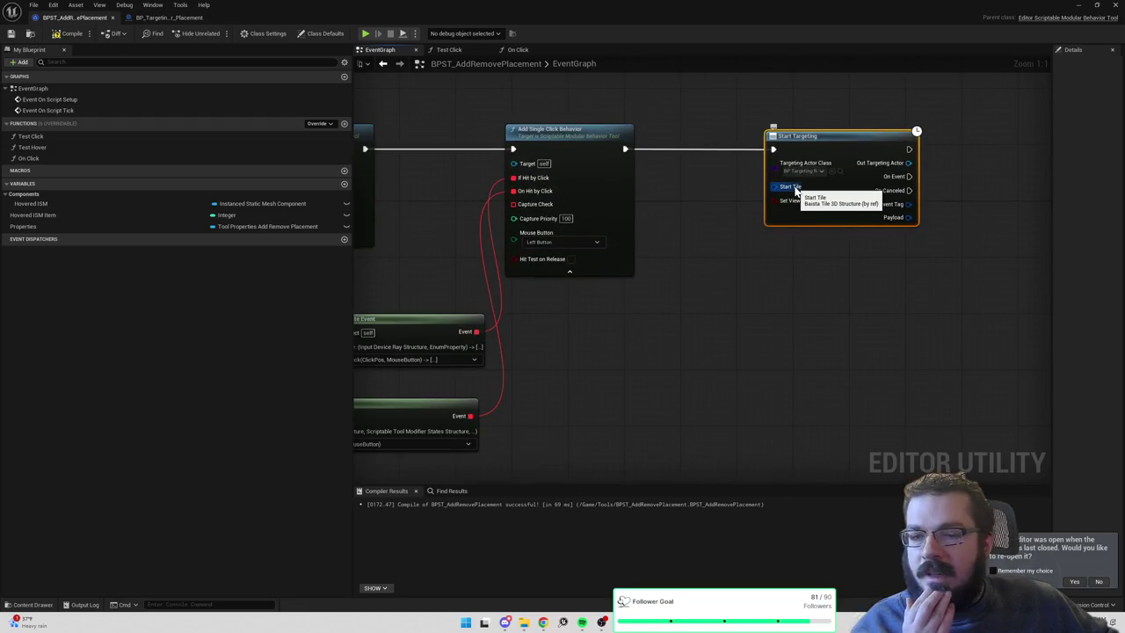
mouse_move(795, 189)
mouse_down()
mouse_move(811, 269)
mouse_move(802, 220)
mouse_up()
drag(789, 179, 827, 179)
text(cast to targeting requ)
key(Down)
key(Return)
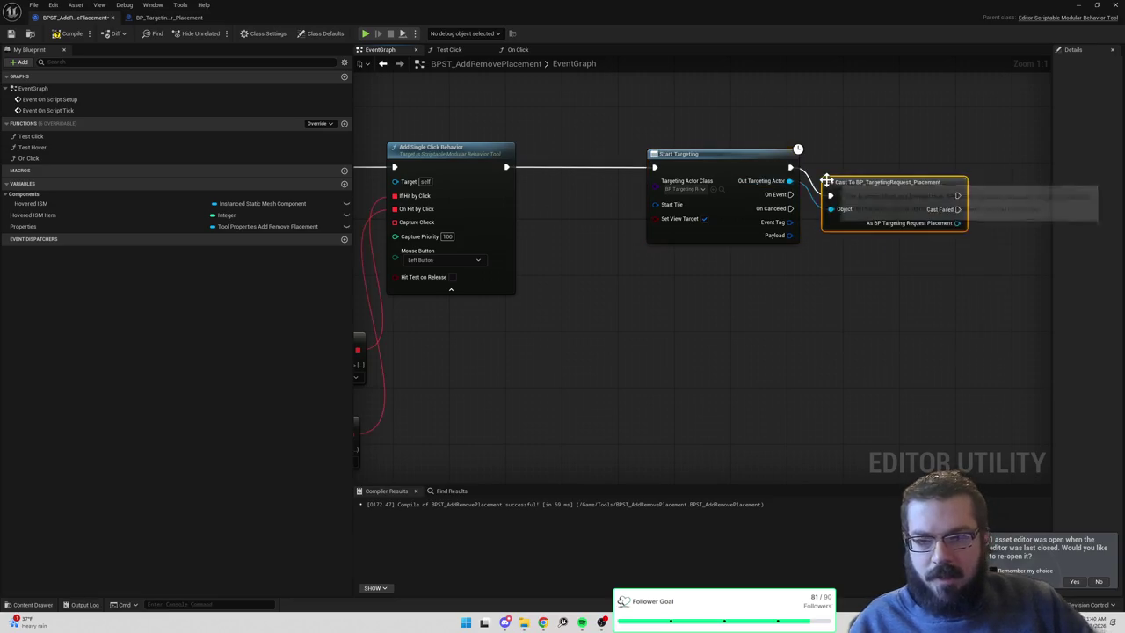
drag(826, 179, 826, 152)
mouse_move(957, 198)
mouse_down()
mouse_move(833, 210)
mouse_move(869, 213)
mouse_up()
Search all blueprints for 'Start Targeting' using Find in Blueprints.
text(set pl)
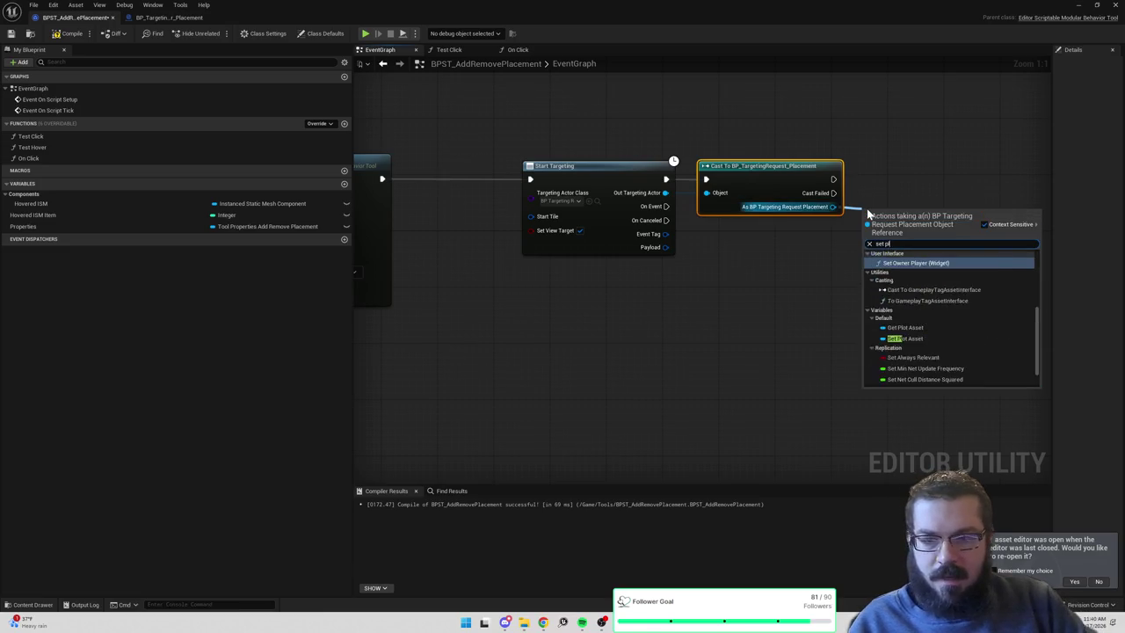
text(a)
key(Escape)
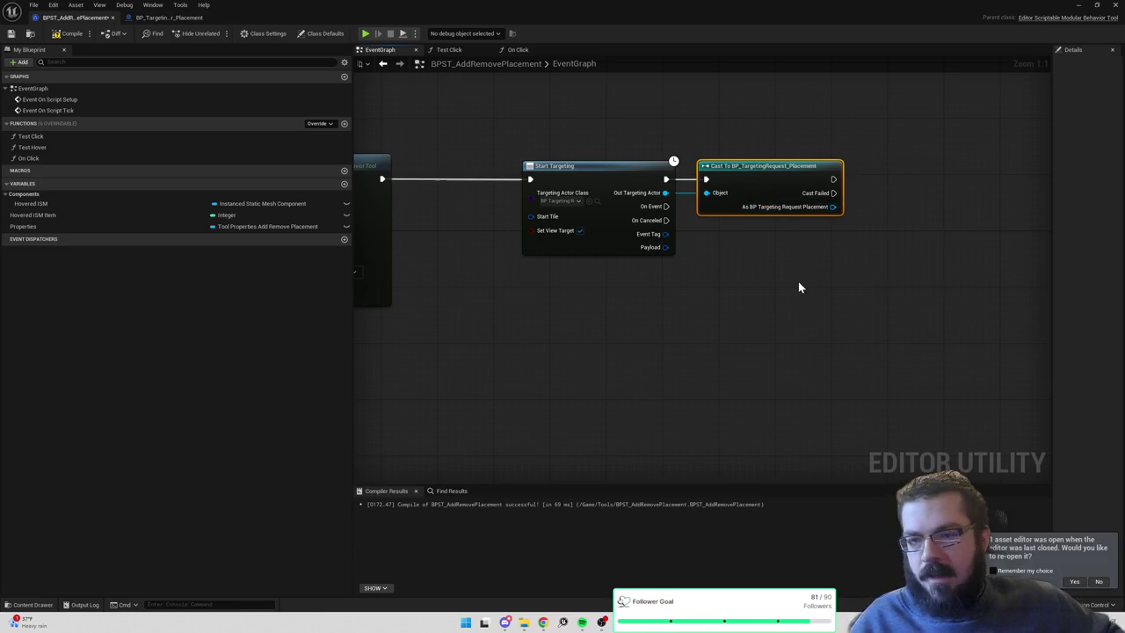
key(ctrl+space)
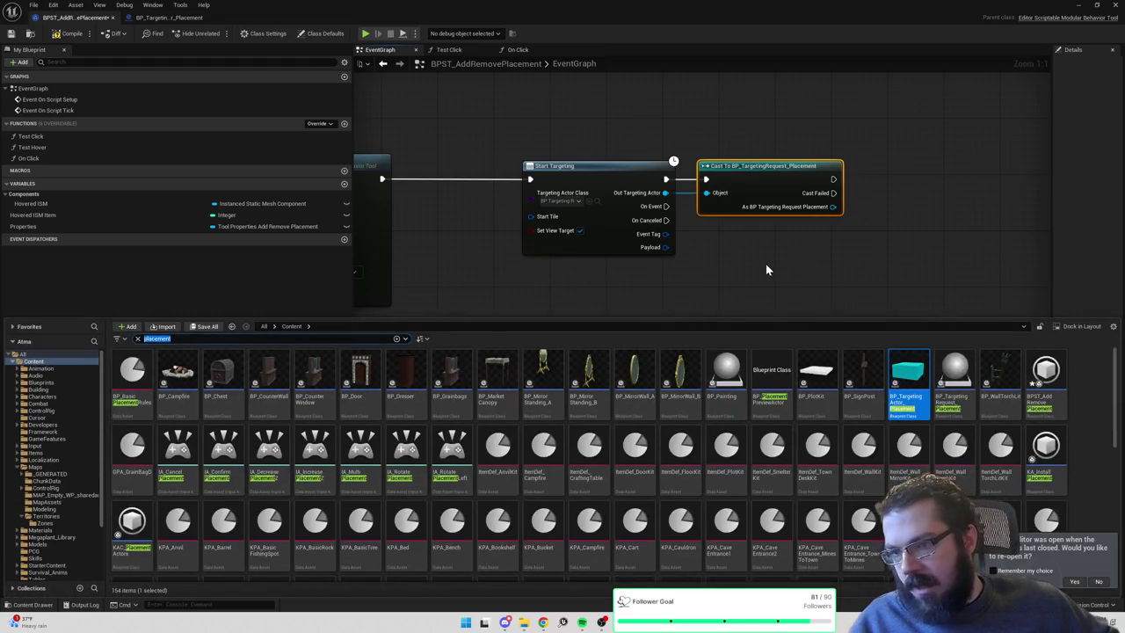
key(ctrl+space)
key(ctrl+shift+f)
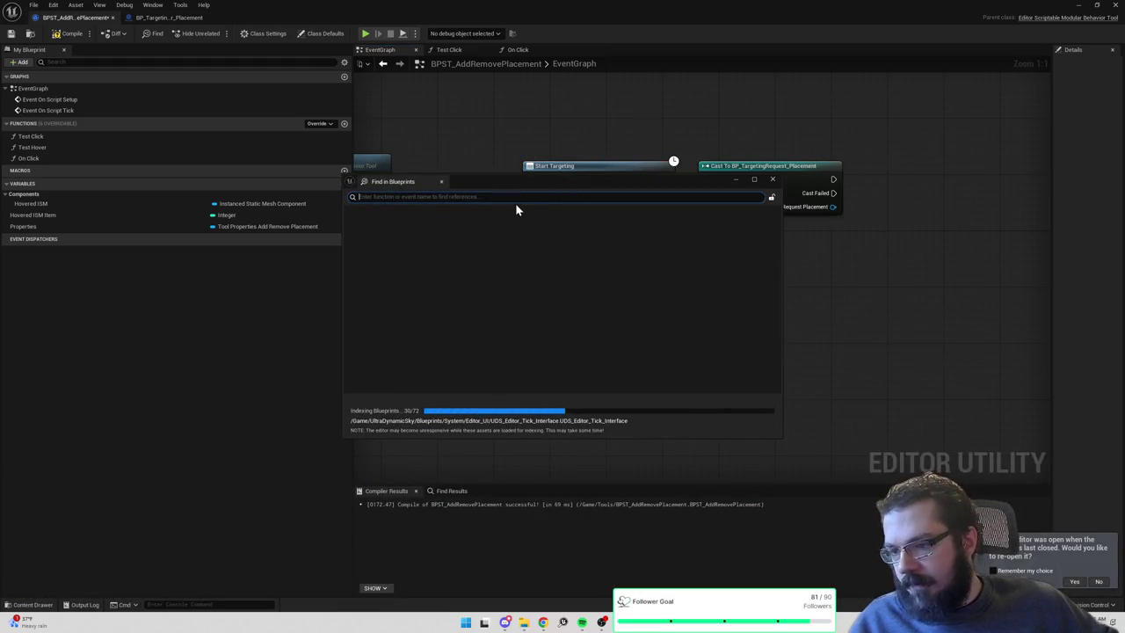
text(Start Tar)
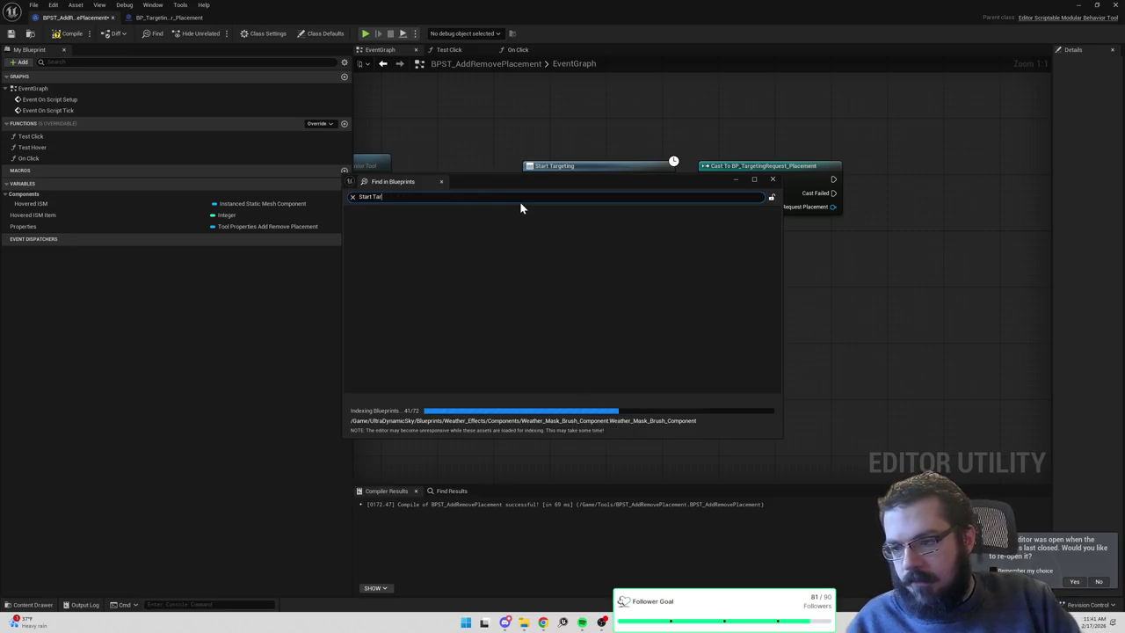
text(geting)
key(Return)
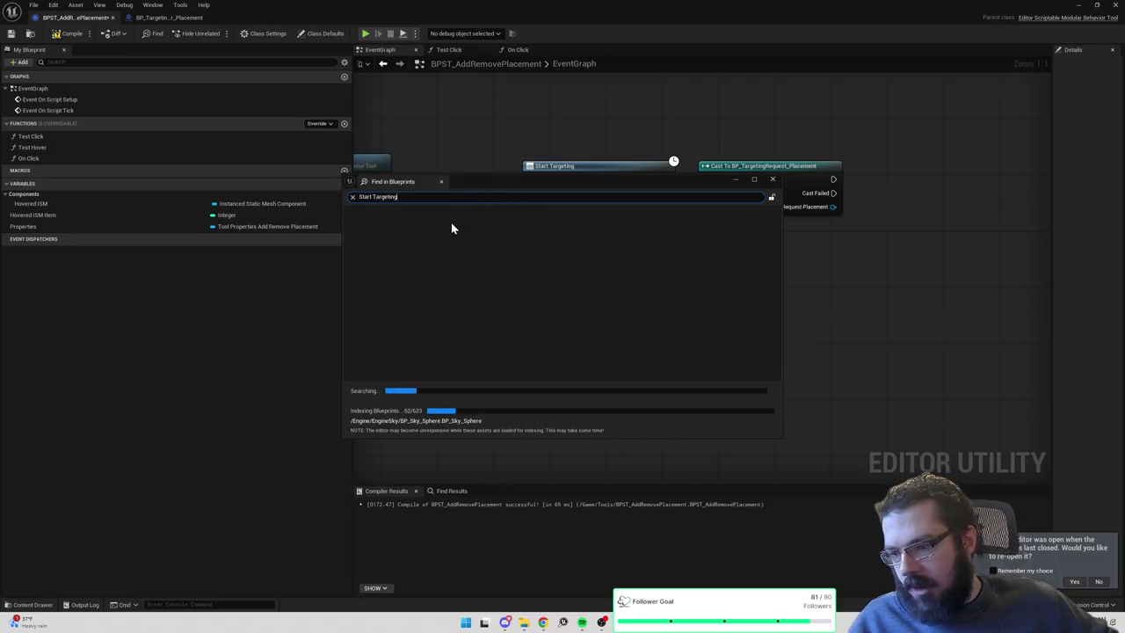
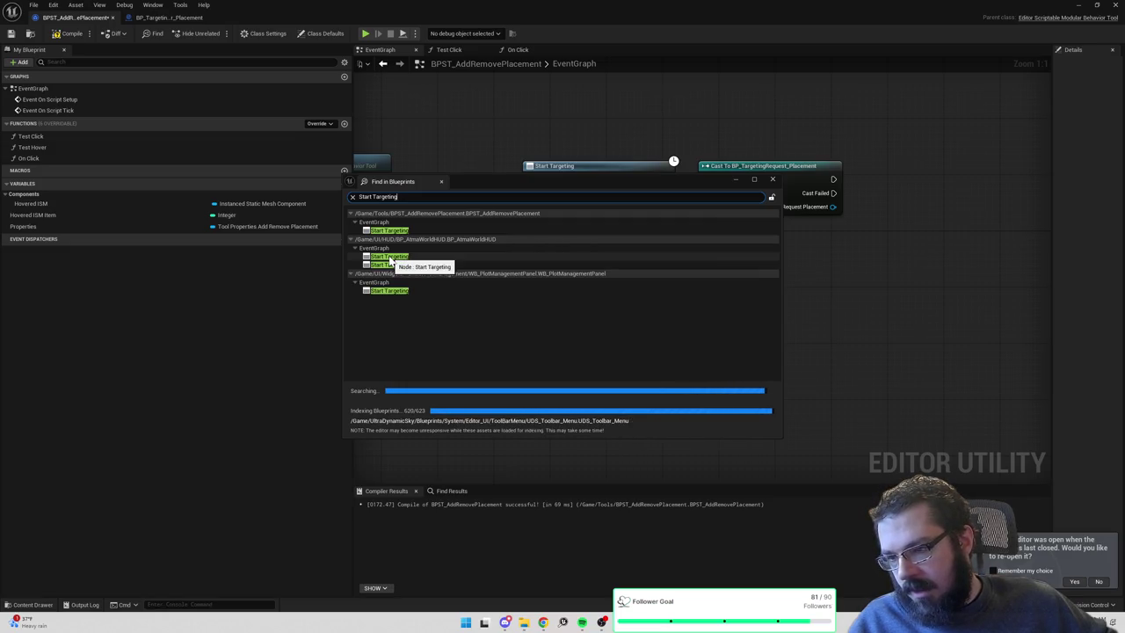
Jump to BP_AtmaWorldHUD's Start Targeting node and pan to Set Installable Property beyond it.
click(392, 256)
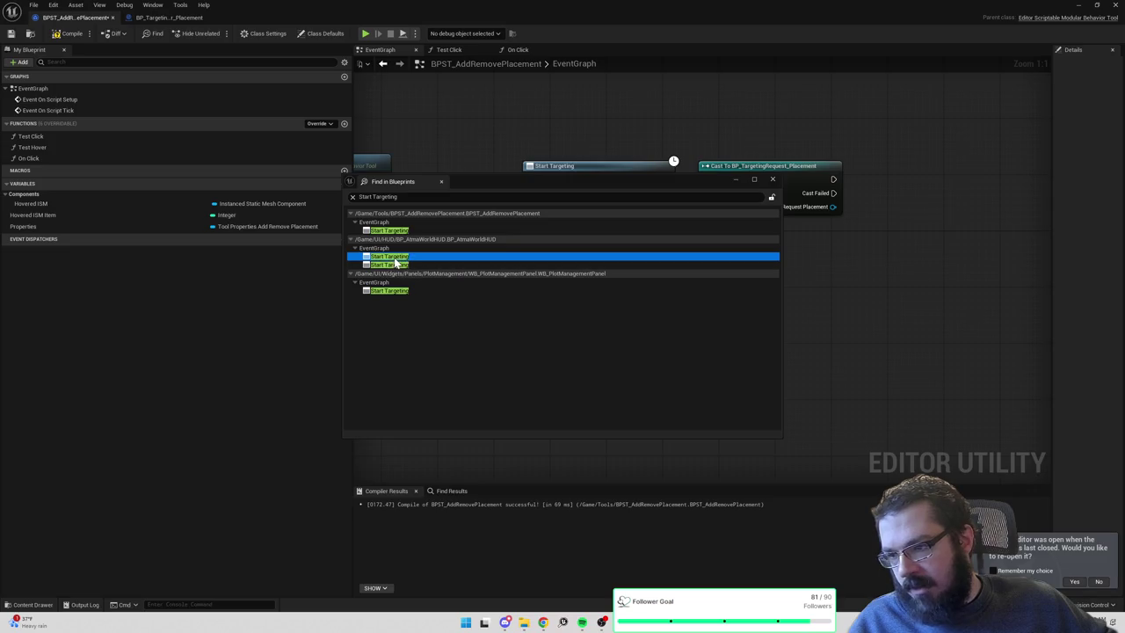
double_click(395, 261)
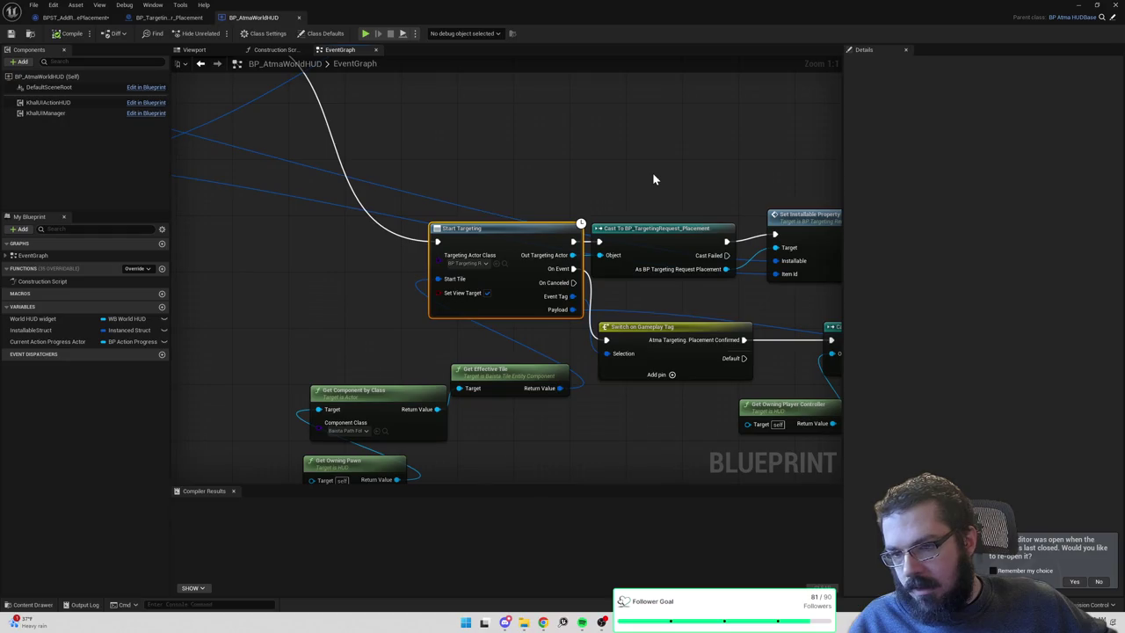
mouse_move(654, 179)
mouse_down()
mouse_move(575, 115)
mouse_move(522, 118)
mouse_move(431, 153)
mouse_up()
mouse_move(543, 94)
mouse_down()
mouse_move(801, 225)
mouse_move(769, 199)
mouse_up()
click(503, 110)
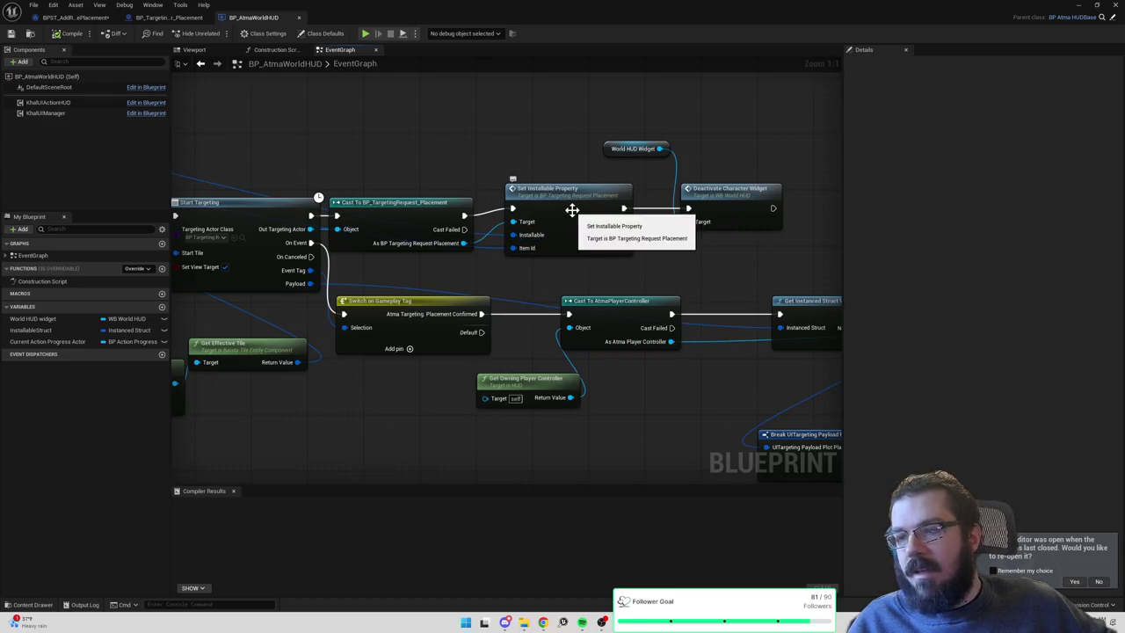
Open Set Installable Property's definition and find references to Item Id by name.
click(583, 213)
double_click(583, 213)
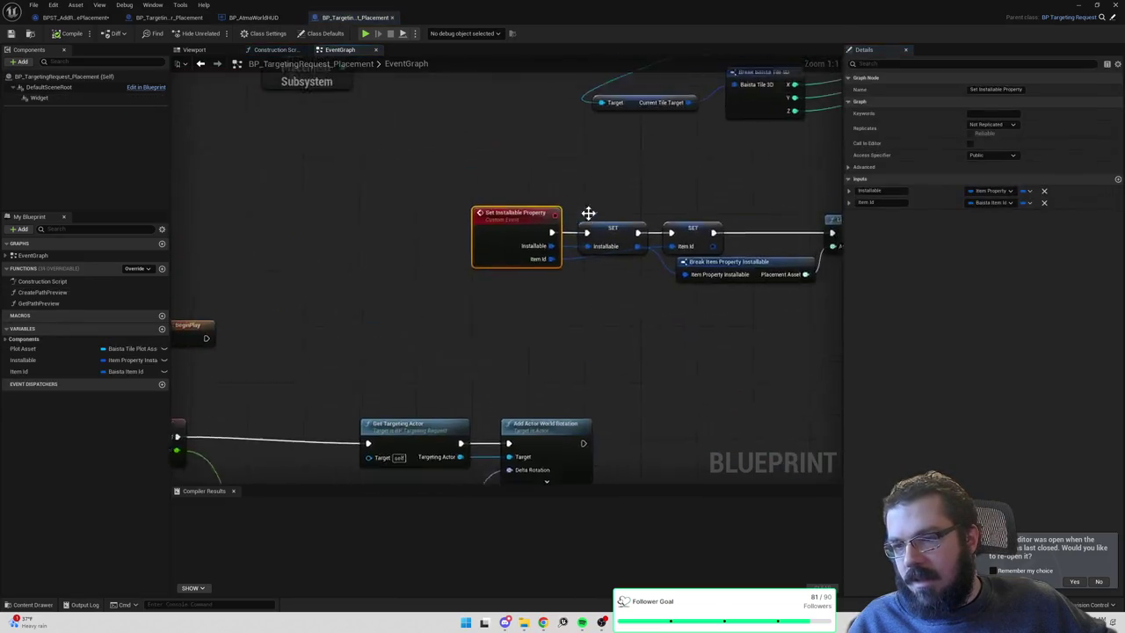
scroll(437, 266, down, 1)
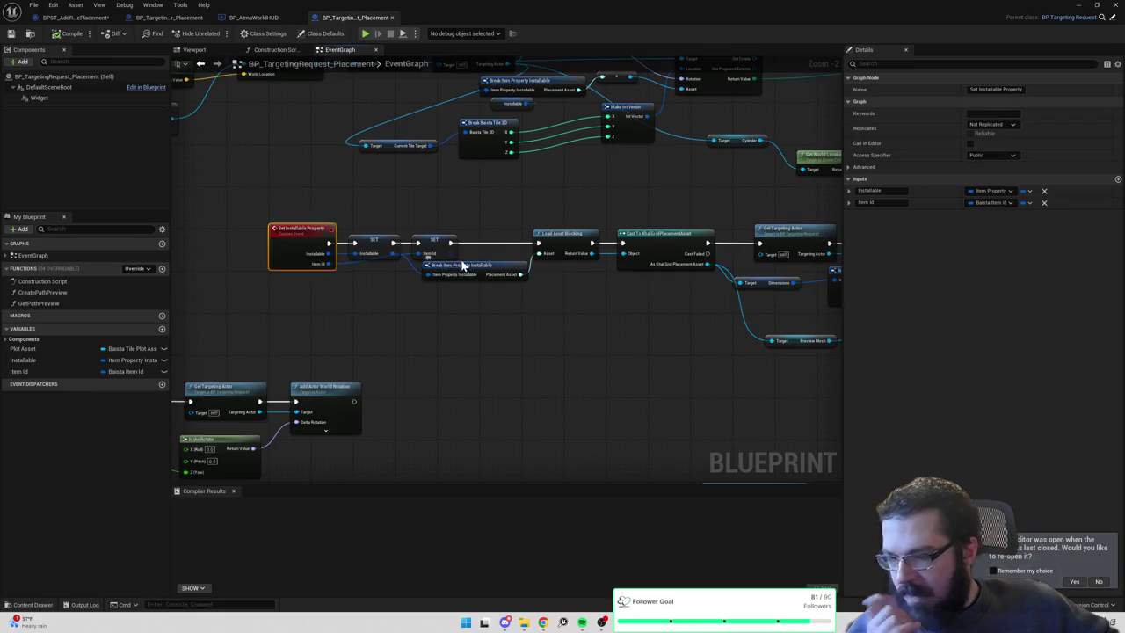
click(423, 247)
right_click(427, 247)
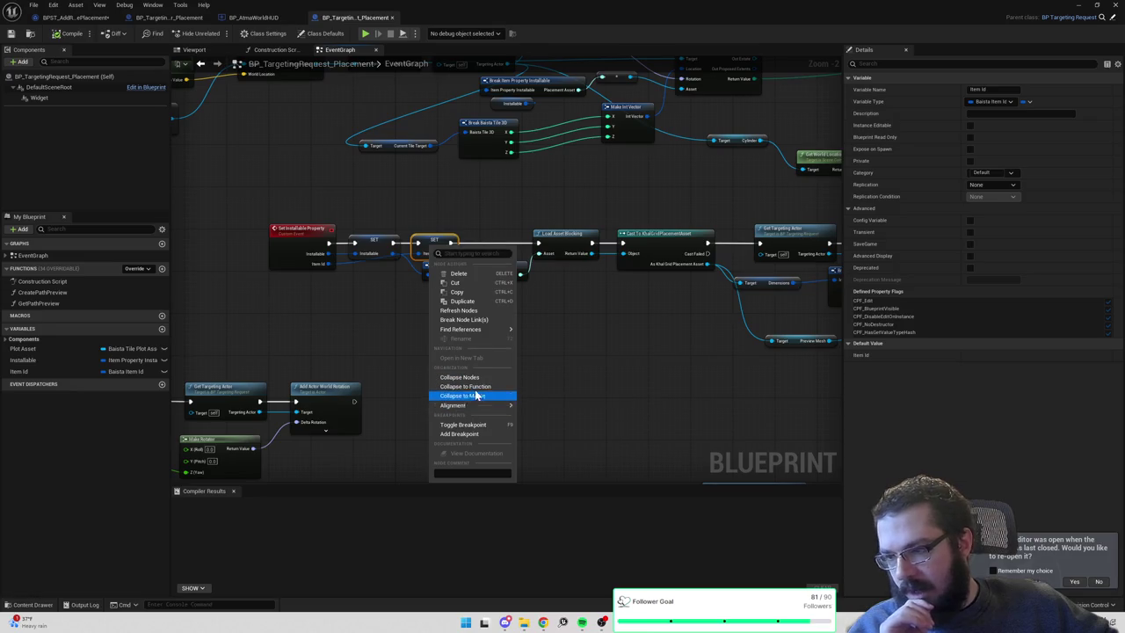
click(545, 333)
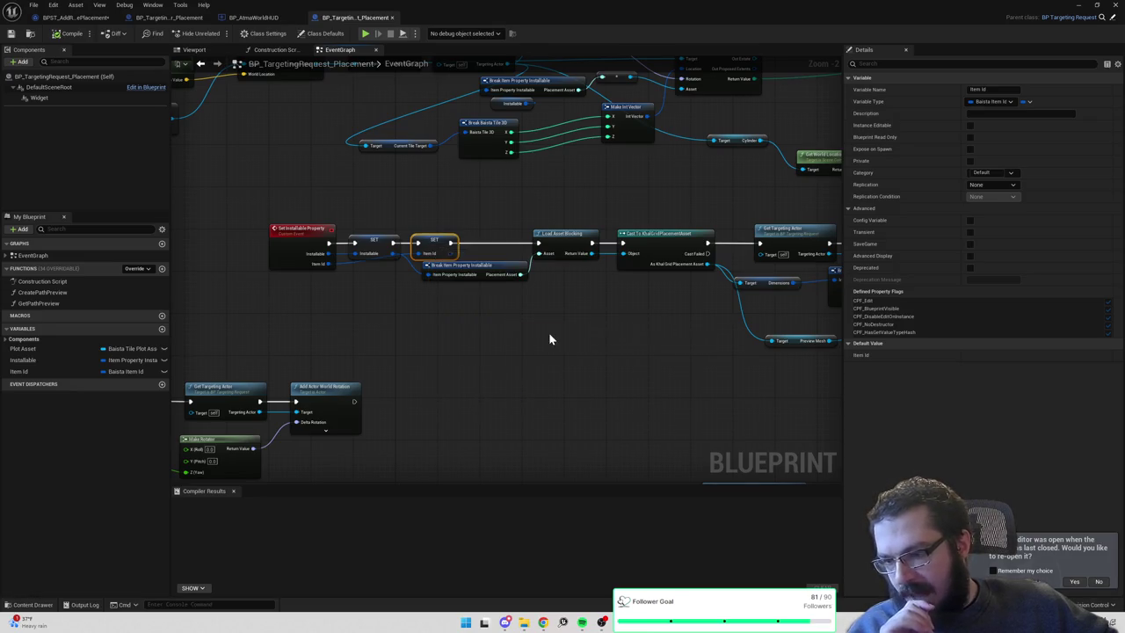
Step through each Item Id reference, then return to BP_AtmaWorldHUD.
click(209, 546)
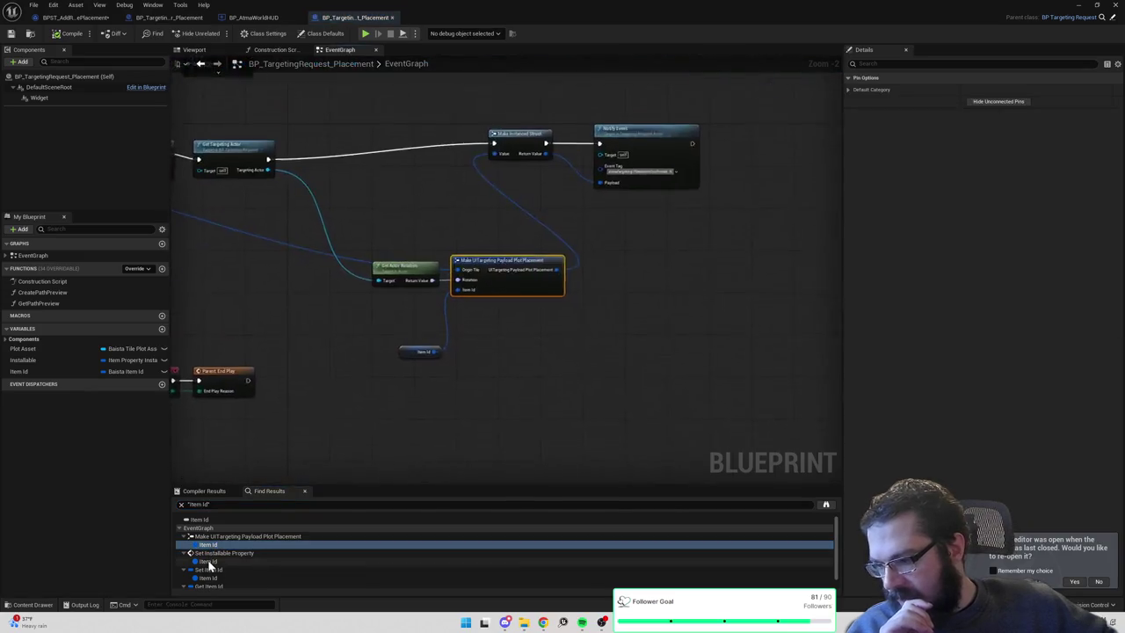
click(209, 562)
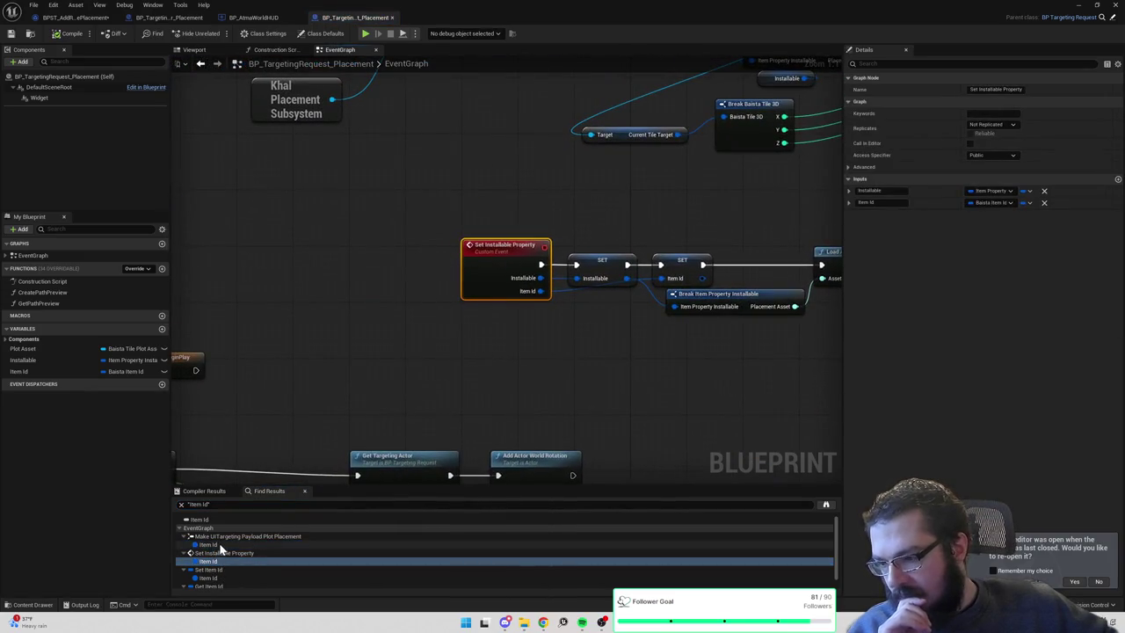
click(209, 545)
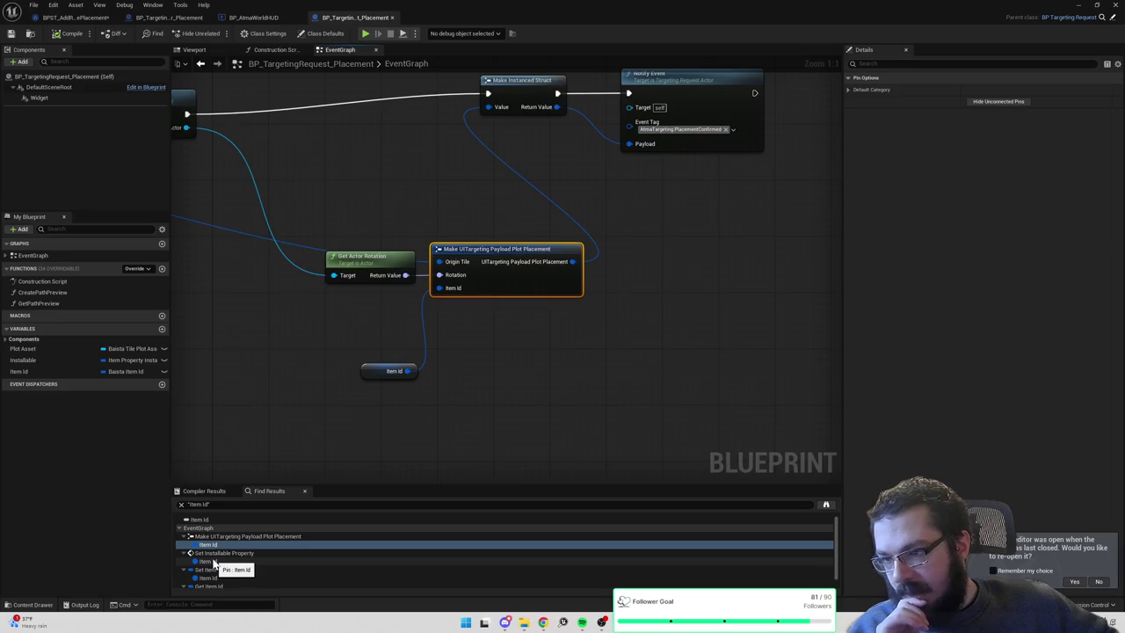
click(212, 562)
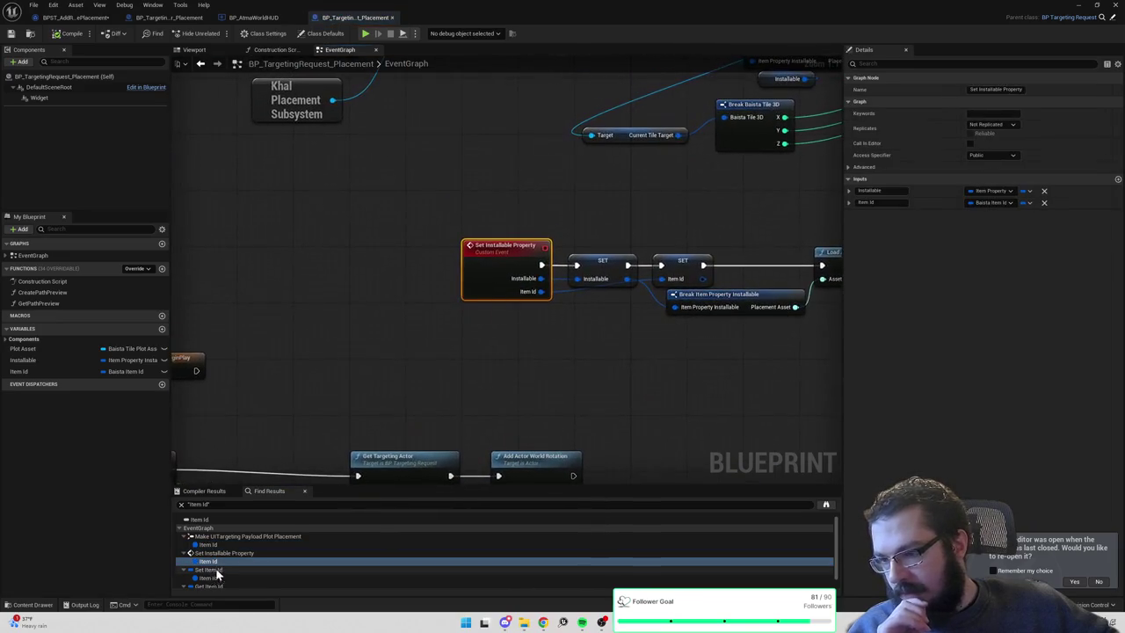
scroll(221, 569, down, 1)
click(211, 567)
click(211, 584)
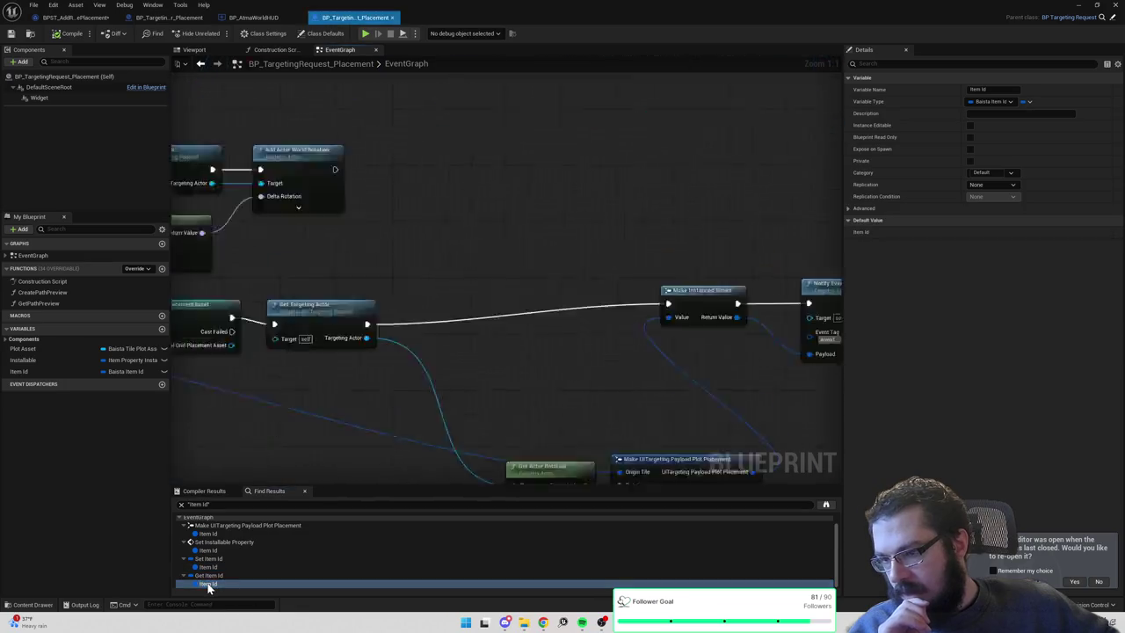
scroll(545, 299, down, 2)
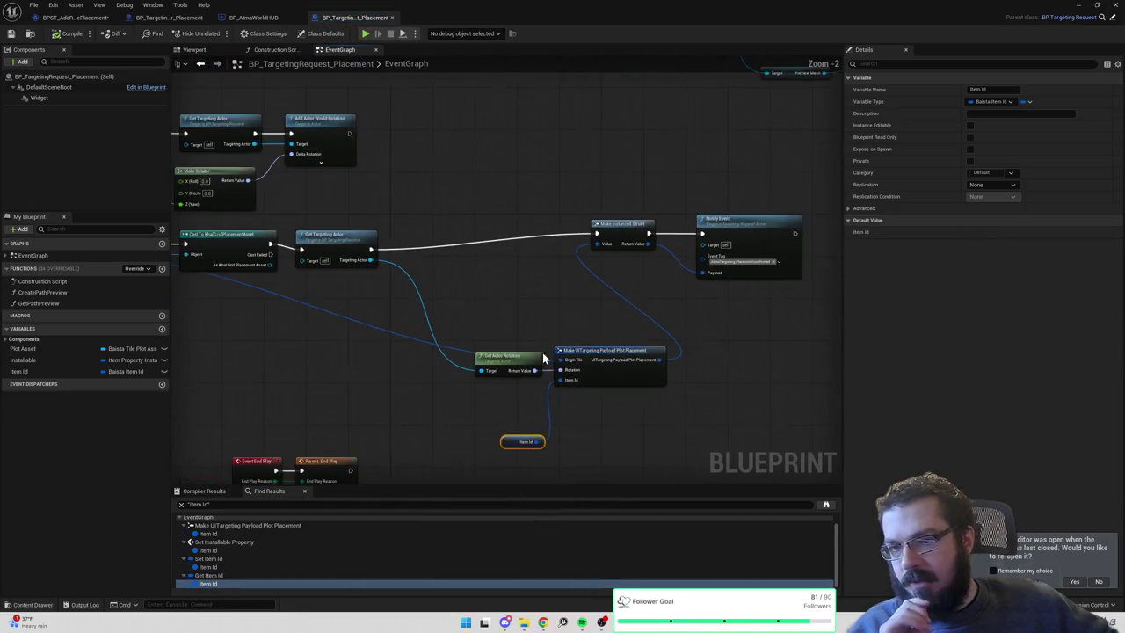
click(255, 17)
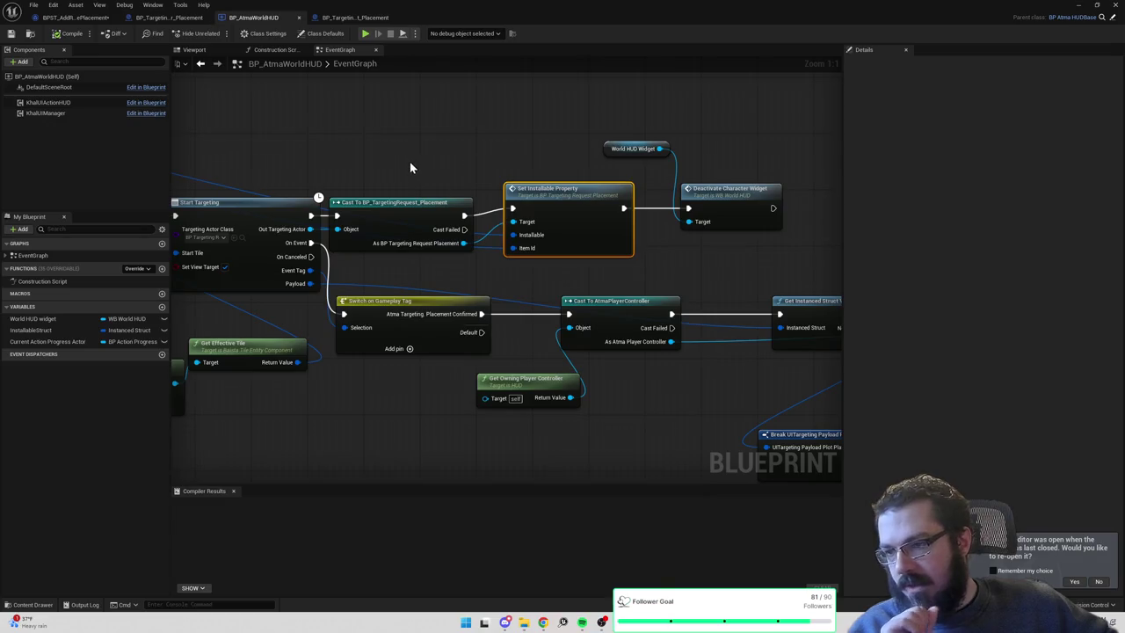
Select the Get Property Matching Struct and Installable Struct nodes, then switch to the code editor.
scroll(510, 163, down, 3)
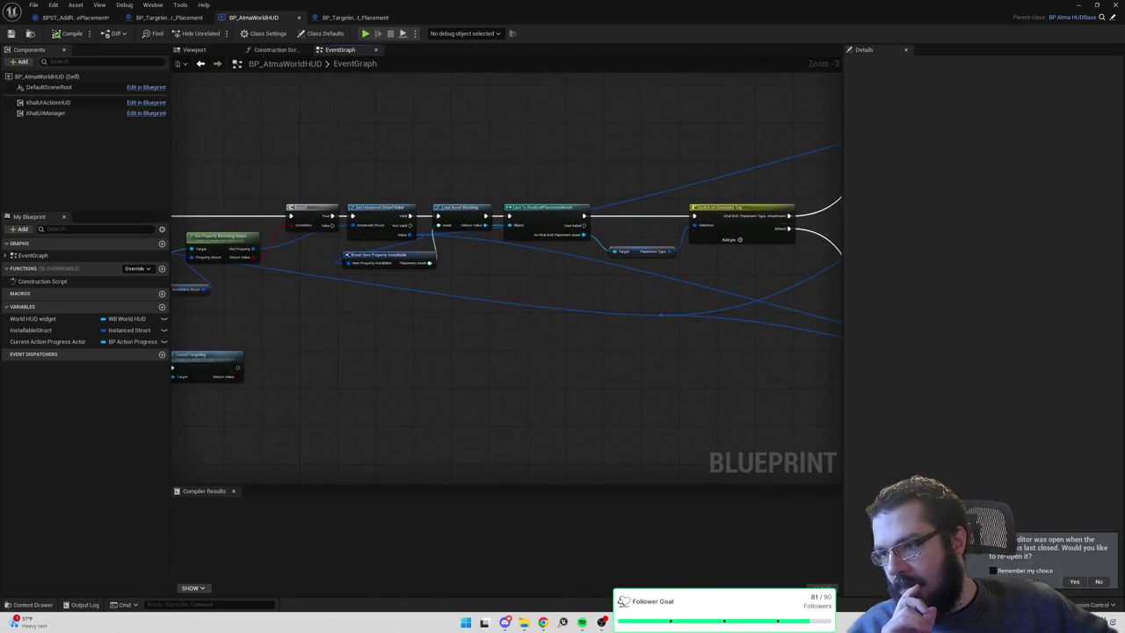
drag(447, 307, 803, 321)
drag(588, 339, 547, 271)
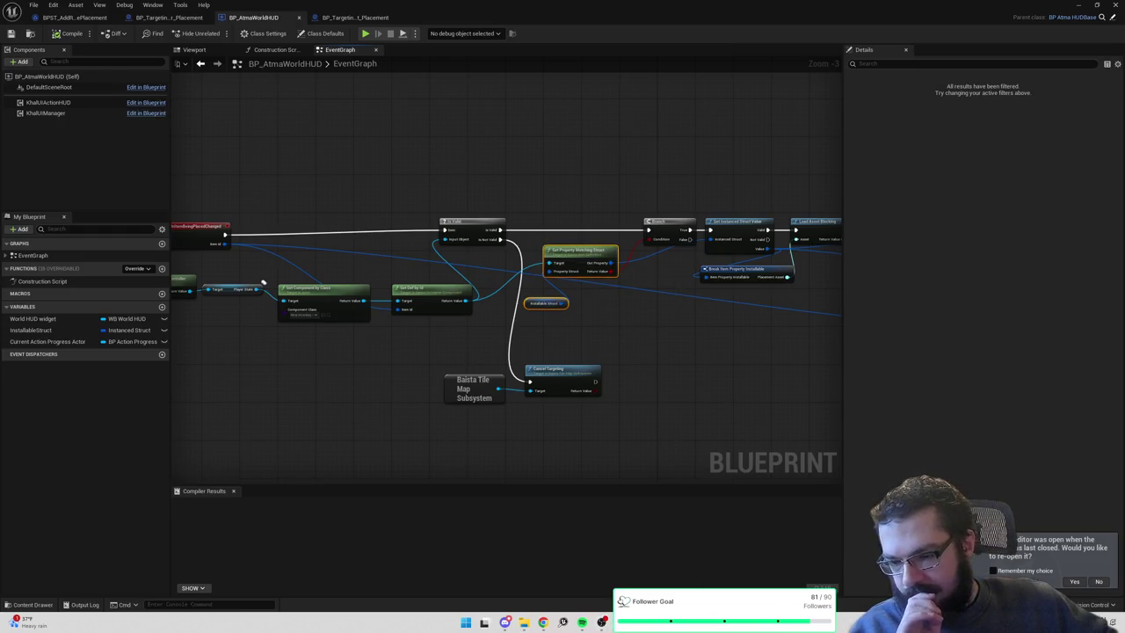
key(alt+Tab)
click(361, 258)
Search the project for 'MatchingStruct' and open its declaration in BaistaItemDefinition.h.
key(ctrl+shift+f)
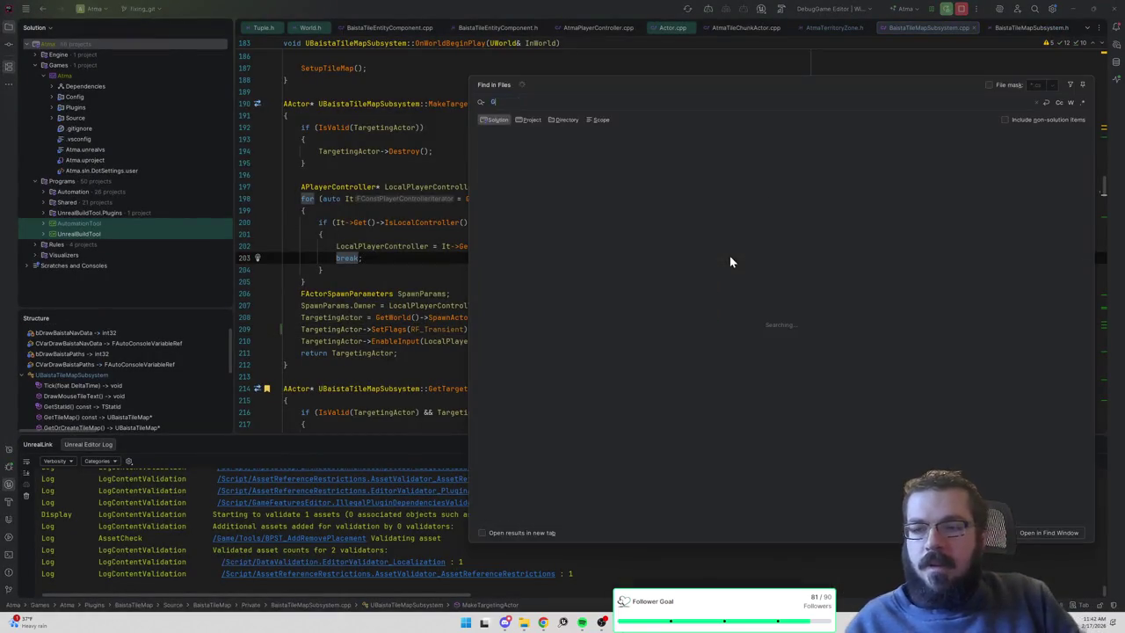
text(MatchingStruct)
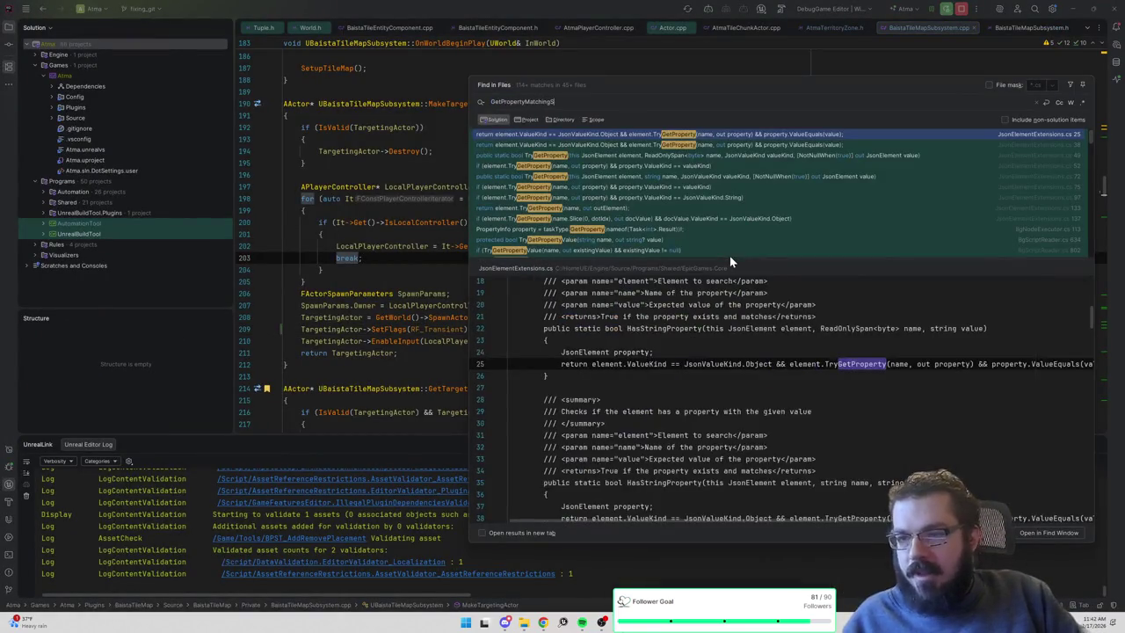
key(Down)
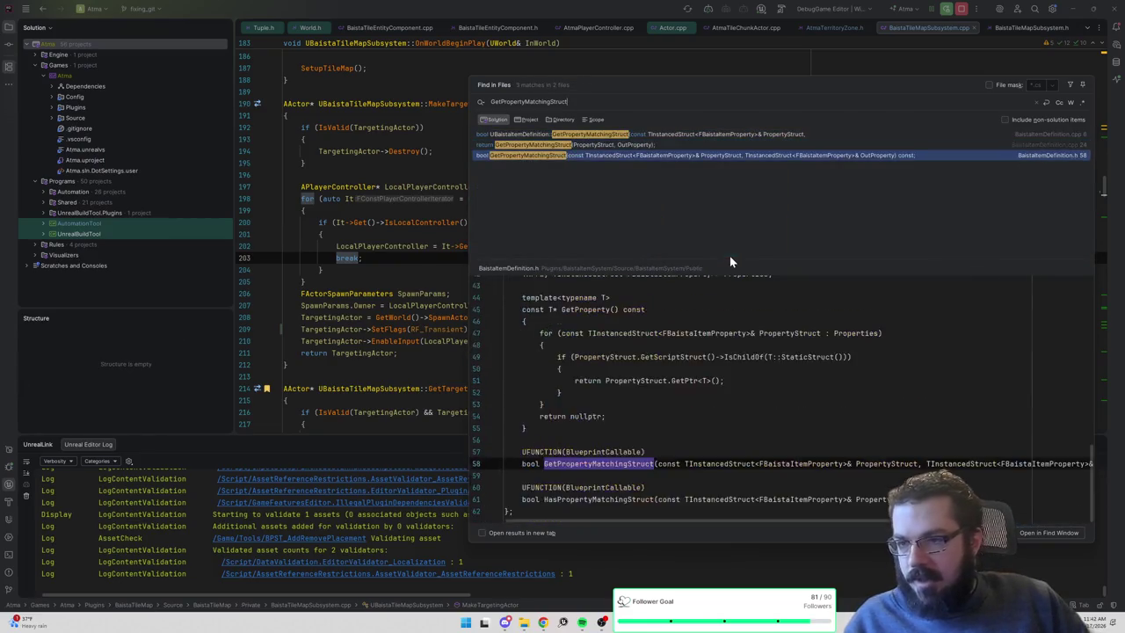
key(Return)
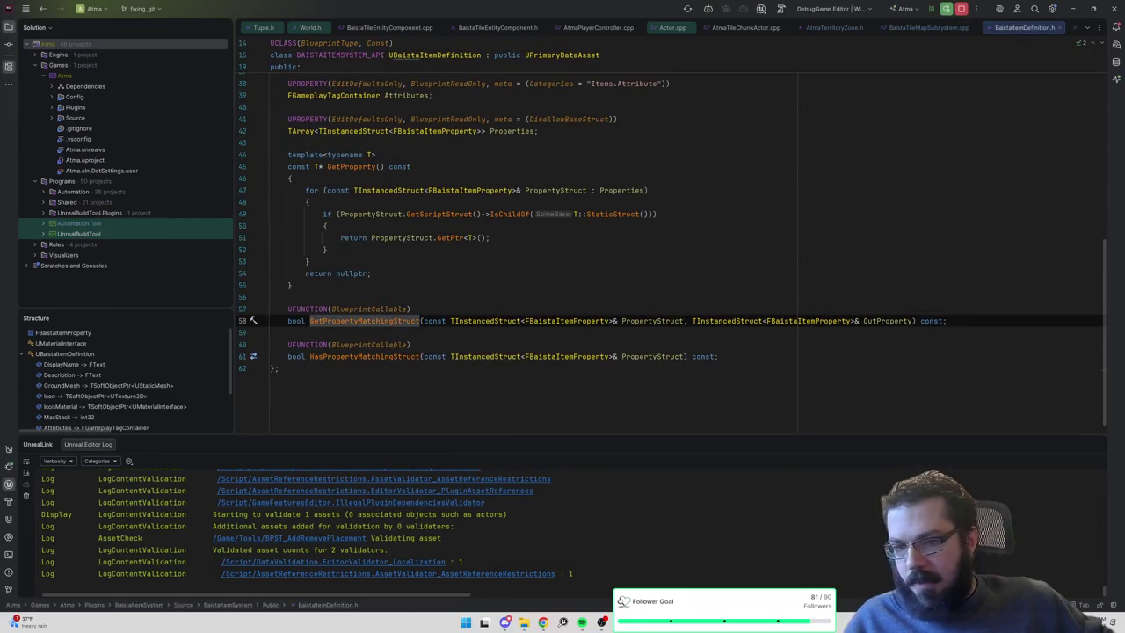
Add a new UFUNCTION(BlueprintCallable) bool GetProperty declaration taking a UScriptStruct* parameter.
click(411, 308)
key(Up)
key(Up)
key(Return)
key(Return)
text(UFUNC)
key(Return)
text(BlueprintCallabl)
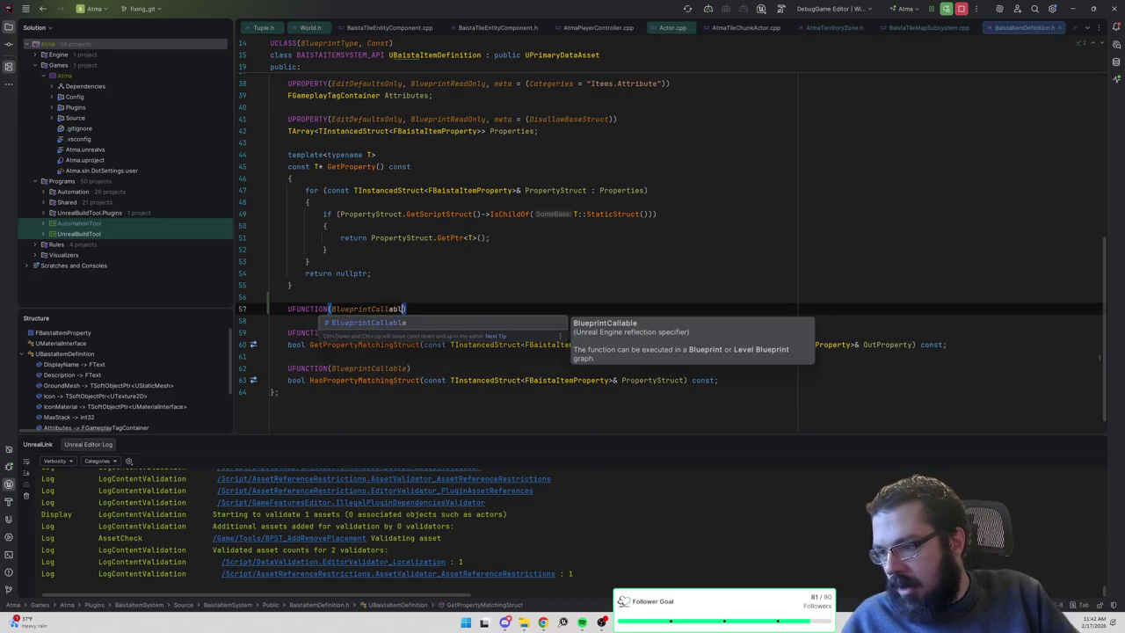
key(Return)
key(End)
key(Return)
text(bool G)
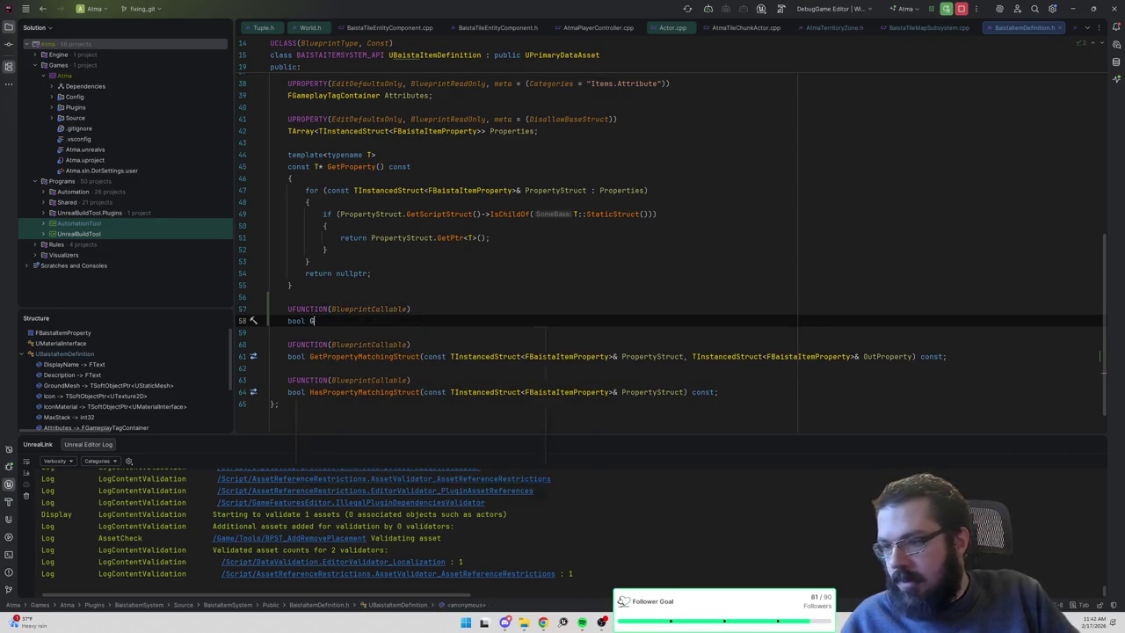
text(etProperty)
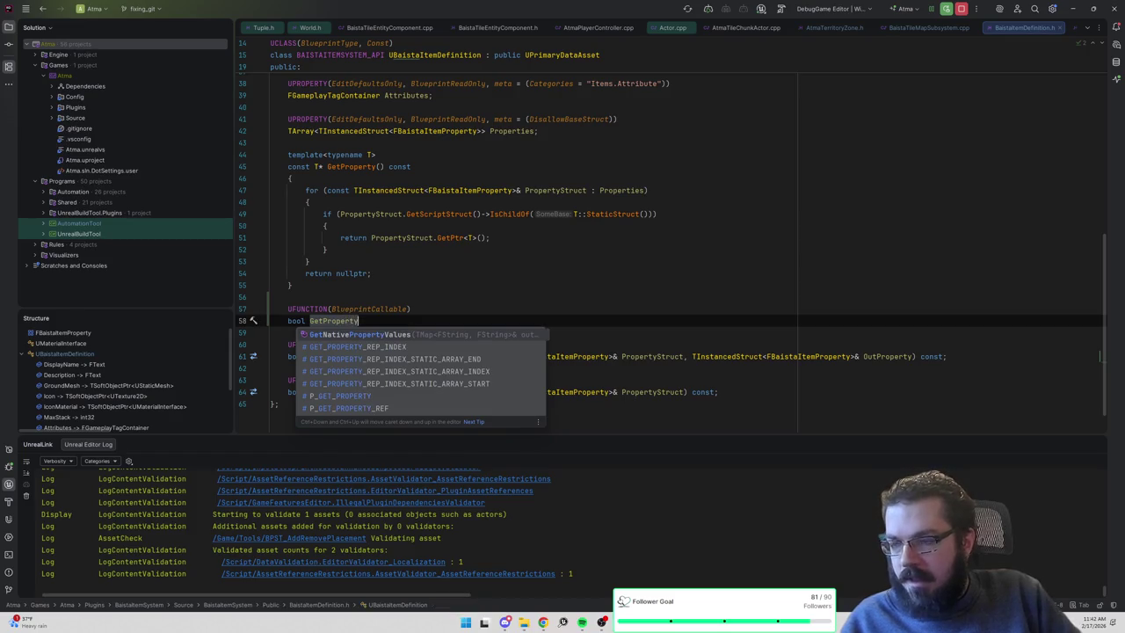
text(ByT)
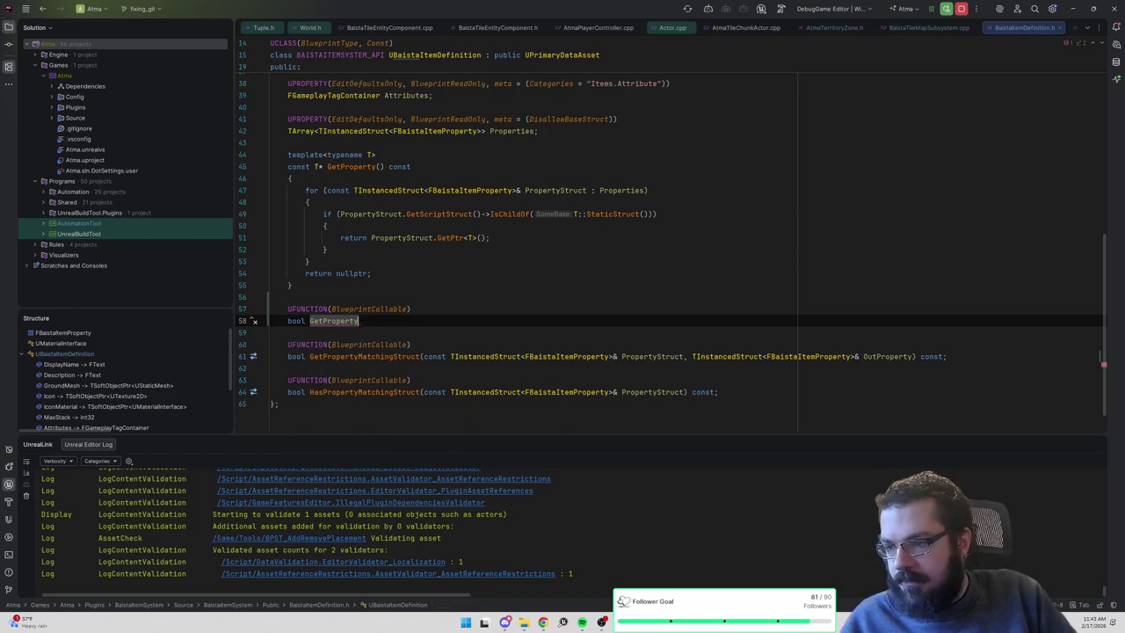
text(UScript)
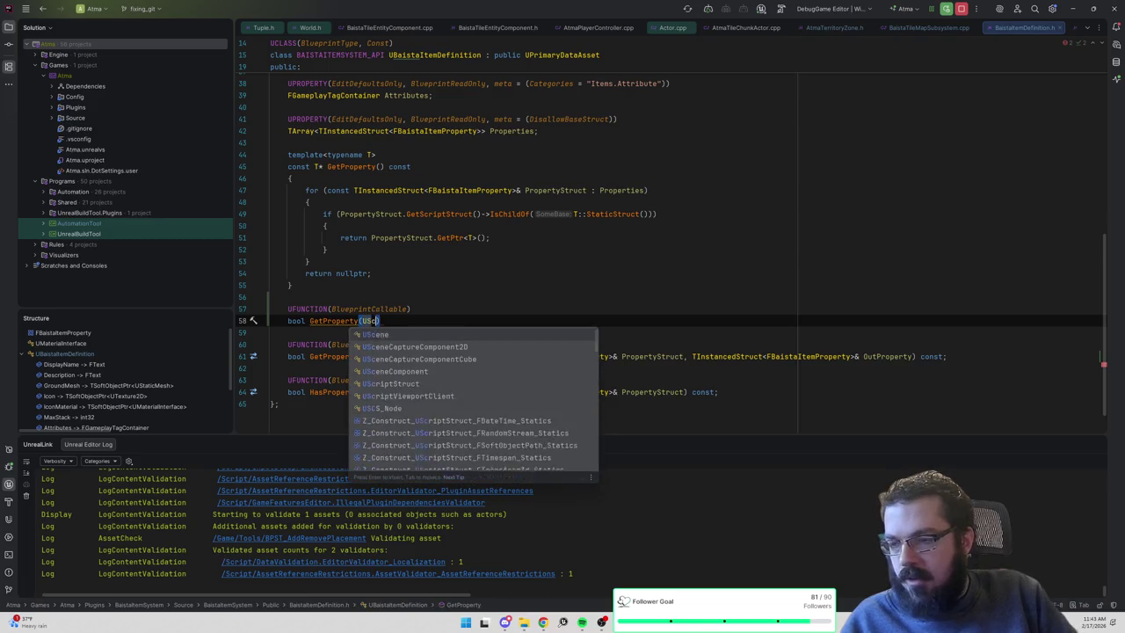
text(Struct*)
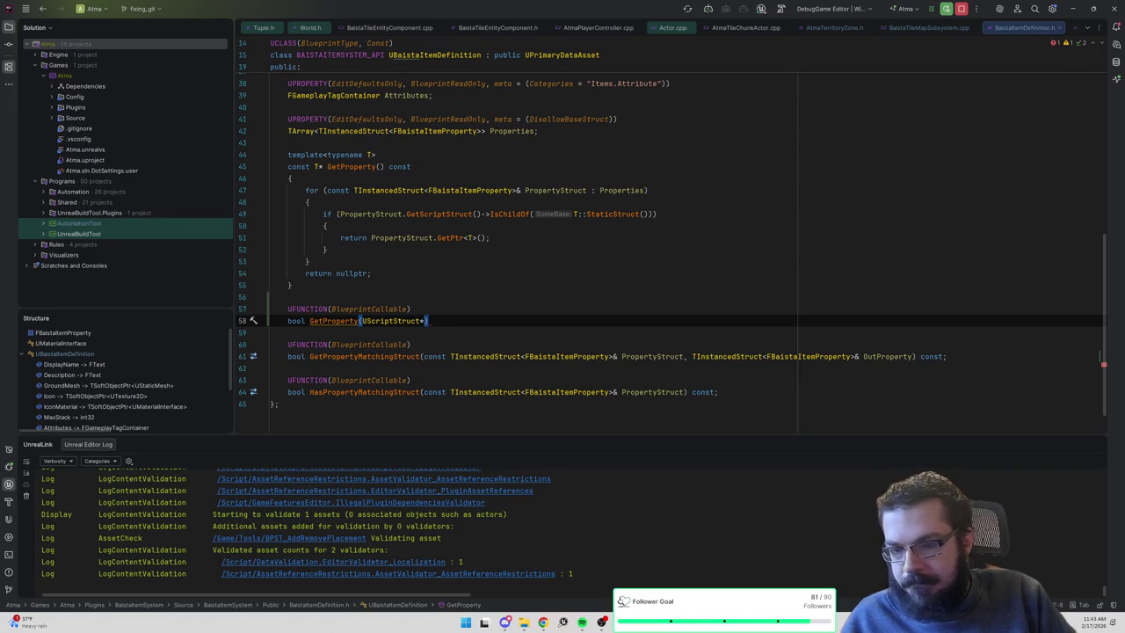
text(Instanced)
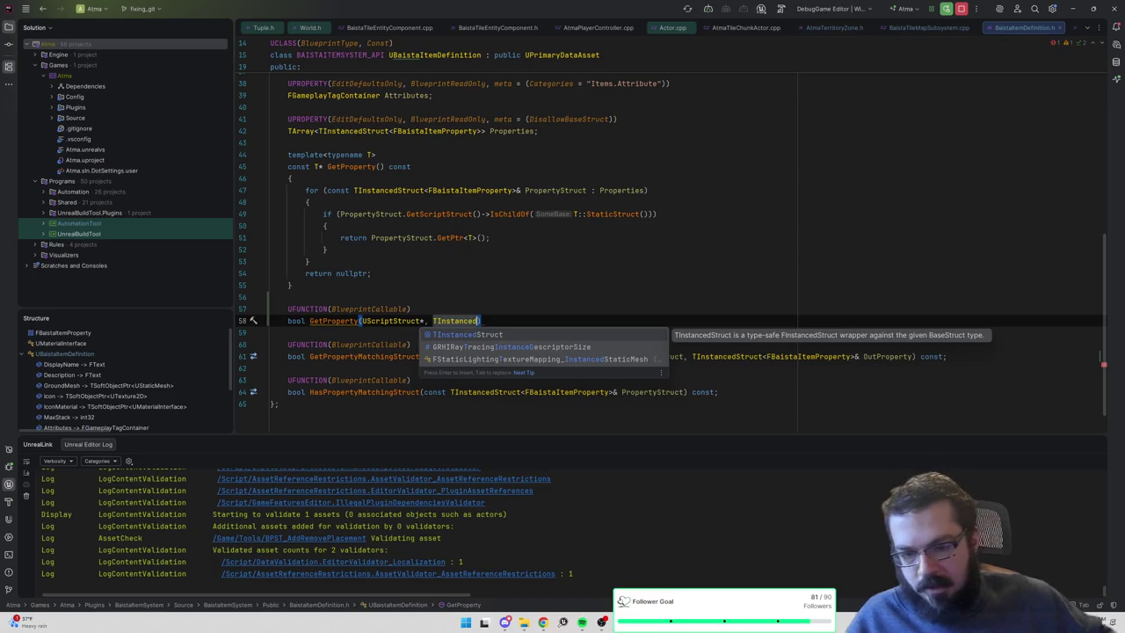
click(291, 285)
Copy the OutProperty parameter from line 61 into the new declaration and end it with a semicolon.
drag(915, 356, 694, 356)
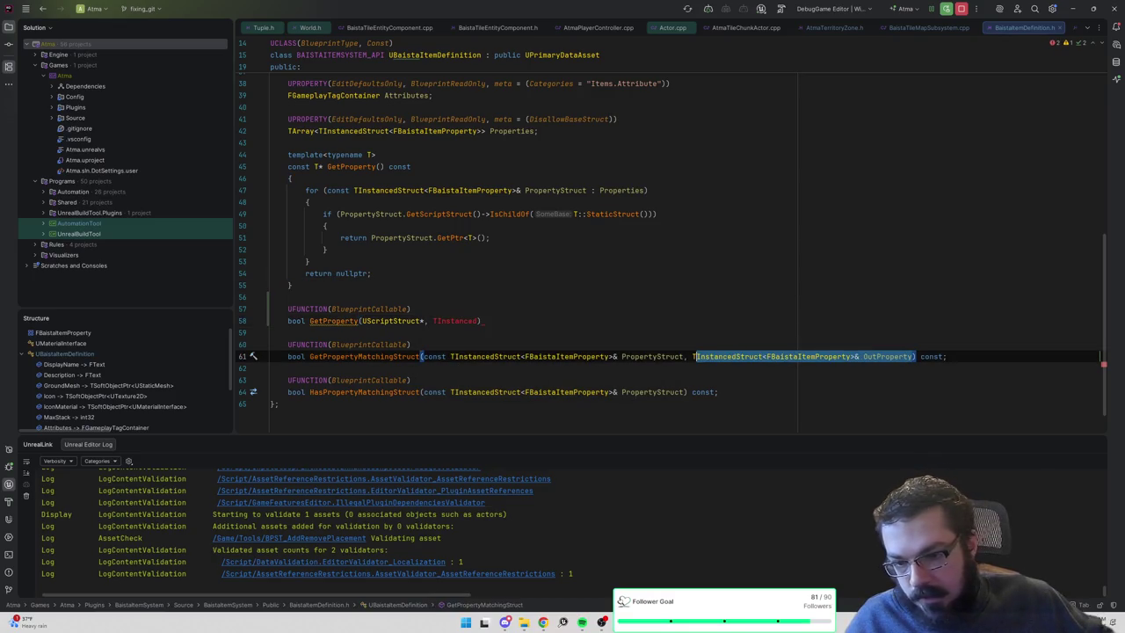
key(ctrl+c)
double_click(455, 321)
key(ctrl+v)
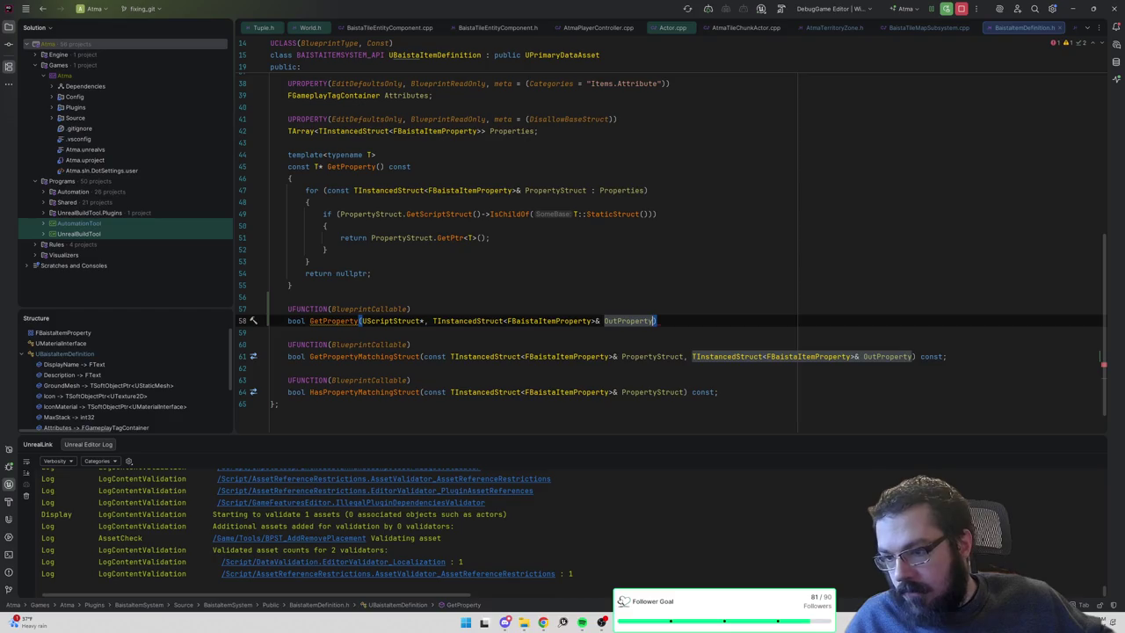
text(;)
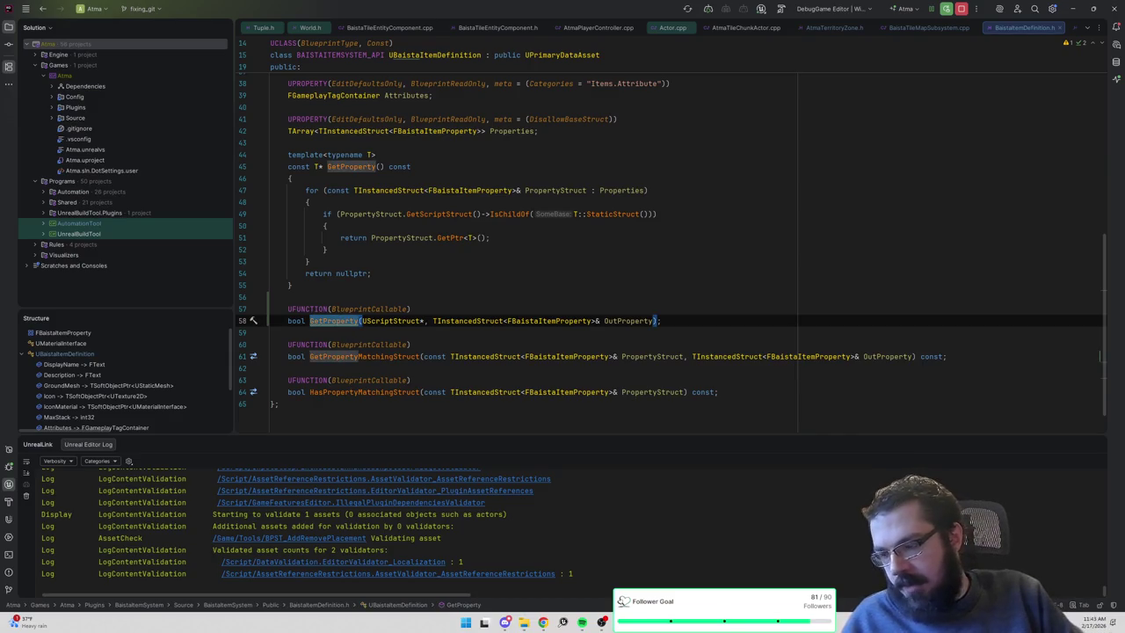
Rename the new declaration to GetPropertyByType and open a line below it.
key(ctrl+Left)
text(BP_)
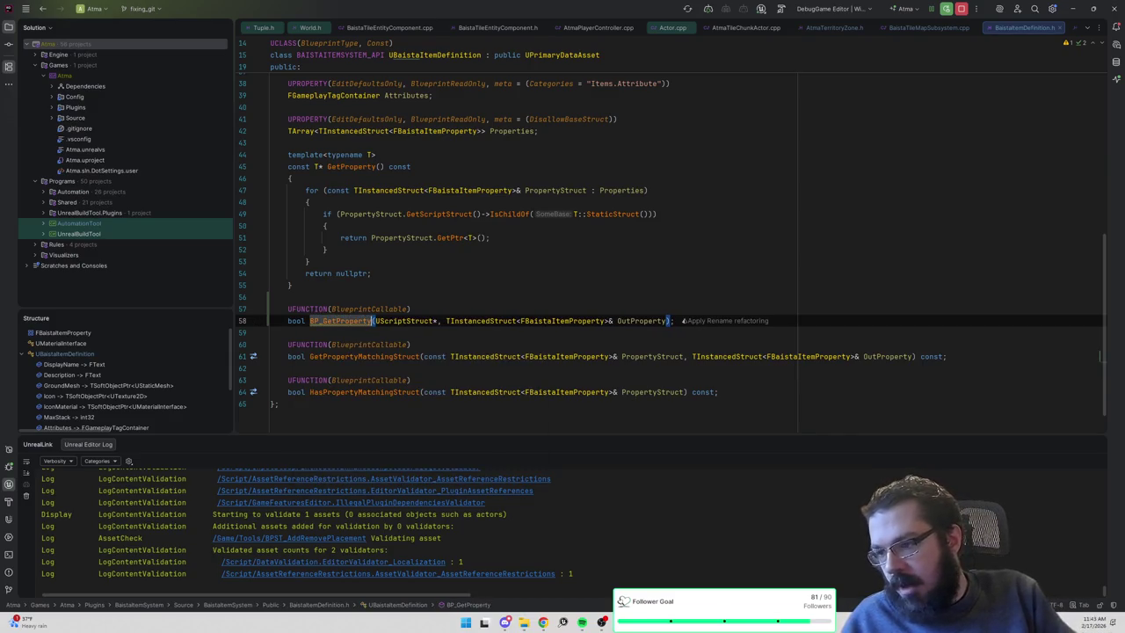
click(374, 321)
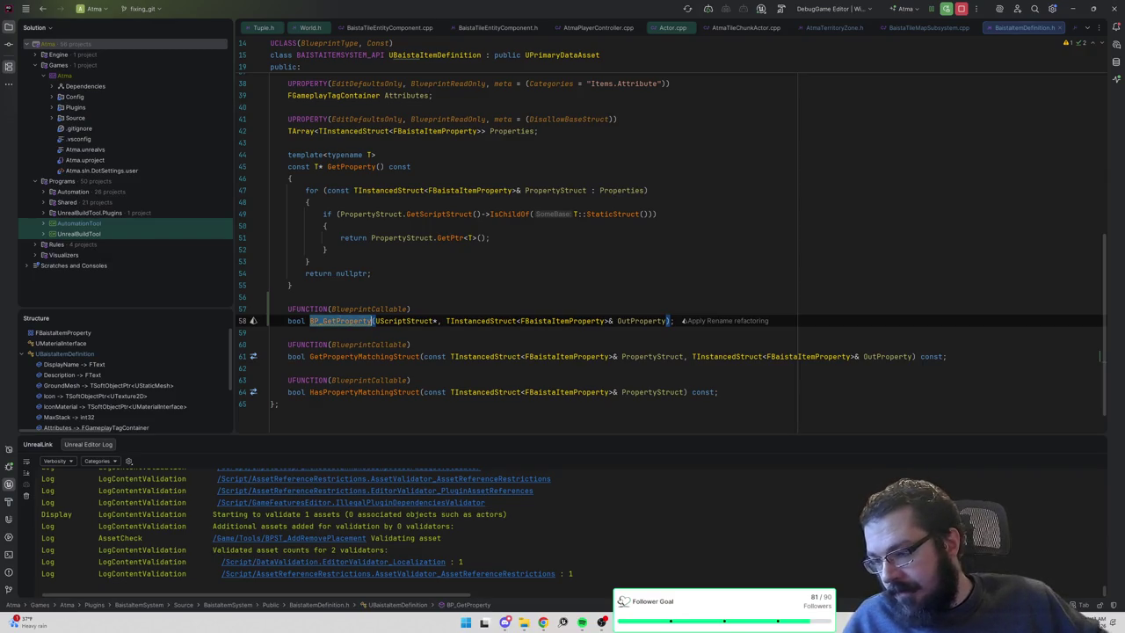
key(ctrl+z)
text(B)
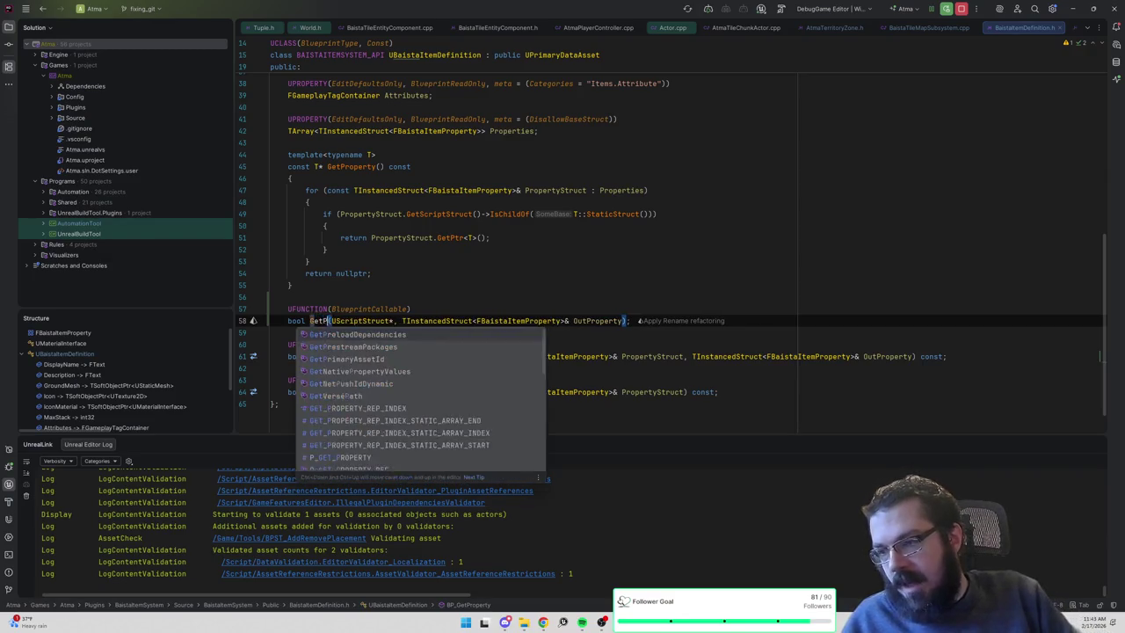
key(Escape)
text(yType)
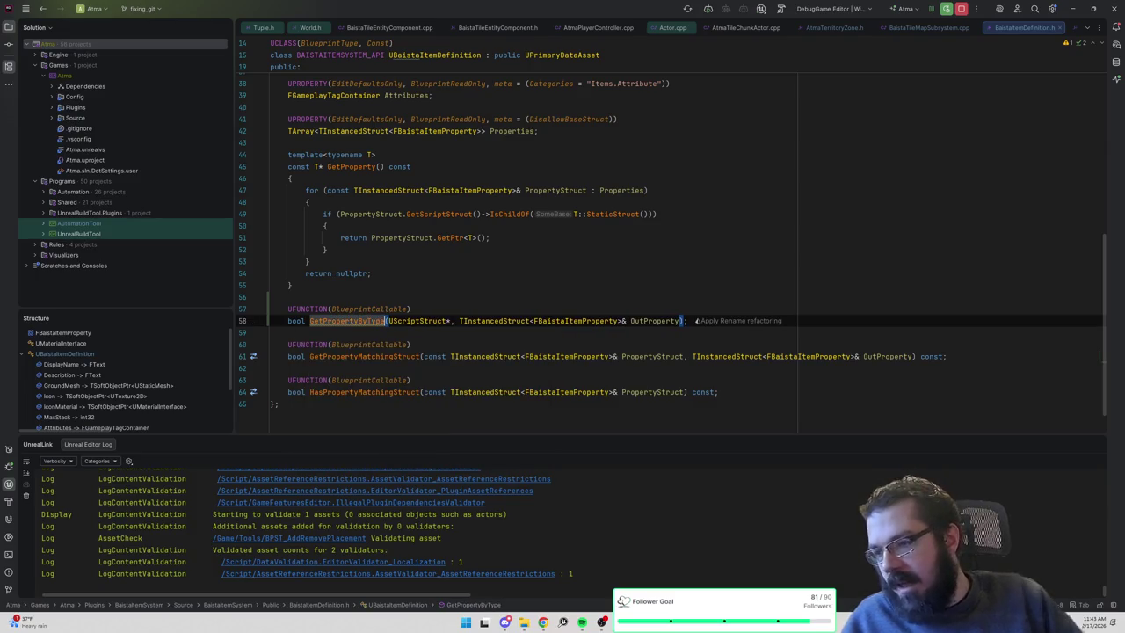
key(Return)
key(Return)
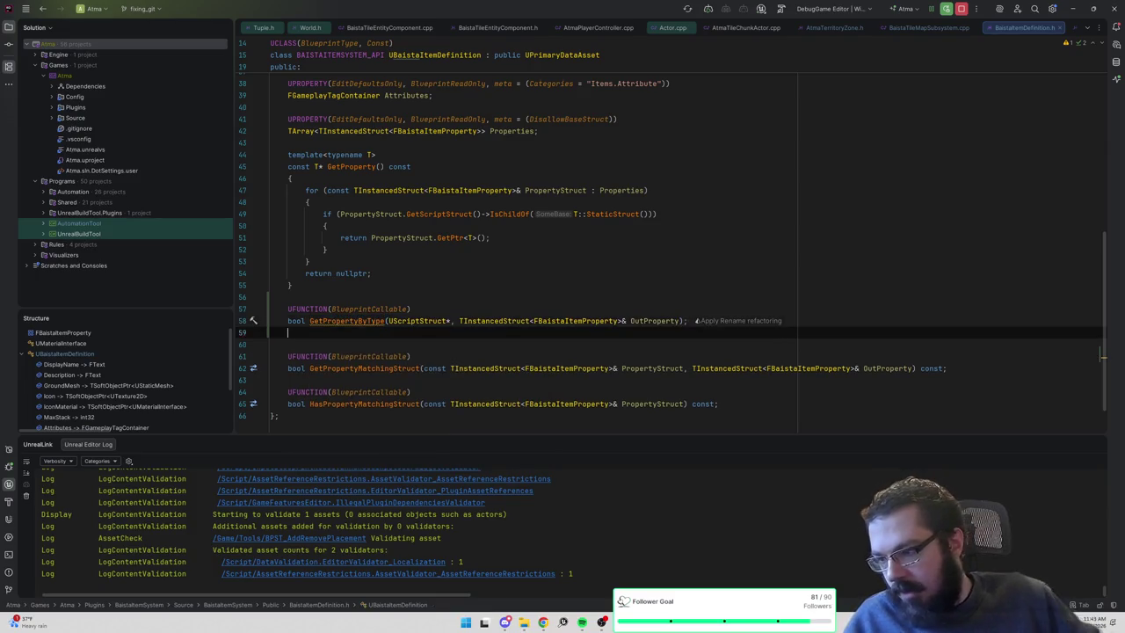
Declare UFUNCTION(BlueprintCallable) bool HasPropertyOfType with a UScriptStruct* StructType parameter.
text(UFUNCT)
text(ION(BlueprintCallab)
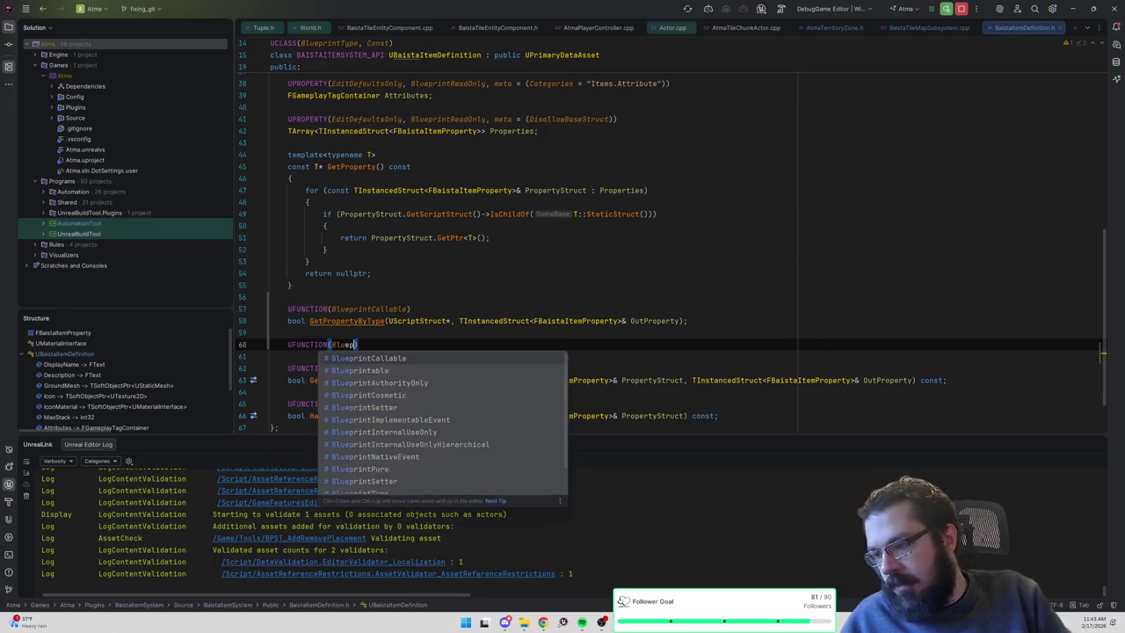
key(Return)
key(End)
key(Return)
text(bool HasProper)
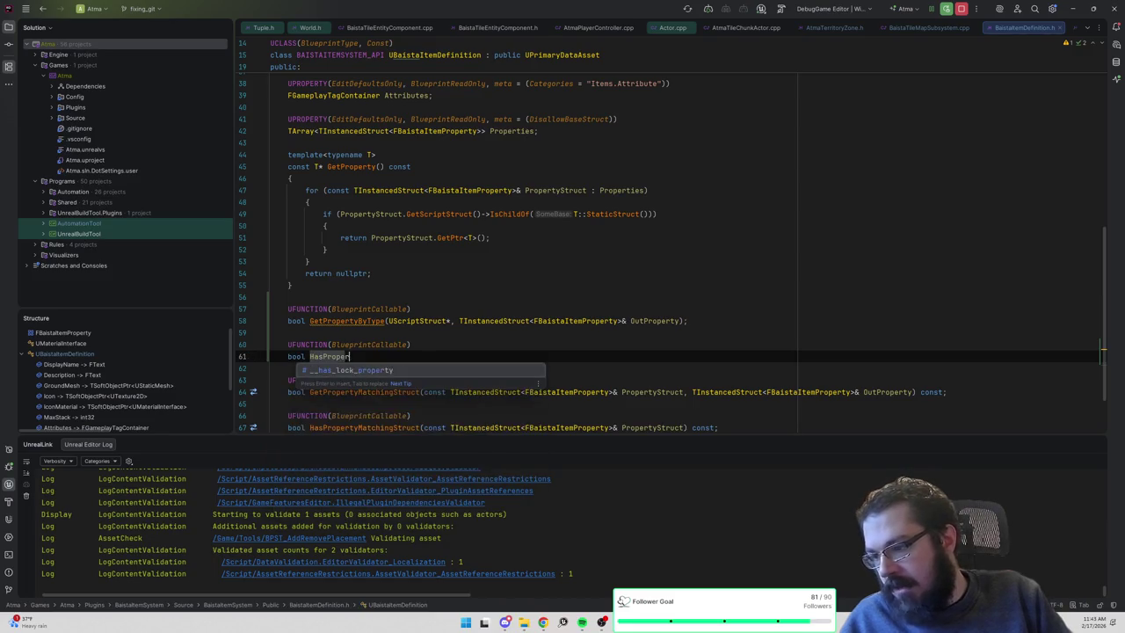
text(tyOfType(UScriptStruct* Str)
key(BackSpace)
key(BackSpace)
key(BackSpace)
text(Type)
key(BackSpace)
key(BackSpace)
key(BackSpace)
text(StructT)
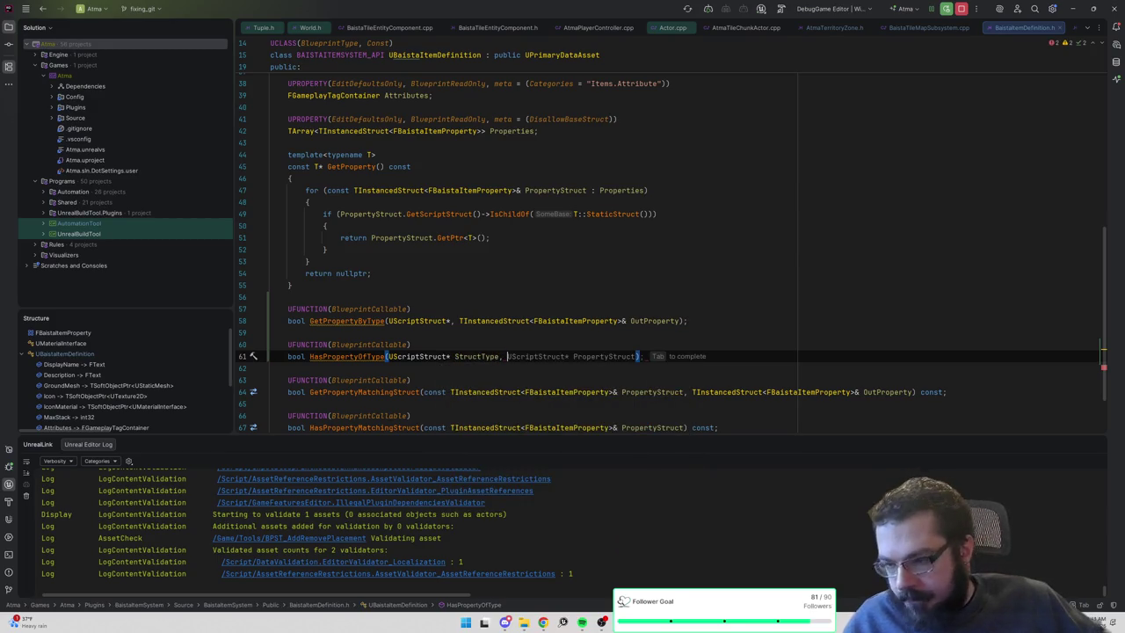
Tidy HasPropertyOfType's parameter list and mark the declaration const.
click(460, 320)
key(shift+End)
key(shift+Left)
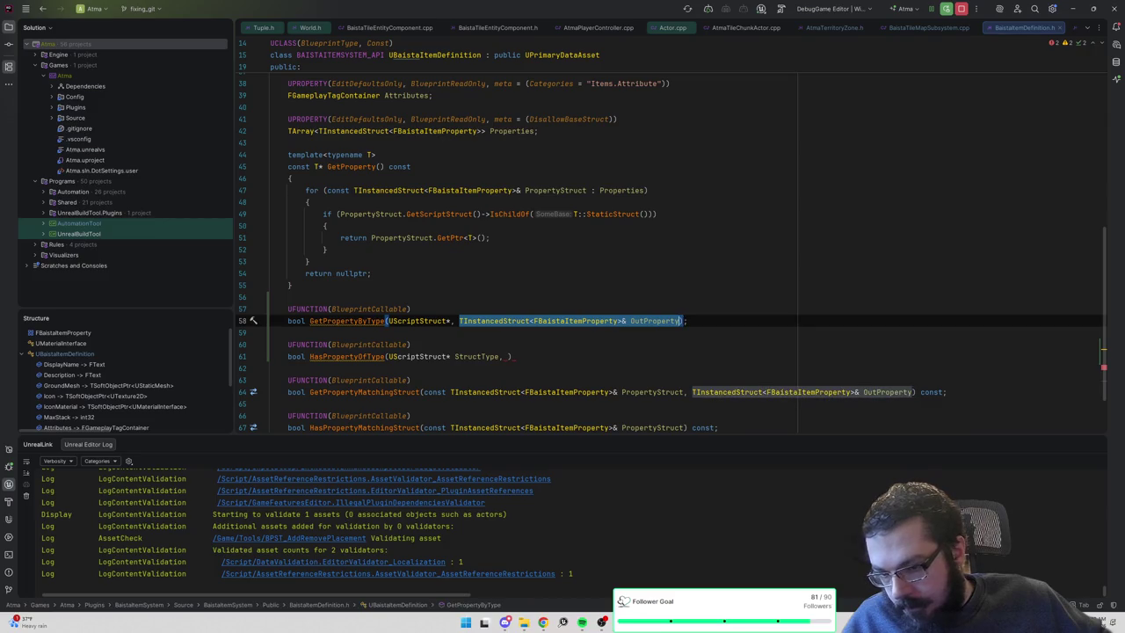
scroll(671, 256, down, 1)
click(508, 321)
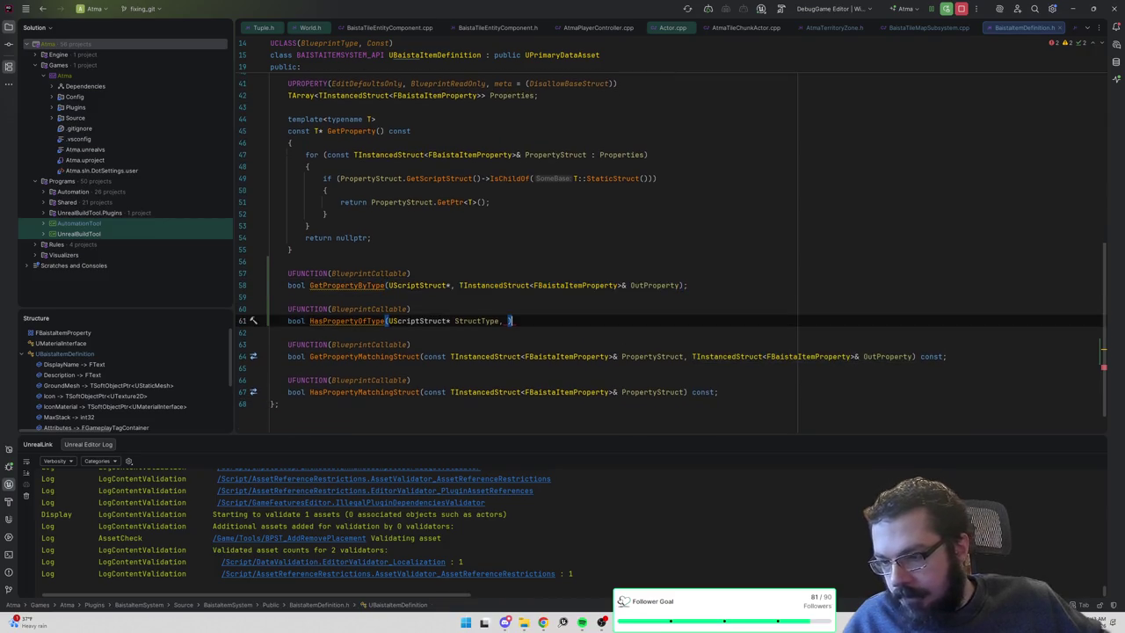
key(BackSpace)
key(BackSpace)
key(End)
text(const;)
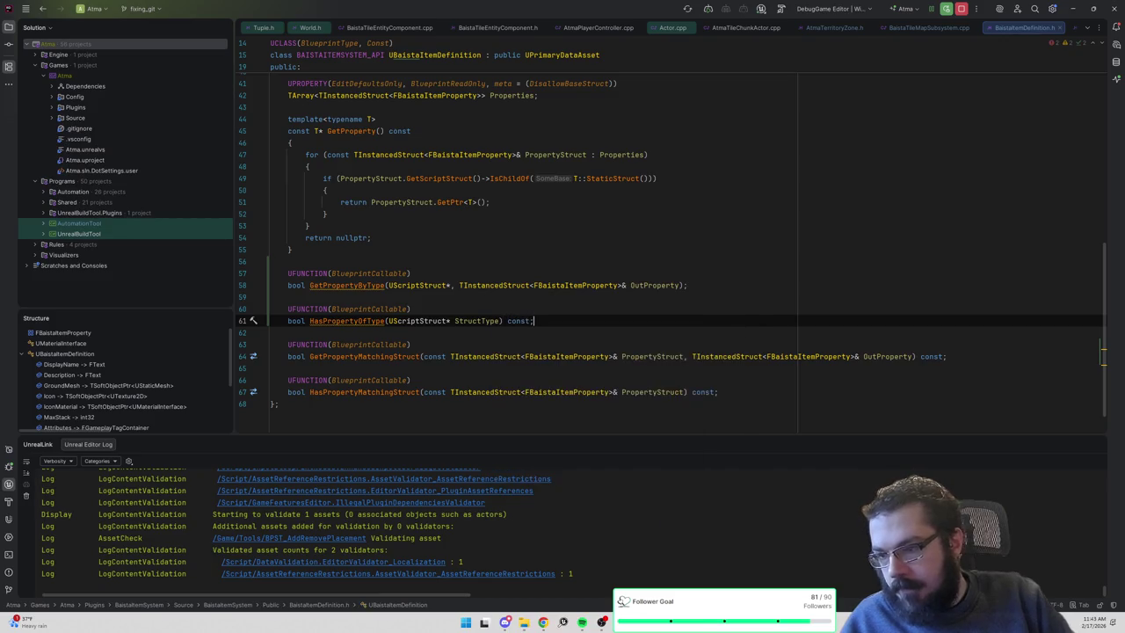
Name GetPropertyByType's UScriptStruct* parameter StructType.
click(451, 285)
text(StructTyp)
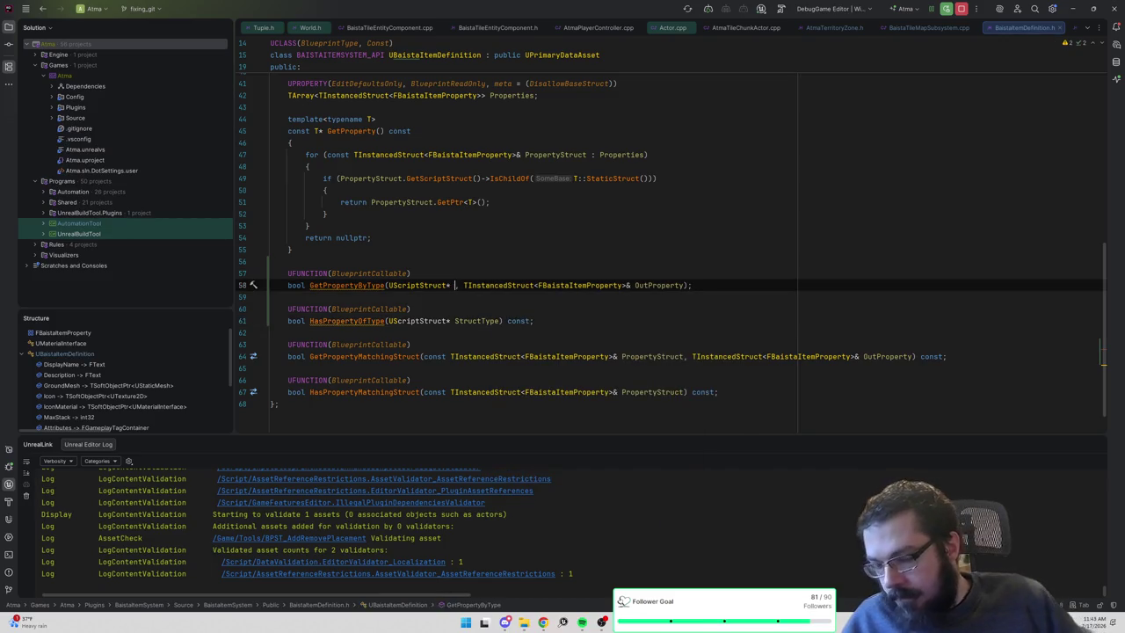
text(e)
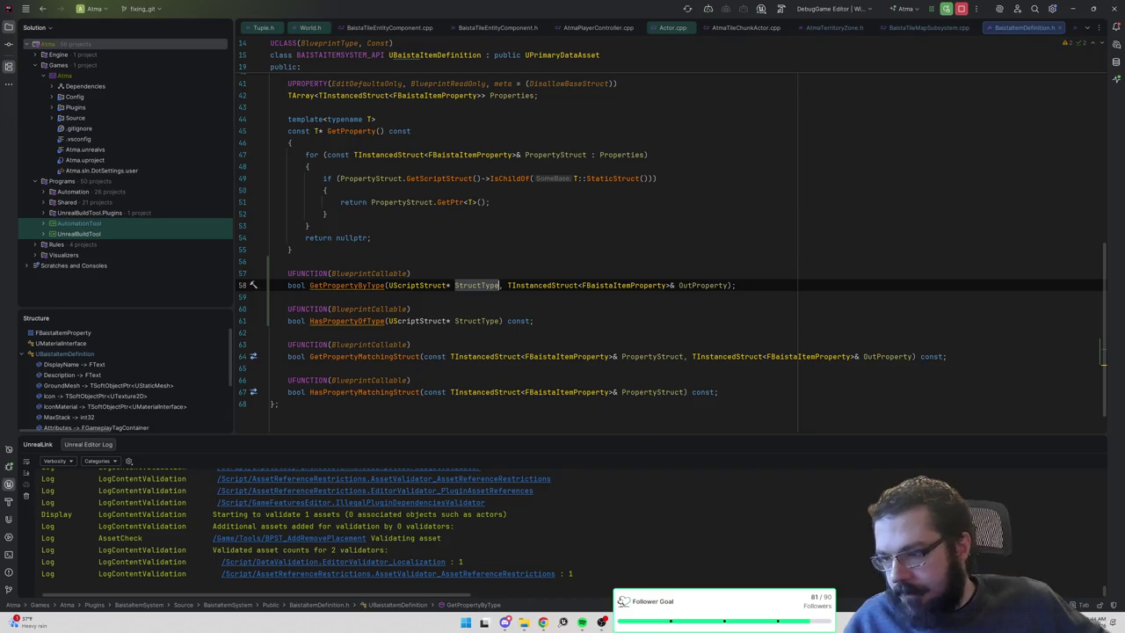
right_click(363, 286)
Generate a GetPropertyByType definition in BaistaItemDefinition.cpp with a placeholder return.
click(389, 299)
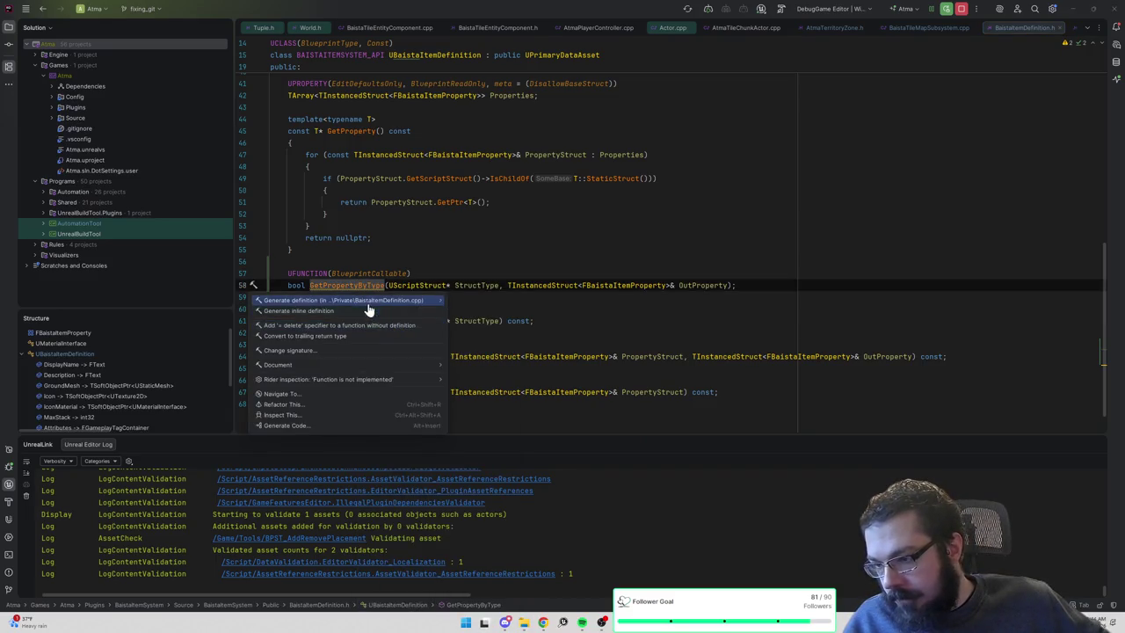
click(370, 307)
key(Return)
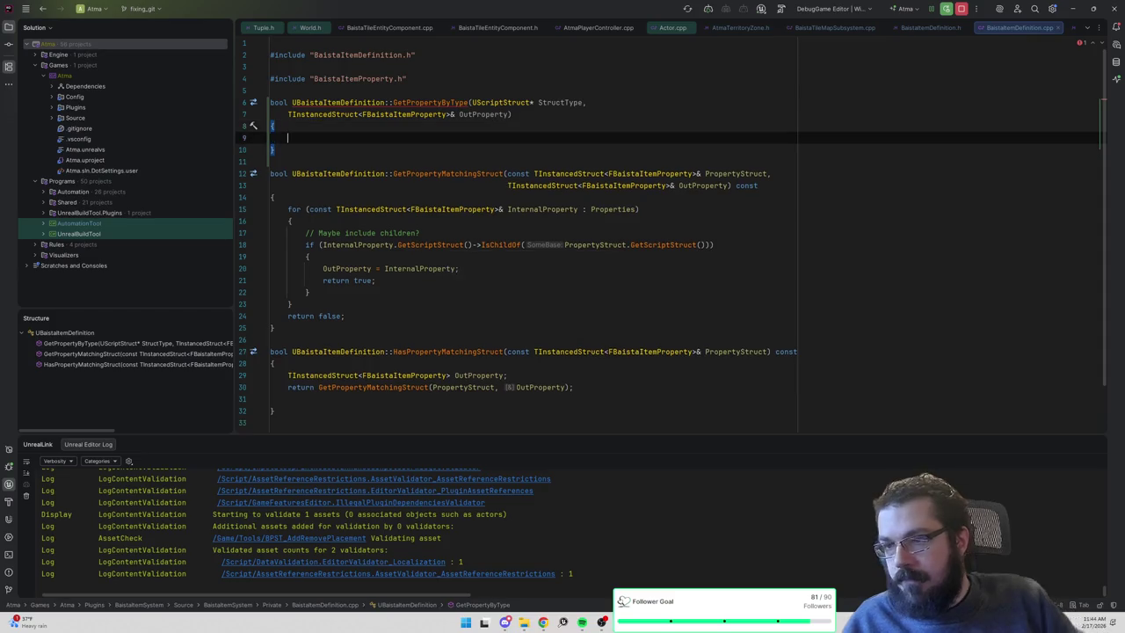
text(return)
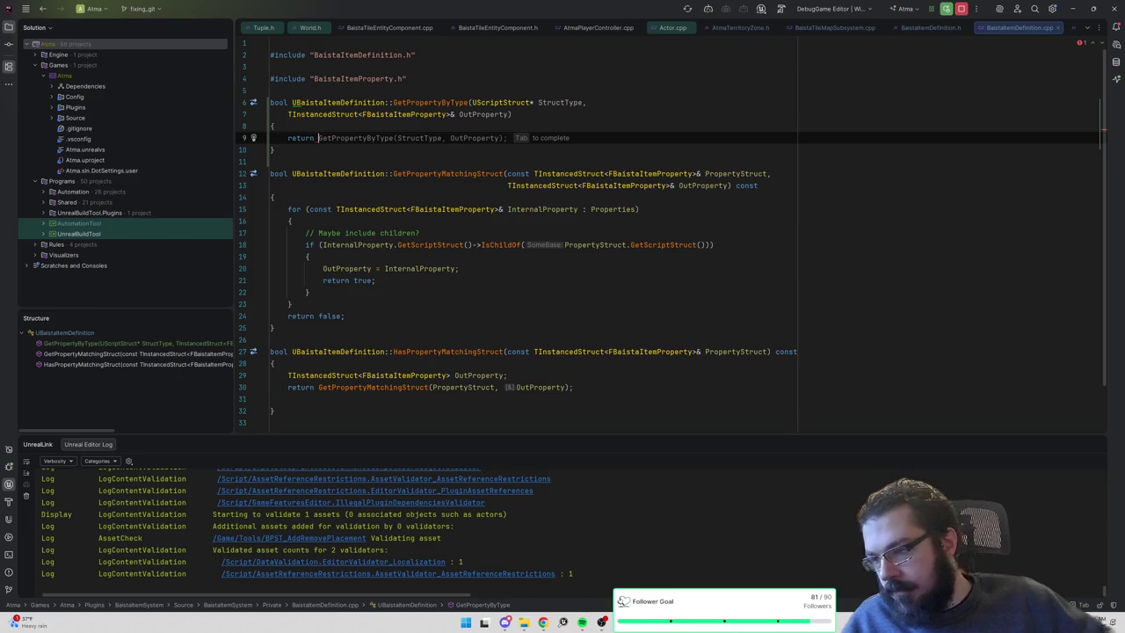
Copy the property-search loop into GetPropertyByType, checking IsChildOf(StructType).
drag(346, 316, 263, 256)
key(ctrl+w)
key(ctrl+w)
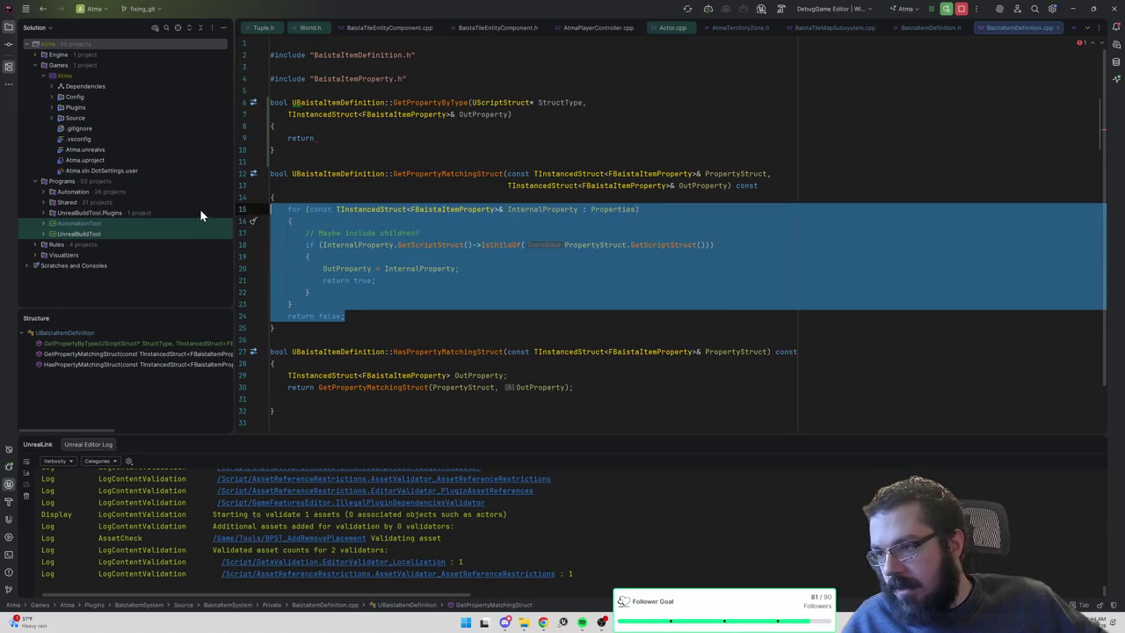
click(238, 139)
text(for (const TInstancedStruct<FBaistaItemProperty>& InternalProperty : Properties) 	{ 		// Maybe include children? 		if (InternalProperty.GetScriptStruct()->IsChildOf(PropertyStruct.GetScriptStruct())) 		{ 			OutProperty = InternalProperty; 			return true; 		} 	} 	return false;)
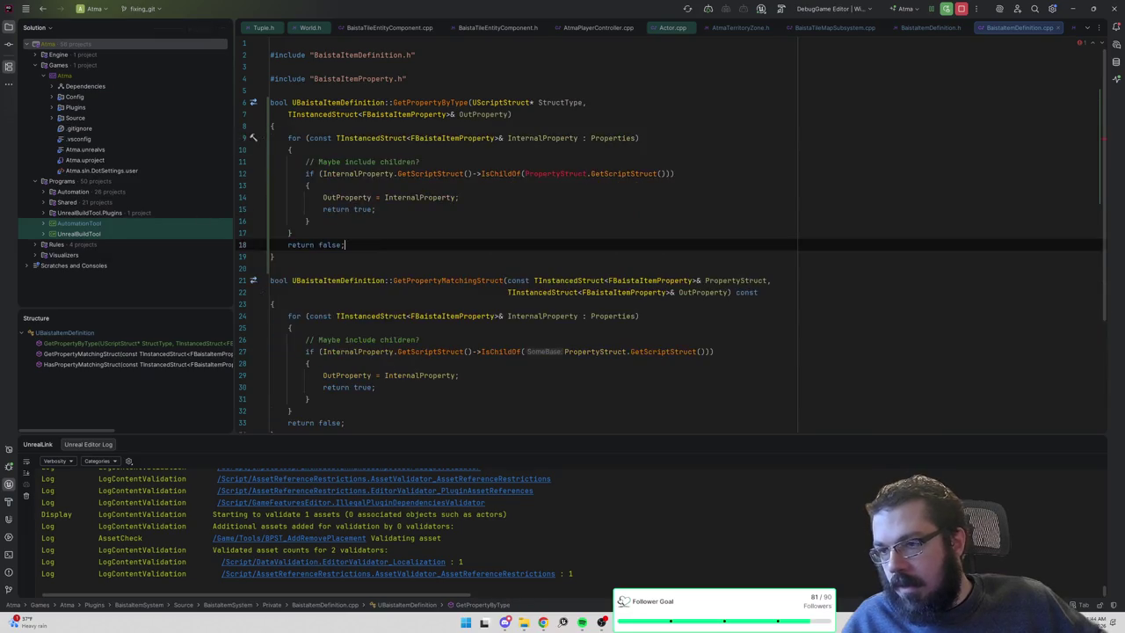
click(592, 174)
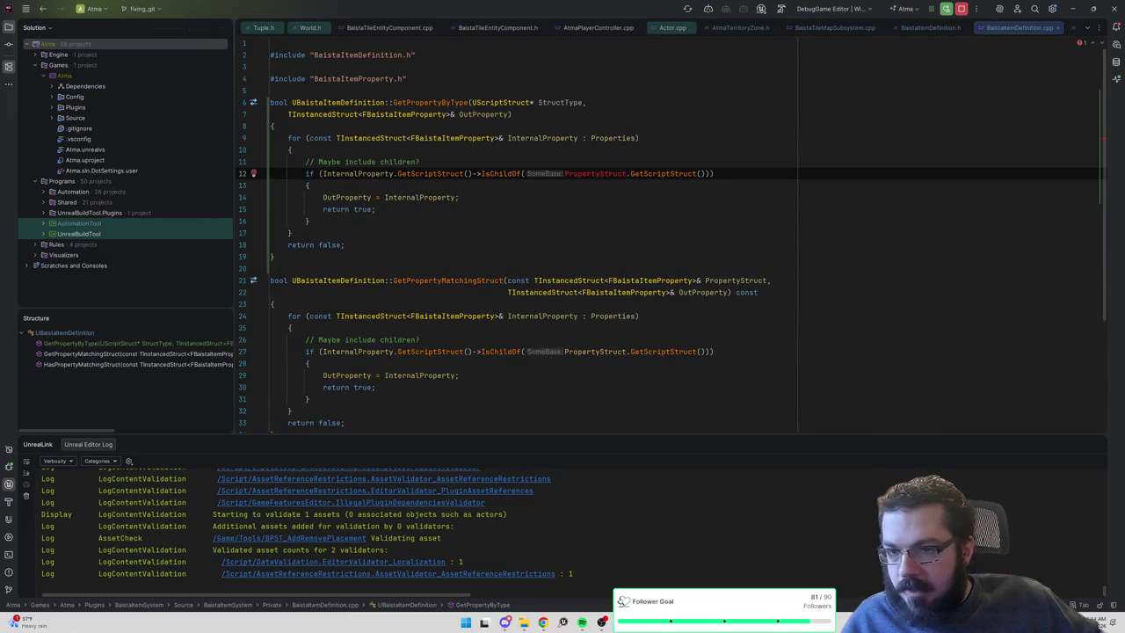
key(ctrl+shift+Left)
key(ctrl+shift+Left)
key(ctrl+shift+Left)
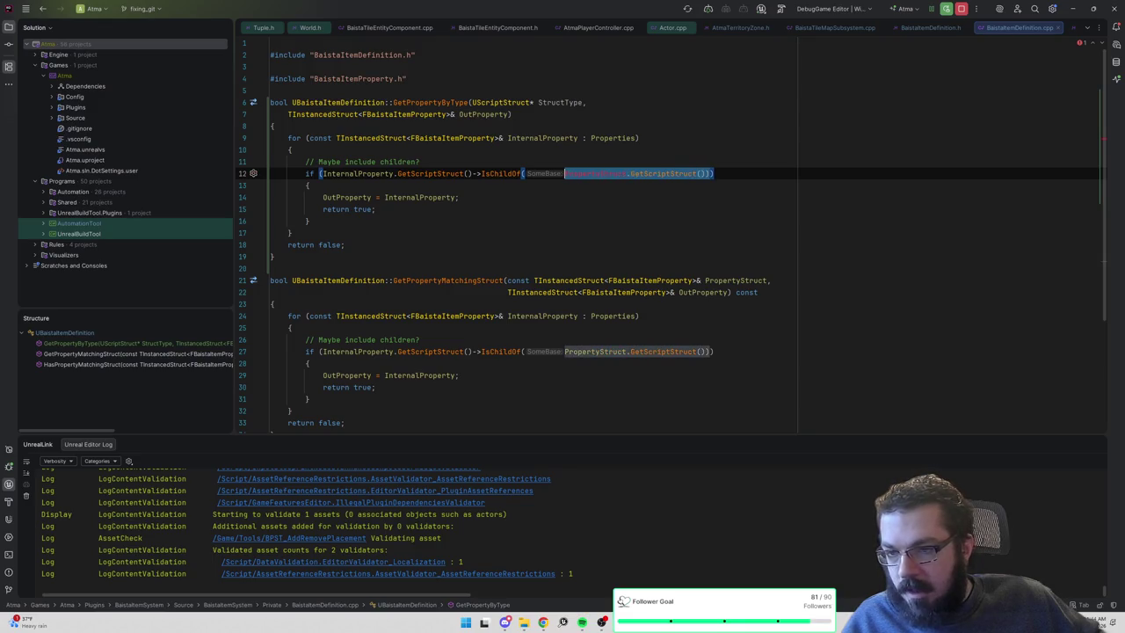
key(BackSpace)
text(Str)
key(Return)
text())
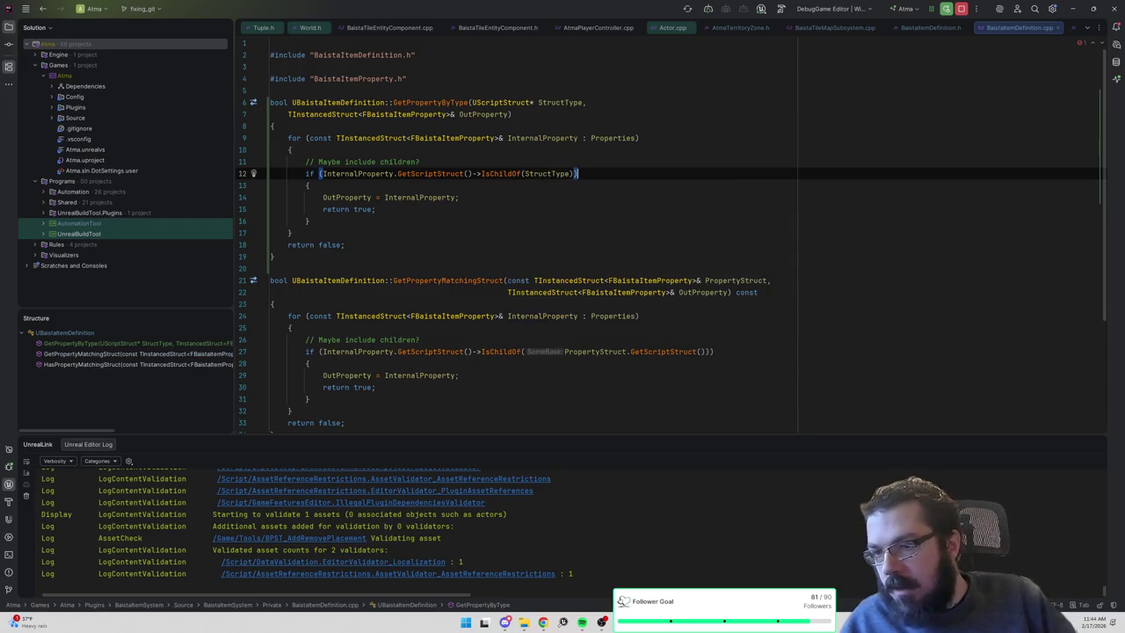
Replace GetPropertyMatchingStruct's body with return GetPropertyByType(PropertyStruct.GetScriptStruct());.
scroll(672, 241, down, 1)
drag(345, 394, 289, 288)
scroll(288, 287, up, 1)
key(BackSpace)
text(return )
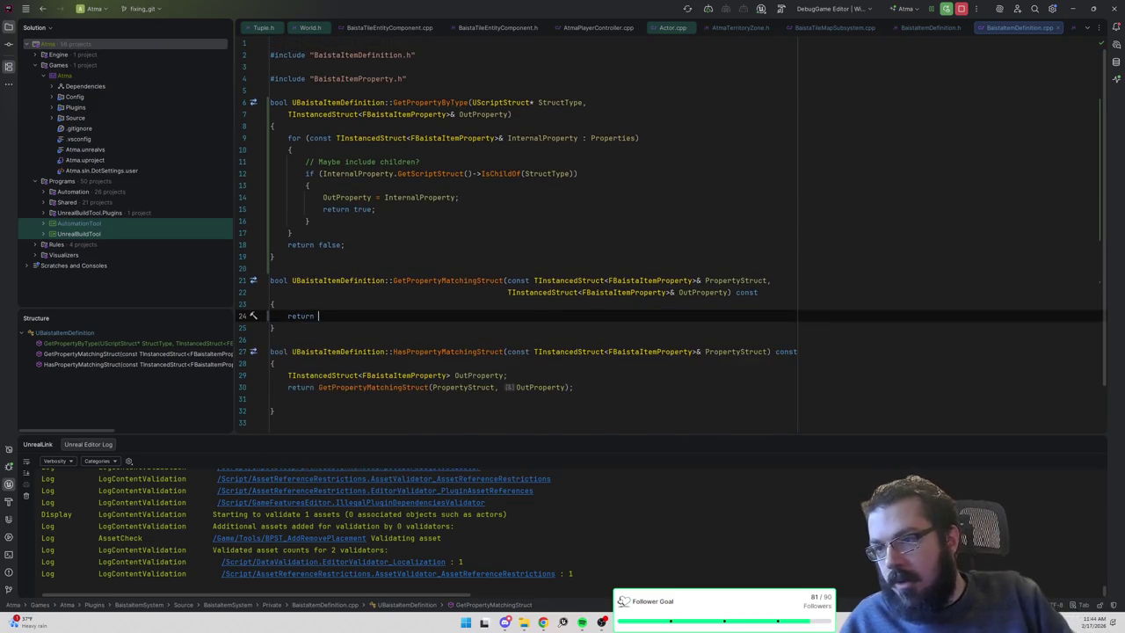
text(GetPropertyByType)
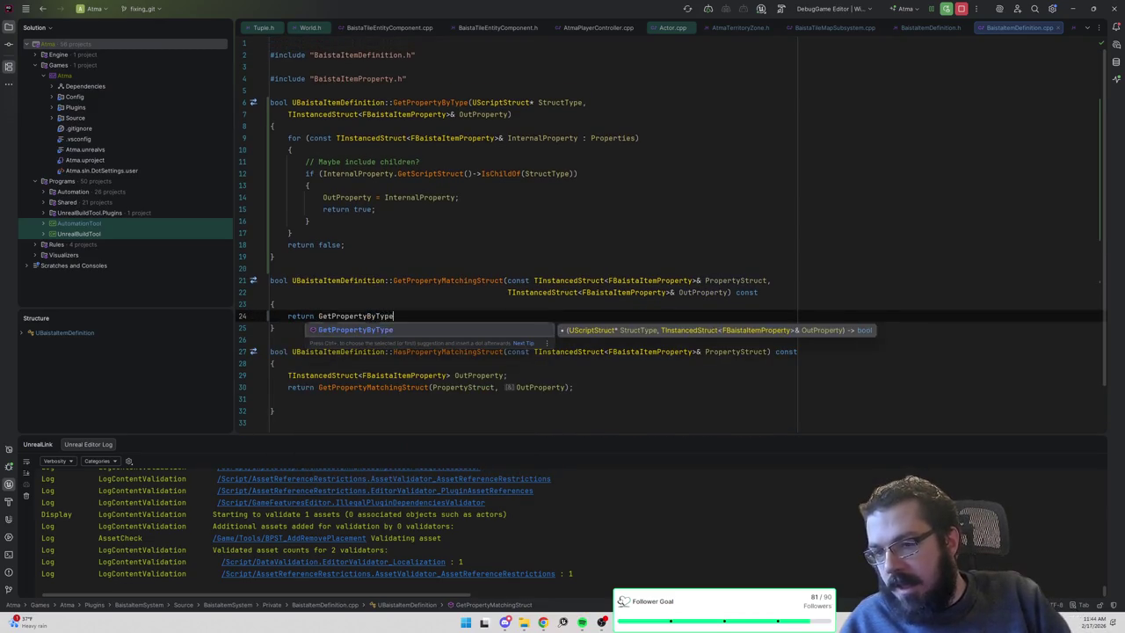
text((PropertyStruct.GetScr)
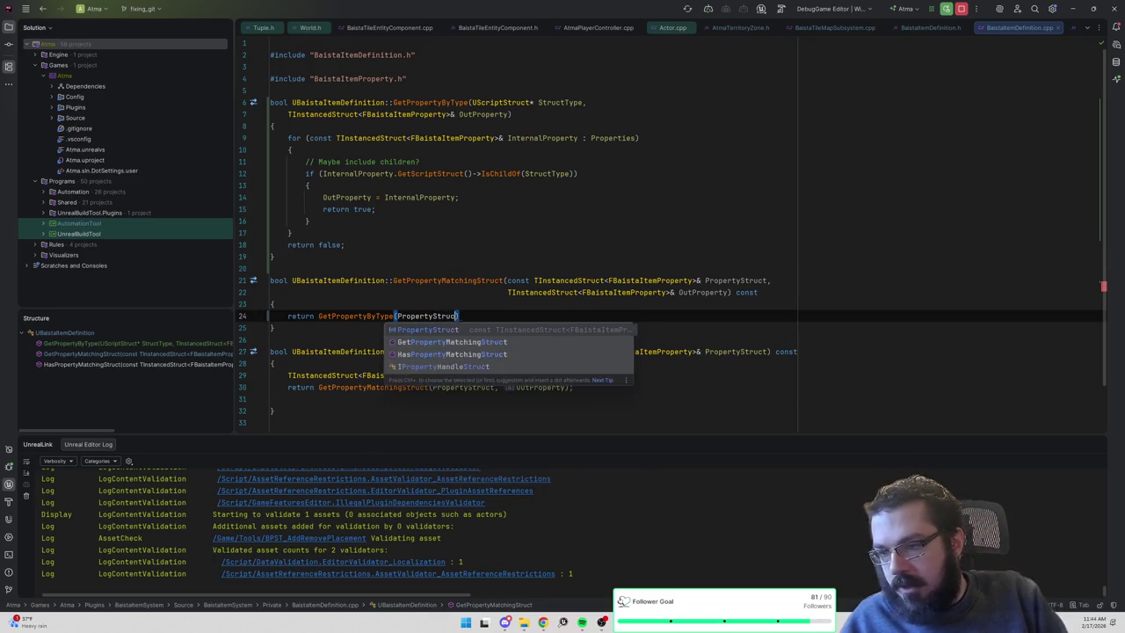
text(iptStruct)
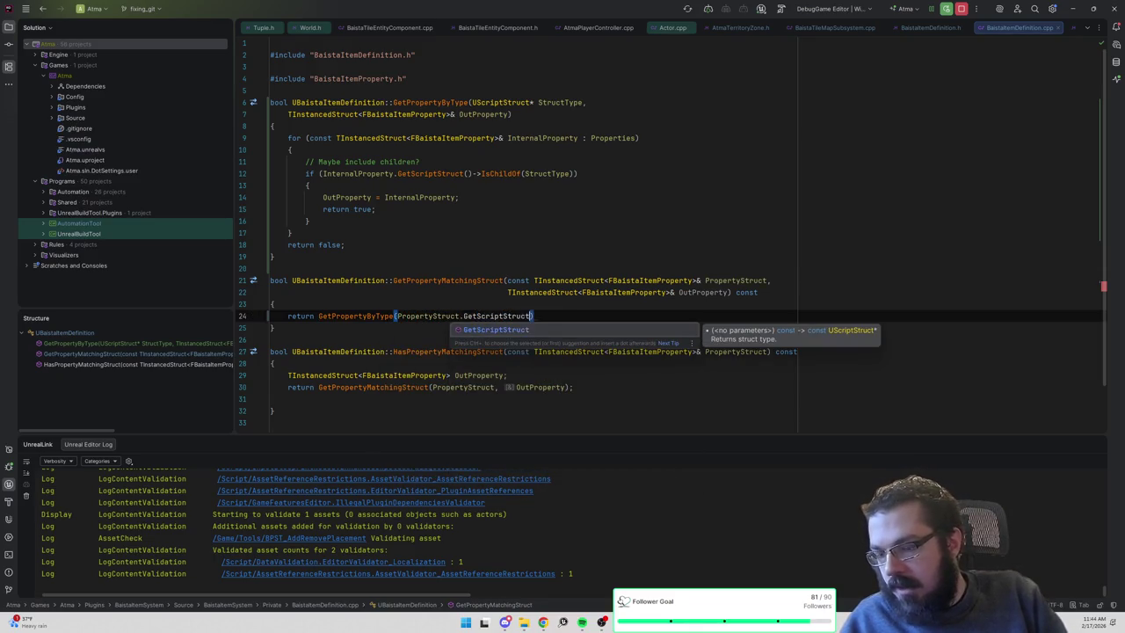
key(Return)
text(;)
click(273, 327)
mouse_move(378, 317)
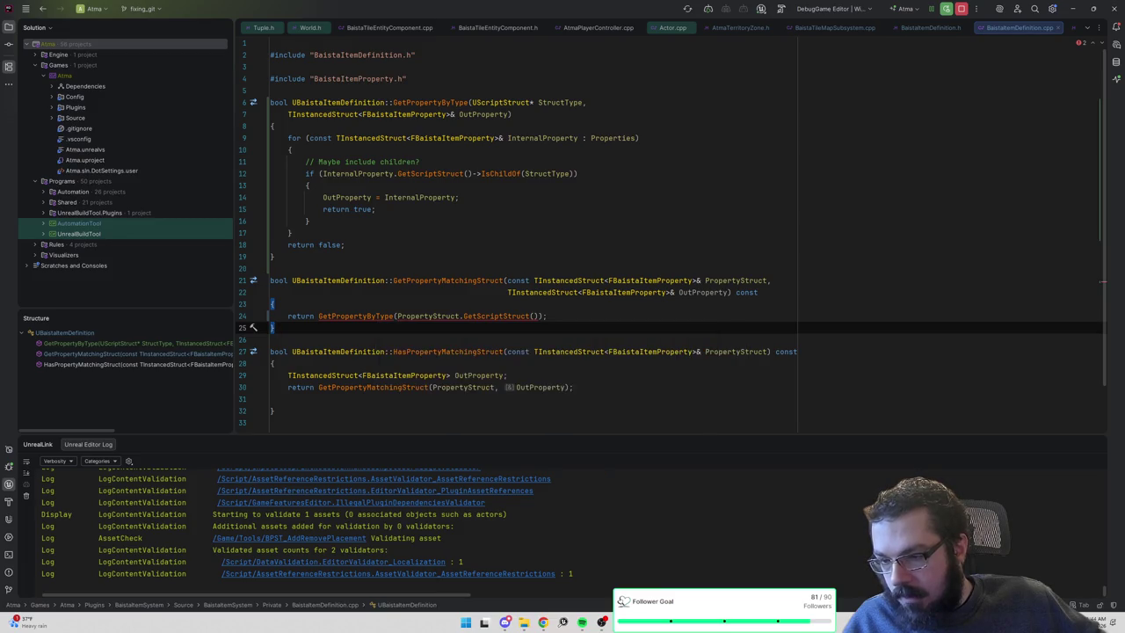
click(512, 115)
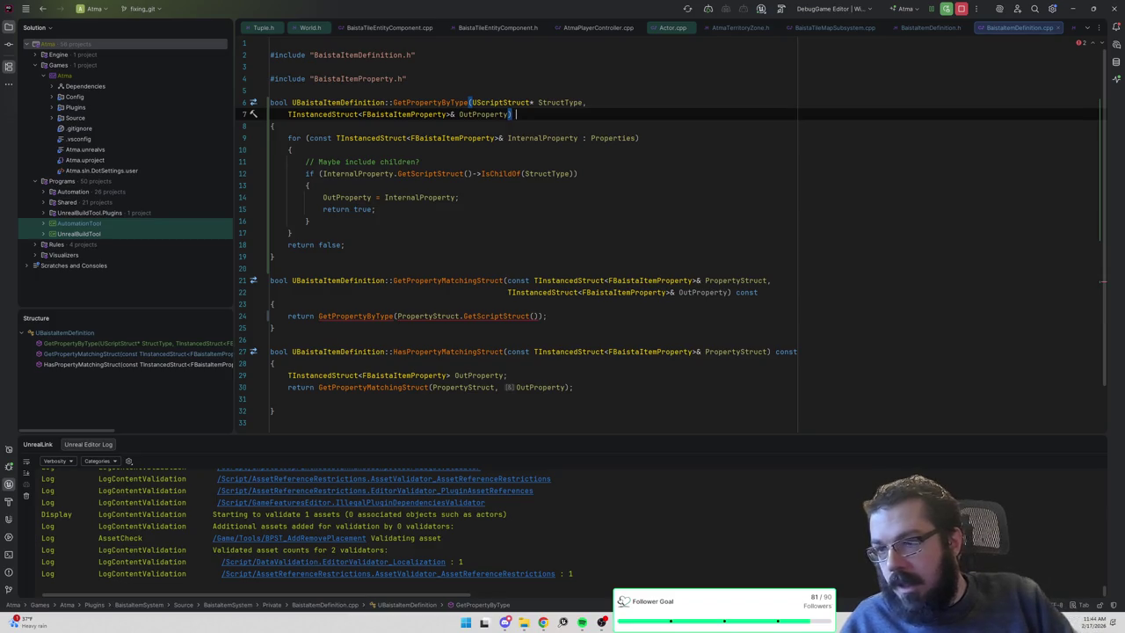
Mark GetPropertyByType const in both the definition and the header declaration.
text(const)
key(ctrl+alt+Home)
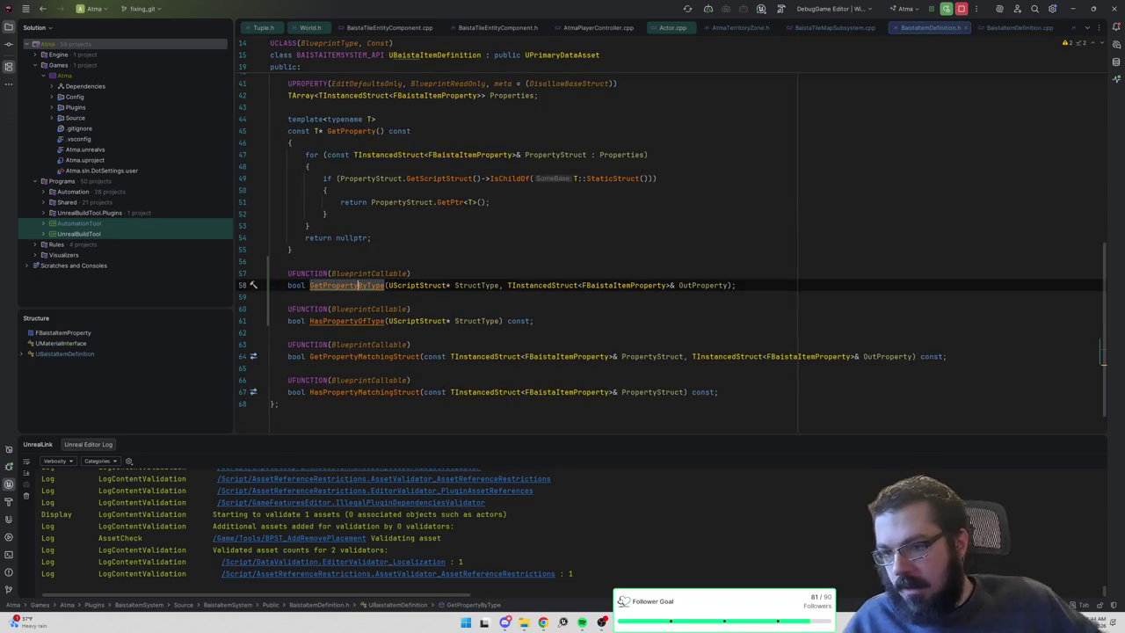
key(End)
text(const;)
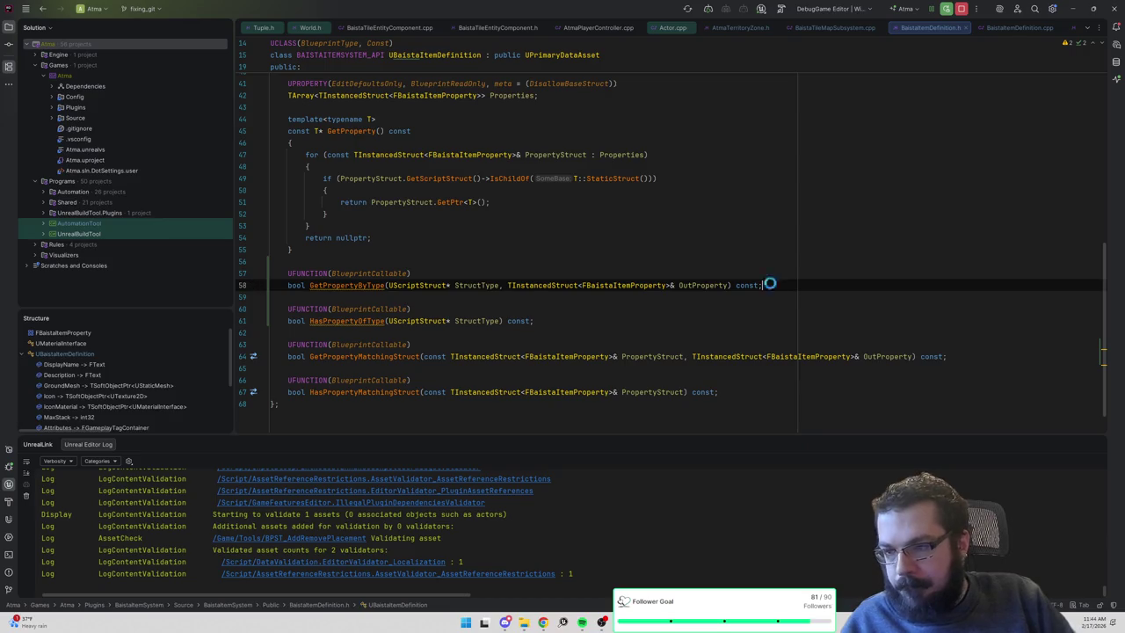
Generate a definition for HasPropertyOfType from its header declaration.
click(360, 321)
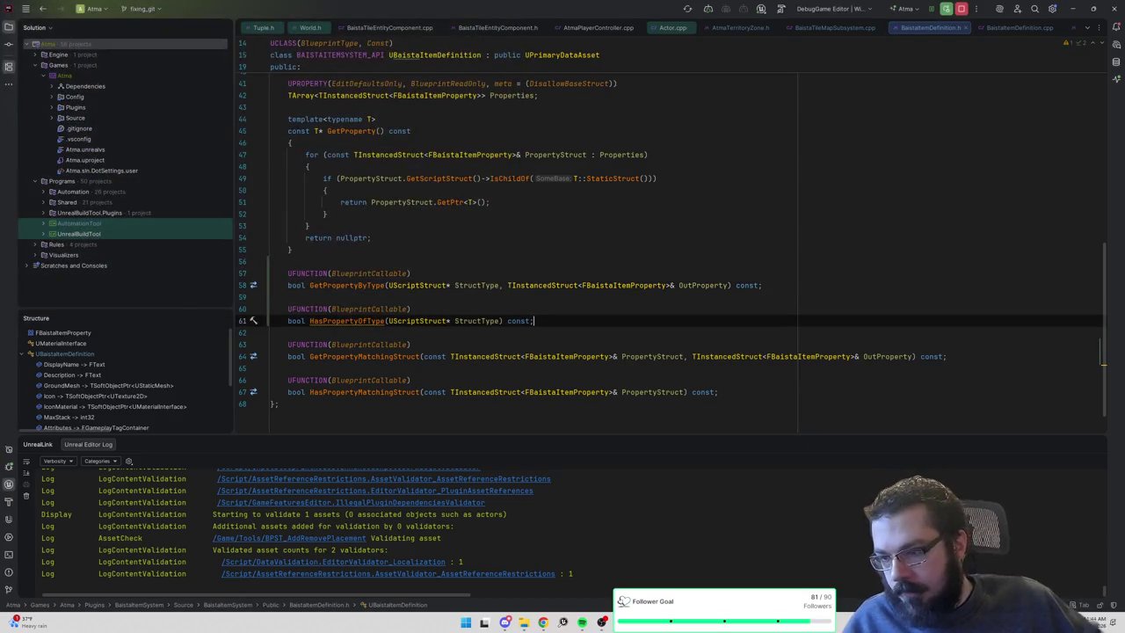
right_click(350, 323)
click(378, 327)
key(Return)
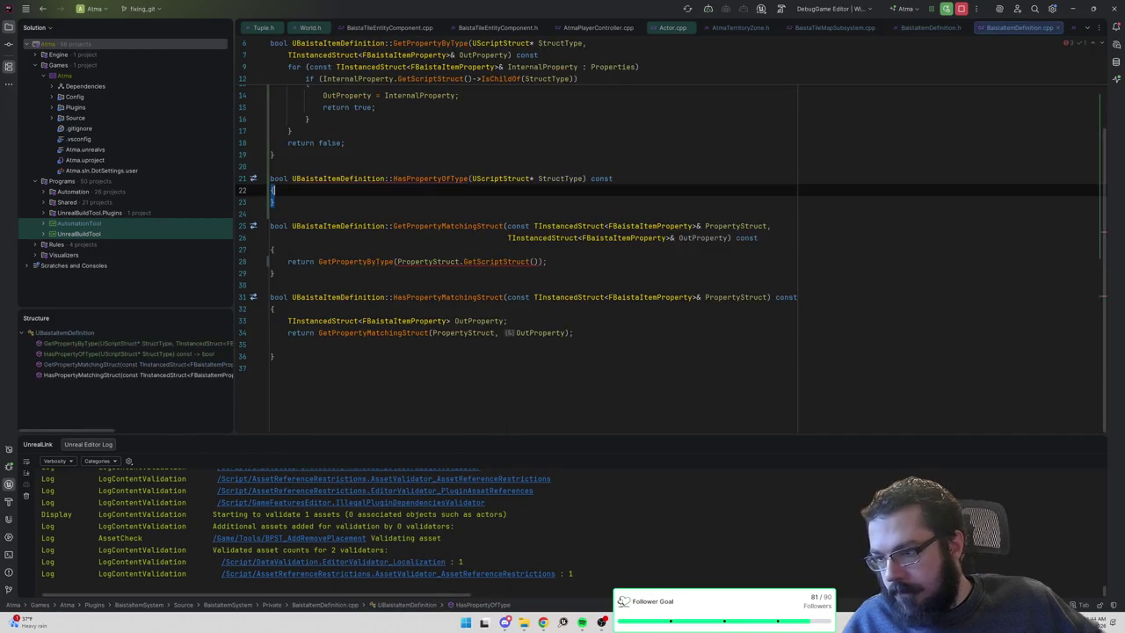
Copy HasPropertyMatchingStruct's two-line body into HasPropertyOfType and remove the blank line.
drag(272, 345, 573, 369)
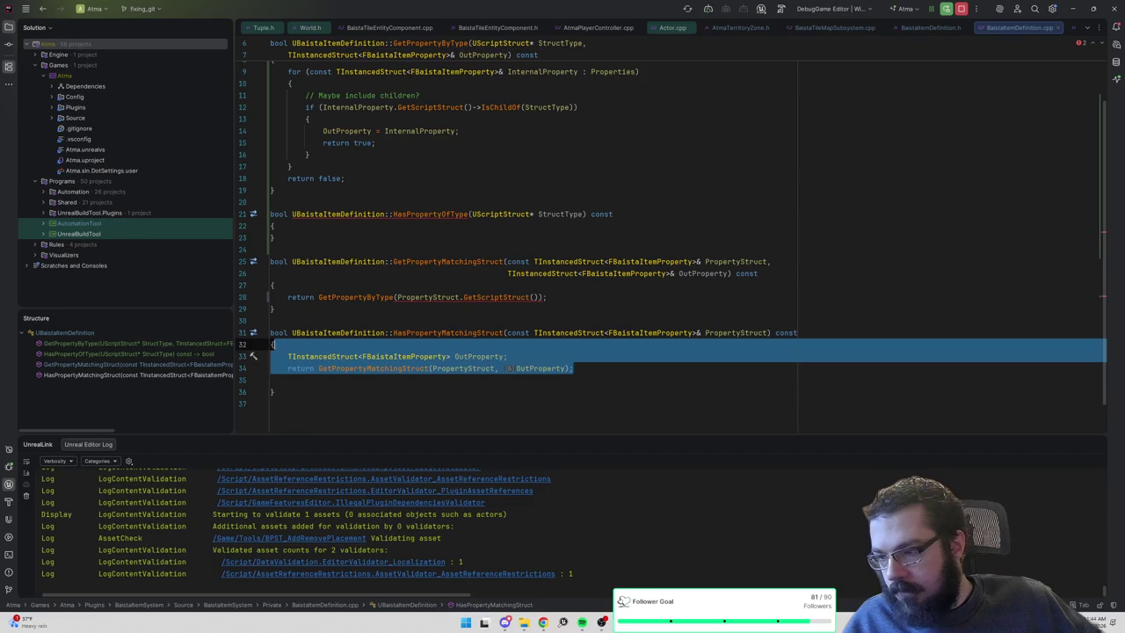
key(ctrl+c)
click(274, 226)
key(Return)
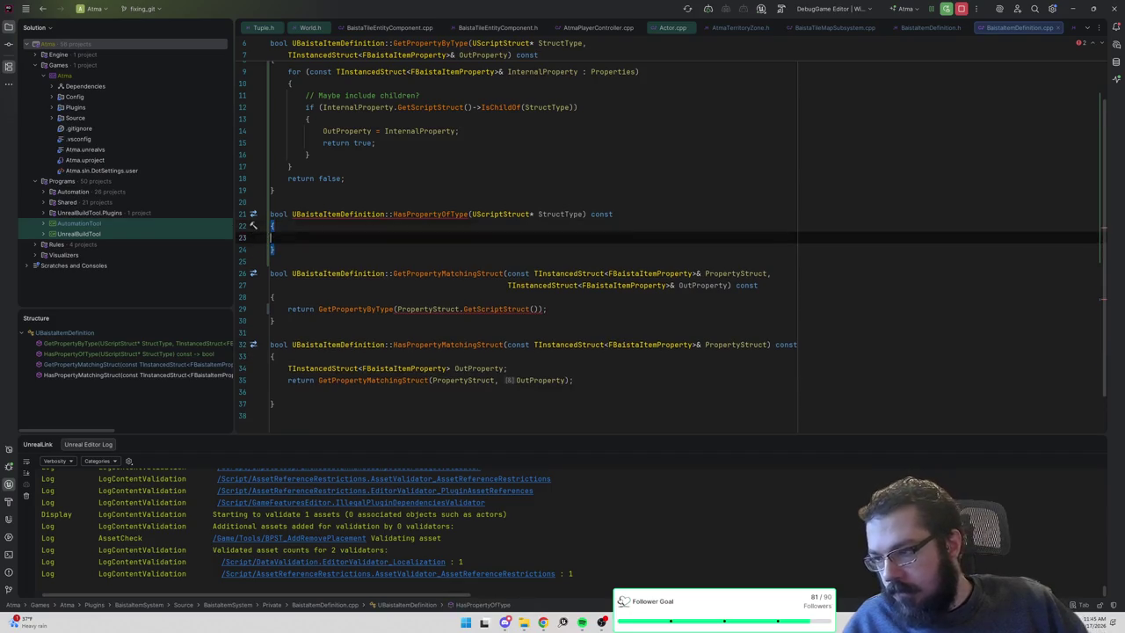
key(ctrl+v)
click(288, 238)
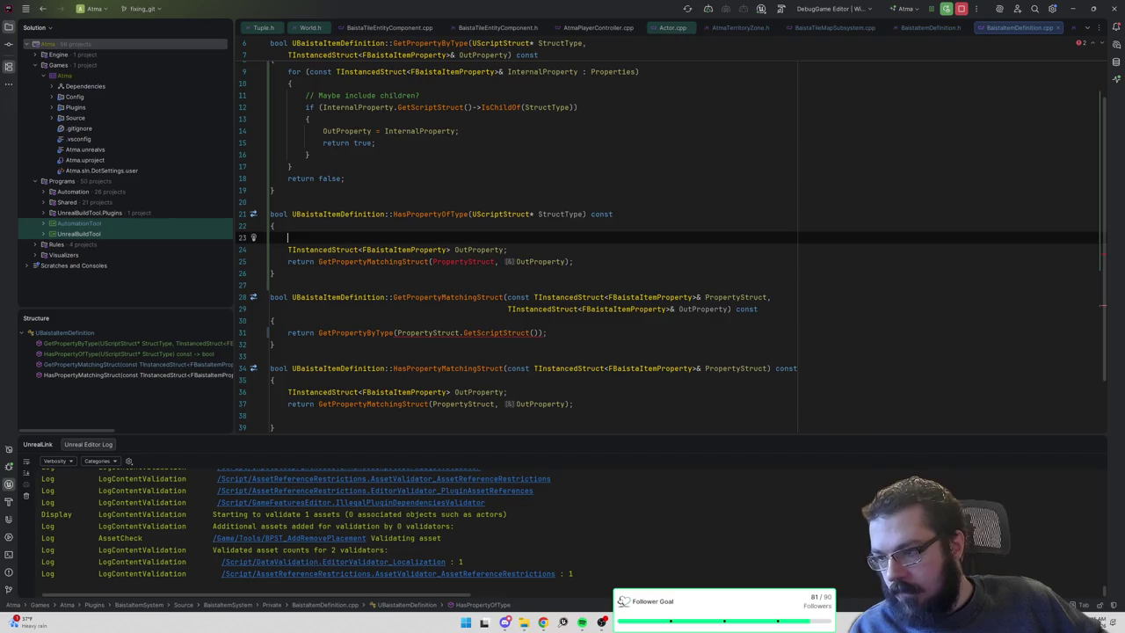
key(BackSpace)
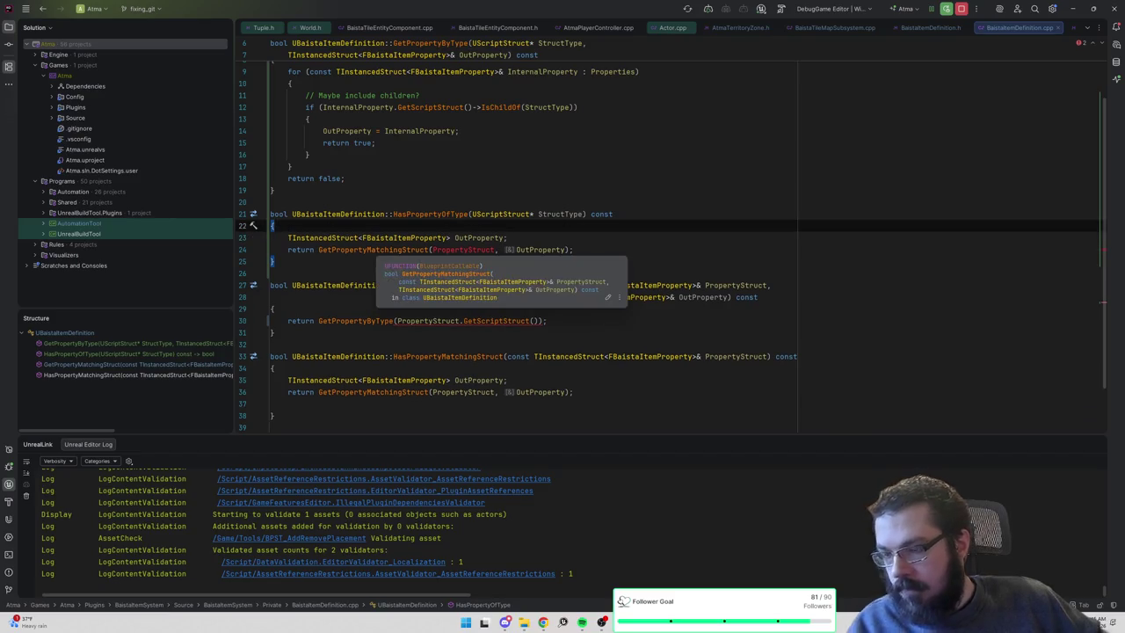
ctrl+click(351, 250)
scroll(671, 237, up, 1)
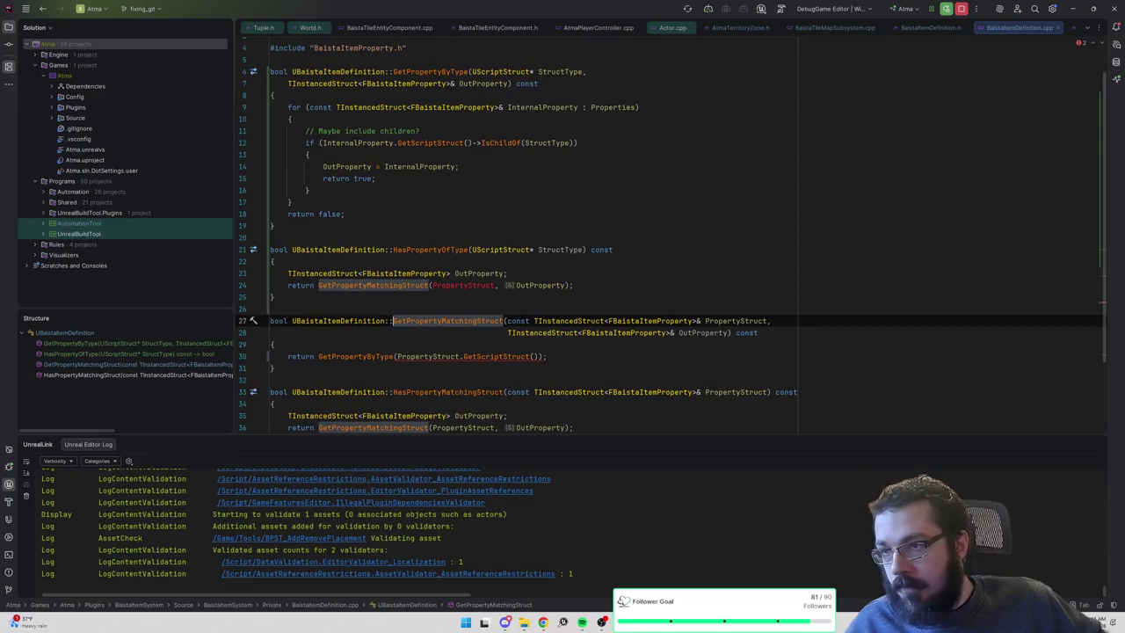
Replace HasPropertyOfType's body with a return GetPropertyByType(StructType, ...) call.
click(573, 285)
key(shift+Up)
key(shift+Up)
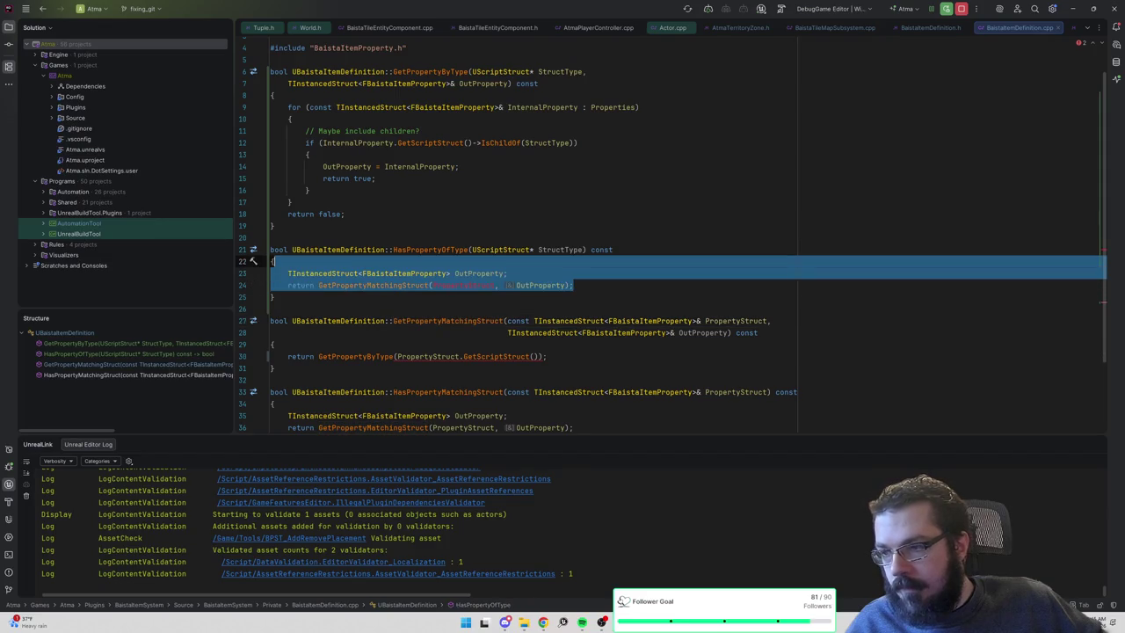
key(BackSpace)
text(return GetPropertyByType)
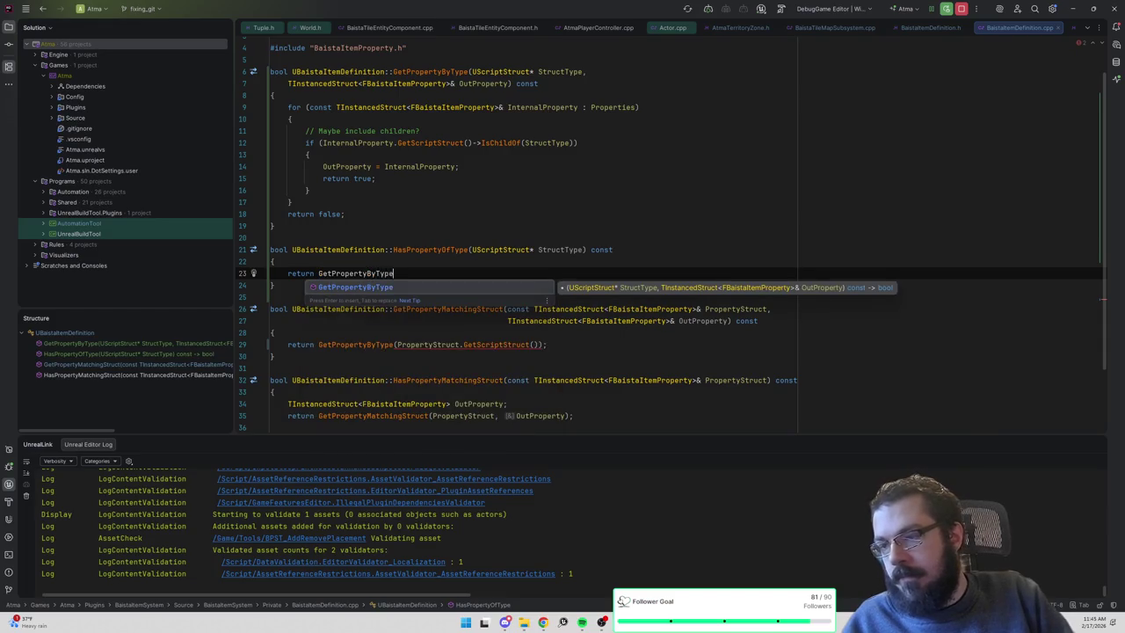
key(Return)
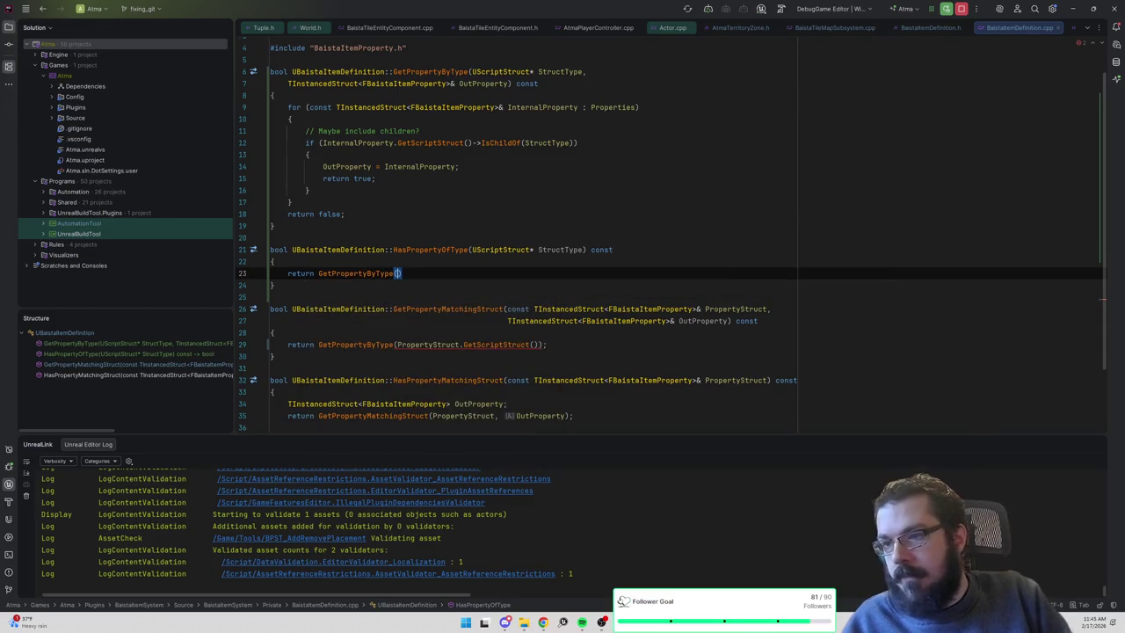
text(Str)
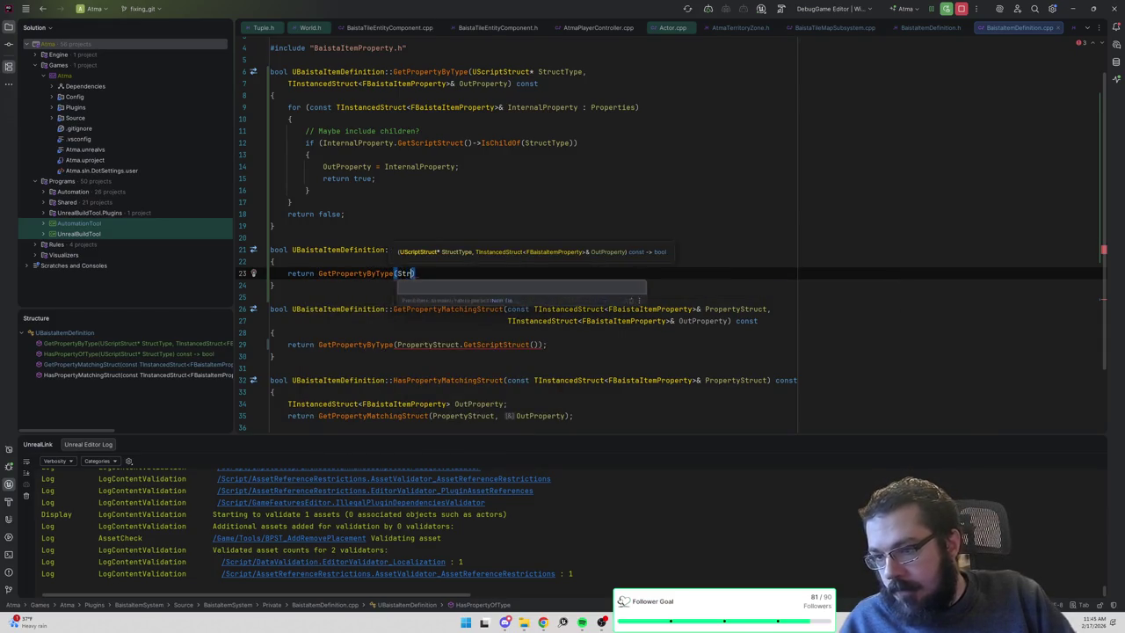
key(Return)
text(,)
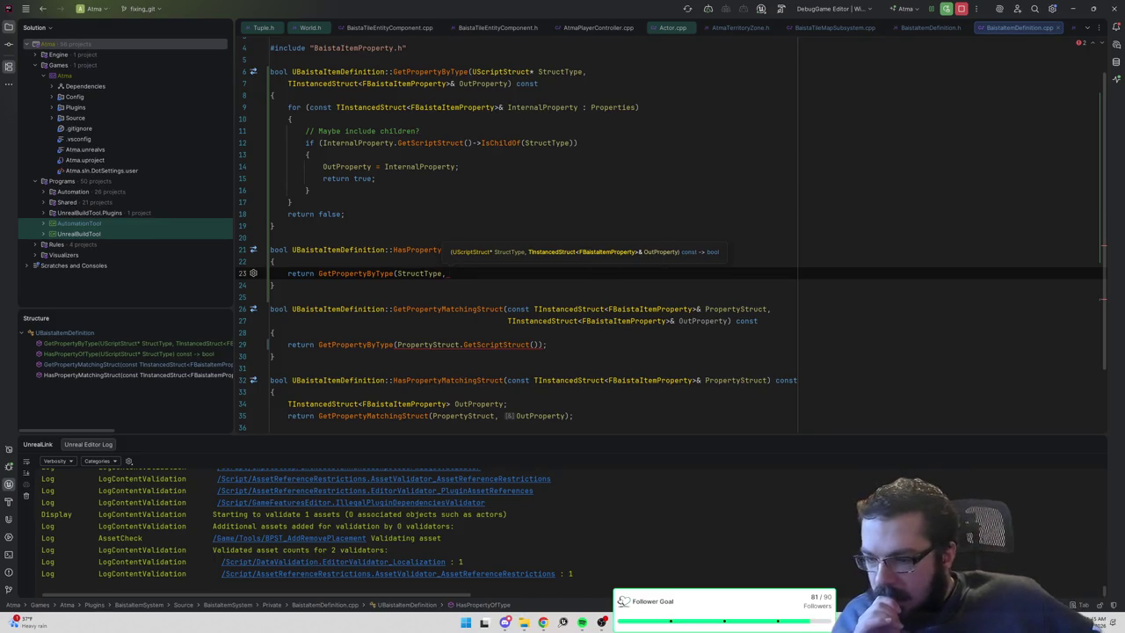
Pass OutProperty as a second argument in GetPropertyMatchingStruct's GetPropertyByType call.
click(499, 345)
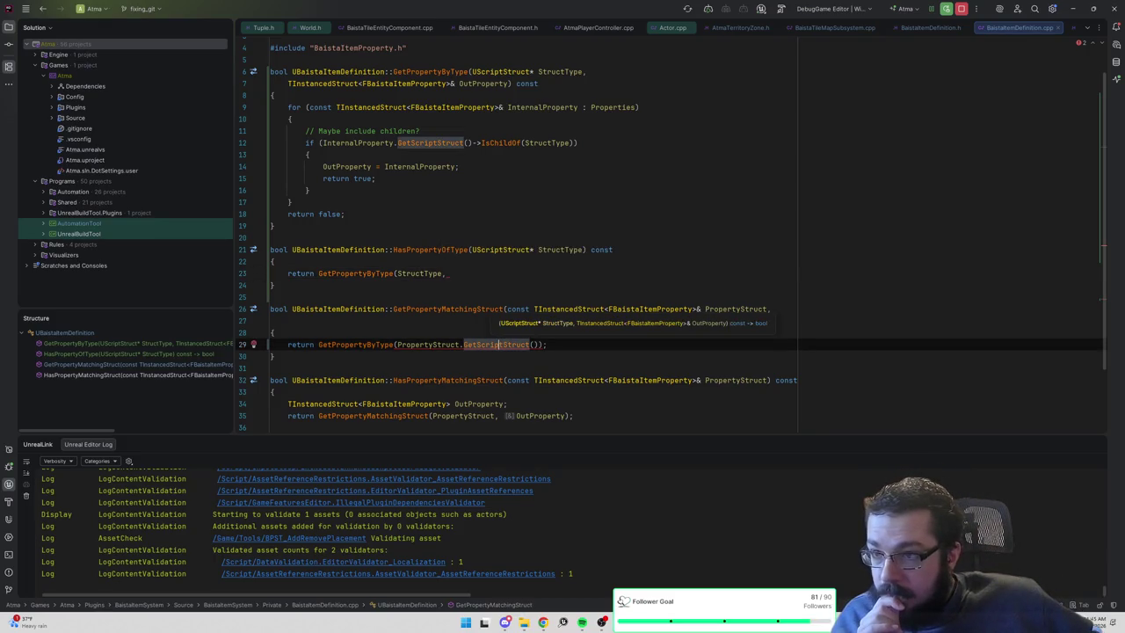
click(537, 344)
text(, OutPr)
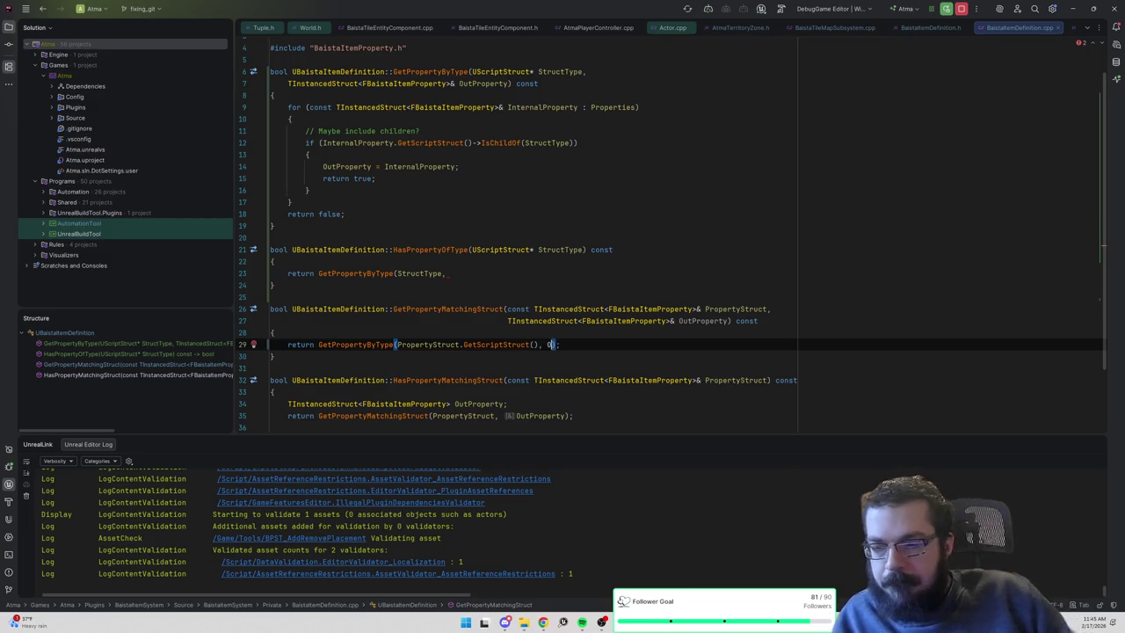
text(operty))
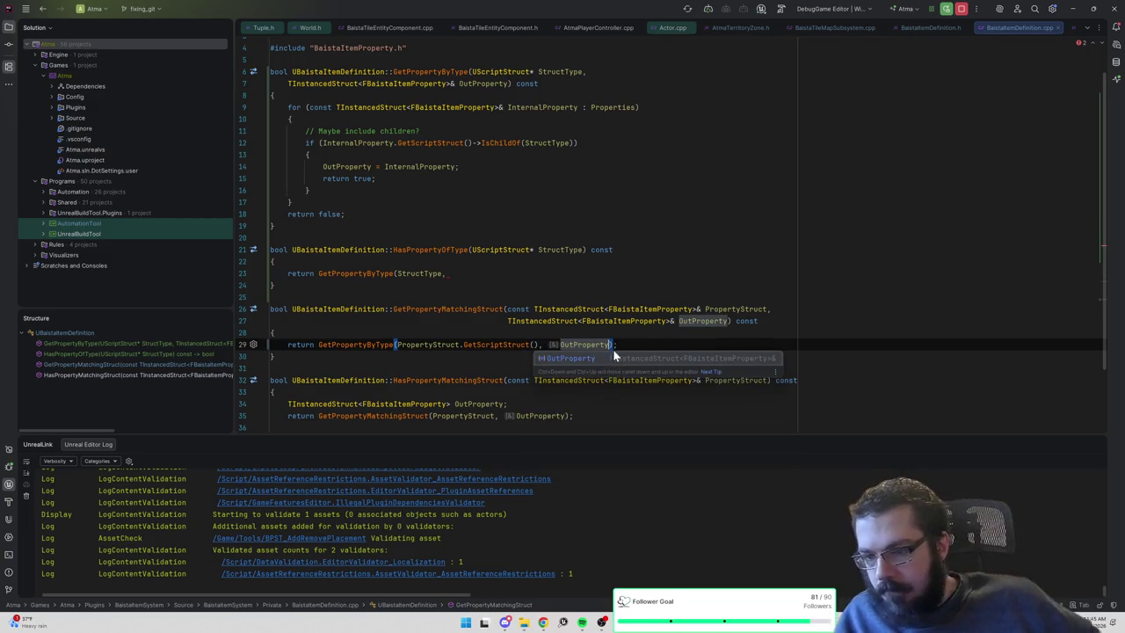
Copy the OutProperty declaration into HasPropertyOfType, pass OutProperty, and inspect the const conversion error.
triple_click(395, 403)
key(ctrl+c)
click(275, 261)
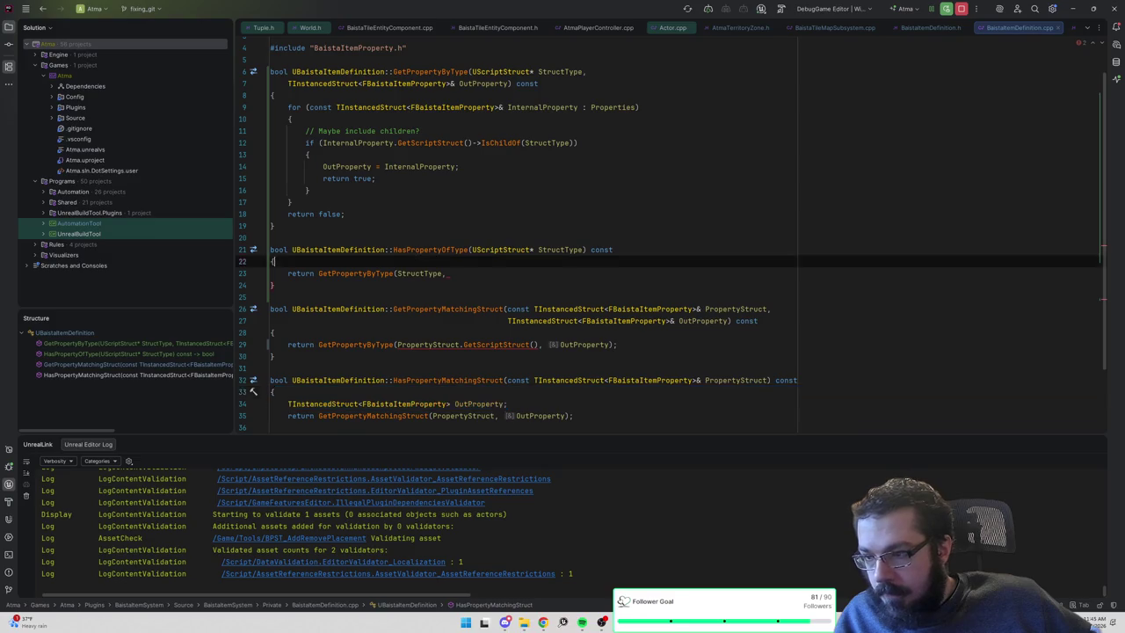
key(Return)
key(ctrl+v)
click(448, 285)
text(OutProp)
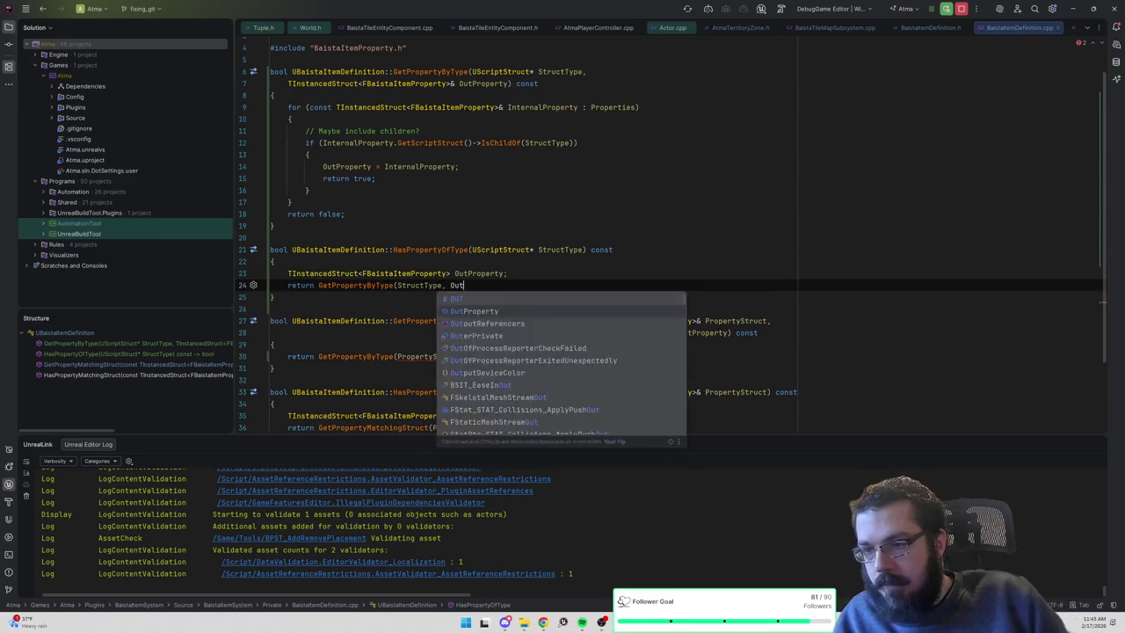
text(erty);)
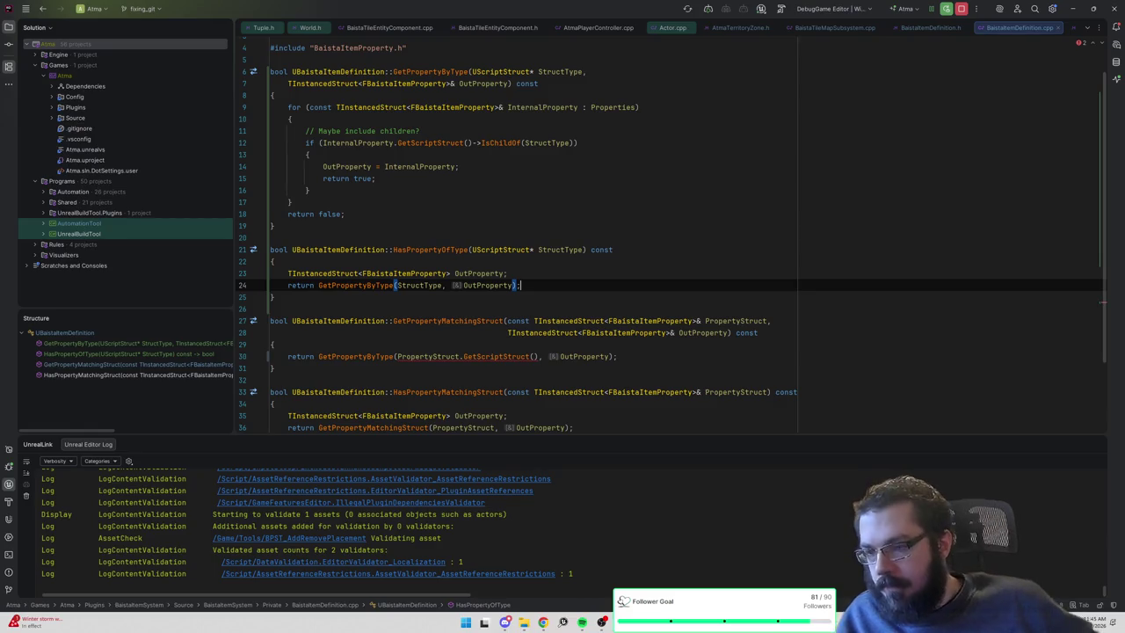
click(272, 344)
mouse_move(506, 358)
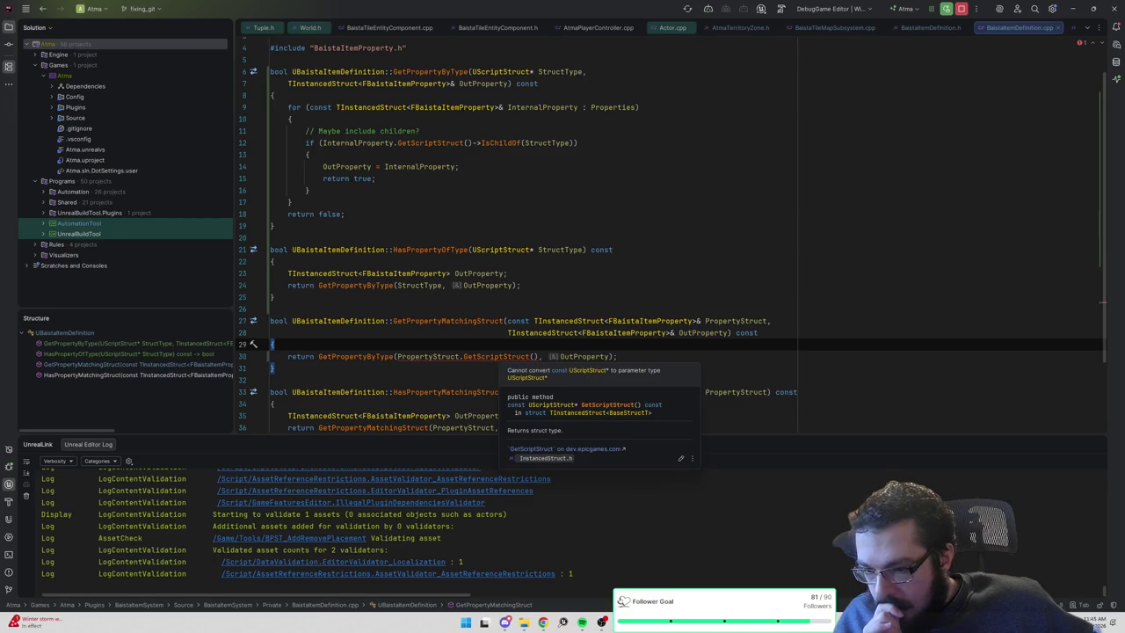
In BaistaItemDefinition.cpp, change StructType to const UScriptStruct* in GetPropertyByType and HasPropertyOfType.
ctrl+click(359, 356)
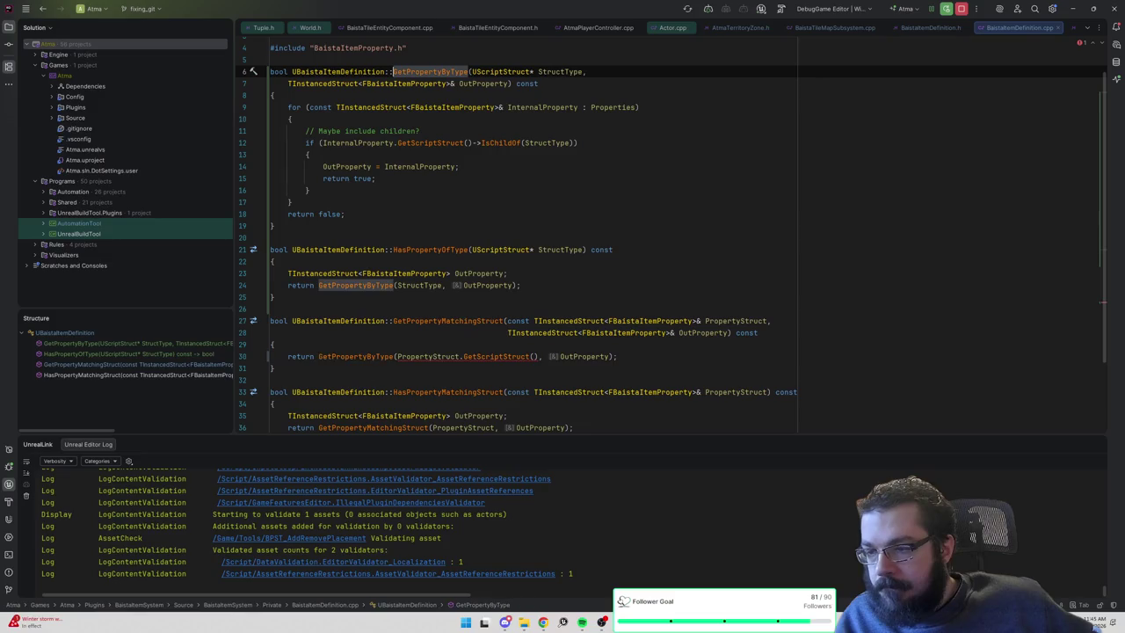
click(471, 72)
text(const)
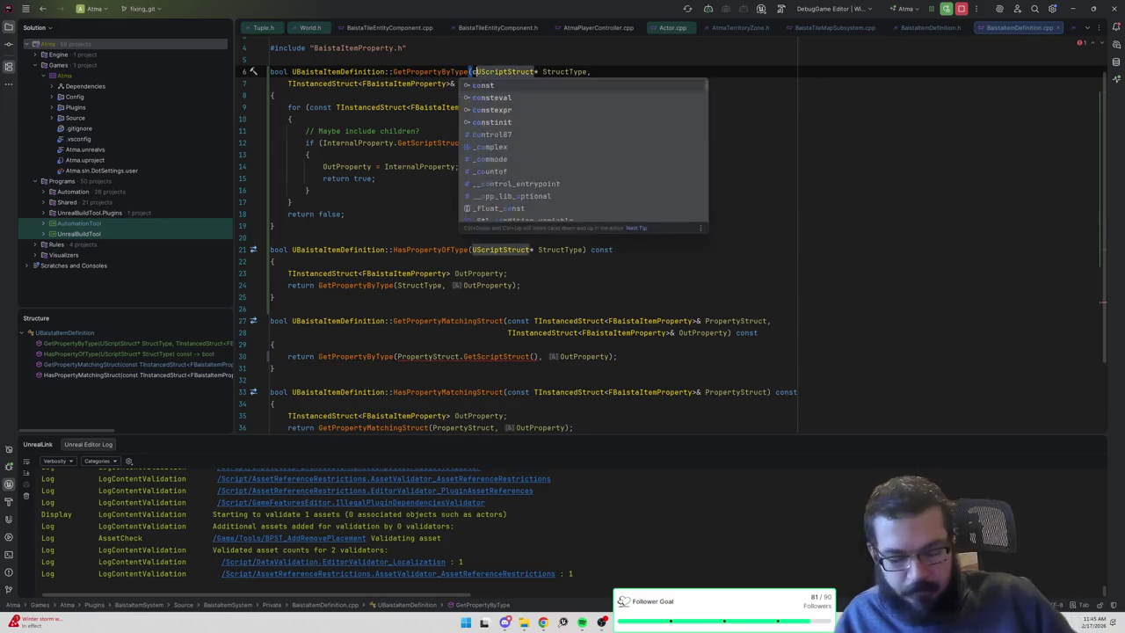
click(472, 250)
text(const)
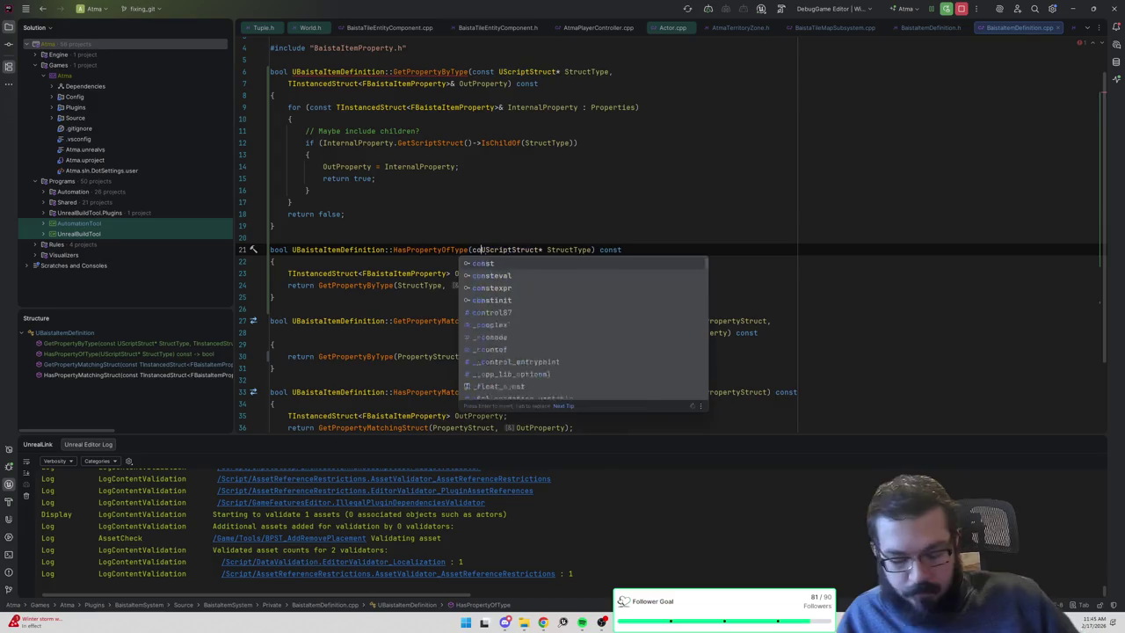
Make both StructType parameters const UScriptStruct* in the BaistaItemDefinition.h declarations.
ctrl+click(455, 75)
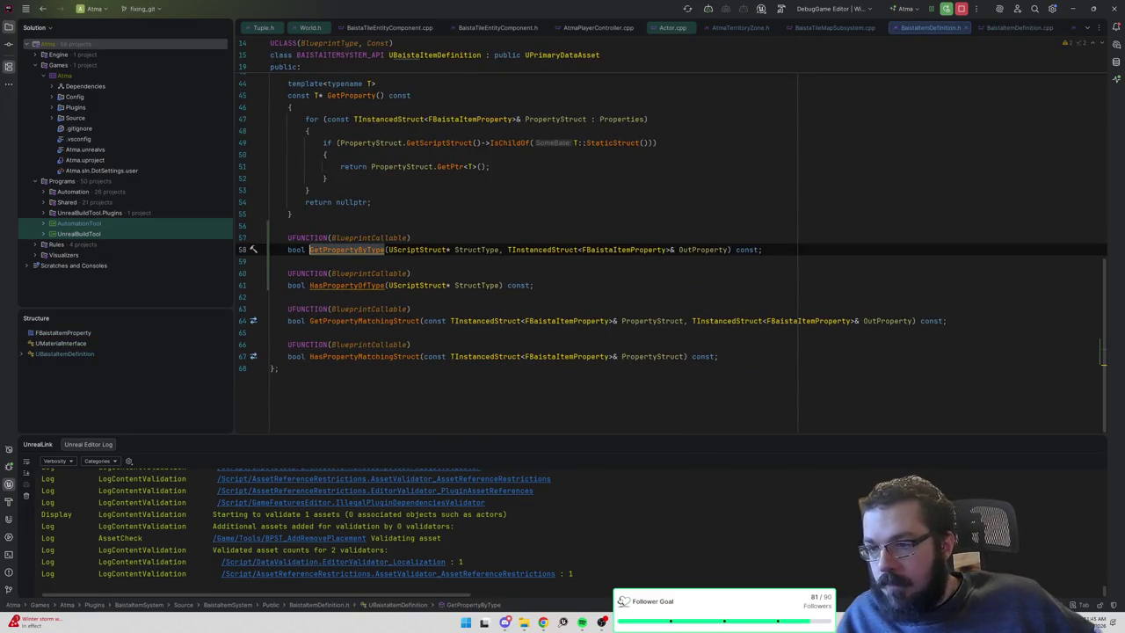
click(393, 250)
text(const)
click(392, 285)
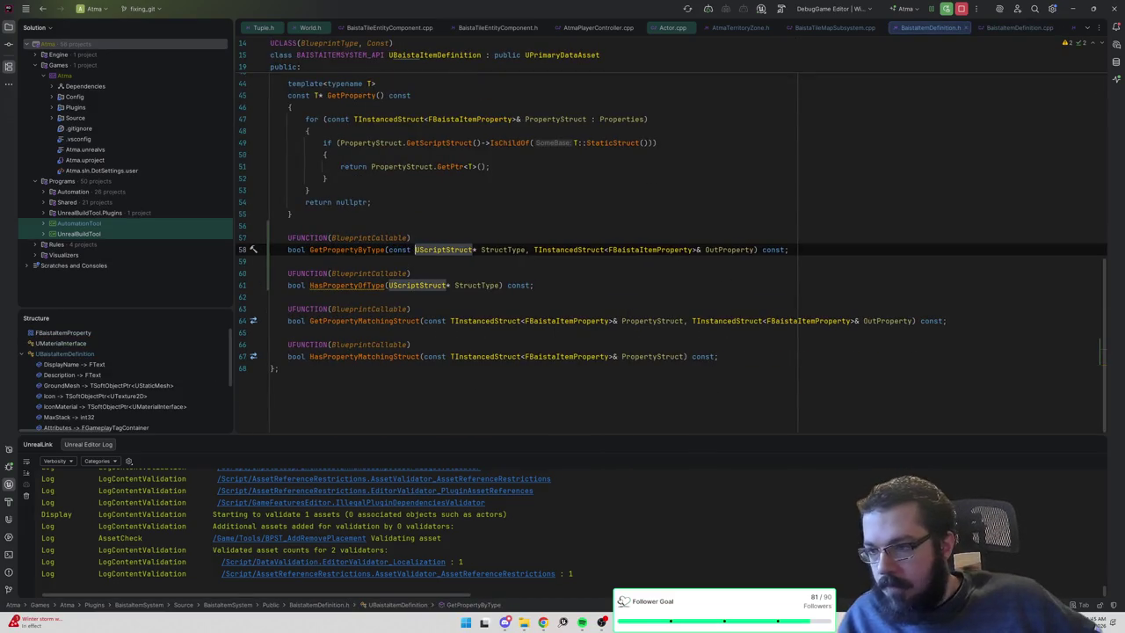
text(const)
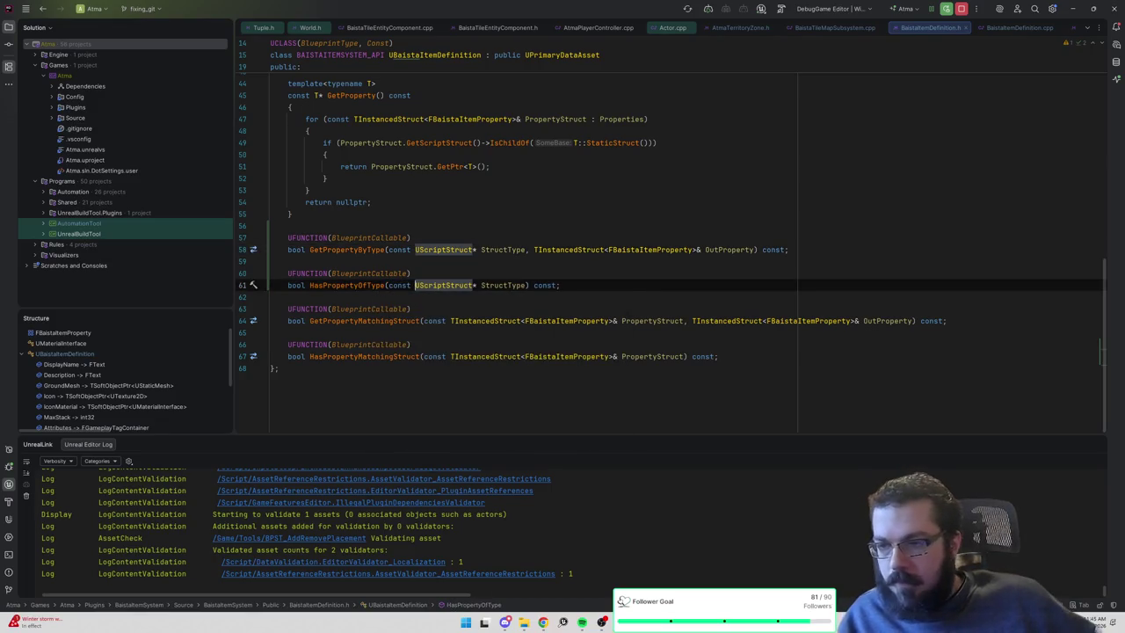
Return to the .cpp file, then switch to Unreal and close the running editor.
key(ctrl+alt+Home)
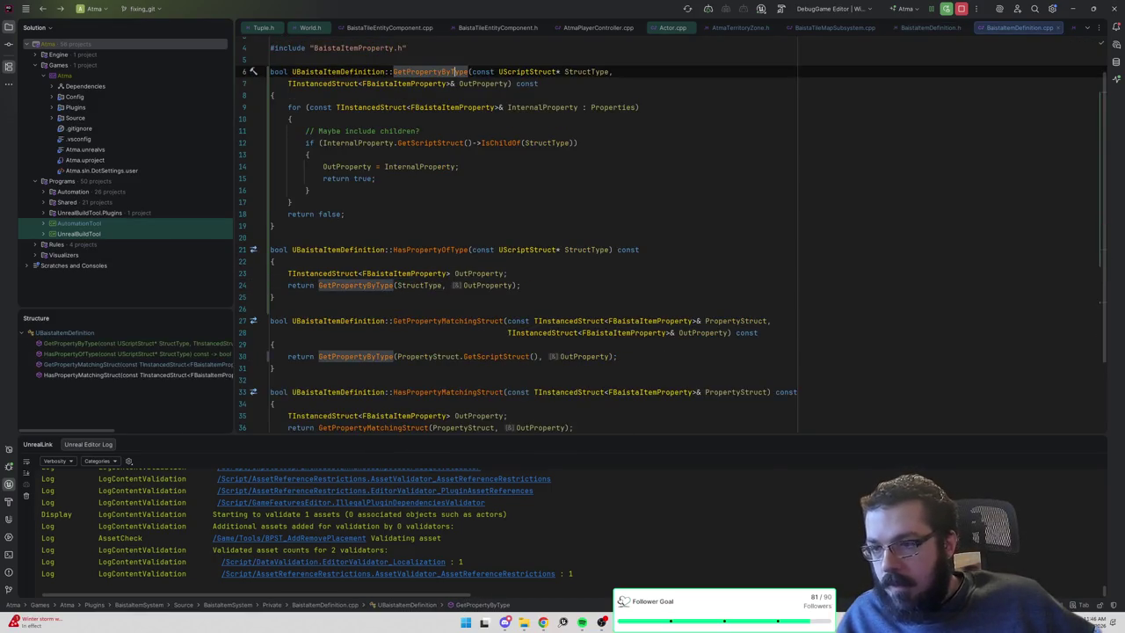
key(alt+Tab)
click(1110, 10)
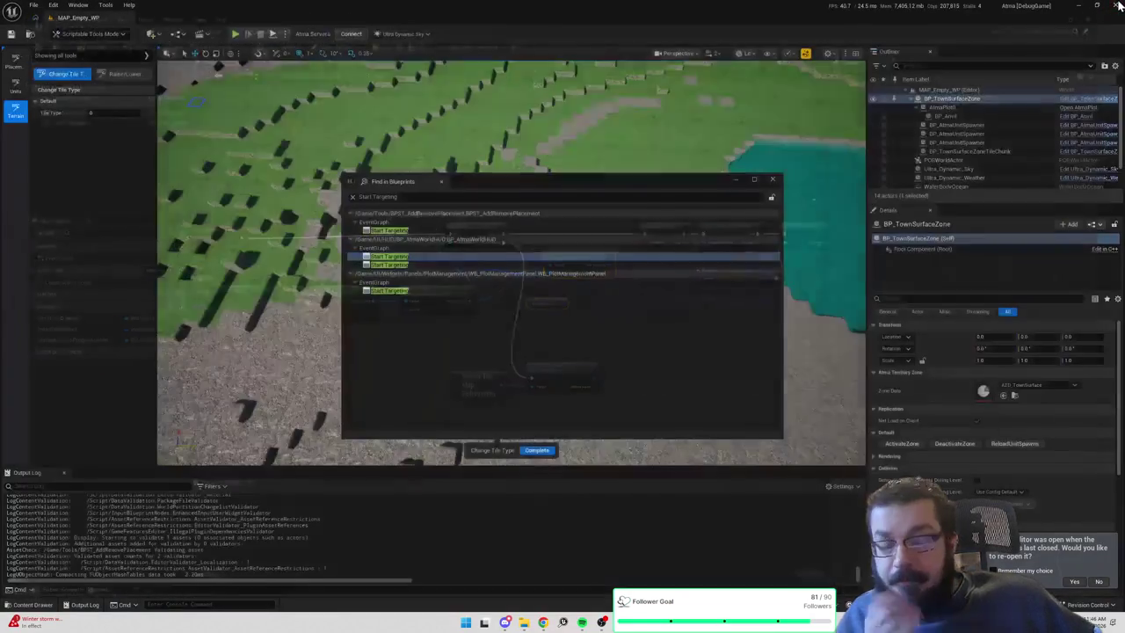
Confirm the Unreal editor shutdown, then relaunch it from Rider with the code changes.
key(alt+Tab)
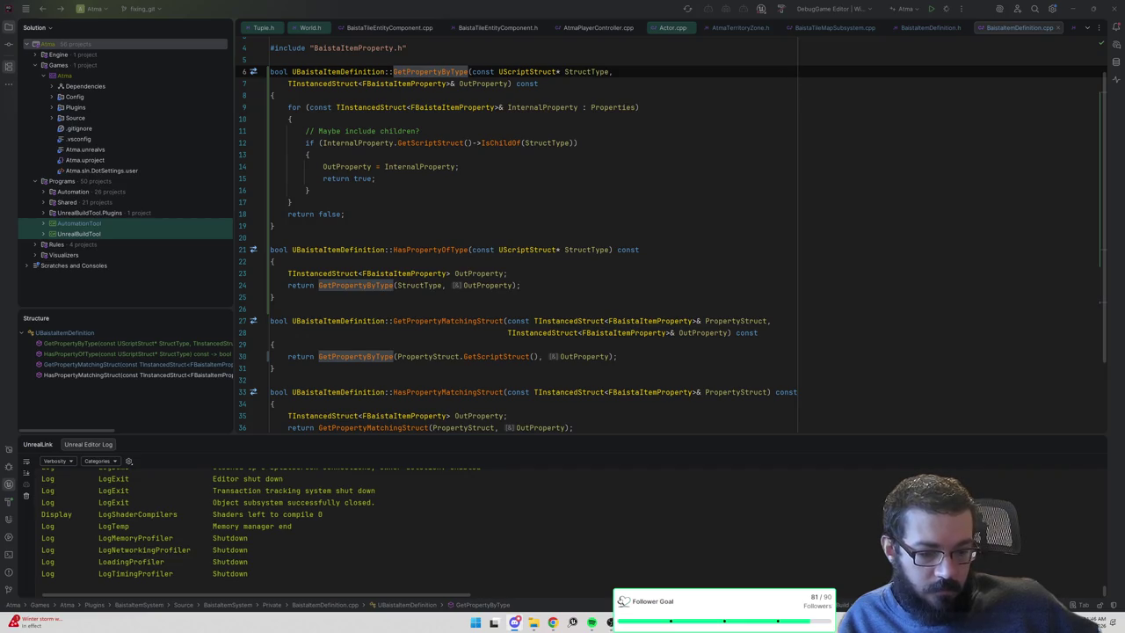
click(453, 72)
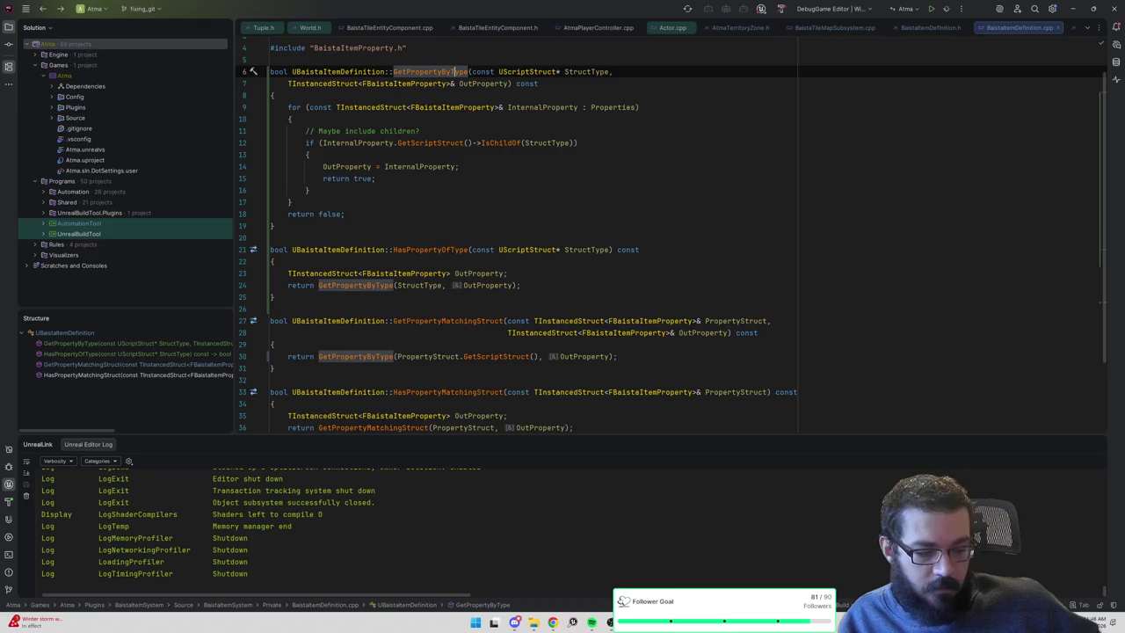
key(alt+Tab)
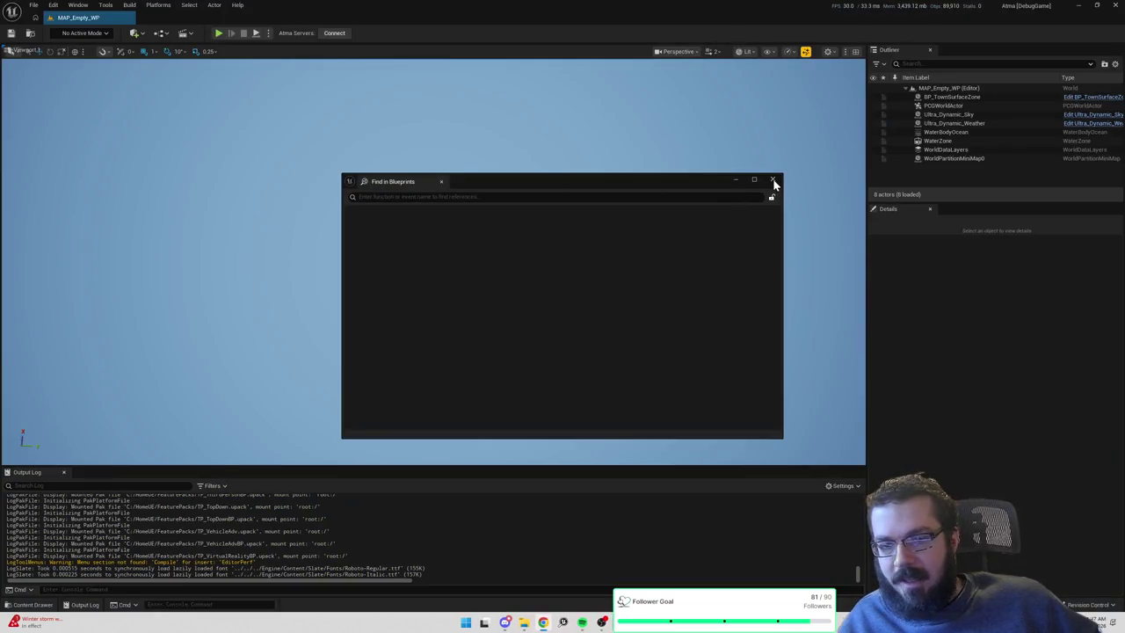
Close the Find in Blueprints window in the relaunched editor.
click(774, 181)
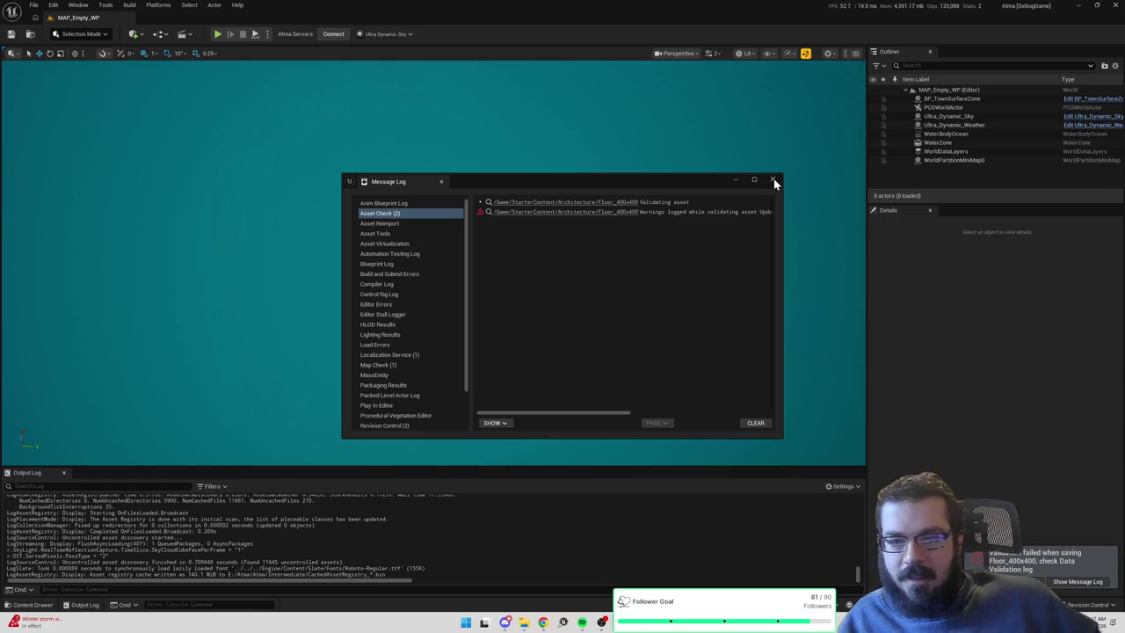
Promote the BP Targeting Request Placement cast output to a new variable named Targeting Actor.
key(alt+Tab)
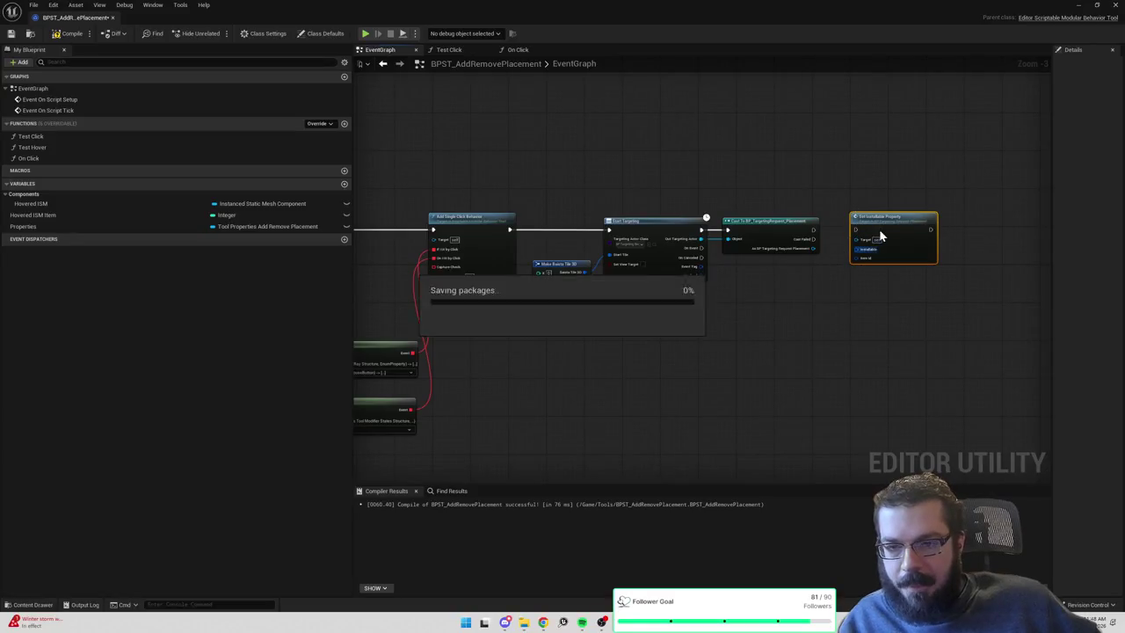
drag(897, 264, 896, 369)
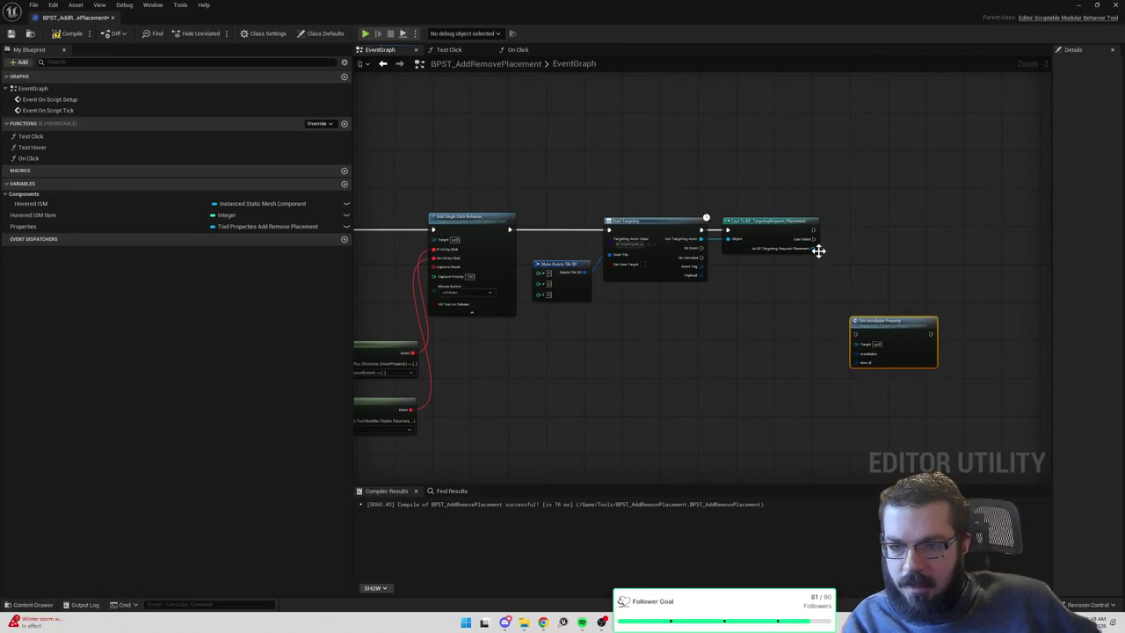
scroll(818, 251, up, 1)
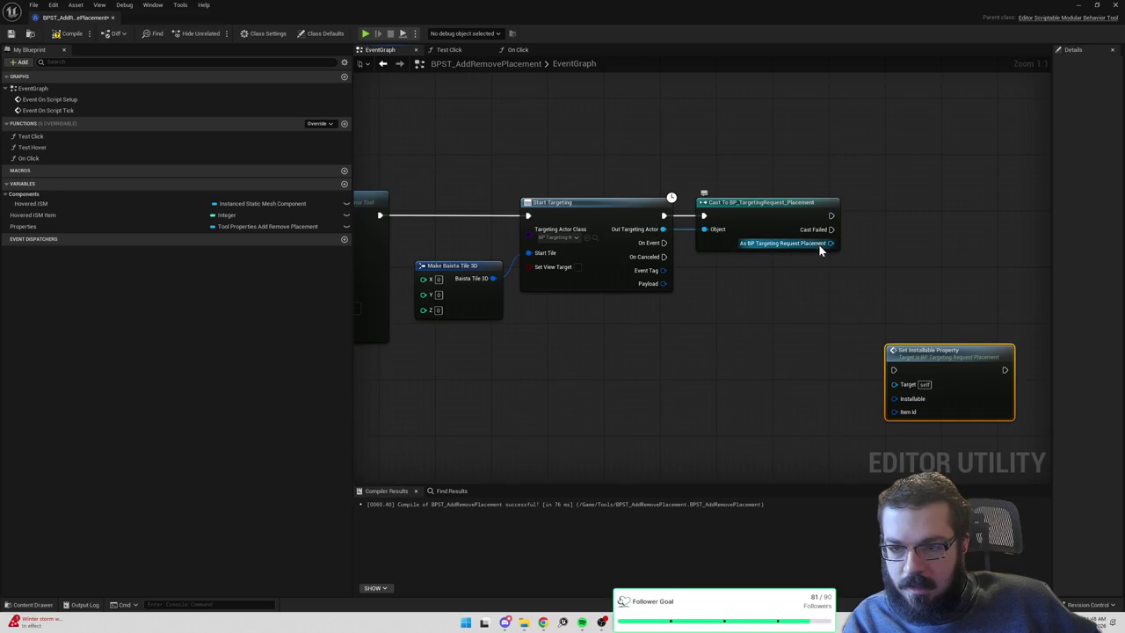
drag(830, 245, 875, 238)
text(promote to)
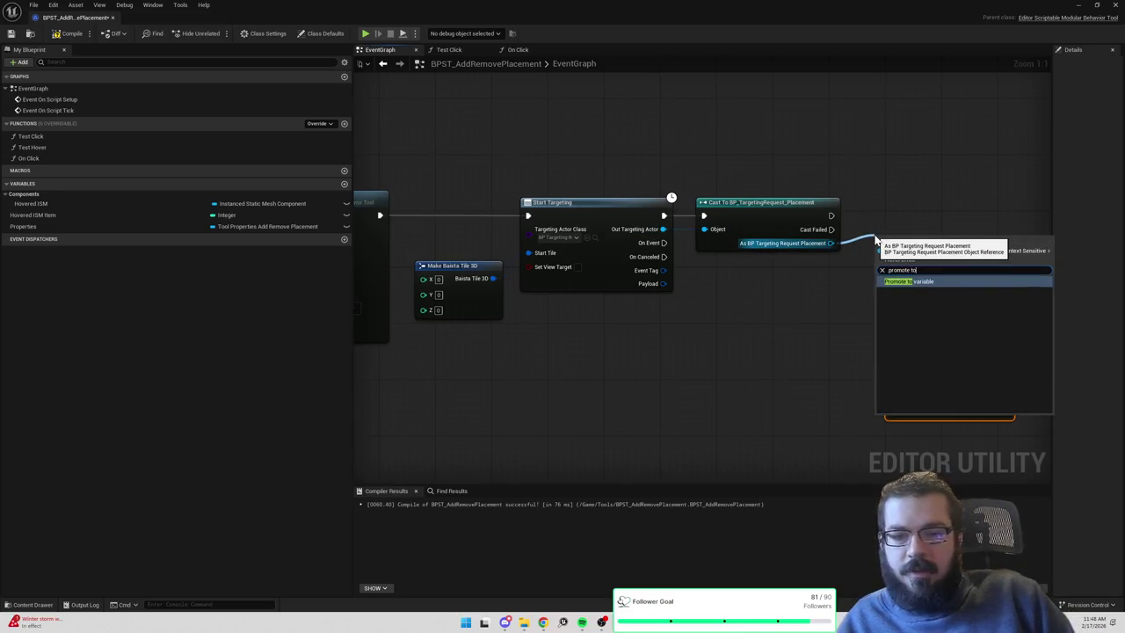
key(Return)
text(Targeting)
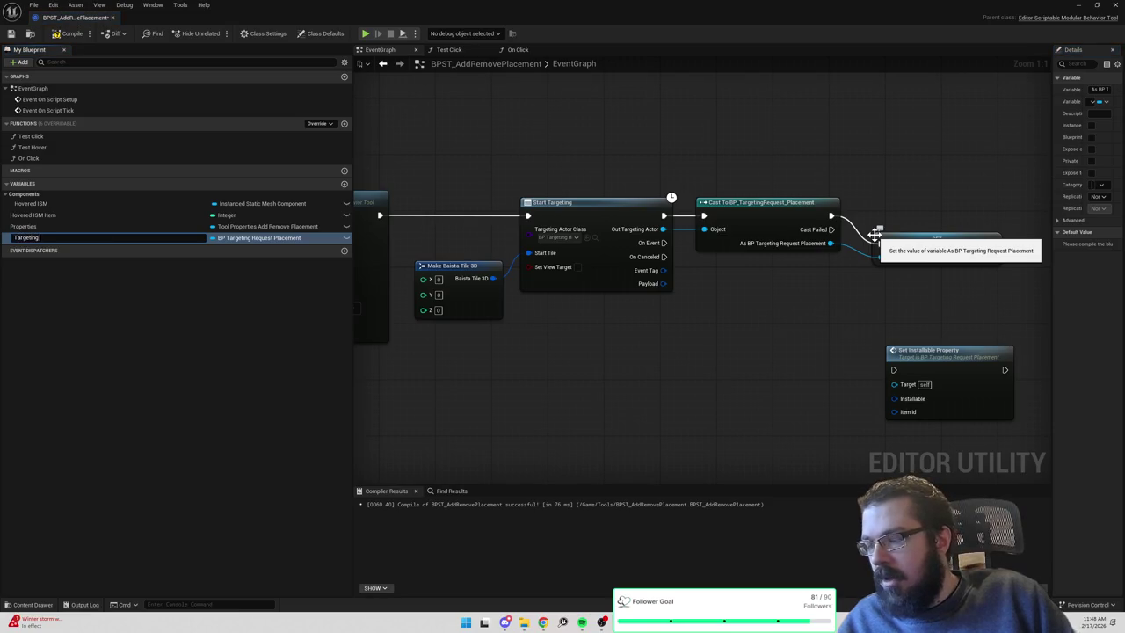
text( Actor)
key(Return)
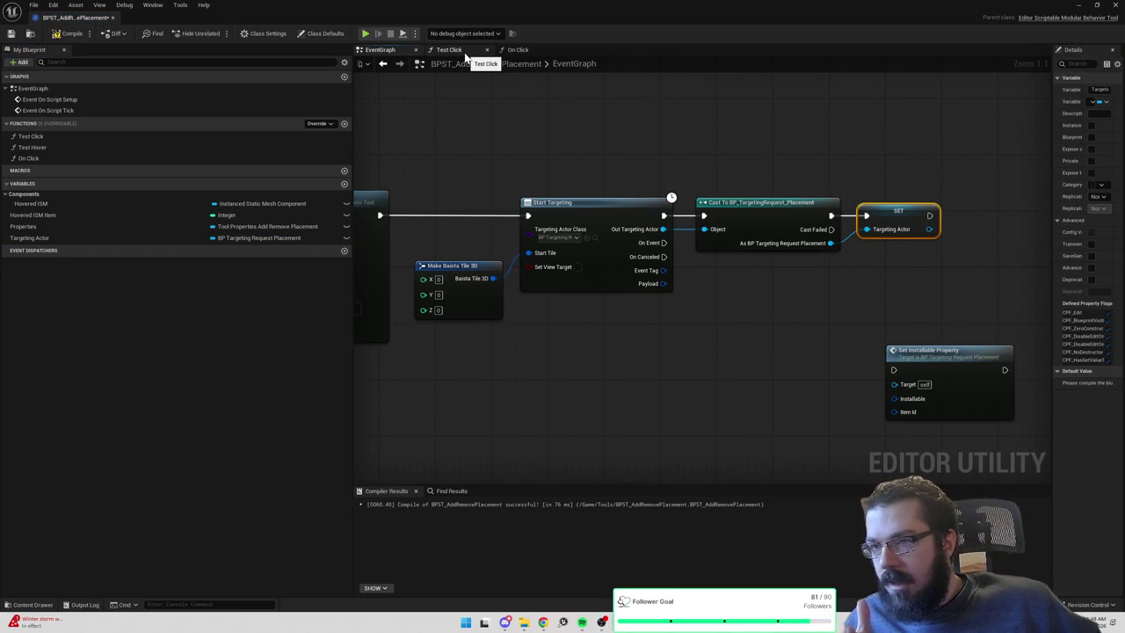
Drop a Properties getter into the BPST_AddRemovePlacement graph.
scroll(648, 153, down, 6)
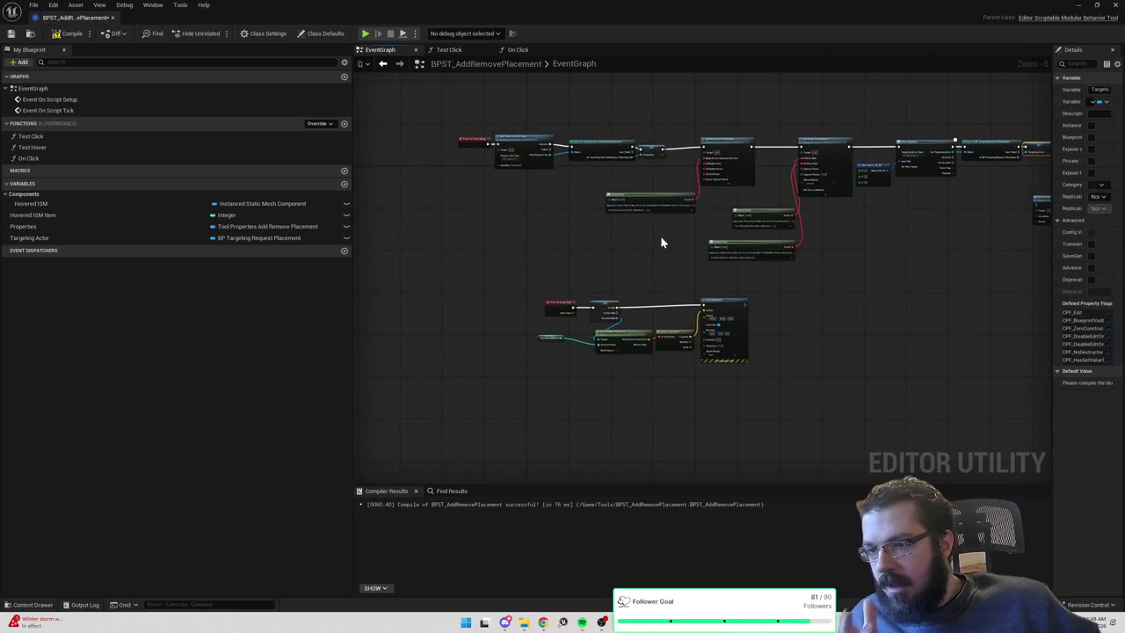
scroll(648, 154, up, 4)
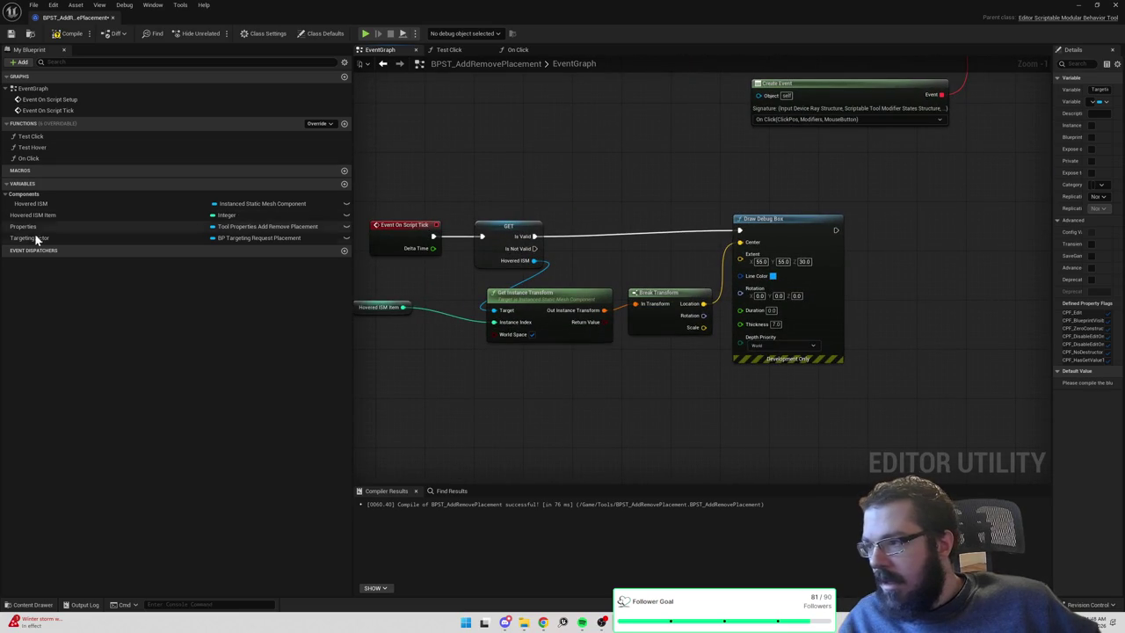
mouse_move(27, 227)
mouse_down()
mouse_move(849, 285)
mouse_move(923, 275)
mouse_up()
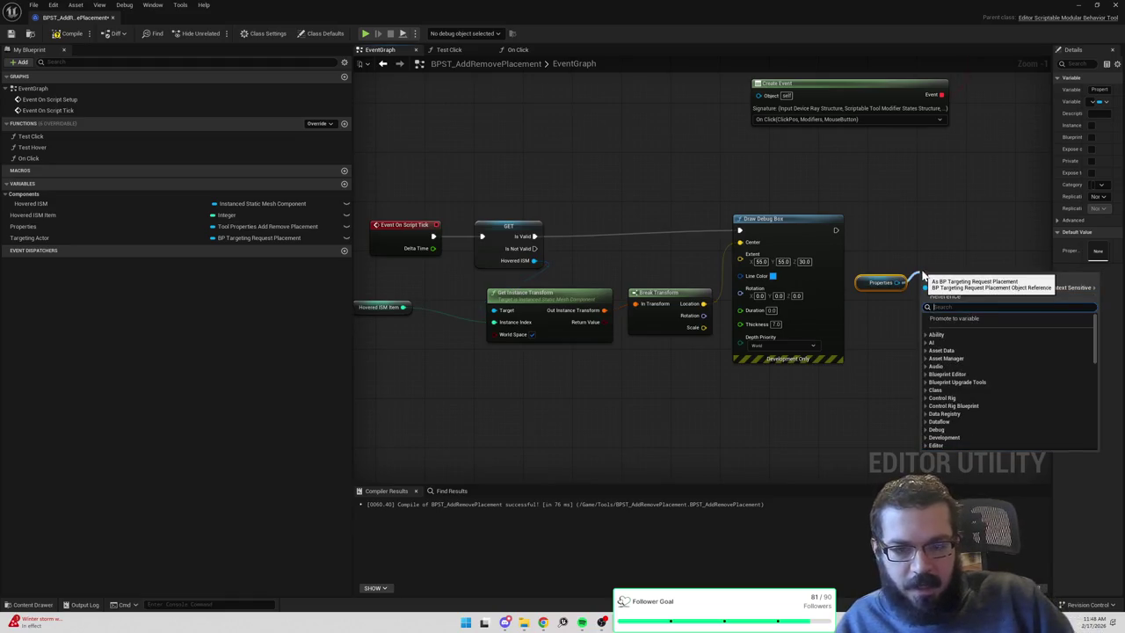
Get Properties' Placement Asset and load it with Load Asset Blocking after Draw Debug Box.
text(get)
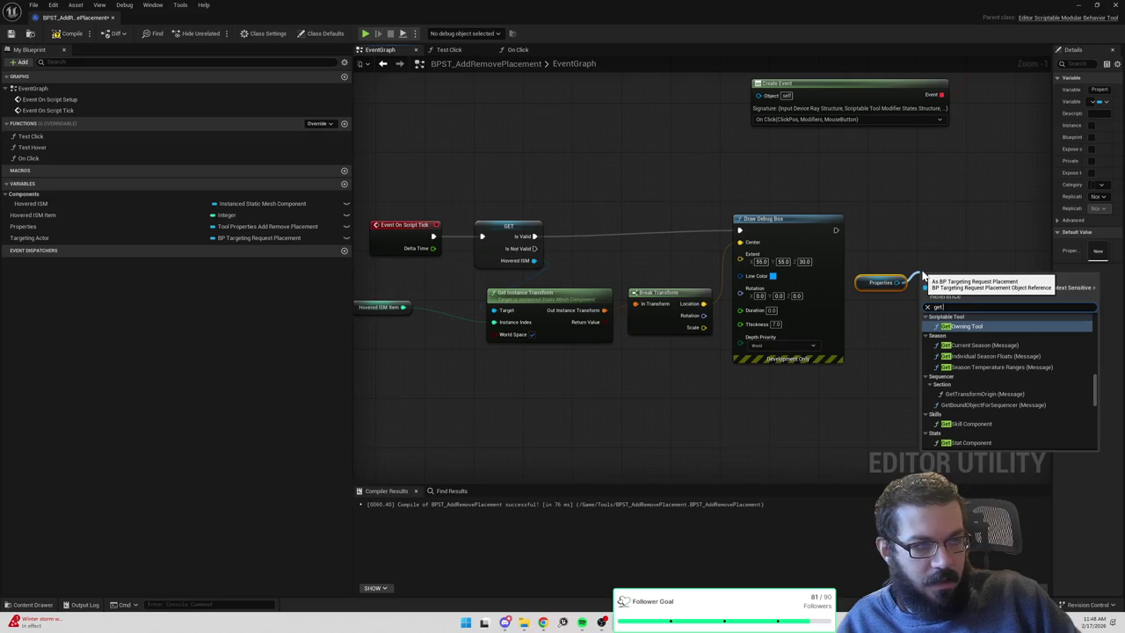
text( placement)
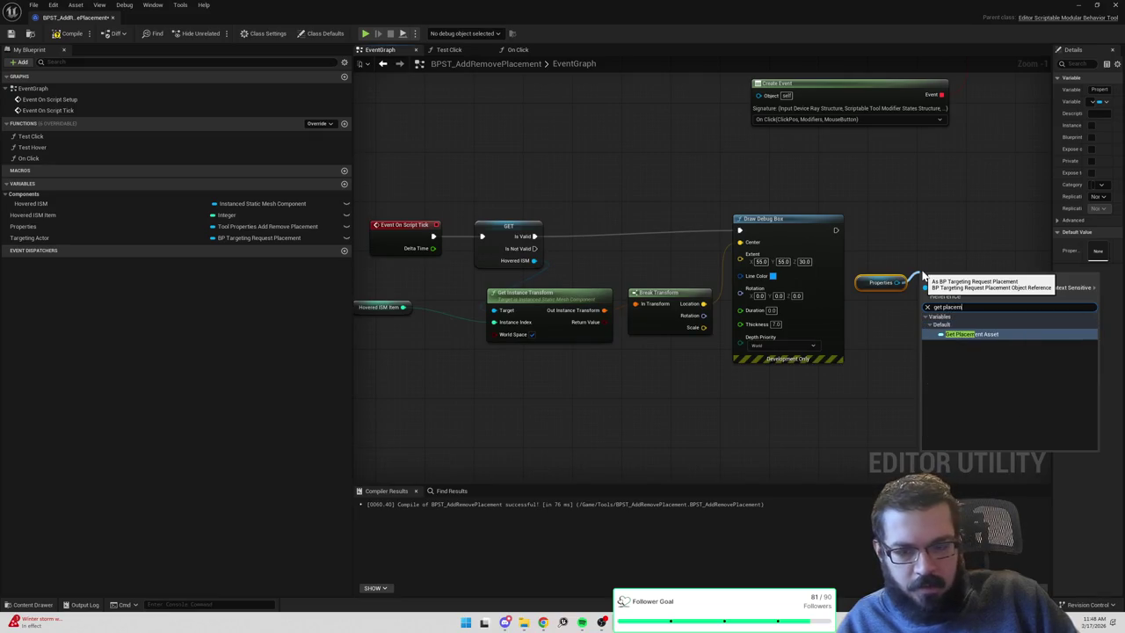
key(Return)
drag(852, 286, 883, 278)
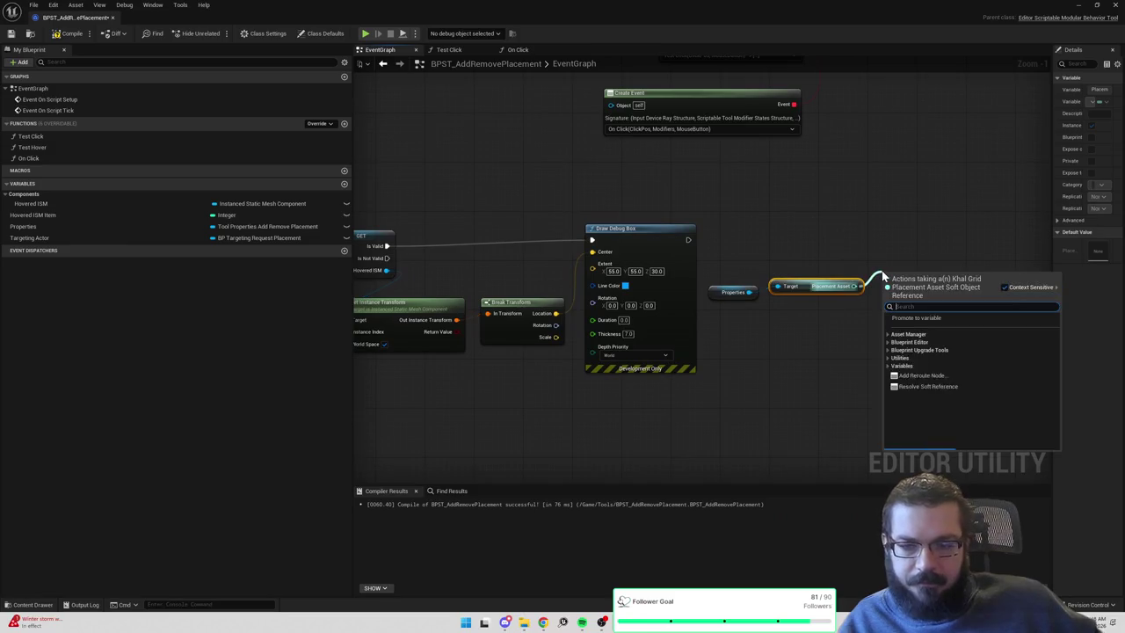
text(load)
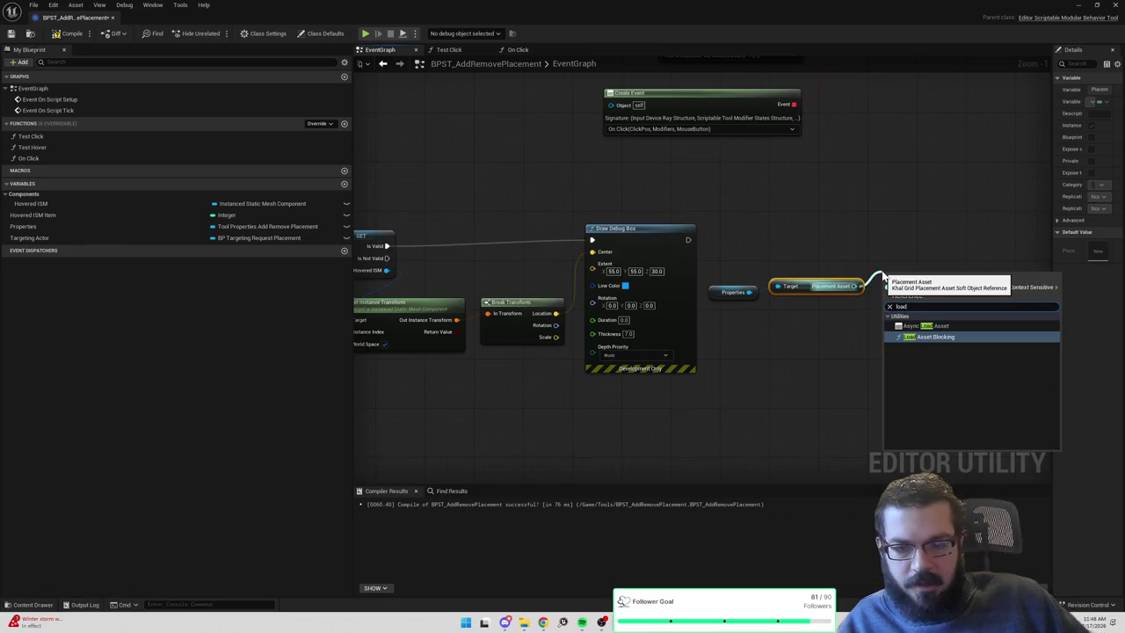
key(Return)
drag(911, 276, 911, 242)
drag(687, 241, 893, 252)
drag(968, 304, 852, 290)
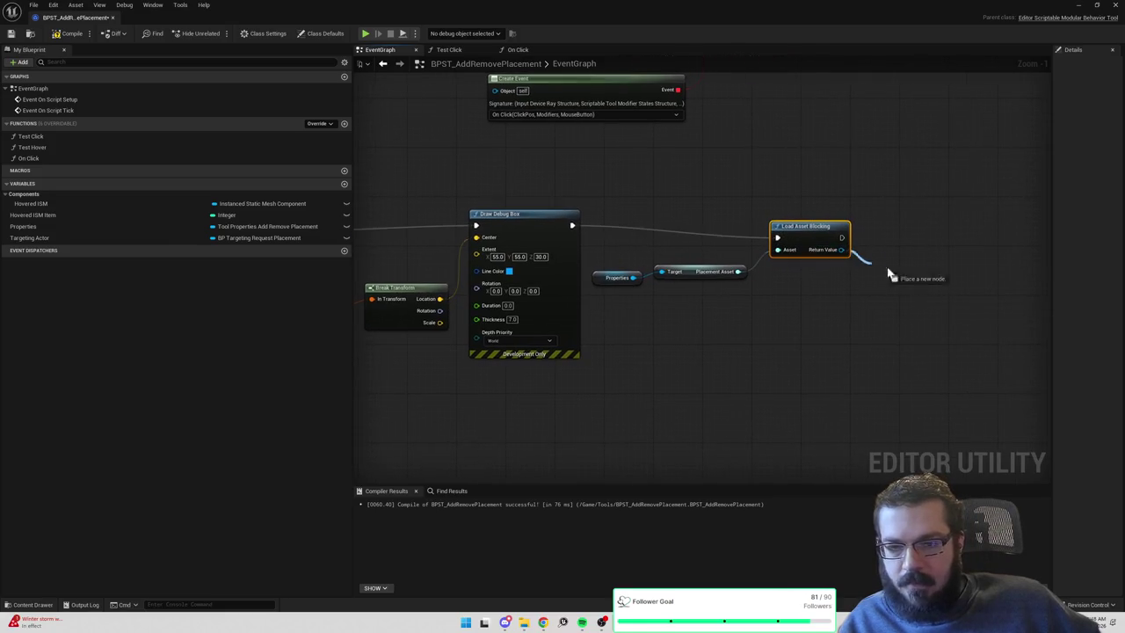
Cast the loaded asset to KhalGridPlacementAsset and place the cast beside Load Asset Blocking.
drag(841, 249, 904, 274)
text(cast to kha)
key(BackSpace)
key(BackSpace)
key(BackSpace)
text(placementas)
key(Return)
mouse_move(796, 261)
mouse_down()
mouse_move(772, 223)
mouse_move(839, 249)
mouse_move(743, 297)
mouse_up()
mouse_move(824, 204)
mouse_down()
mouse_move(646, 419)
mouse_move(666, 404)
mouse_up()
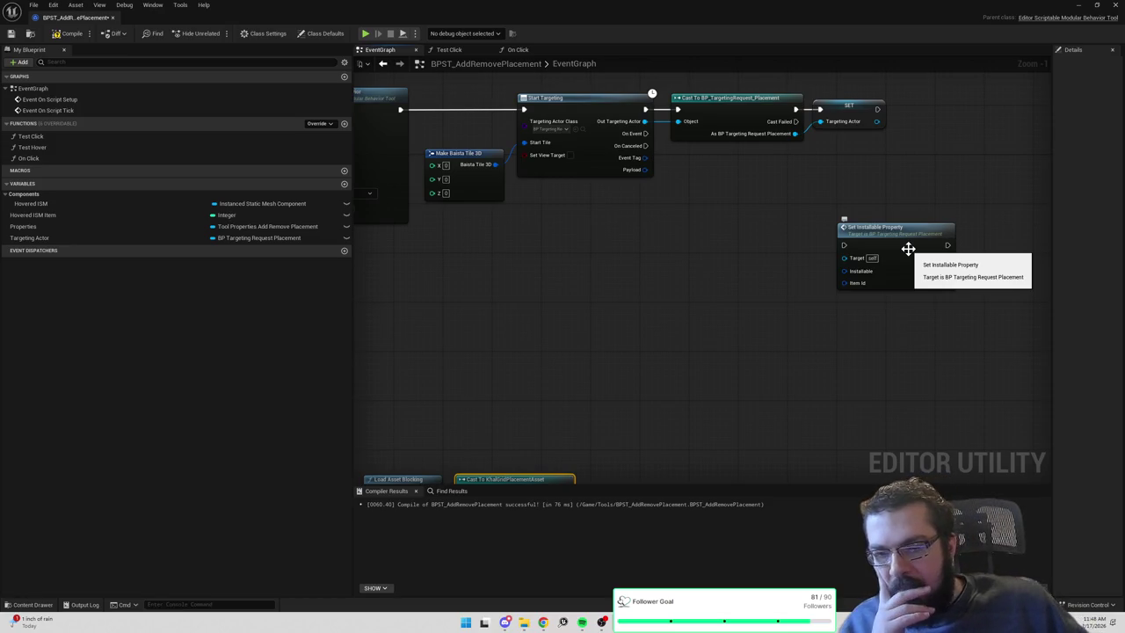
double_click(908, 248)
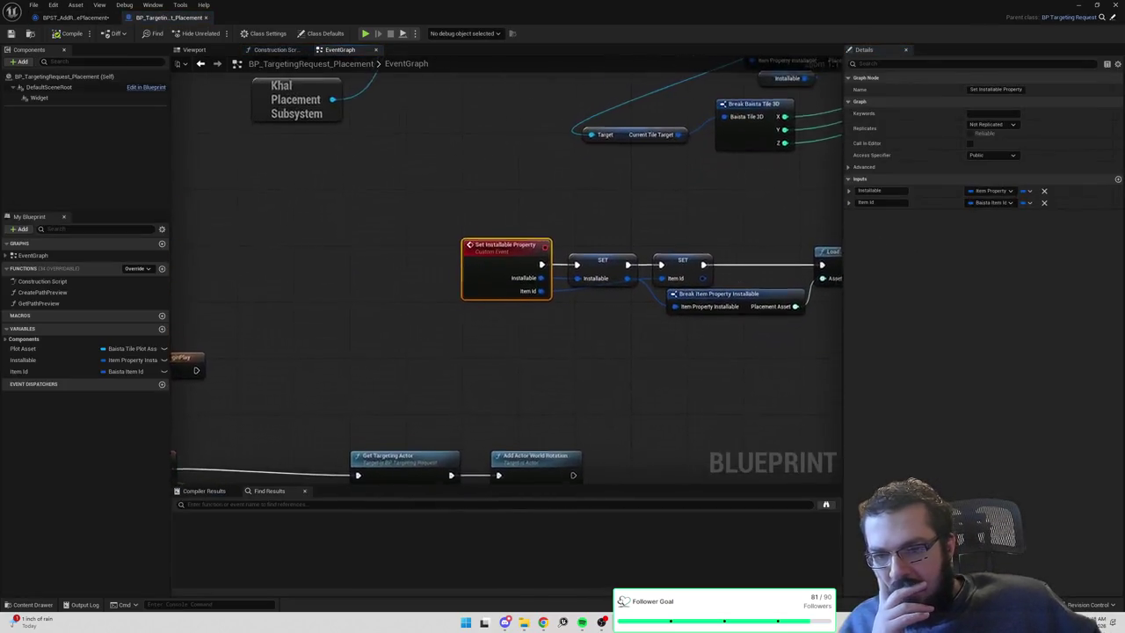
Search BP_TargetingRequest_Placement for 'installable' with Find in Blueprint.
scroll(556, 254, down, 2)
click(555, 254)
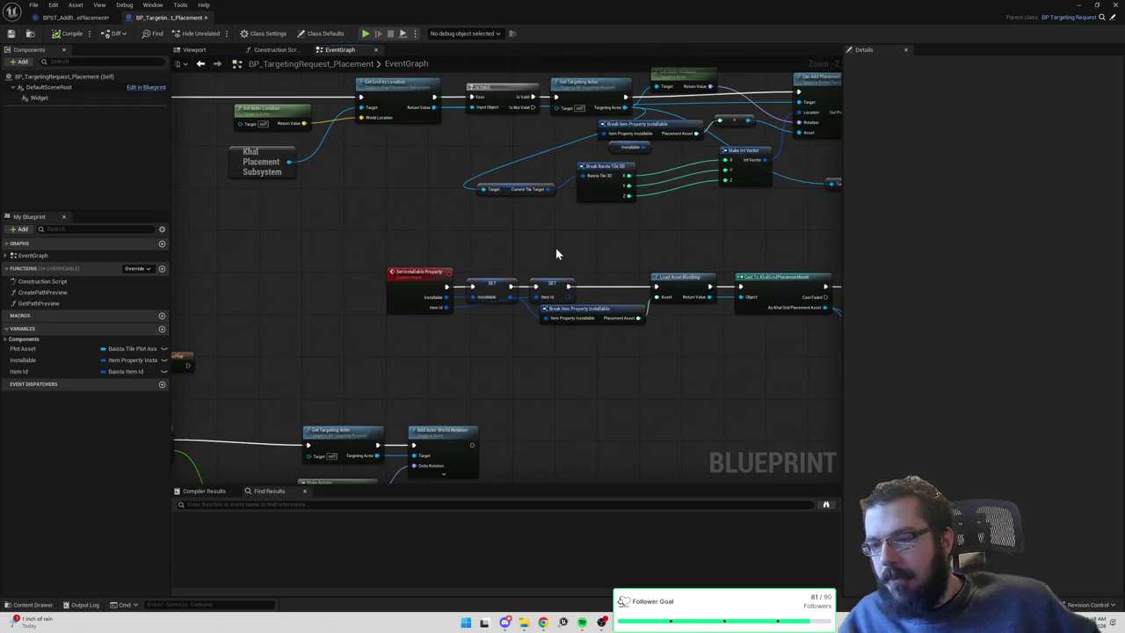
key(ctrl+f)
text(installable)
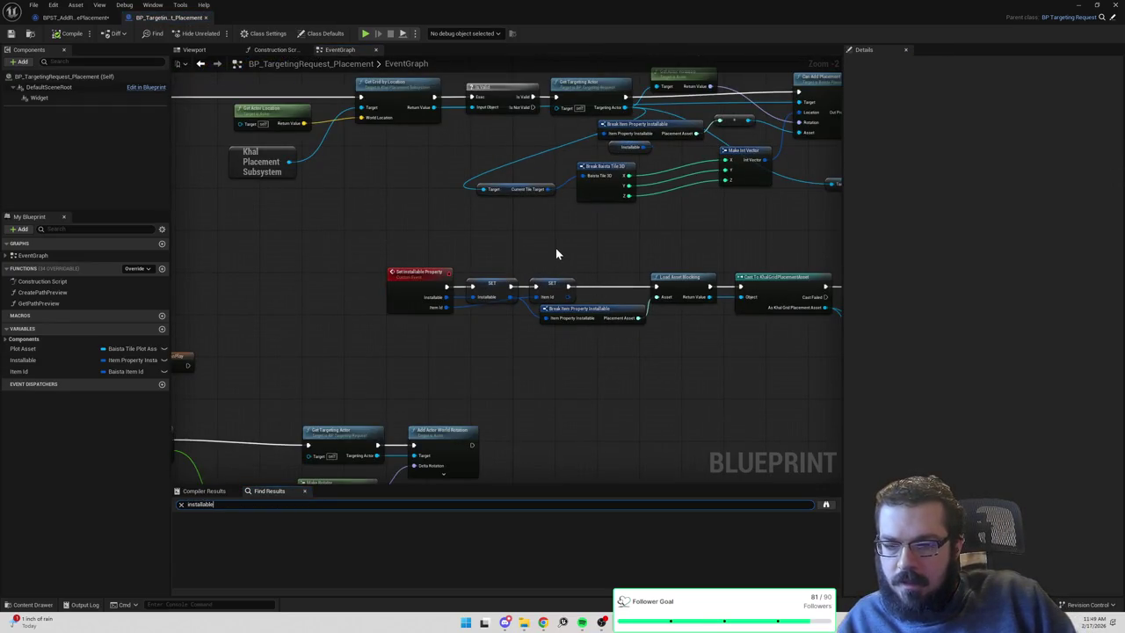
key(Return)
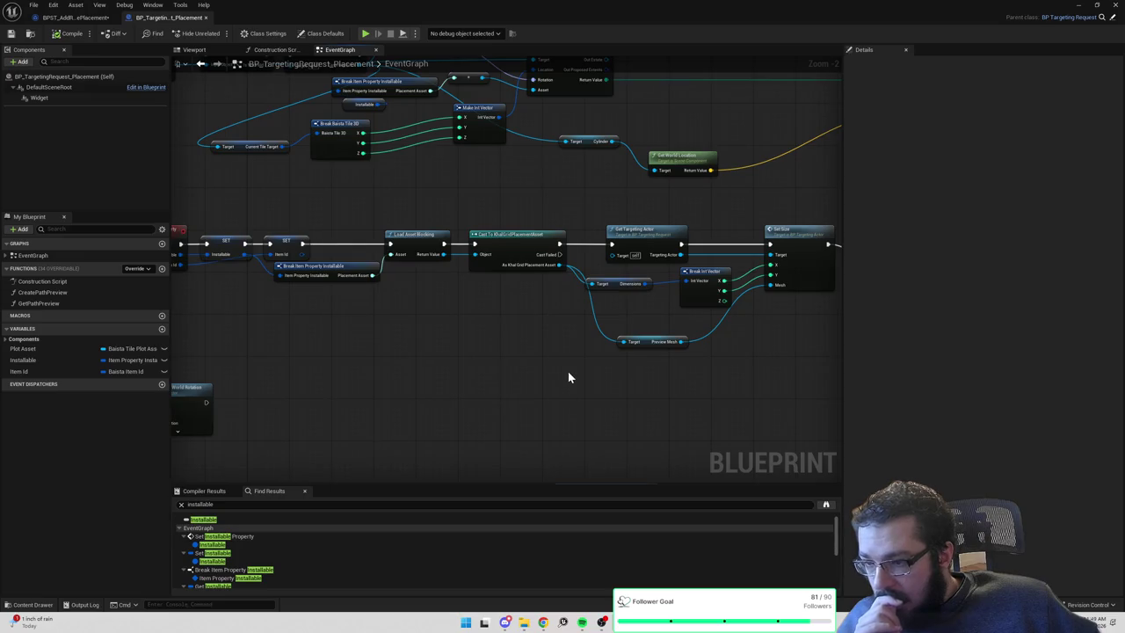
mouse_move(593, 321)
mouse_down()
mouse_move(407, 334)
mouse_move(753, 439)
mouse_up()
Step through the results: Set Installable Property event, the Installable setter, and Break Item Property Installable.
click(231, 546)
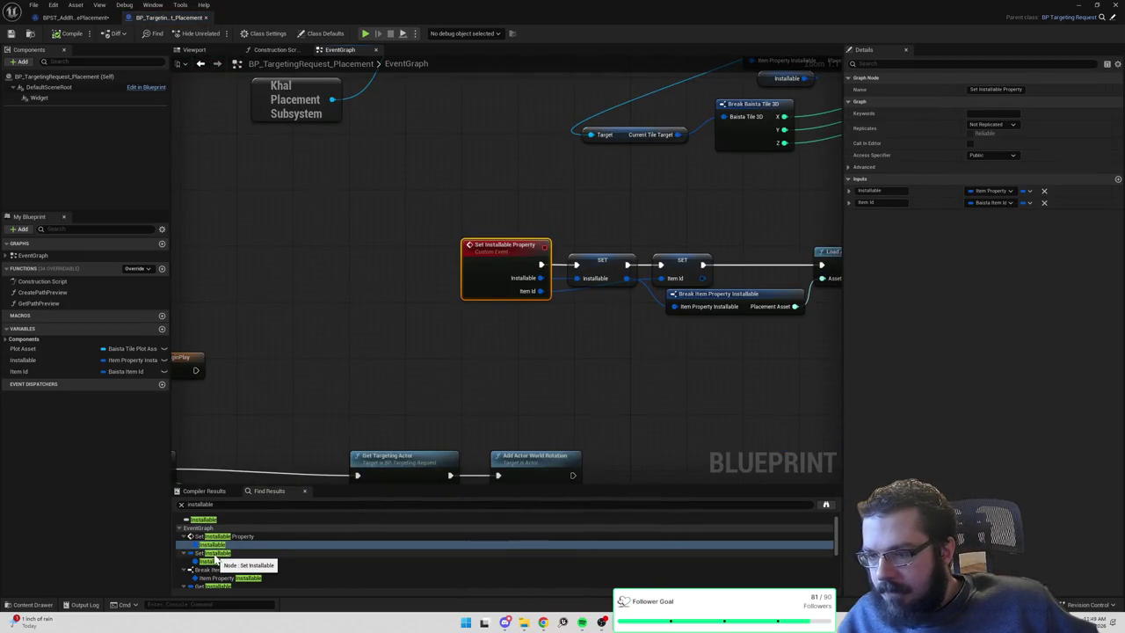
click(214, 561)
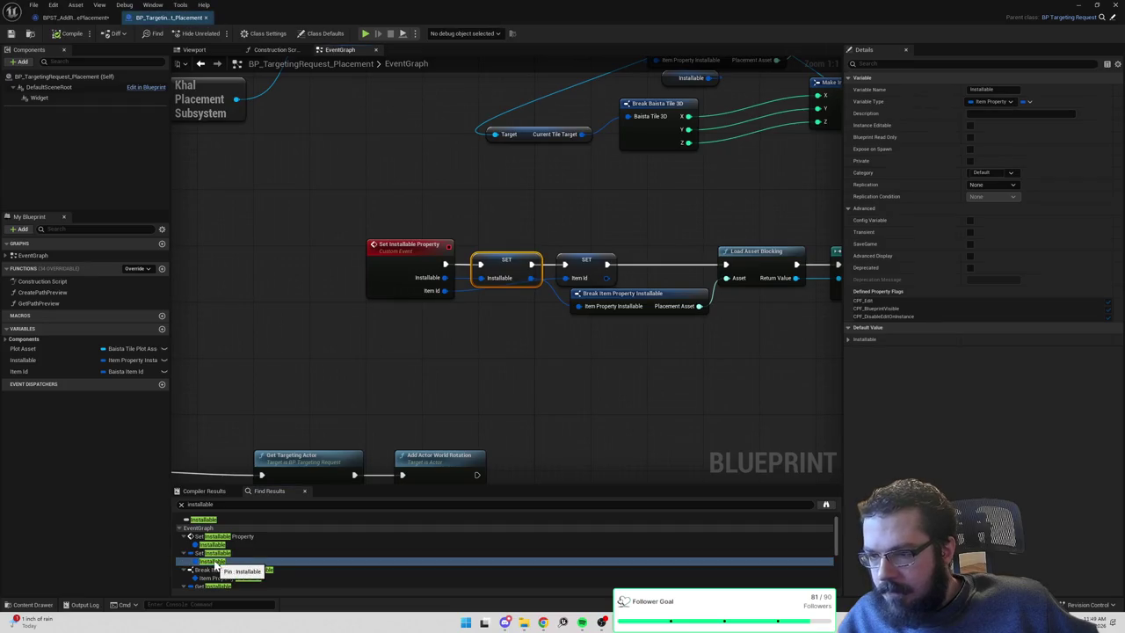
click(220, 577)
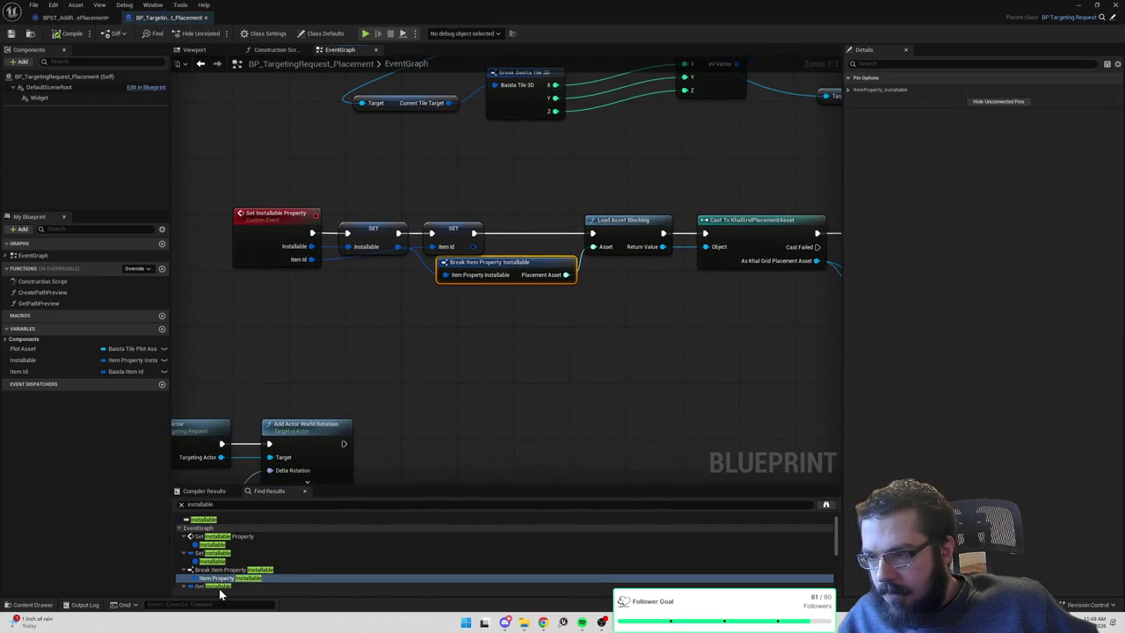
scroll(220, 588, down, 1)
click(223, 571)
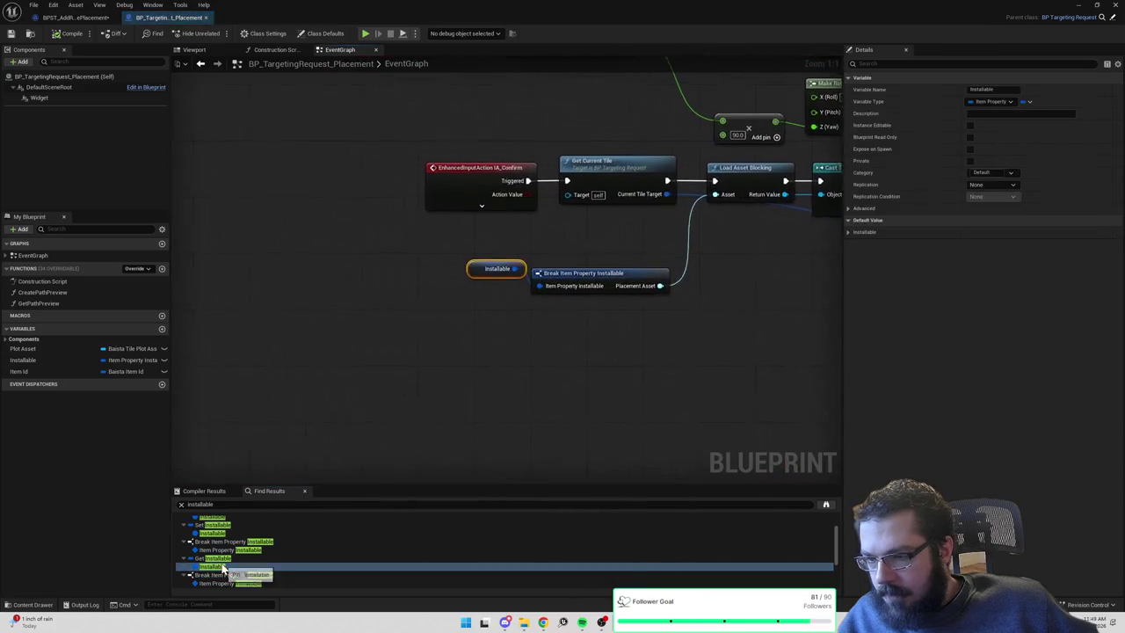
mouse_move(684, 404)
mouse_down()
mouse_move(364, 389)
mouse_move(510, 364)
mouse_move(431, 349)
mouse_up()
scroll(430, 349, down, 1)
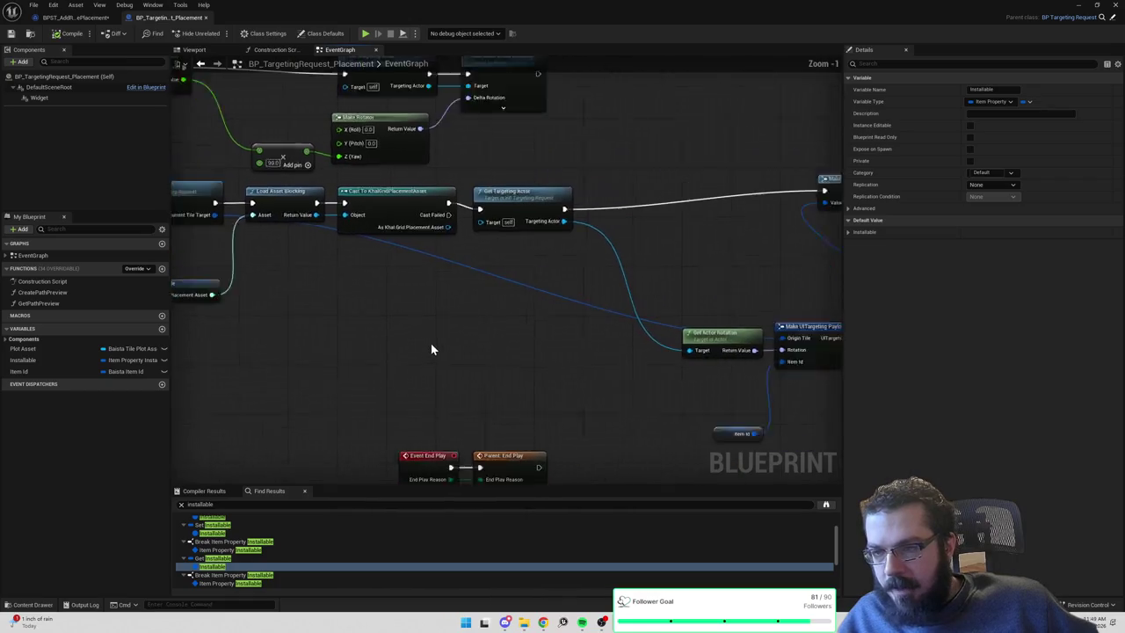
scroll(430, 349, down, 2)
drag(513, 319, 361, 317)
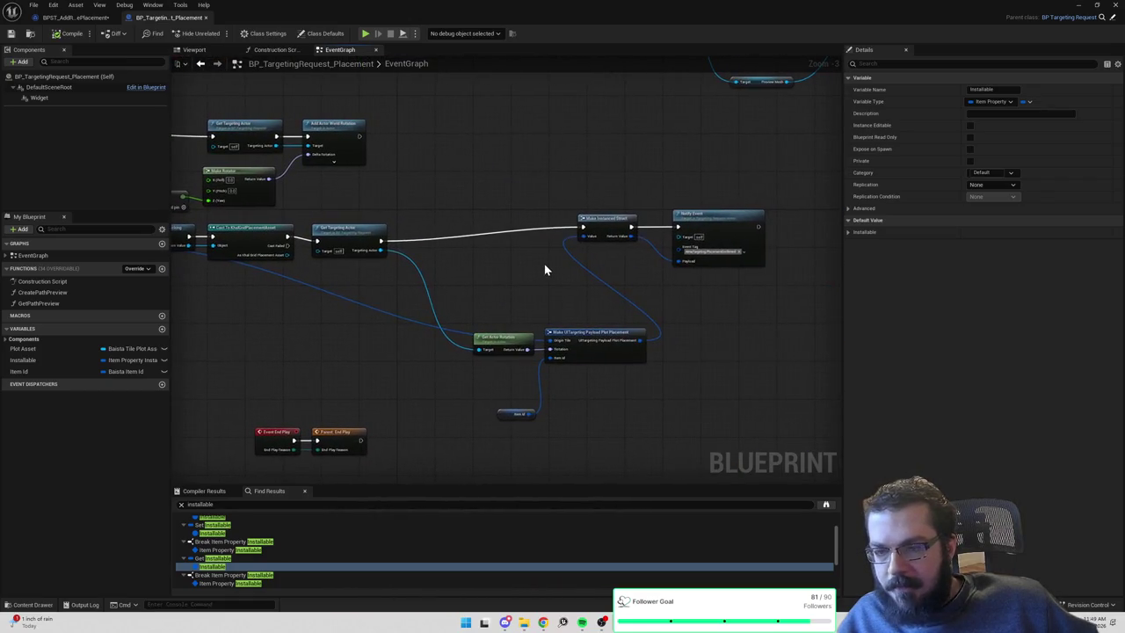
Check the remaining Installable reads, then return to the Set Installable Property event.
mouse_move(544, 264)
mouse_down()
mouse_move(515, 322)
mouse_move(489, 239)
mouse_up()
scroll(254, 542, down, 1)
scroll(254, 543, down, 1)
click(213, 564)
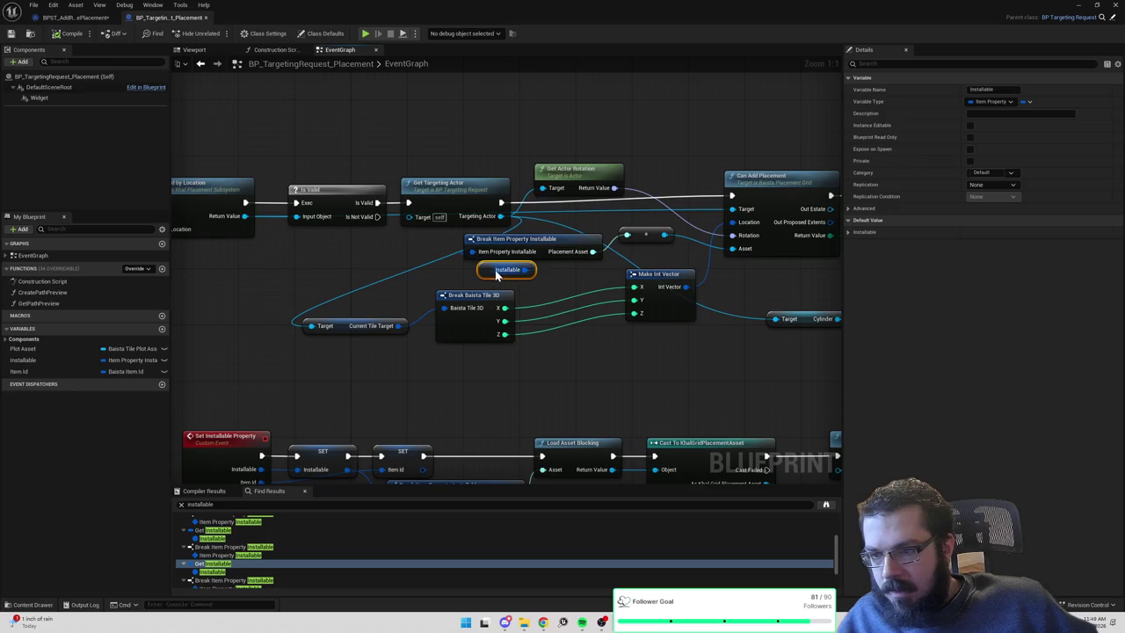
scroll(478, 307, up, 2)
scroll(477, 307, down, 5)
mouse_move(638, 335)
mouse_down()
mouse_move(607, 155)
mouse_move(595, 196)
mouse_move(607, 330)
mouse_move(543, 272)
mouse_move(602, 287)
mouse_up()
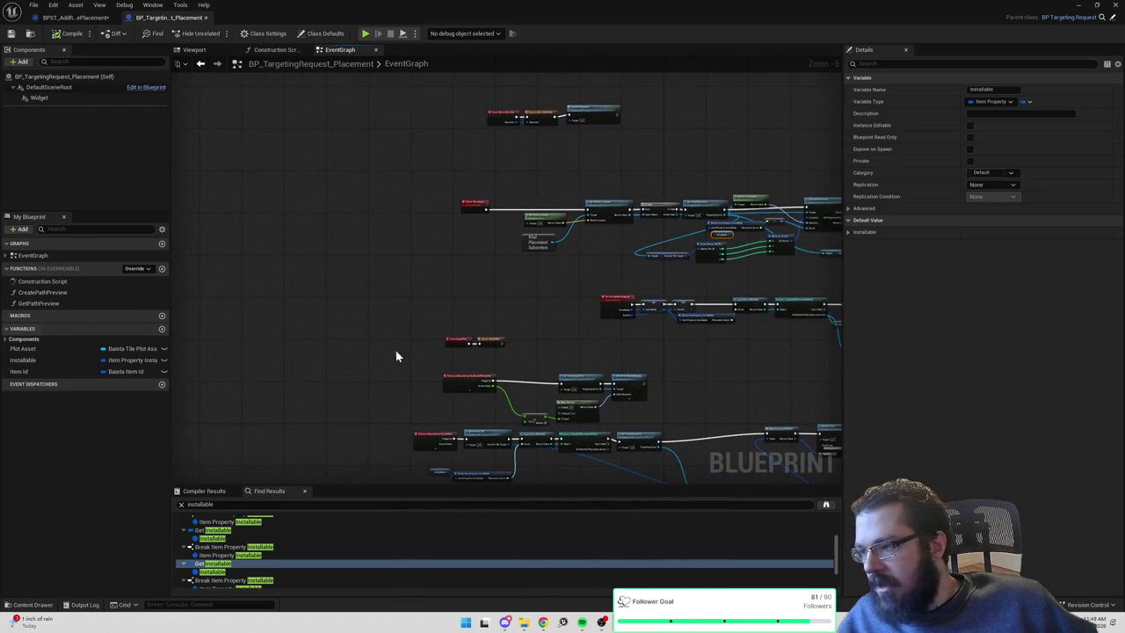
scroll(260, 525, up, 2)
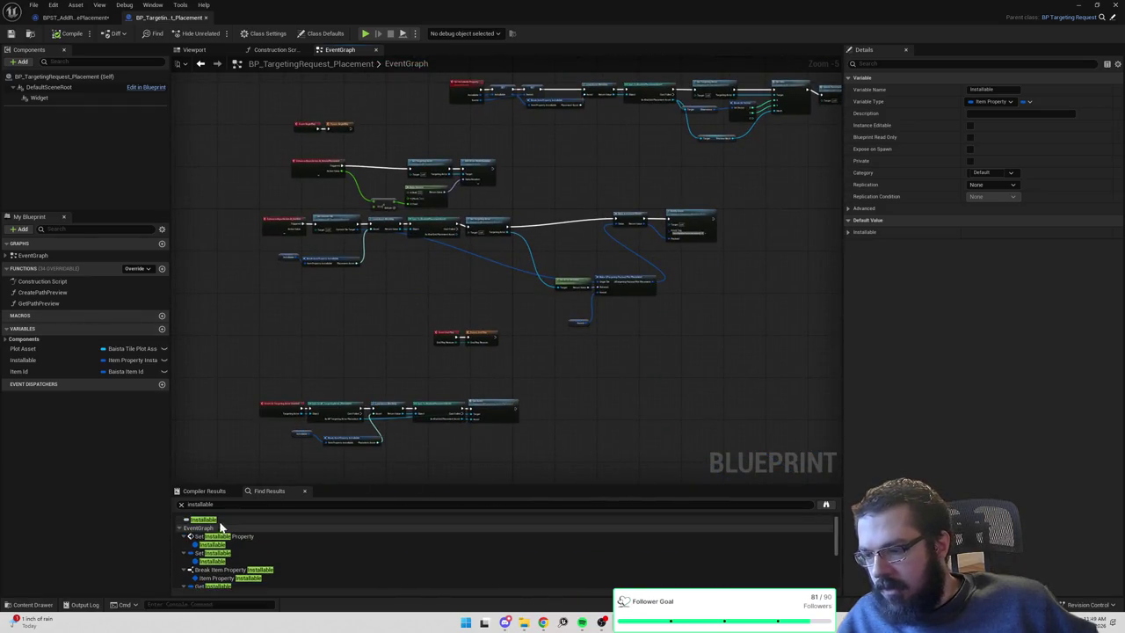
click(242, 537)
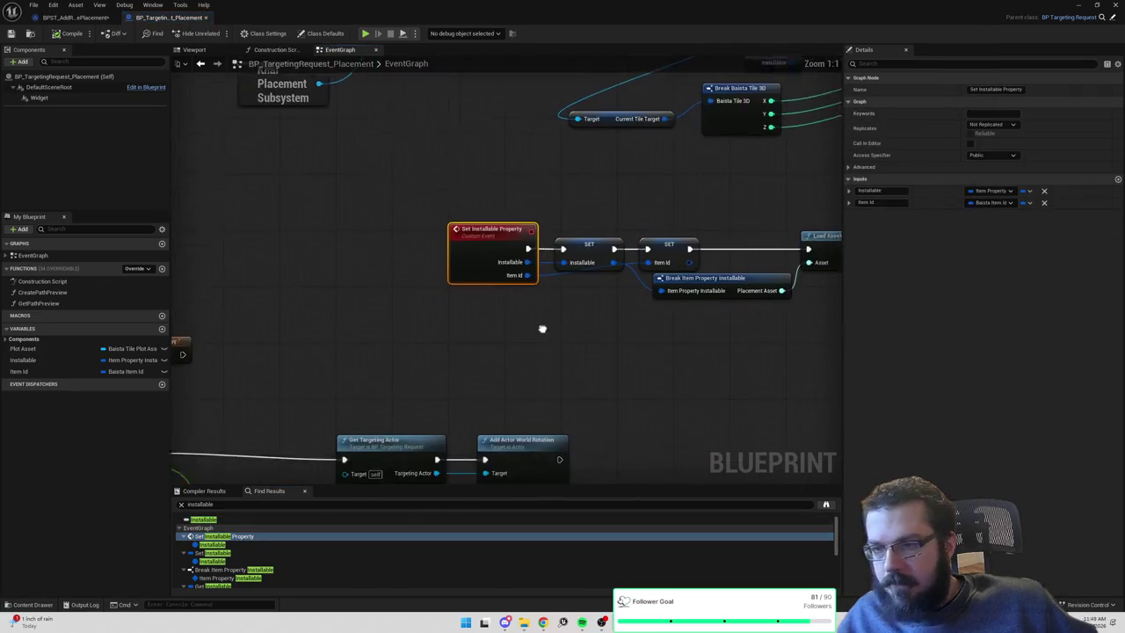
right_click(505, 305)
Add a custom event named Set Placement Asset and position it near the event chain.
text(custom event)
key(Return)
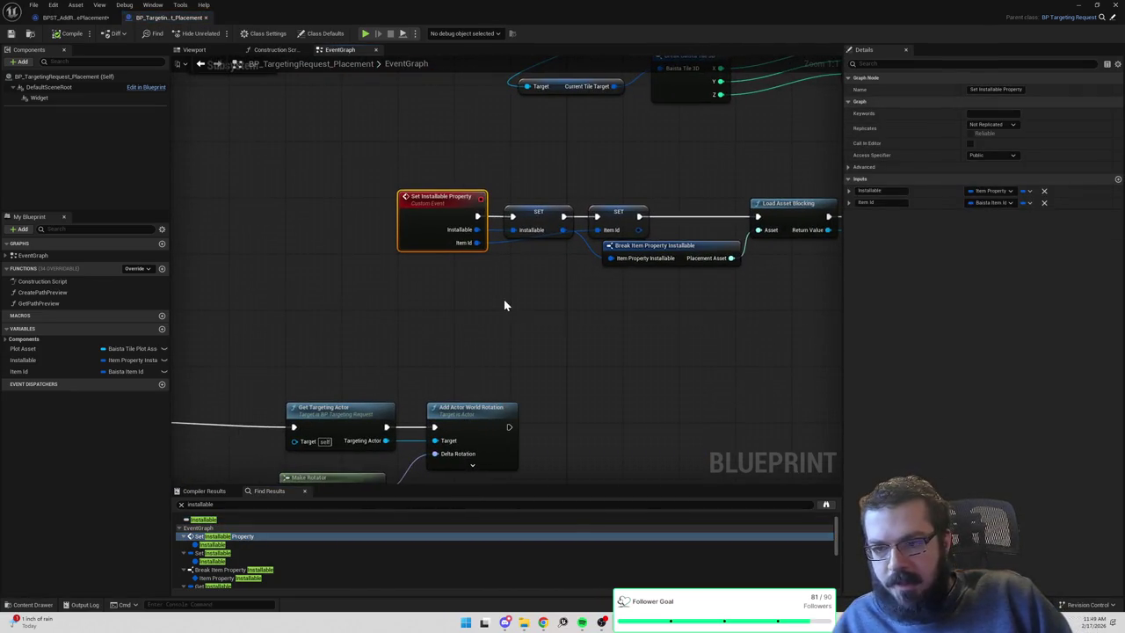
text(Set Item Id)
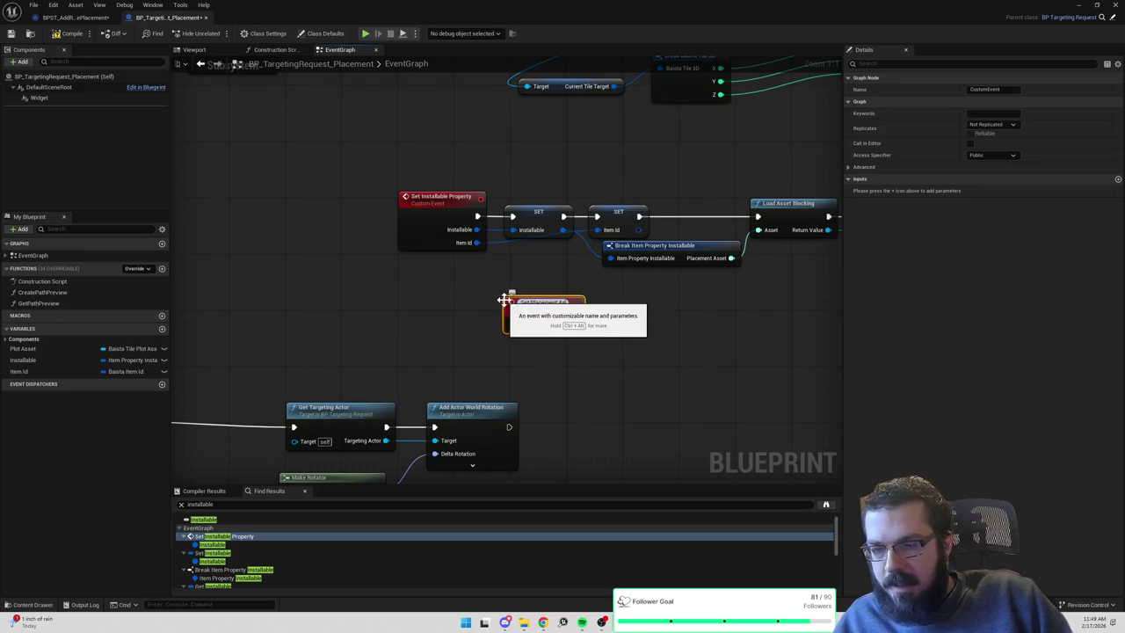
key(Return)
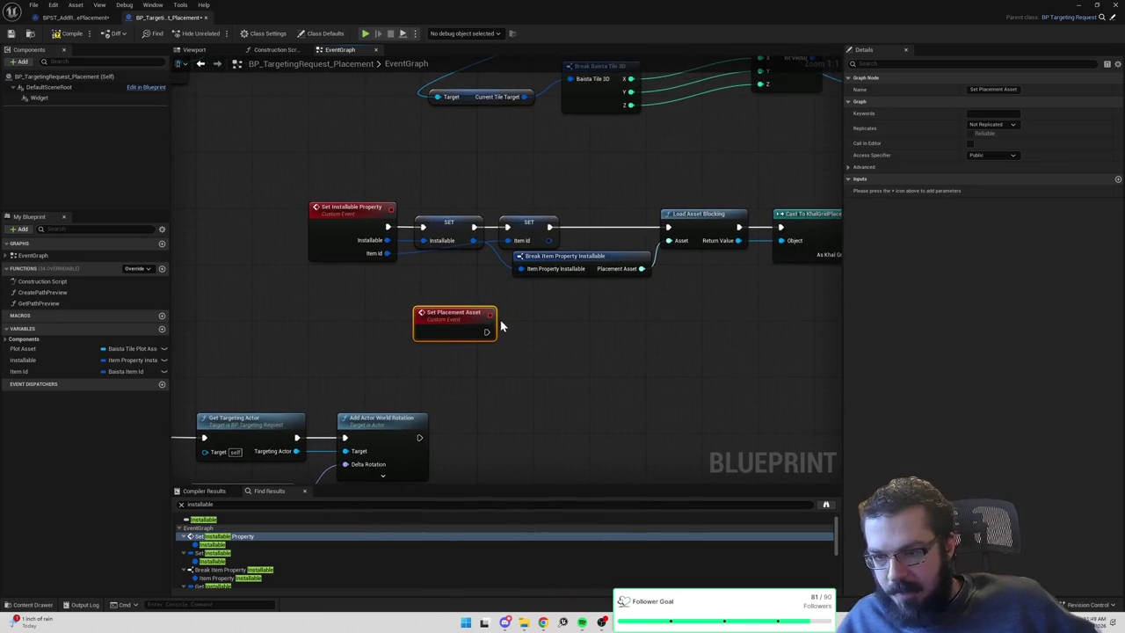
drag(662, 295, 624, 253)
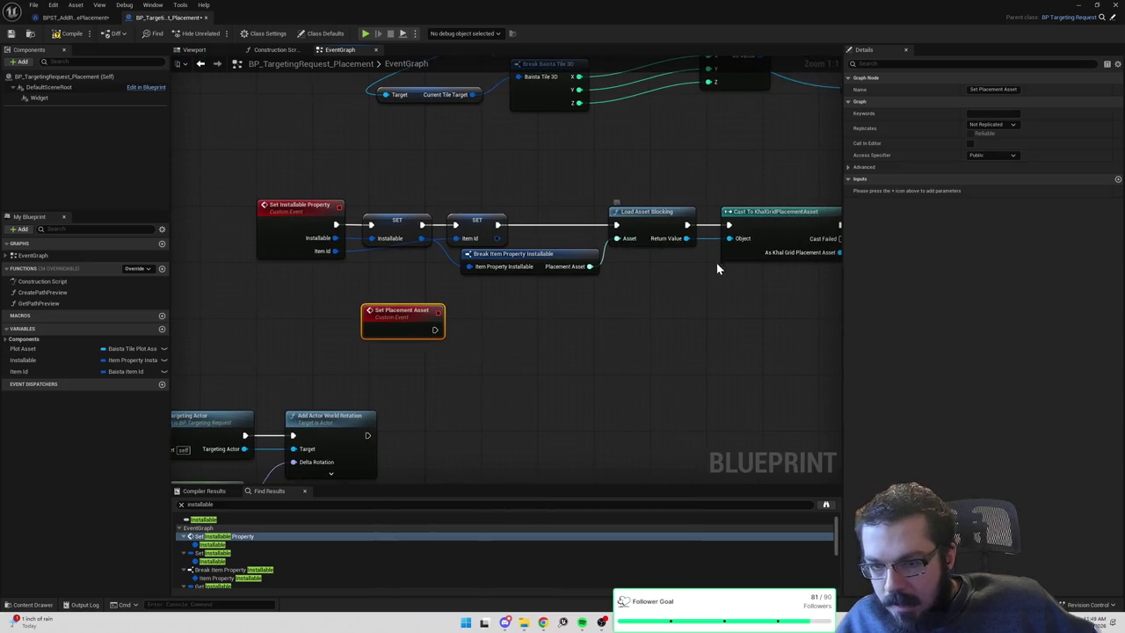
drag(715, 263, 574, 271)
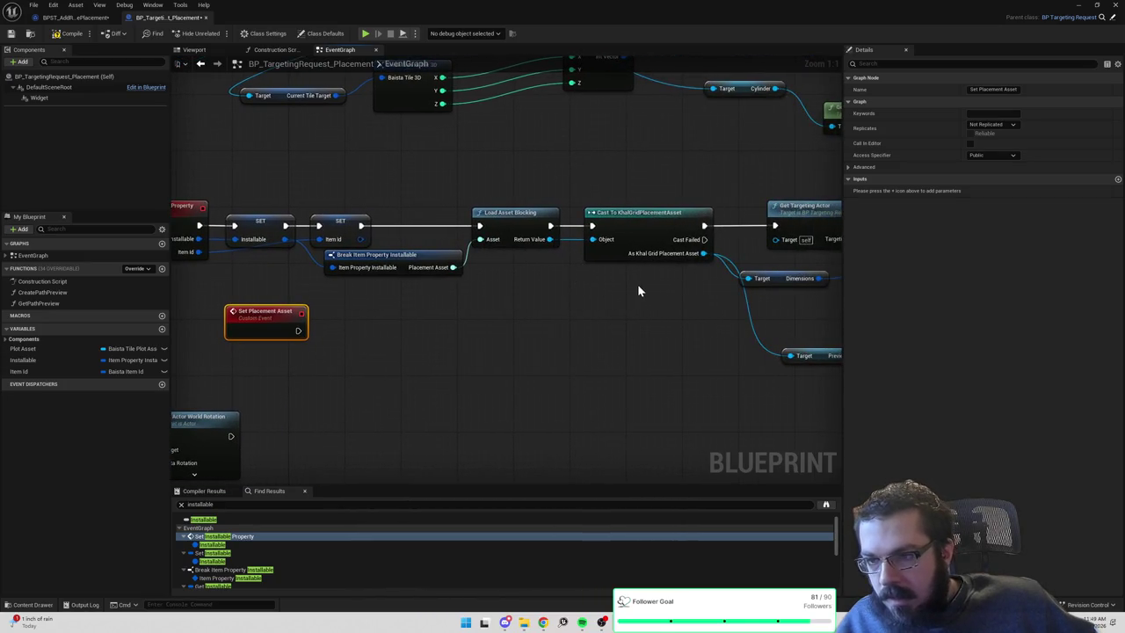
drag(672, 284, 647, 282)
drag(490, 292, 639, 293)
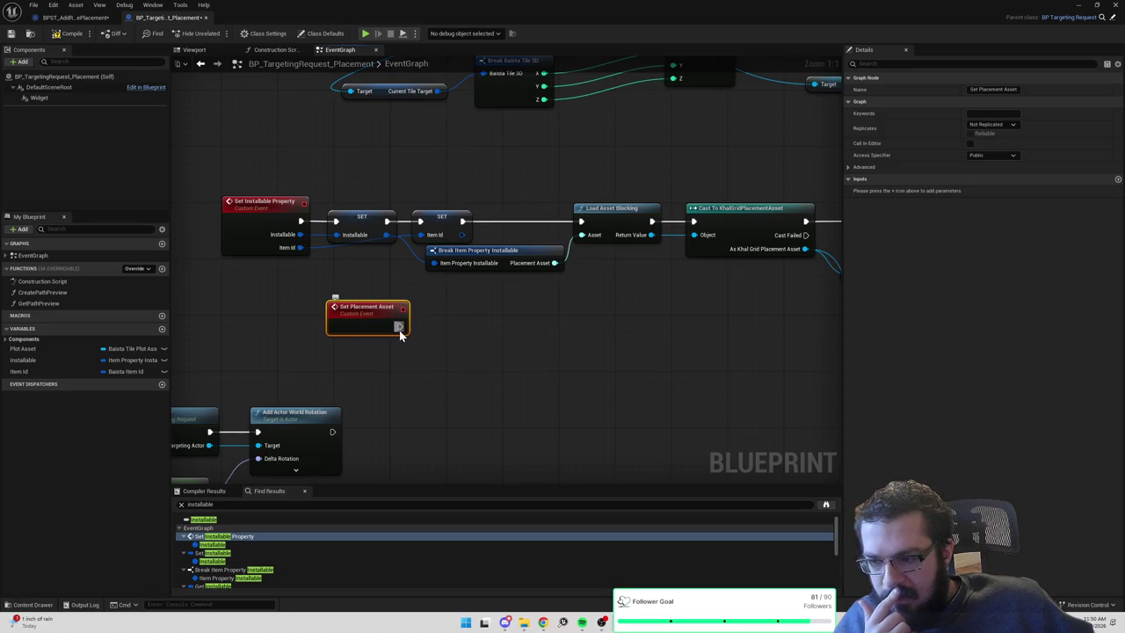
drag(380, 323, 660, 322)
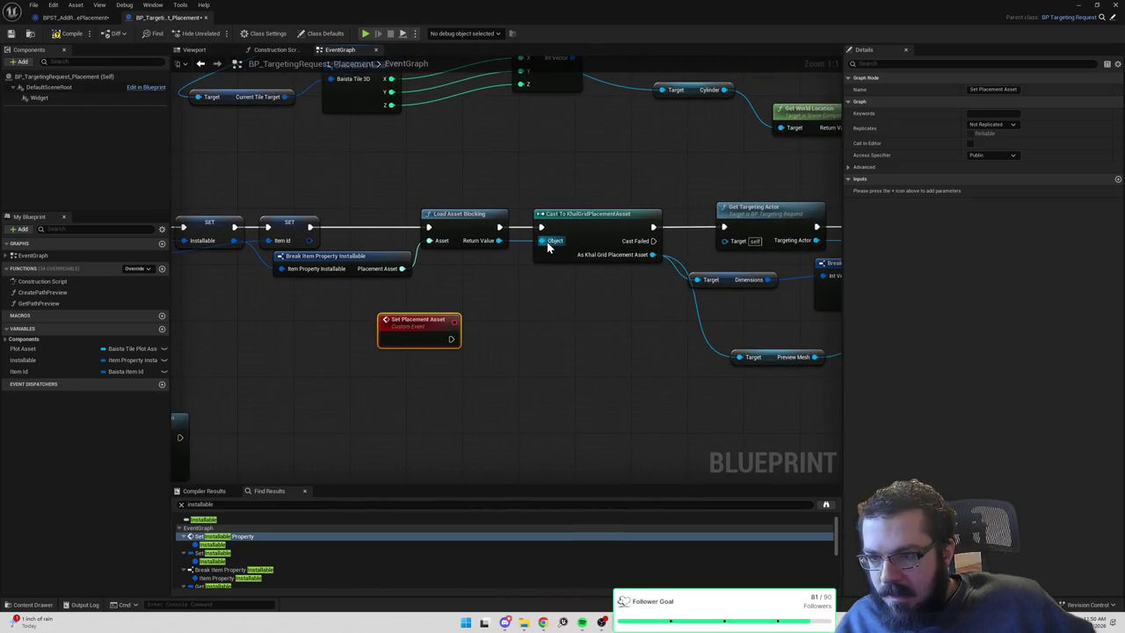
drag(422, 314, 590, 320)
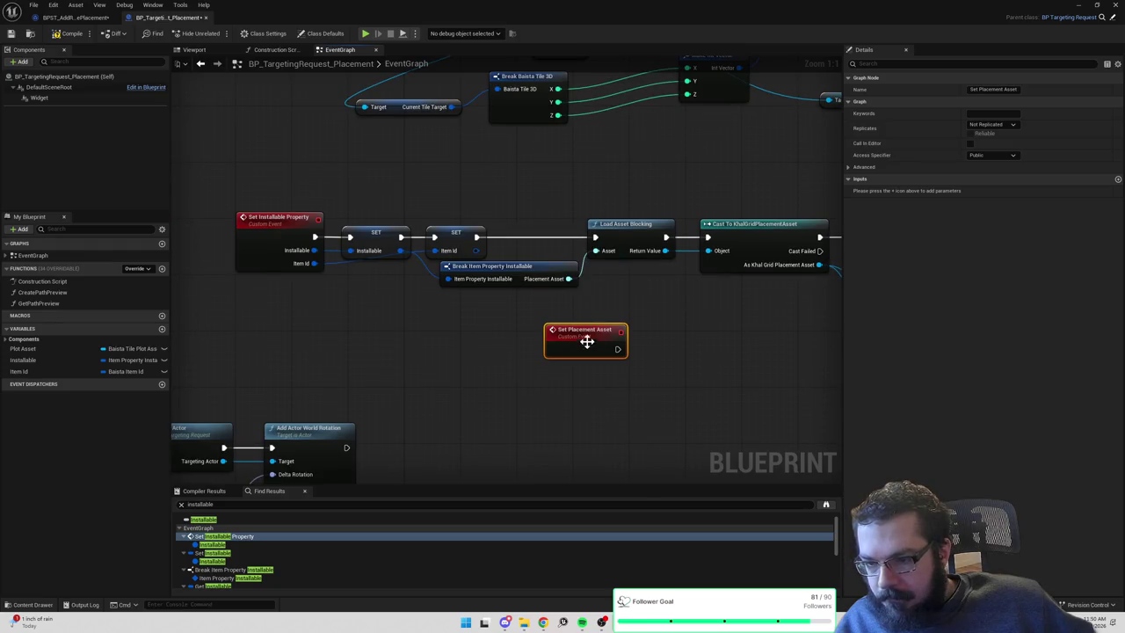
drag(585, 339, 508, 325)
Give the event a single Khal Grid Placement Asset input named Placement Asset.
click(1118, 179)
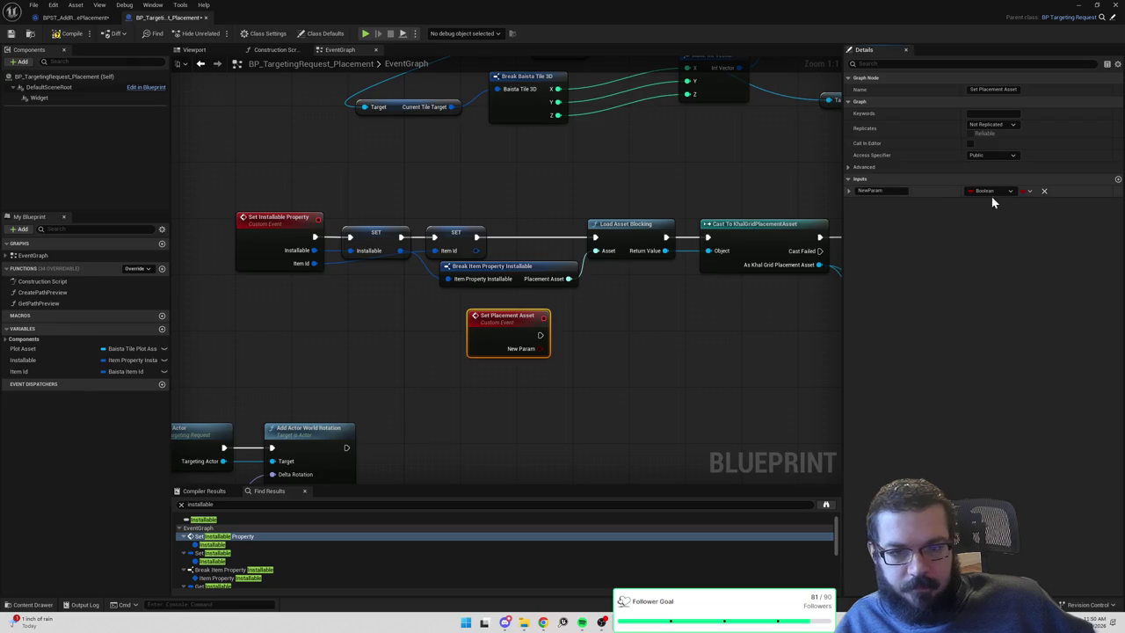
click(988, 191)
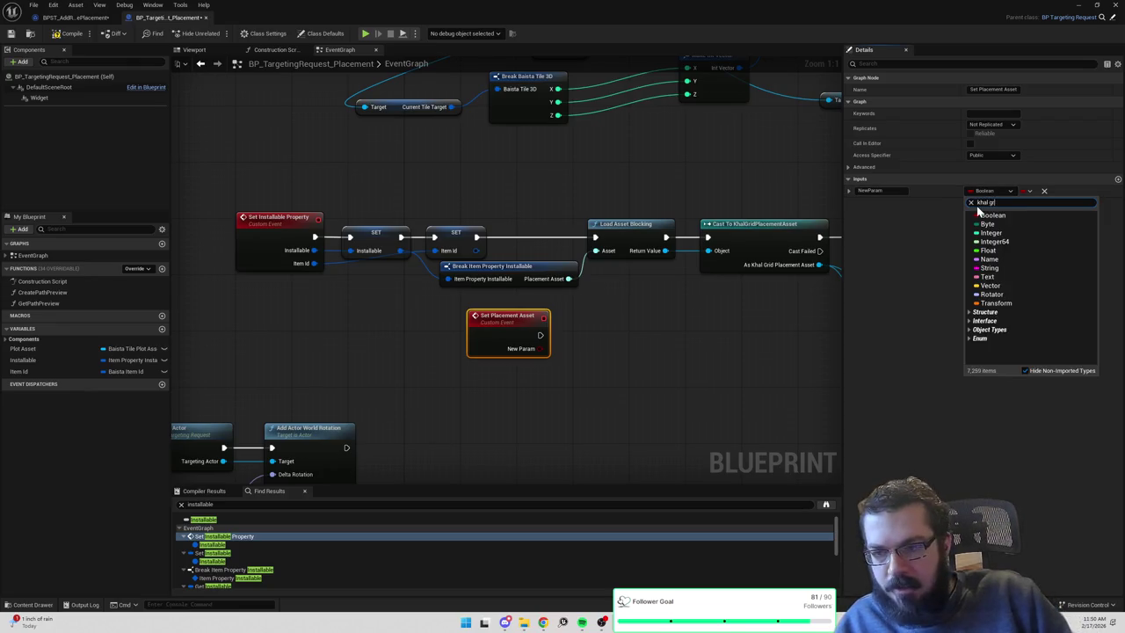
click(989, 227)
click(1032, 239)
click(1027, 191)
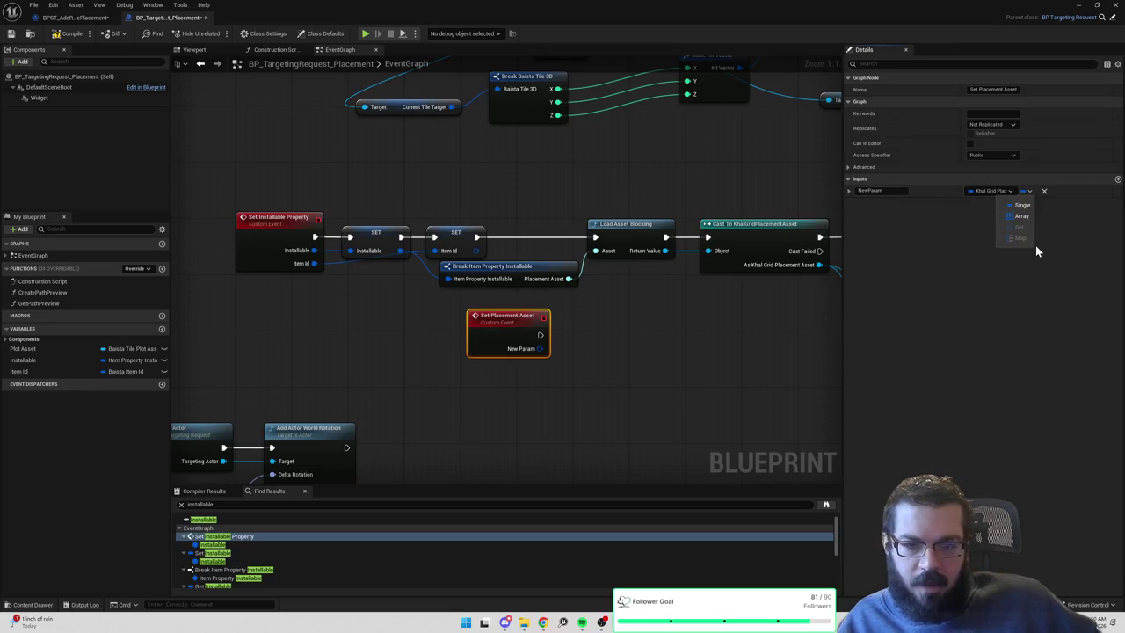
click(964, 222)
click(991, 190)
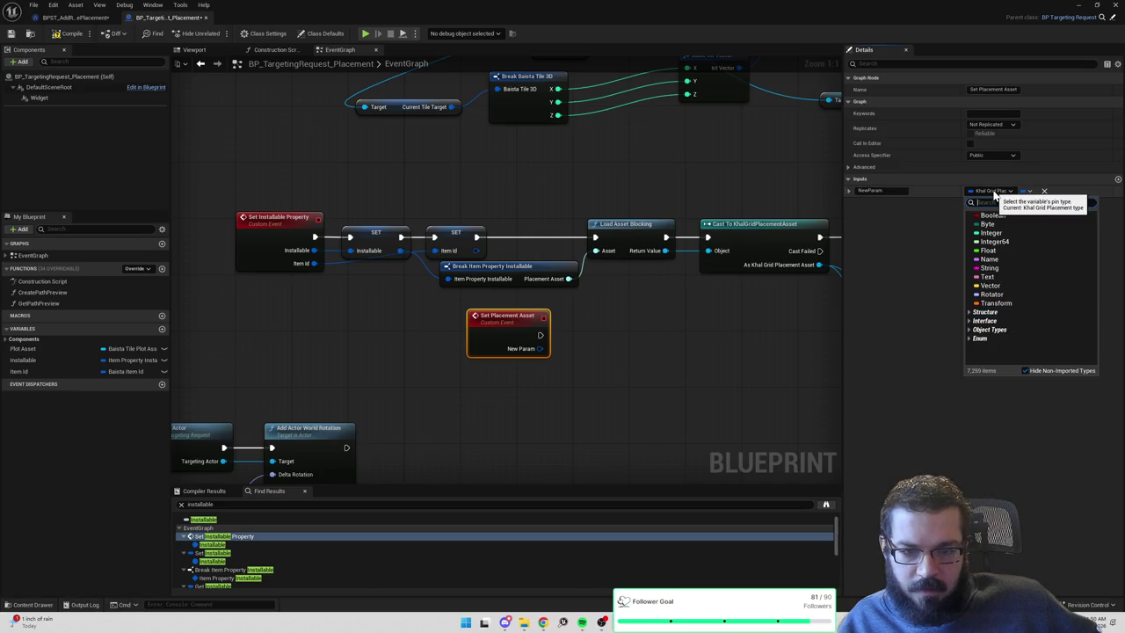
text(khal grid placement)
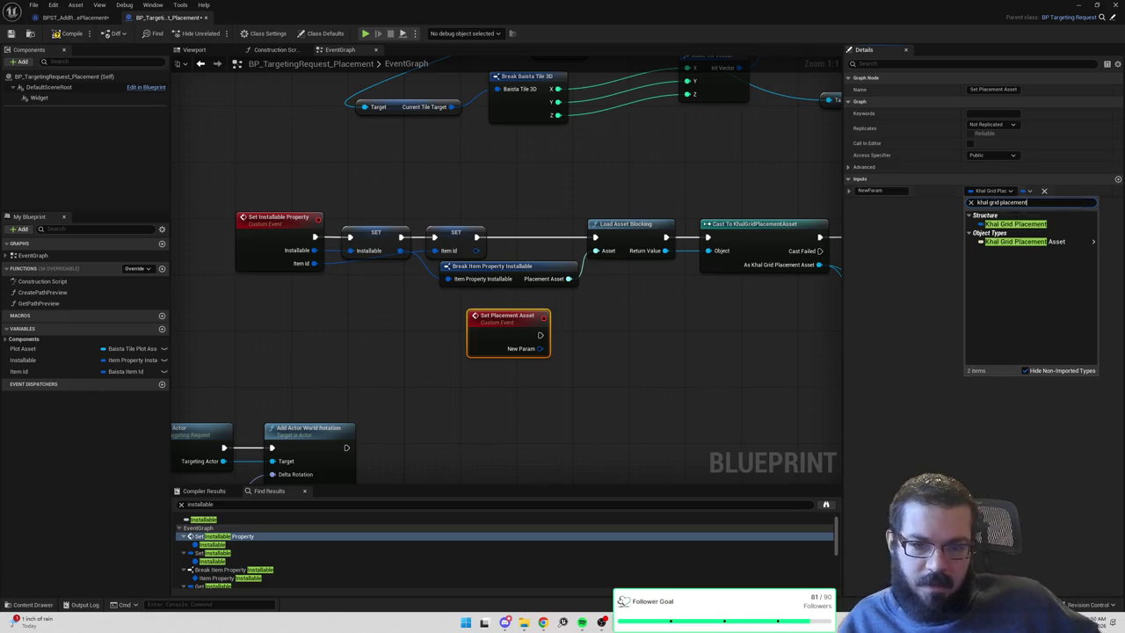
mouse_move(1017, 243)
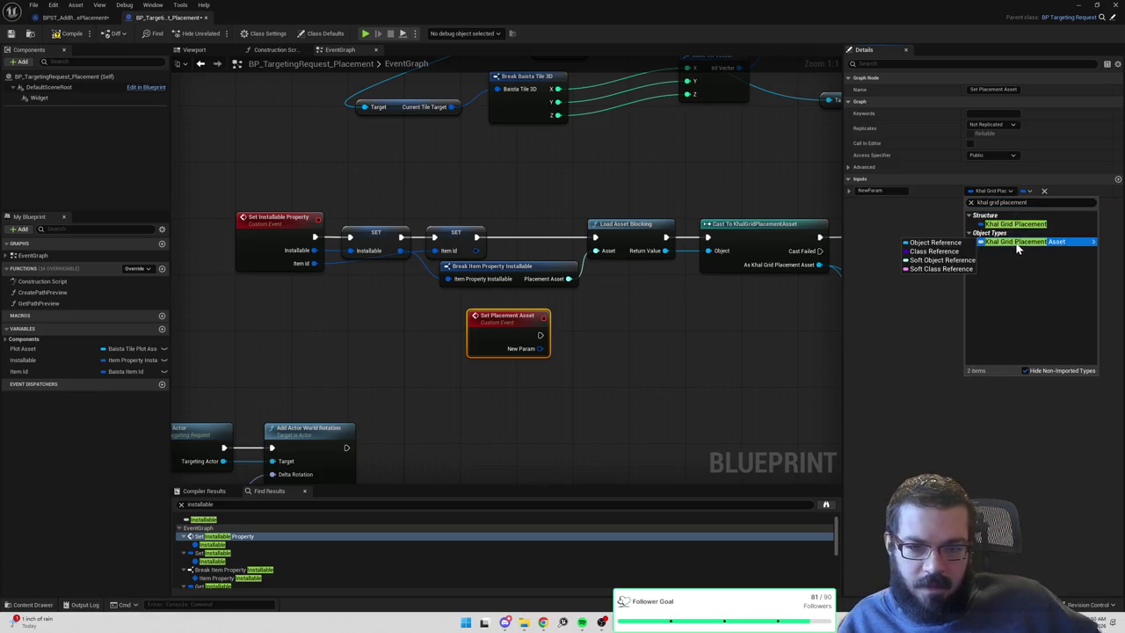
click(950, 262)
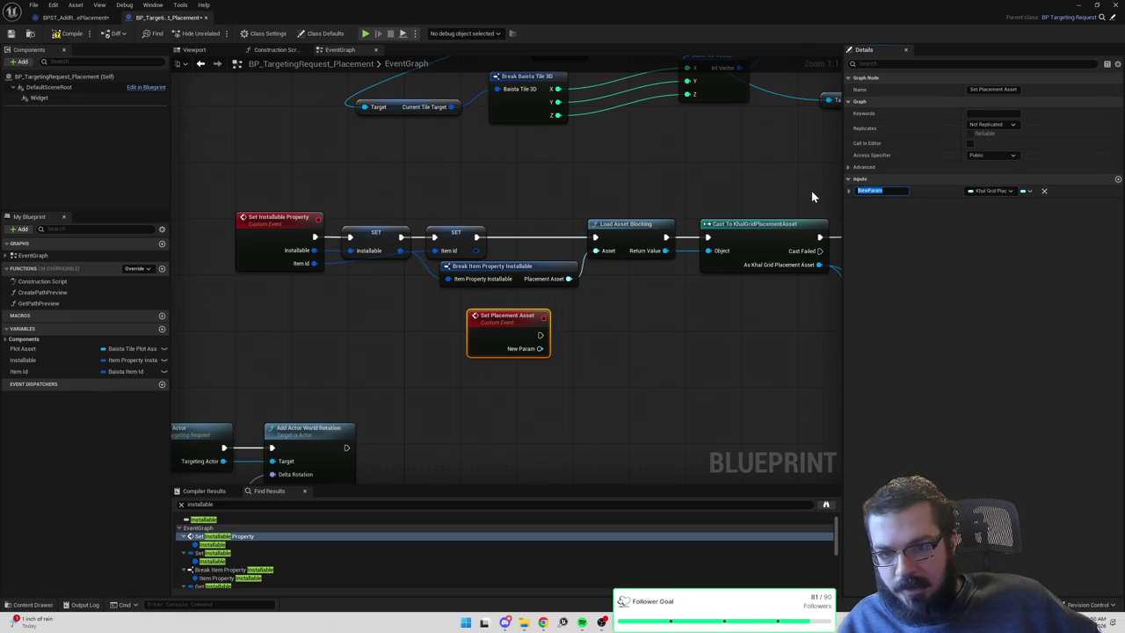
text(Placement Asset)
key(Return)
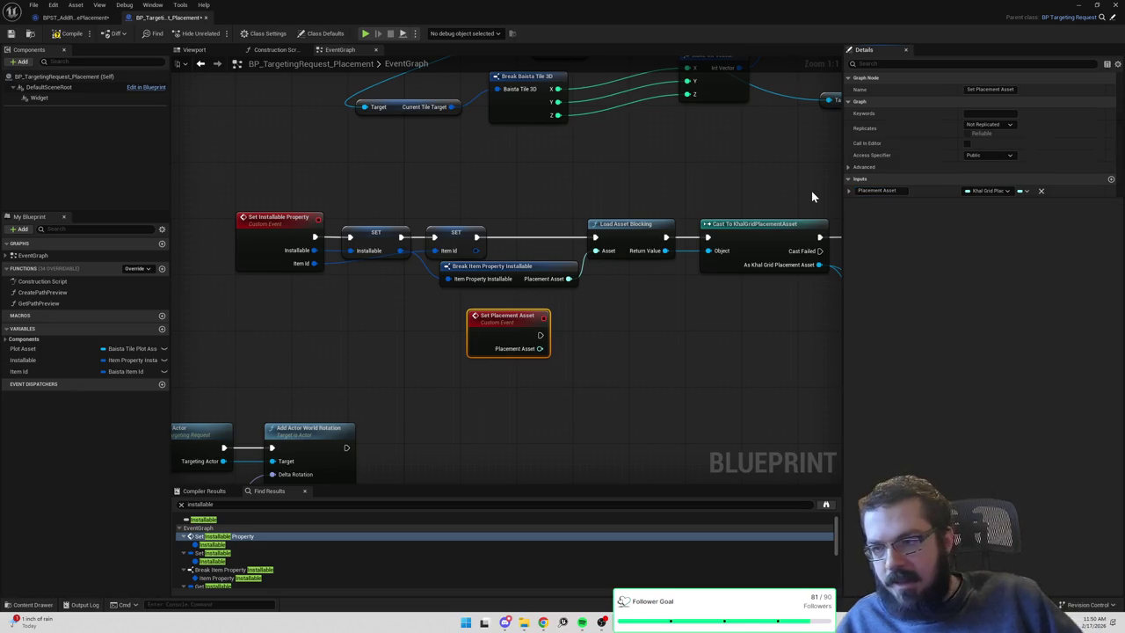
Call Set Placement Asset after the SET nodes, passing the Placement Asset into it.
mouse_move(390, 200)
mouse_down()
mouse_move(567, 293)
mouse_move(552, 271)
mouse_move(419, 266)
mouse_move(526, 246)
mouse_move(556, 216)
mouse_up()
text(set placement ass)
key(Return)
mouse_move(681, 291)
mouse_down()
mouse_move(468, 298)
mouse_move(575, 249)
mouse_up()
drag(730, 277, 729, 278)
Wire the Set Placement Asset event into Load Asset Blocking's exec and Asset input, then compile.
drag(615, 348, 644, 327)
mouse_move(730, 261)
mouse_down()
mouse_move(704, 337)
mouse_move(730, 276)
mouse_up()
drag(266, 197, 570, 312)
scroll(587, 324, down, 4)
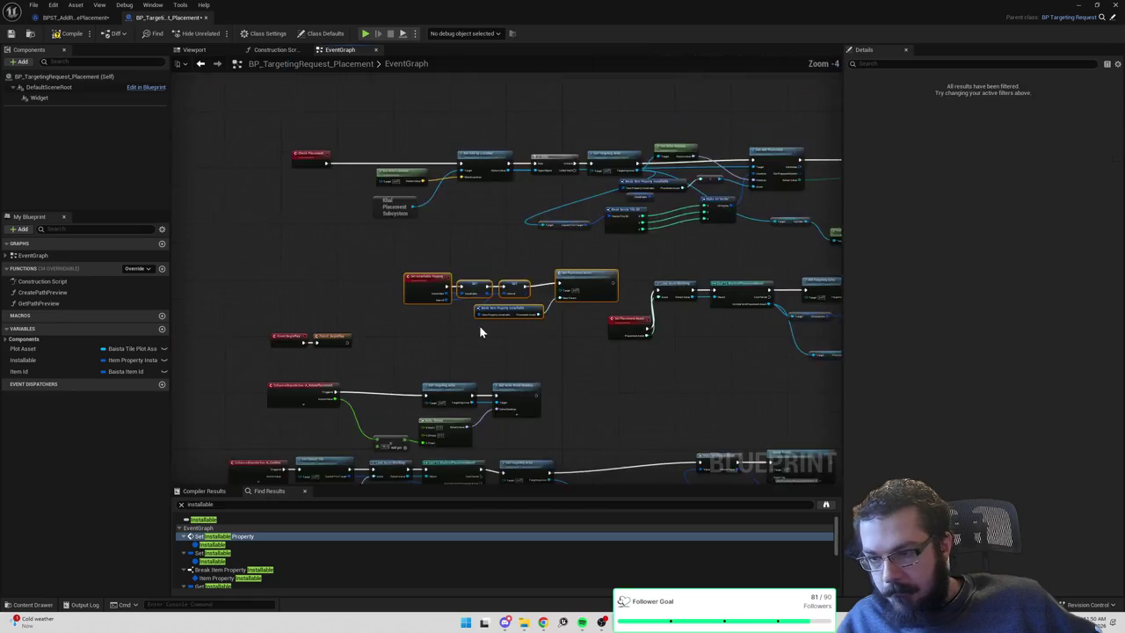
drag(651, 253, 365, 228)
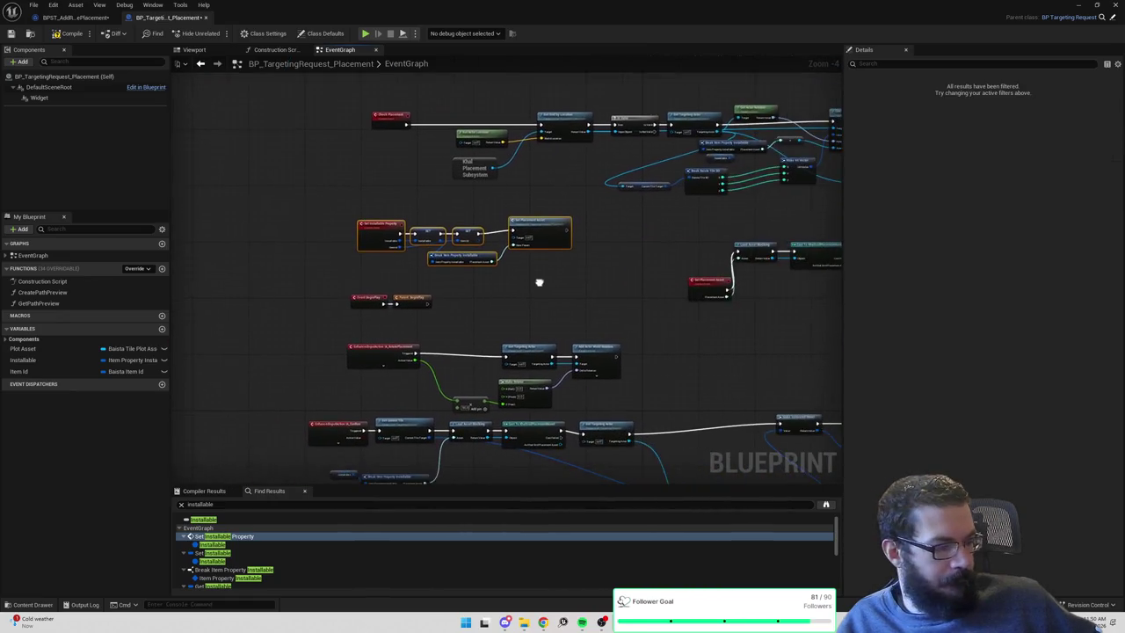
drag(638, 261, 459, 261)
drag(538, 288, 527, 257)
drag(624, 244, 444, 238)
scroll(477, 257, up, 1)
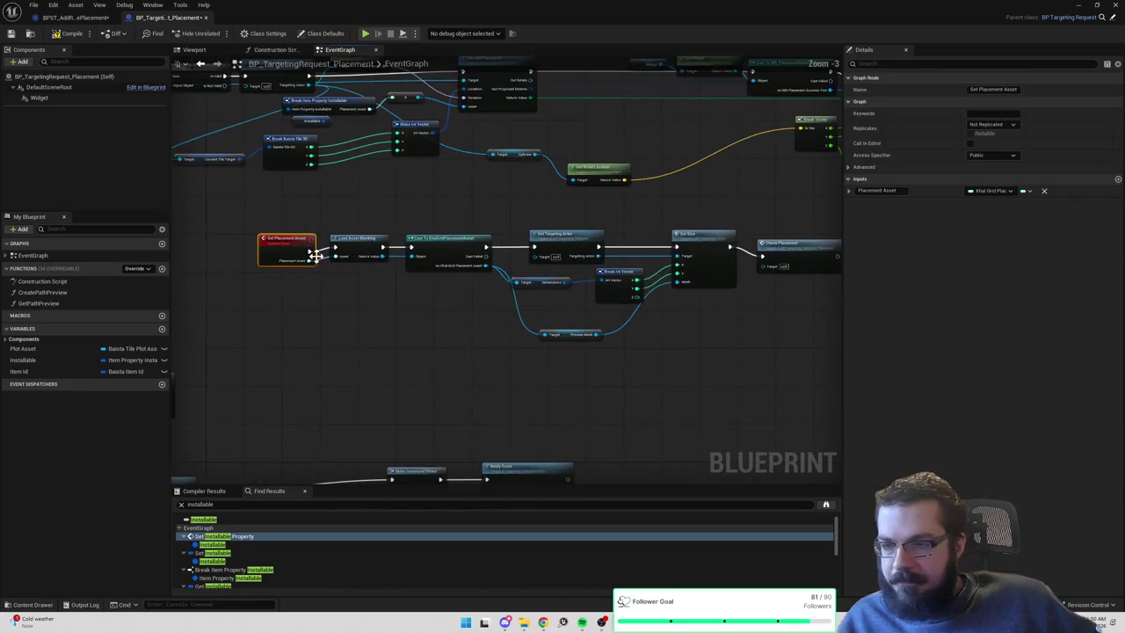
click(66, 33)
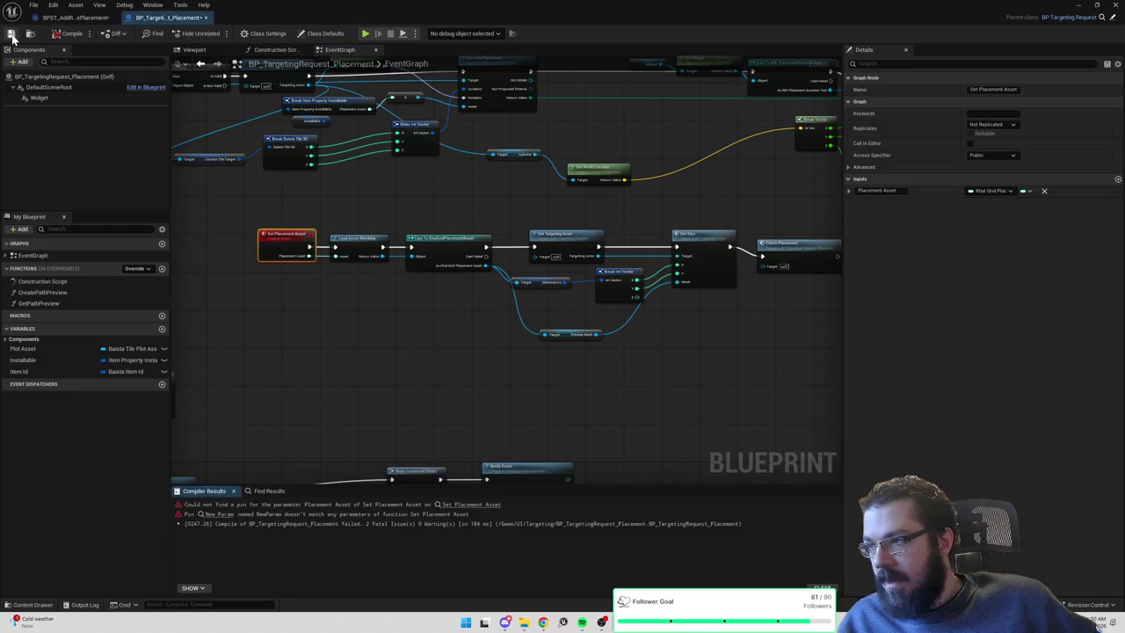
Refresh the erroring Set Placement Asset call, wire its Placement Asset input, and recompile cleanly.
scroll(394, 213, up, 2)
drag(529, 211, 683, 310)
drag(446, 254, 658, 261)
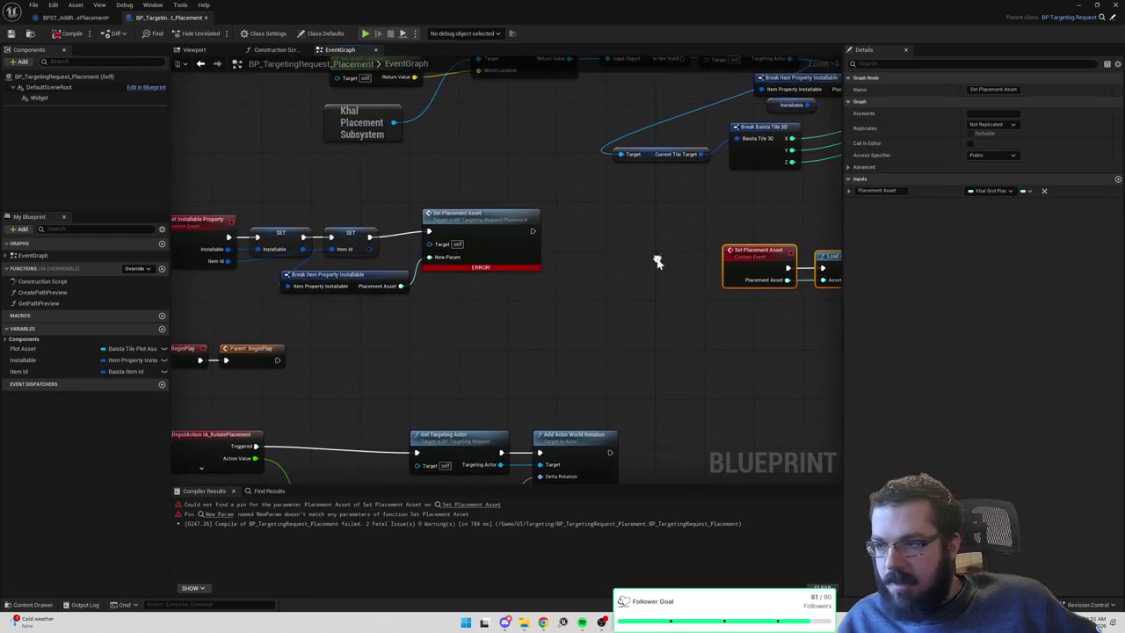
click(476, 244)
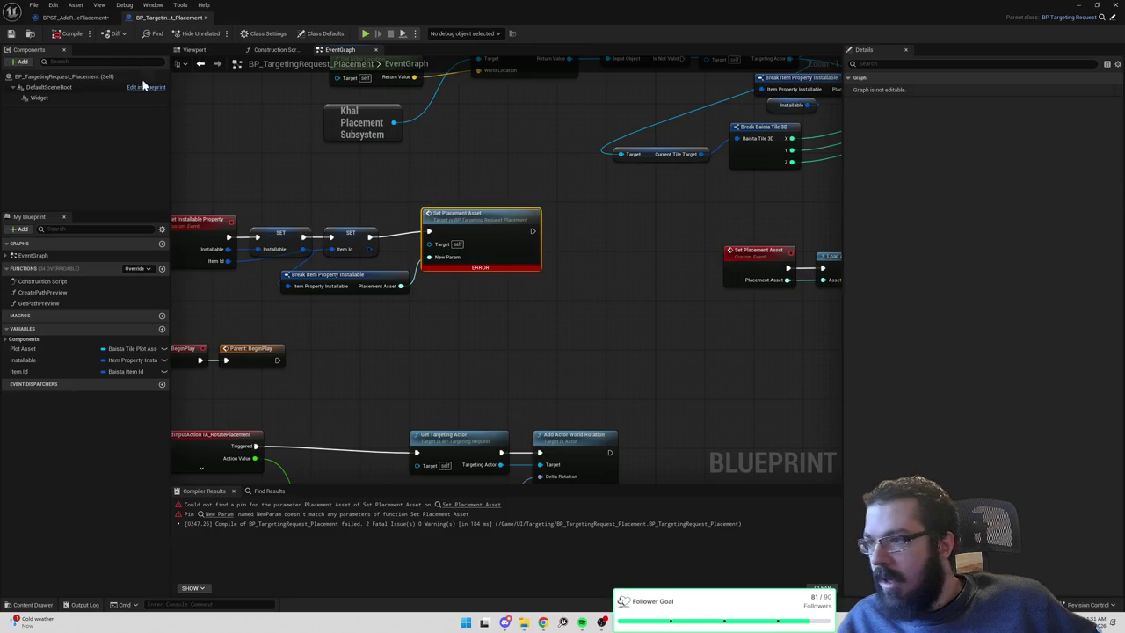
right_click(455, 221)
click(491, 292)
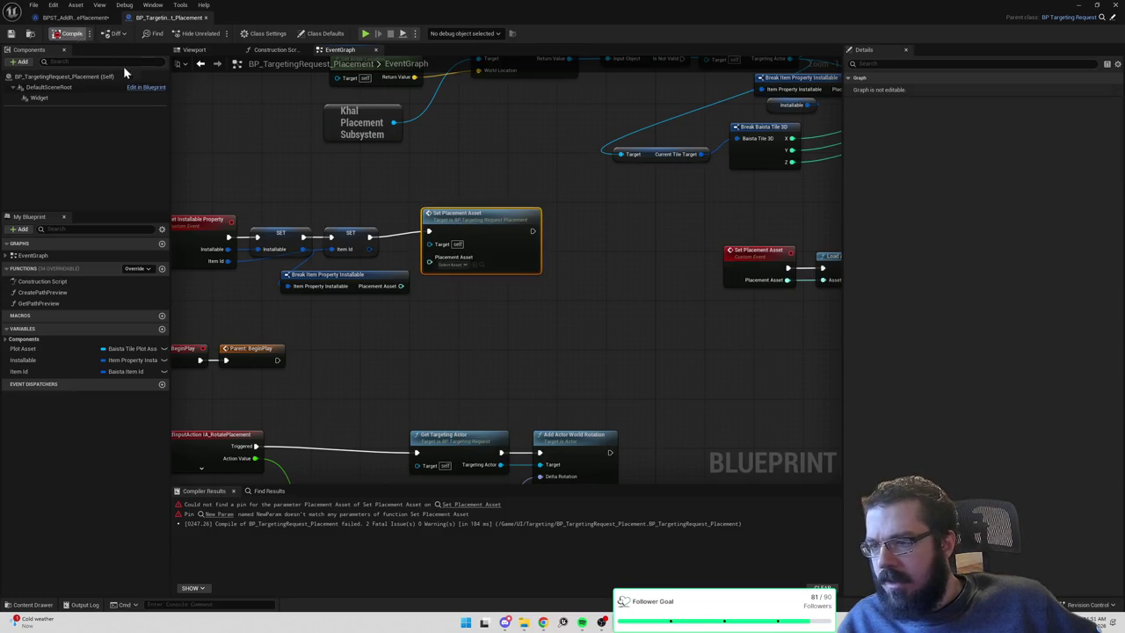
drag(397, 287, 430, 257)
click(68, 33)
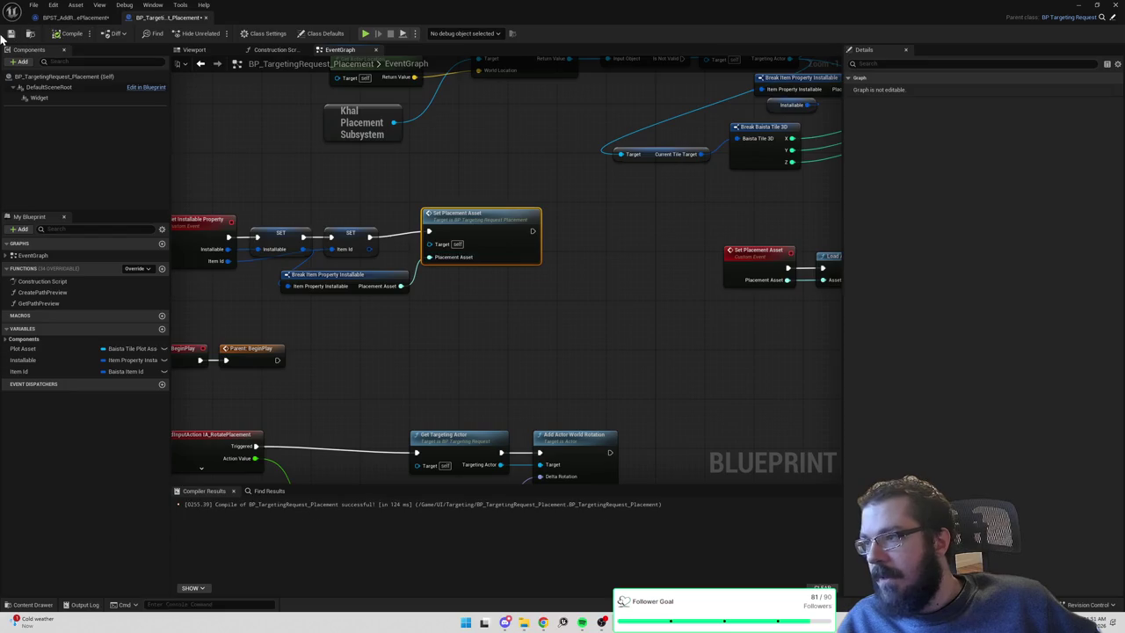
double_click(481, 233)
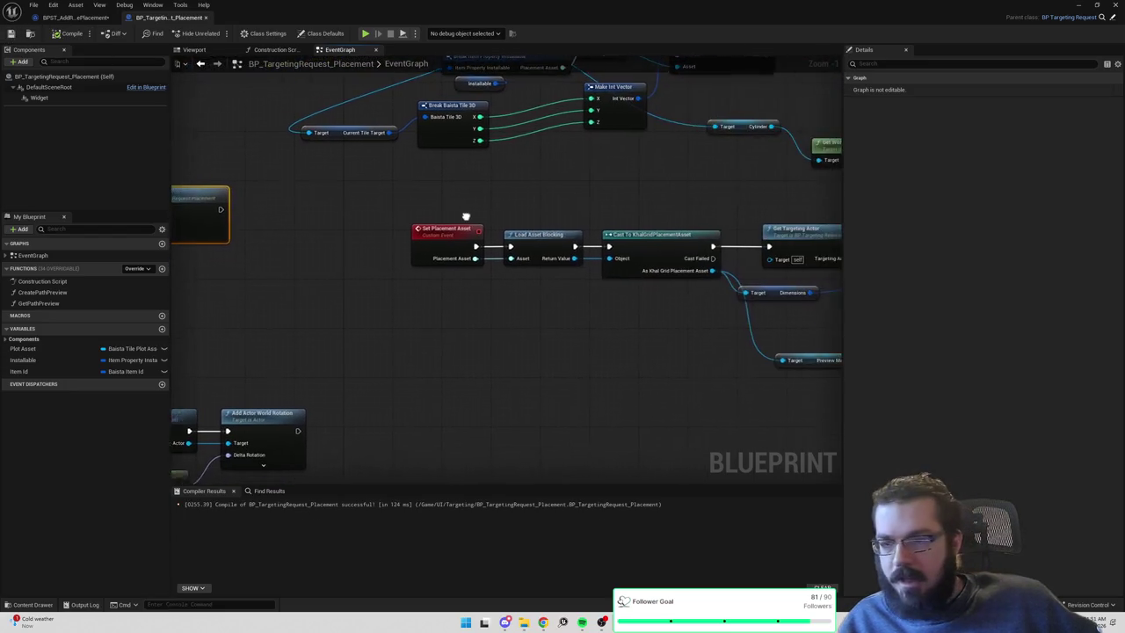
Promote the event's Placement Asset to a variable whose SET node feeds Load Asset Blocking's Asset.
click(438, 247)
mouse_move(438, 247)
mouse_down()
mouse_move(346, 247)
mouse_move(395, 283)
mouse_up()
text(plomote t)
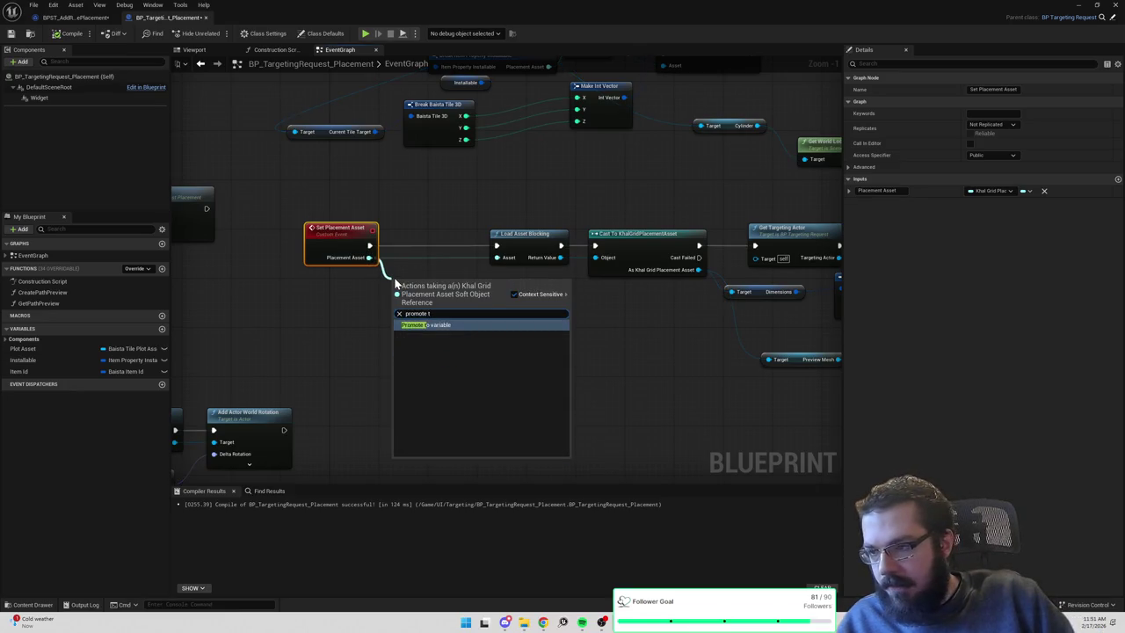
key(Return)
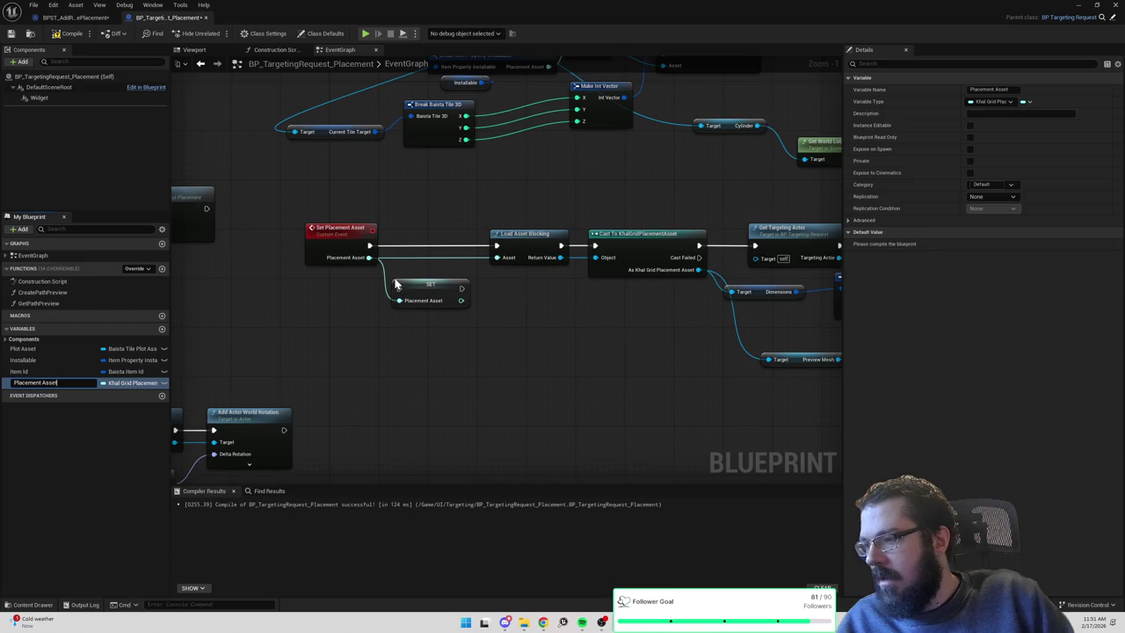
key(Return)
mouse_move(400, 288)
mouse_down()
mouse_move(406, 246)
mouse_move(400, 253)
mouse_up()
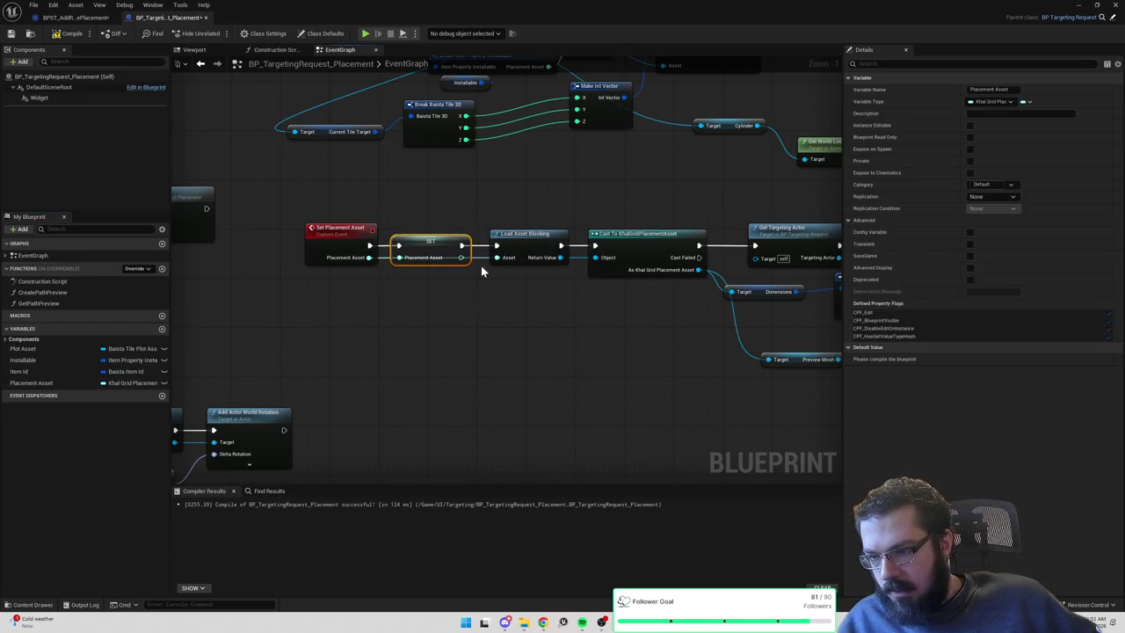
drag(461, 257, 502, 259)
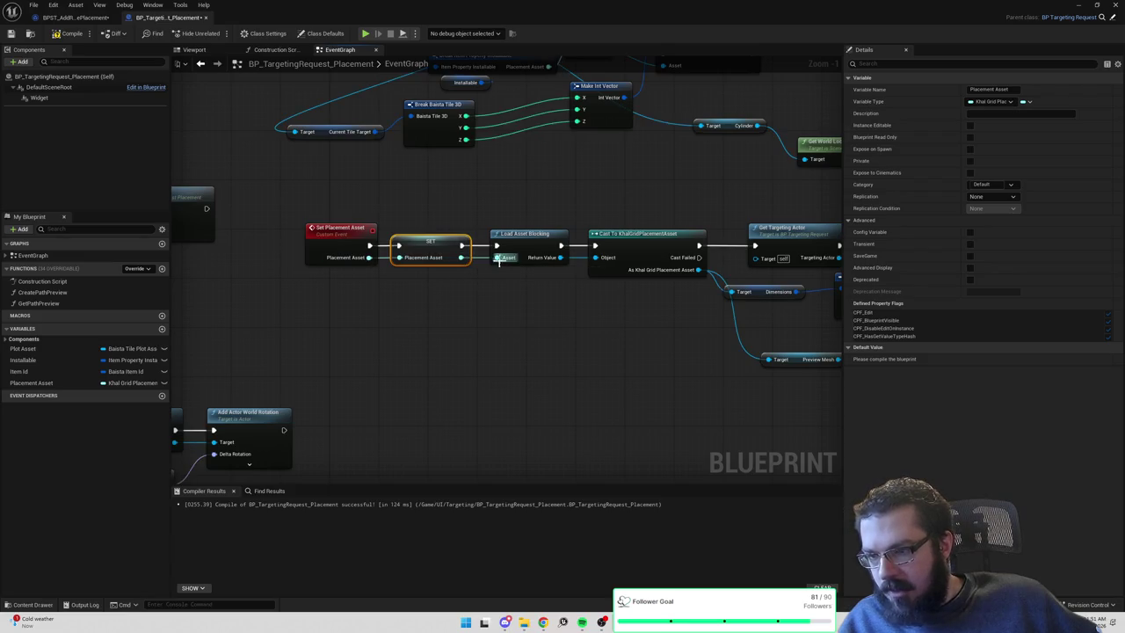
drag(369, 257, 398, 257)
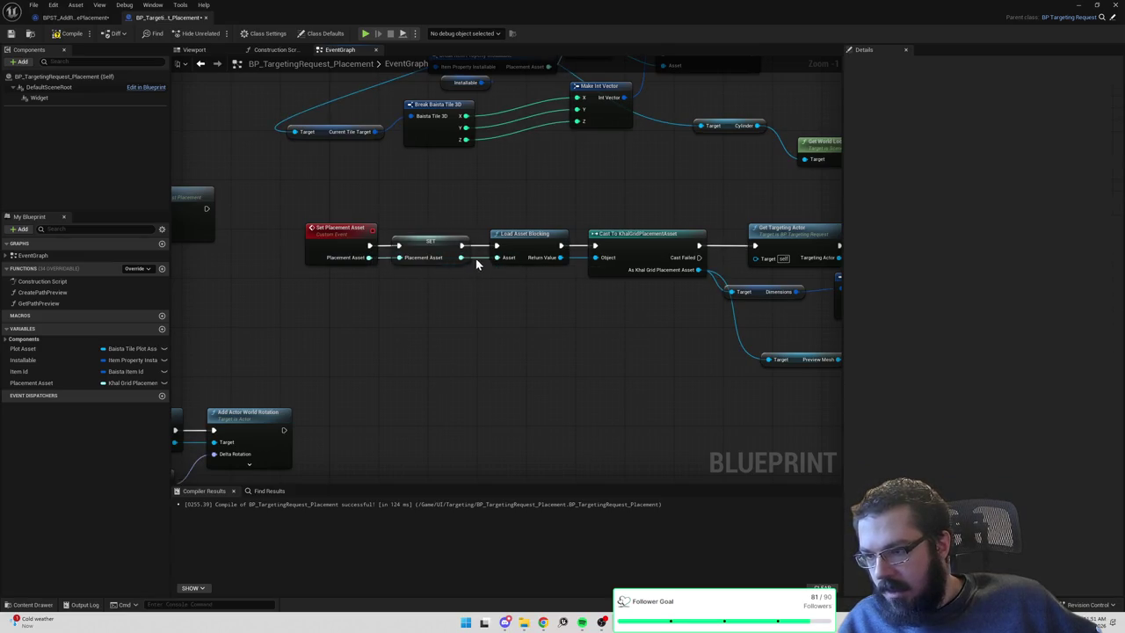
scroll(445, 206, down, 6)
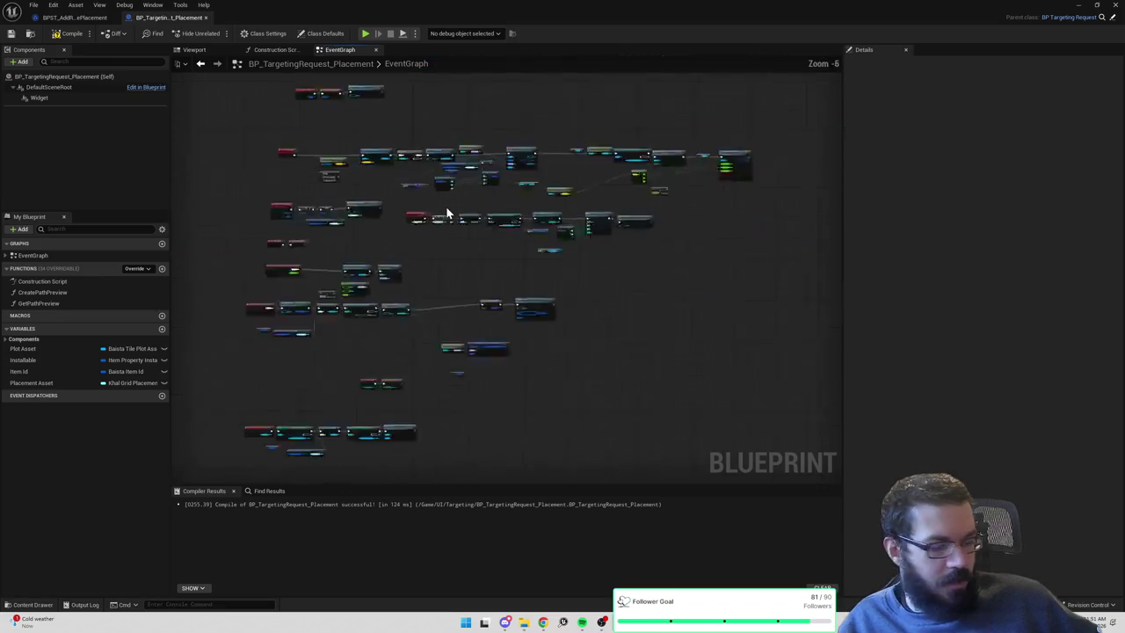
Wire a Placement Asset getter into the first Load Asset Blocking and delete its Break Item Property Installable node.
scroll(431, 161, up, 6)
mouse_move(429, 172)
mouse_down()
mouse_move(444, 206)
mouse_move(313, 175)
mouse_move(322, 52)
mouse_move(335, 162)
mouse_up()
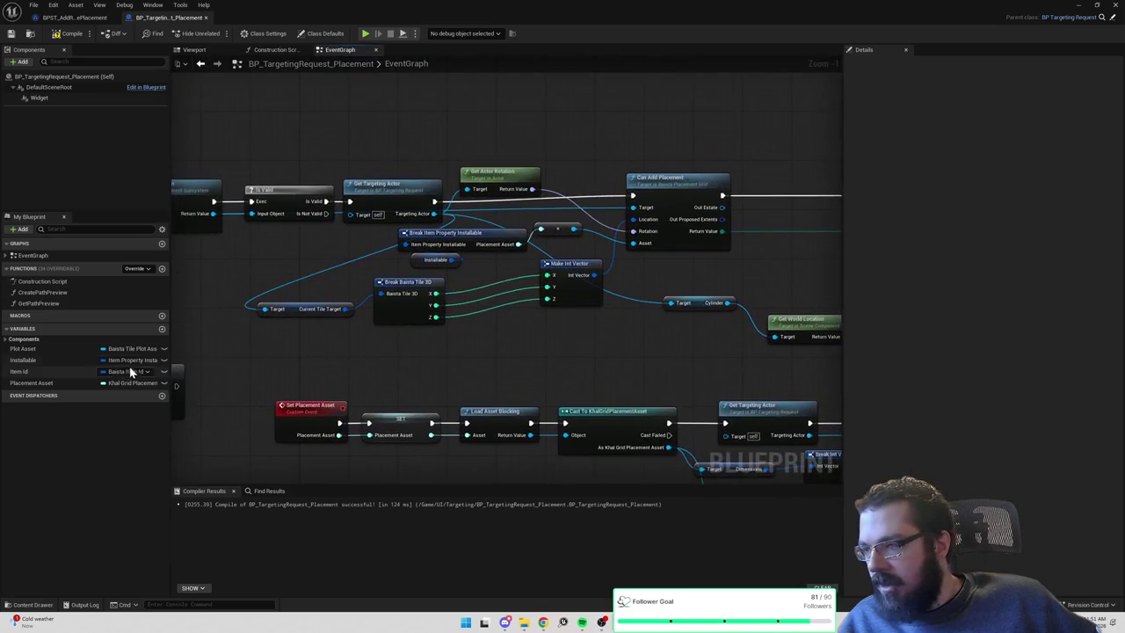
click(107, 384)
mouse_move(108, 384)
mouse_down()
mouse_move(479, 266)
mouse_move(492, 272)
mouse_move(536, 255)
mouse_move(542, 235)
mouse_move(633, 243)
mouse_move(231, 226)
mouse_up()
click(446, 233)
key(Delete)
click(494, 281)
Tidy the graph by moving the rotation, struct and Item Id nodes up and left.
mouse_move(595, 254)
mouse_down()
mouse_move(333, 209)
mouse_move(460, 254)
mouse_move(522, 261)
mouse_move(431, 299)
mouse_up()
mouse_move(593, 287)
mouse_down()
mouse_move(774, 376)
mouse_move(791, 414)
mouse_up()
drag(623, 300, 503, 242)
drag(534, 331, 502, 290)
Feed Placement Asset into the confirm chain's Load Asset Blocking Asset pin and delete the Installable nodes.
drag(364, 297, 692, 345)
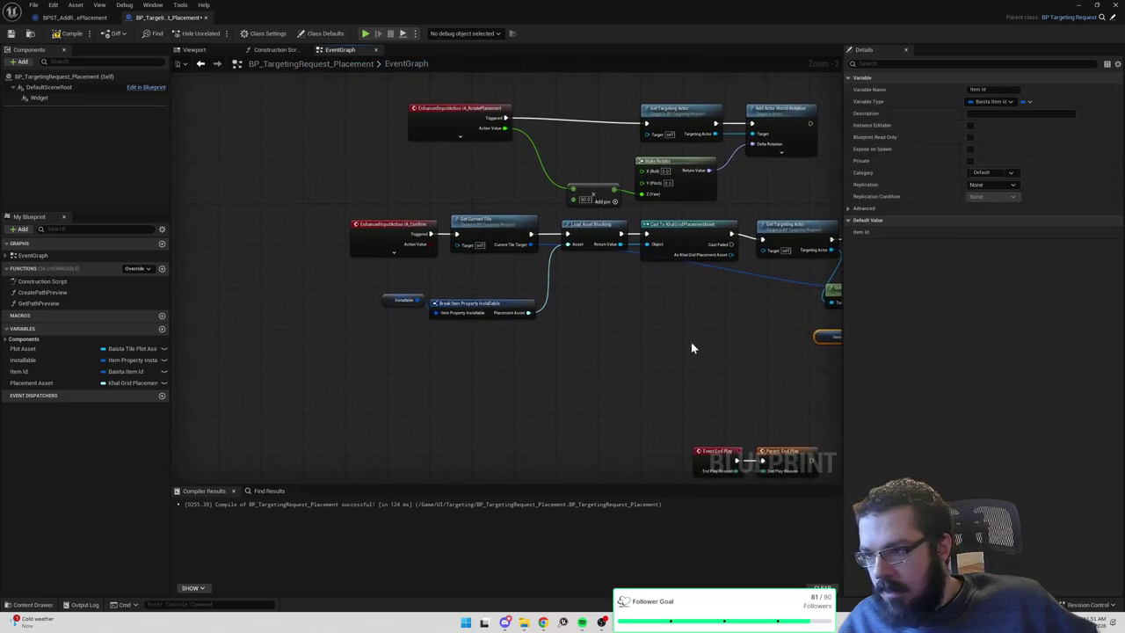
scroll(440, 271, up, 2)
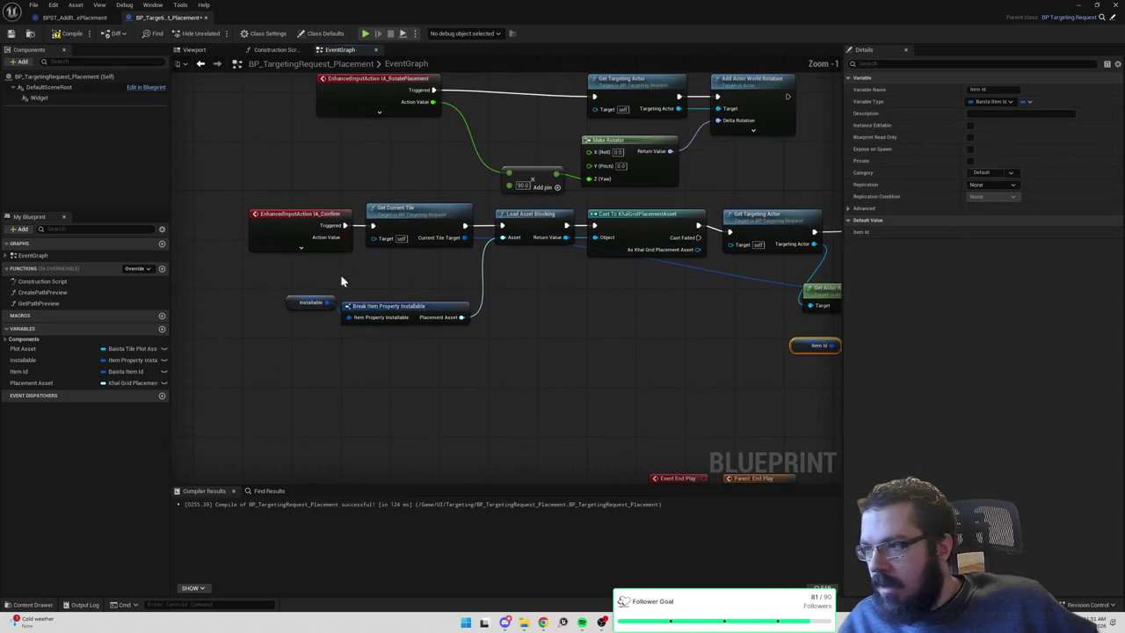
drag(35, 383, 431, 324)
drag(427, 274, 427, 270)
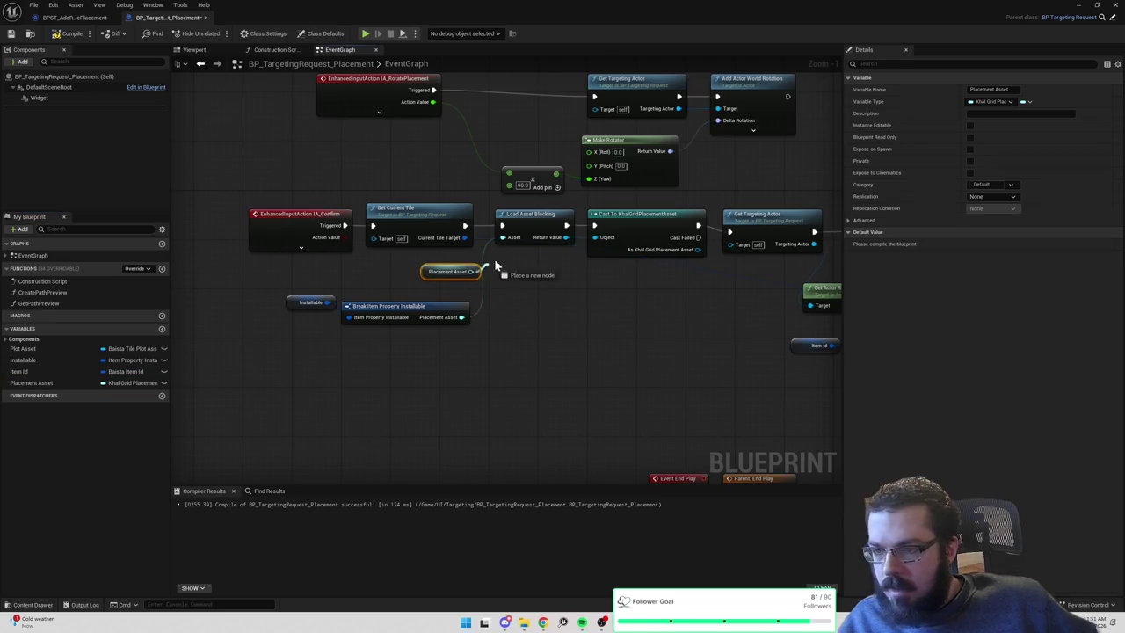
key(Delete)
Compile and save the blueprint, then start a search for remaining Installable uses.
drag(667, 267, 570, 326)
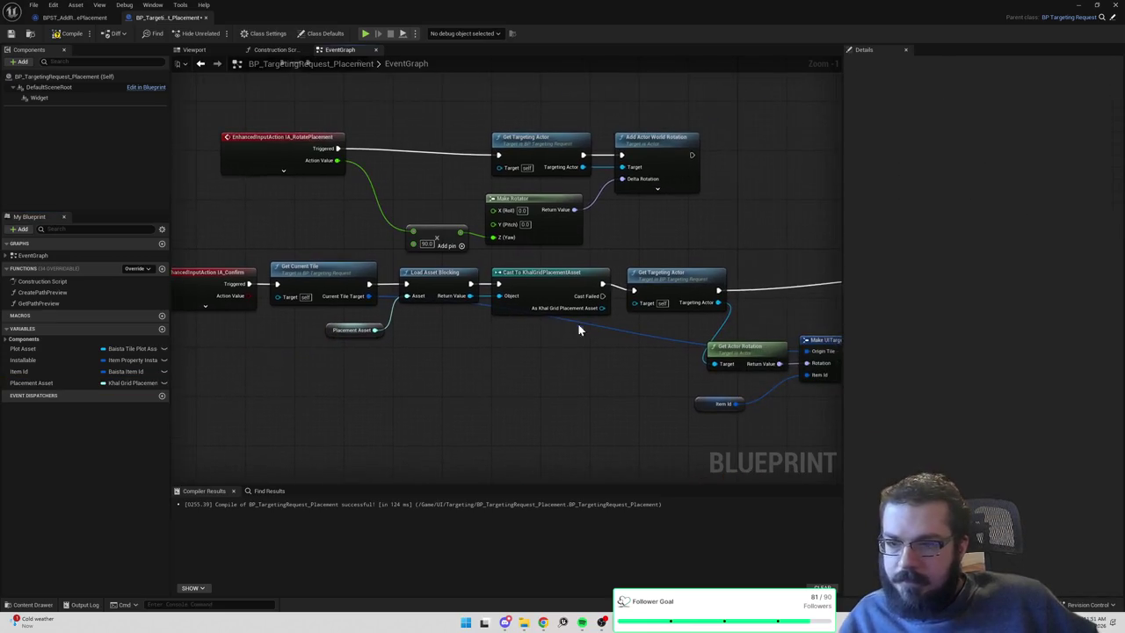
click(11, 34)
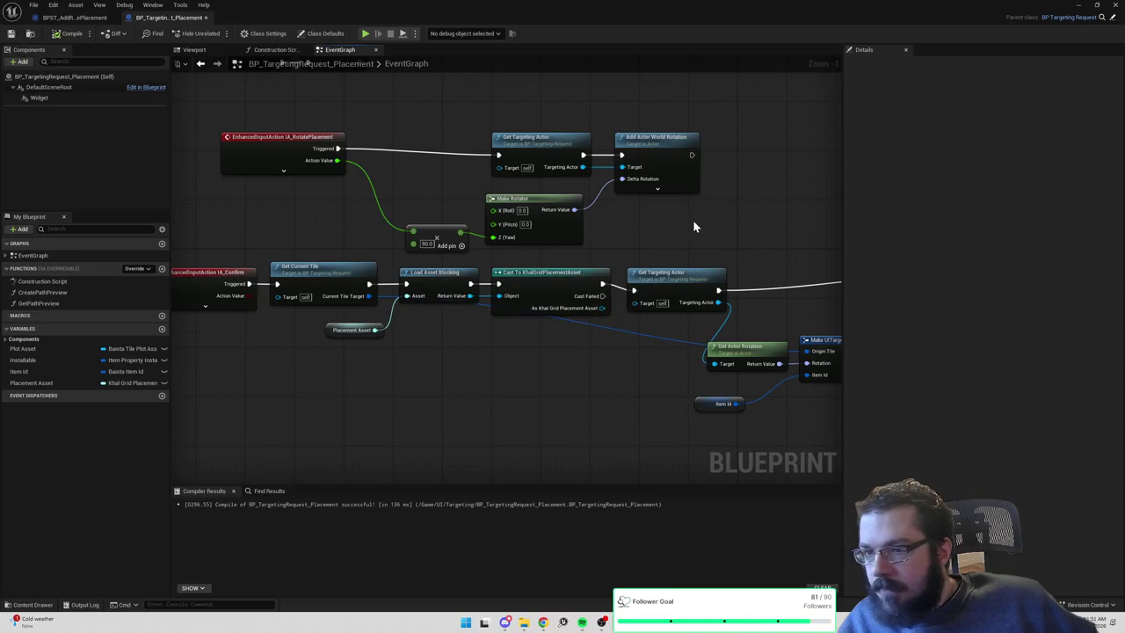
mouse_move(607, 221)
mouse_down()
mouse_move(371, 208)
mouse_move(567, 195)
mouse_up()
key(ctrl+f)
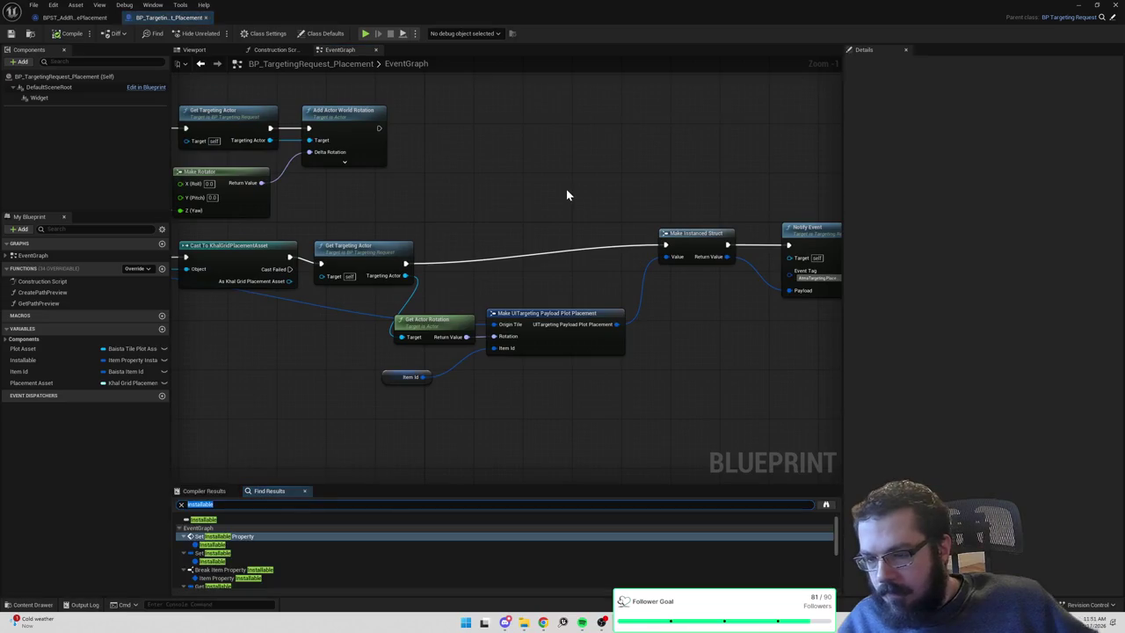
Search for 'installable' and step through every Find Results entry, including the SET and Break nodes.
text(le)
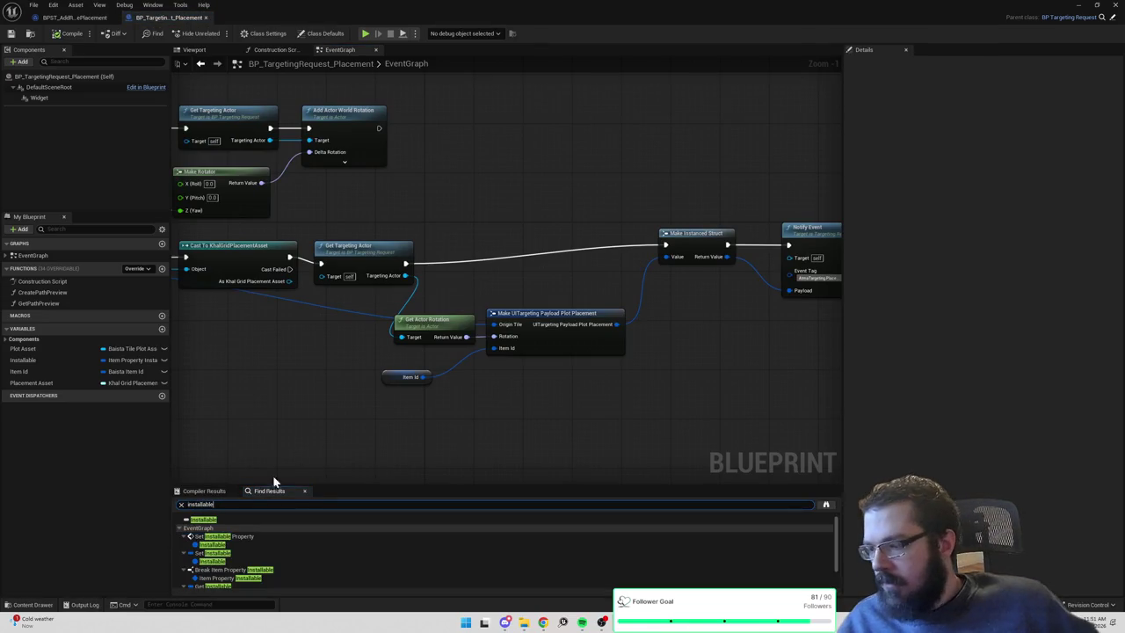
click(217, 537)
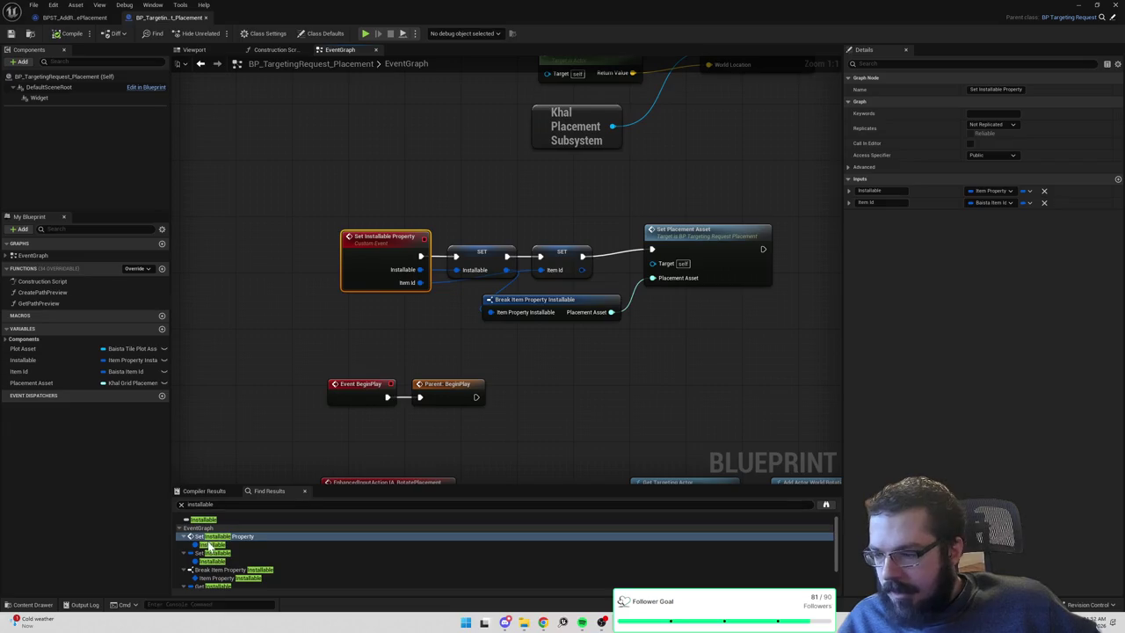
click(211, 545)
click(215, 560)
scroll(236, 545, down, 1)
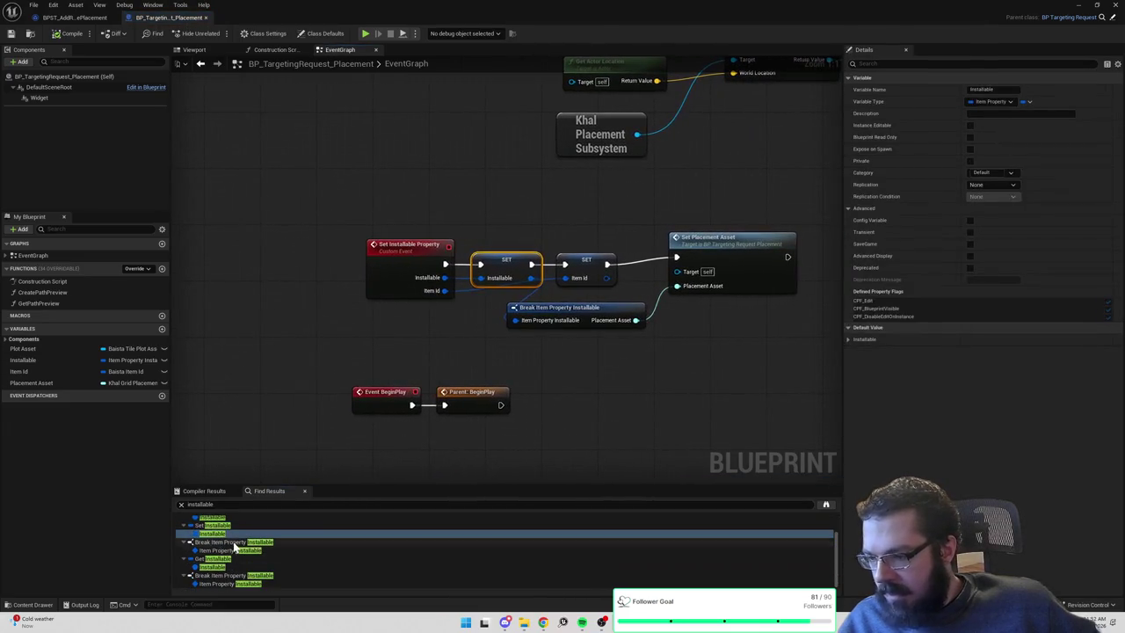
click(235, 542)
click(231, 551)
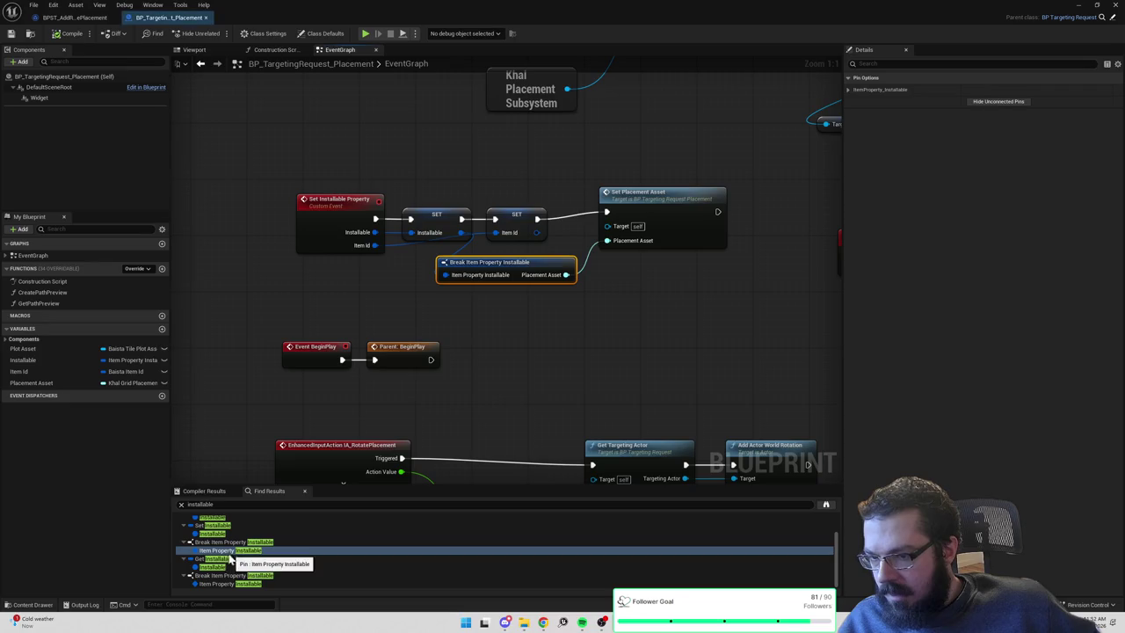
click(231, 567)
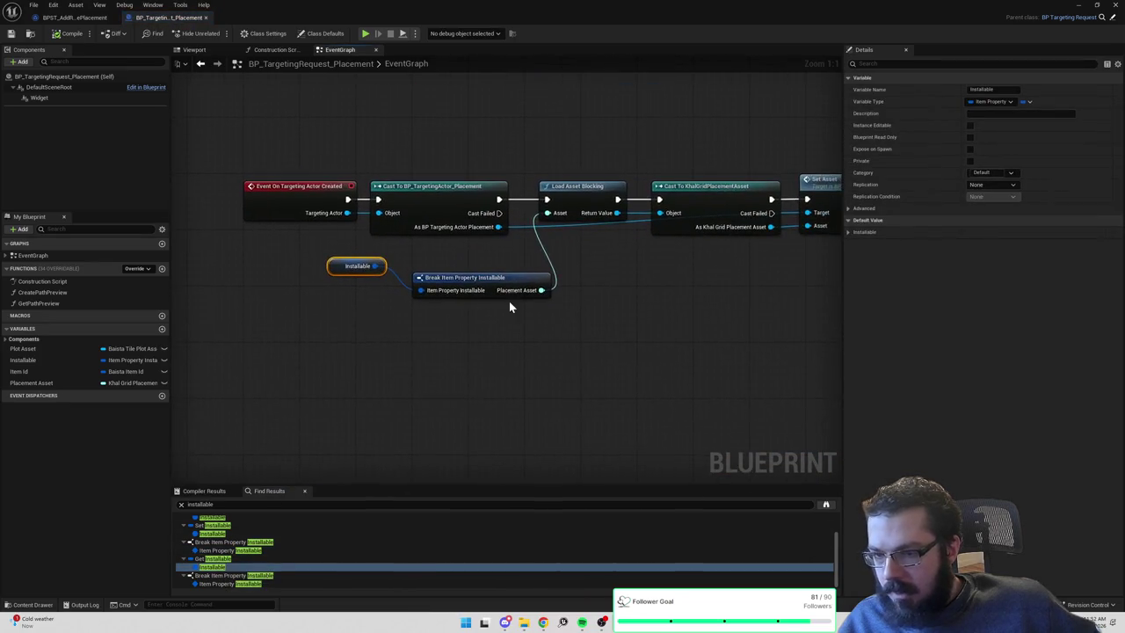
Replace the Installable nodes after On Targeting Actor Created with a Placement Asset getter into Load Asset Blocking.
mouse_move(31, 382)
mouse_down()
mouse_move(582, 323)
mouse_move(479, 322)
mouse_move(547, 266)
mouse_move(552, 216)
mouse_up()
mouse_move(322, 269)
mouse_down()
mouse_move(495, 288)
mouse_move(505, 261)
mouse_up()
key(Delete)
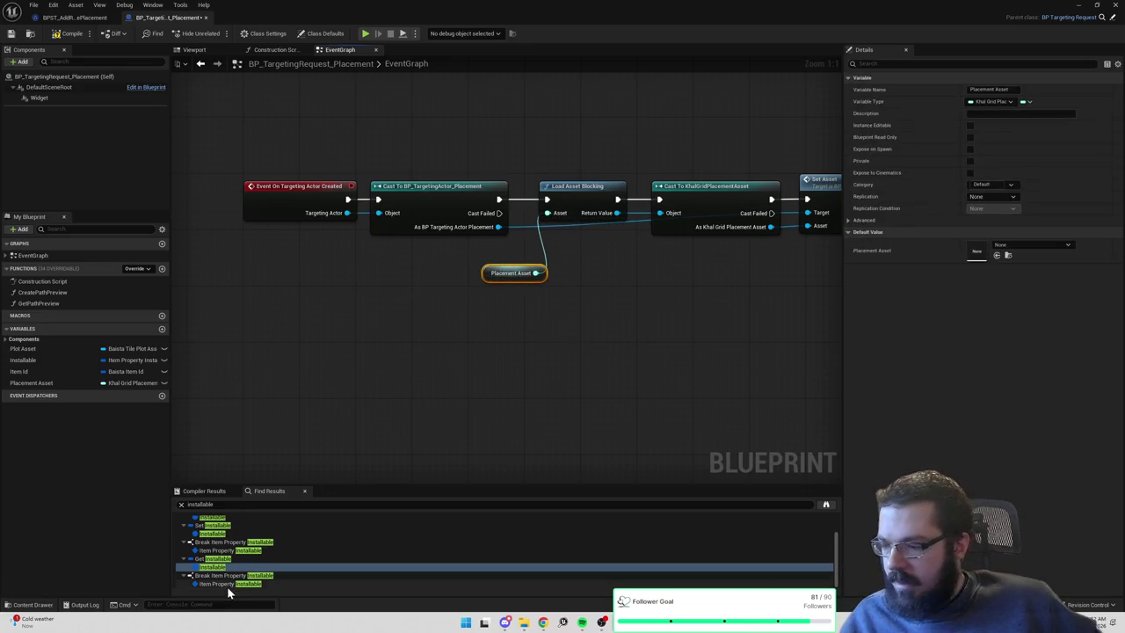
click(227, 585)
click(255, 575)
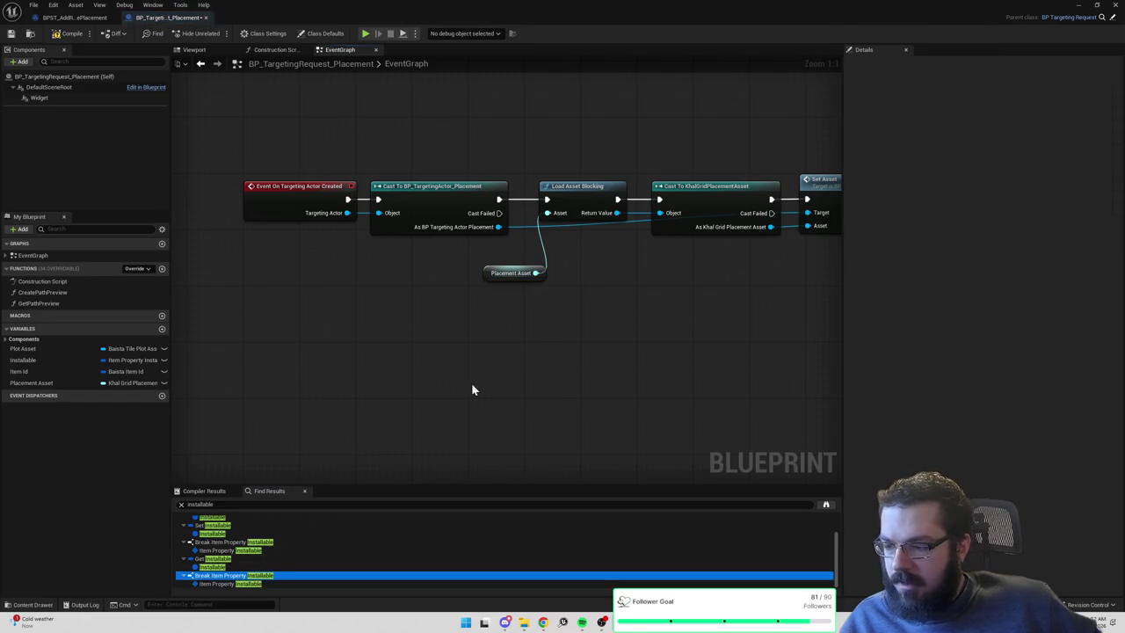
Delete the Set Installable Property call in BPST_AddRemovePlacement.
click(75, 18)
drag(728, 244, 845, 115)
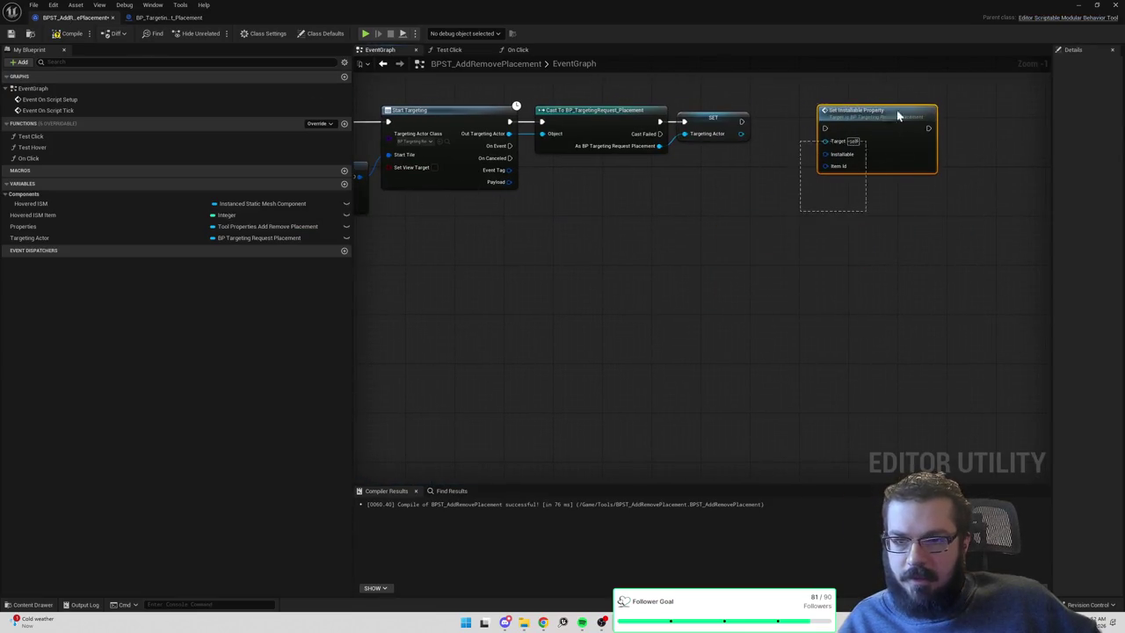
key(Delete)
right_click(792, 177)
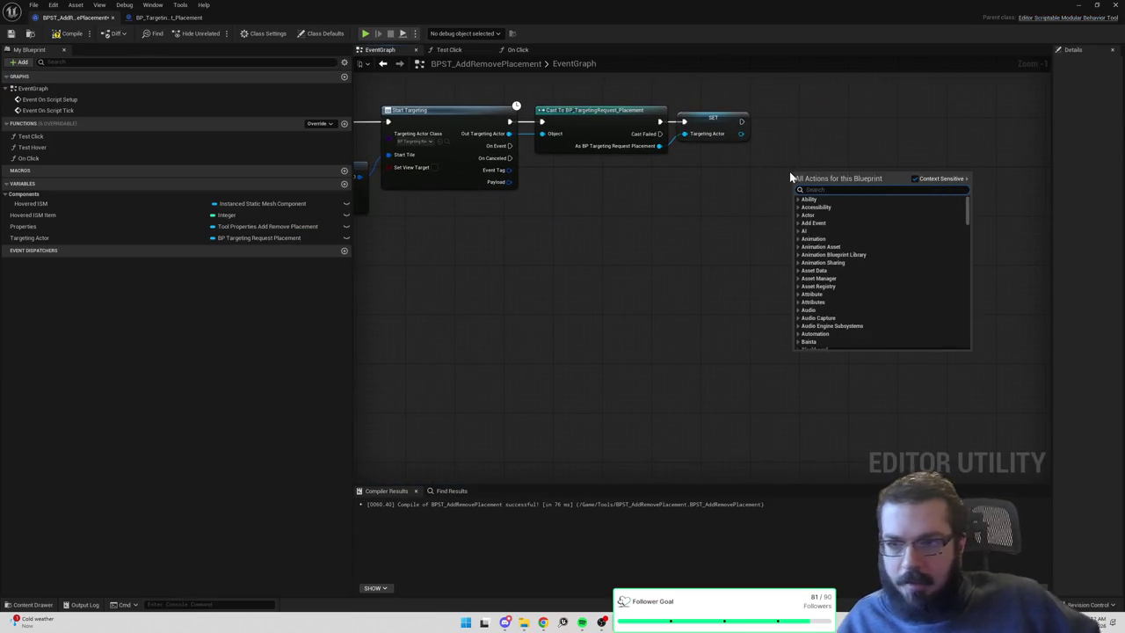
key(Escape)
Add a Set Placement Asset node from the cast result, chained after the SET node.
drag(686, 182, 760, 197)
text(set placem)
key(Return)
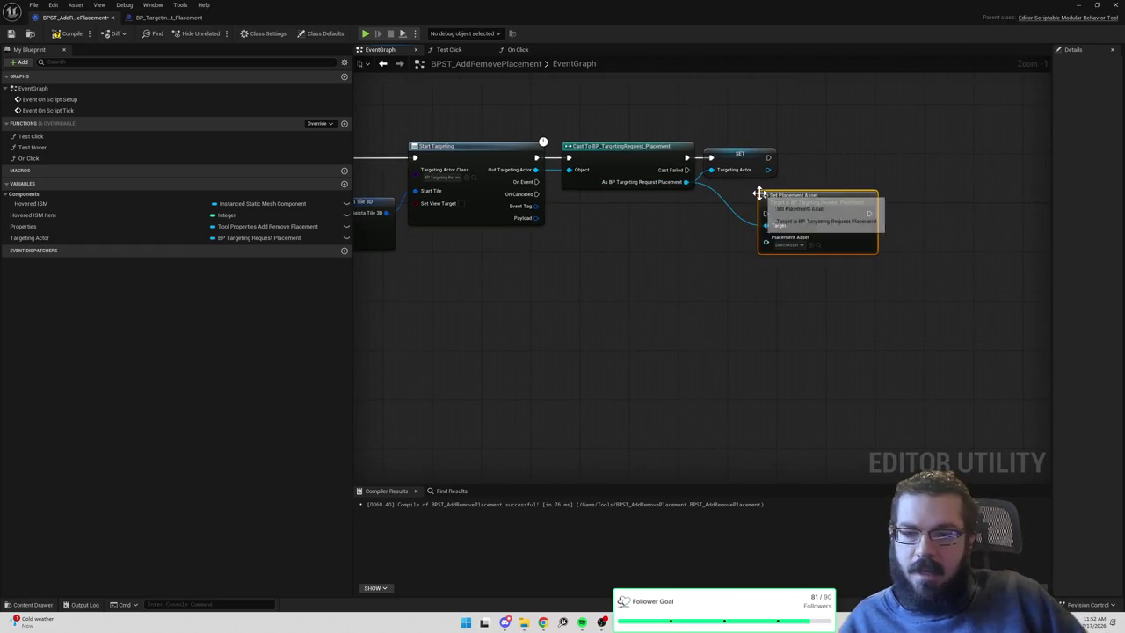
drag(809, 213, 853, 168)
drag(770, 158, 861, 158)
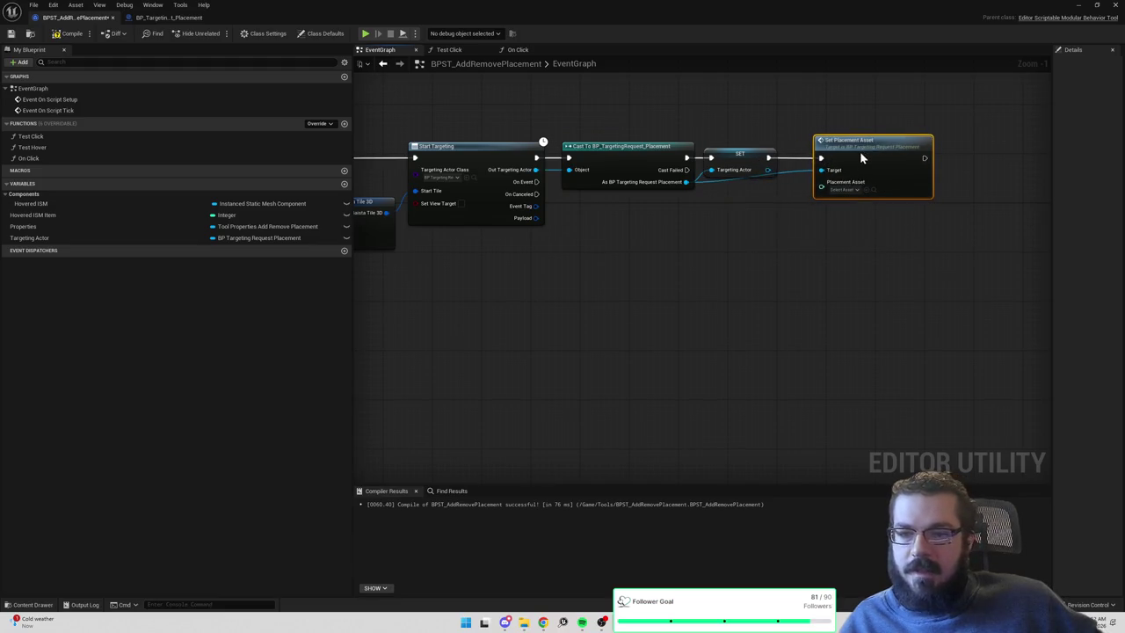
Wire Properties > Placement Asset into Set Placement Asset and compile the tool blueprint.
click(31, 227)
drag(31, 227, 756, 228)
text(get placement)
key(Return)
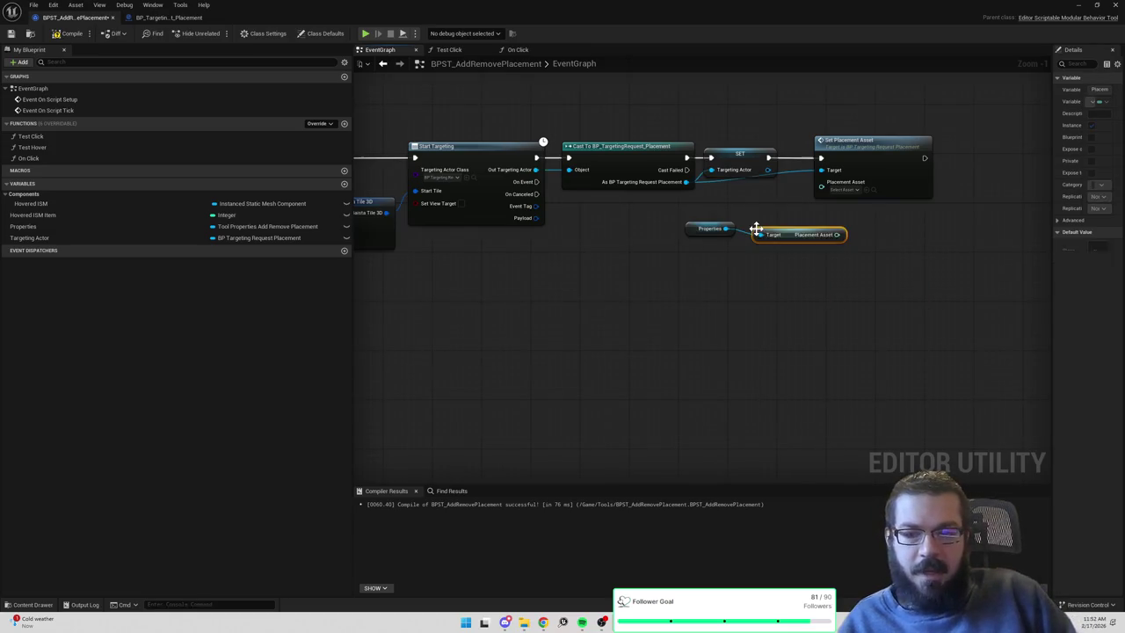
drag(839, 234, 821, 182)
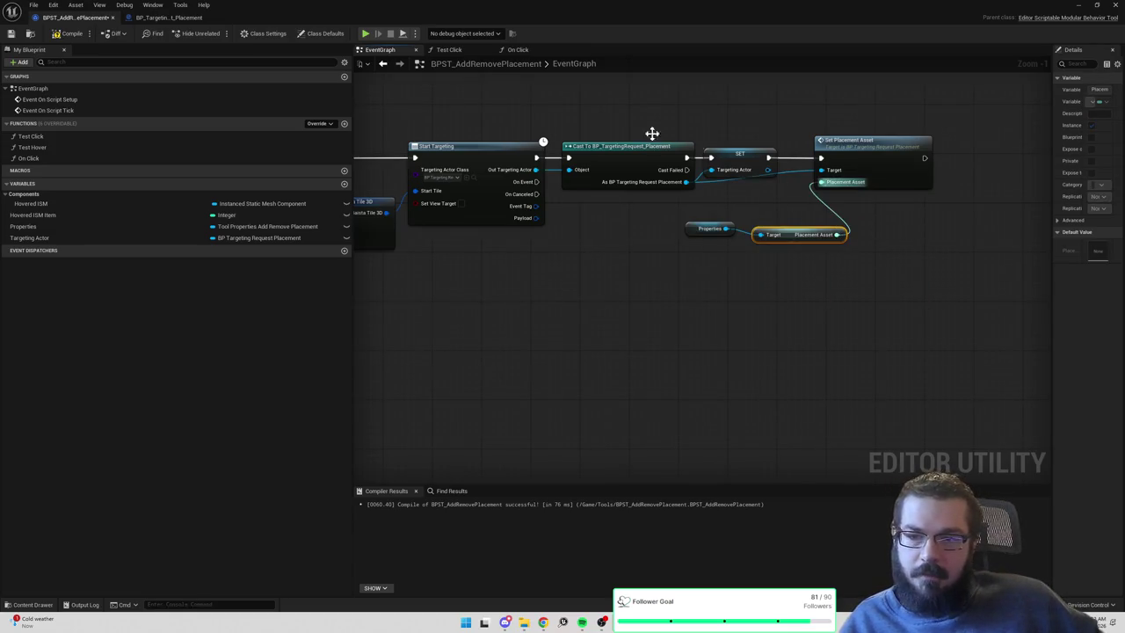
click(58, 35)
Glance between BPST_AddRemovePlacement and BP_TargetingRequest_Placement, ending on BP_TargetingRequest_Placement.
click(176, 17)
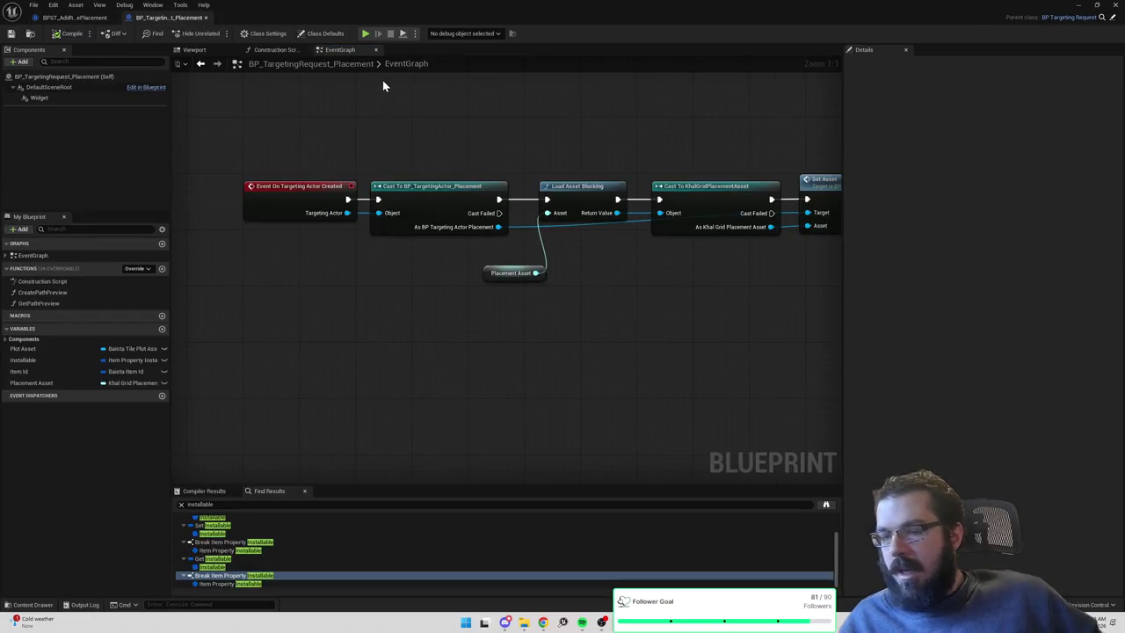
click(84, 17)
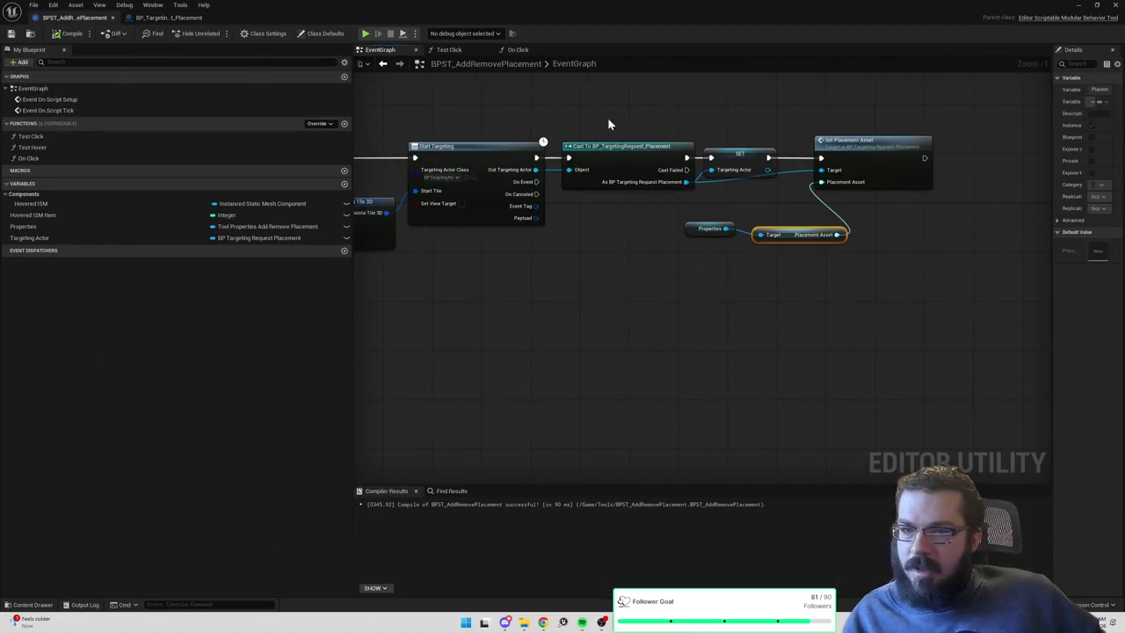
drag(791, 206, 659, 210)
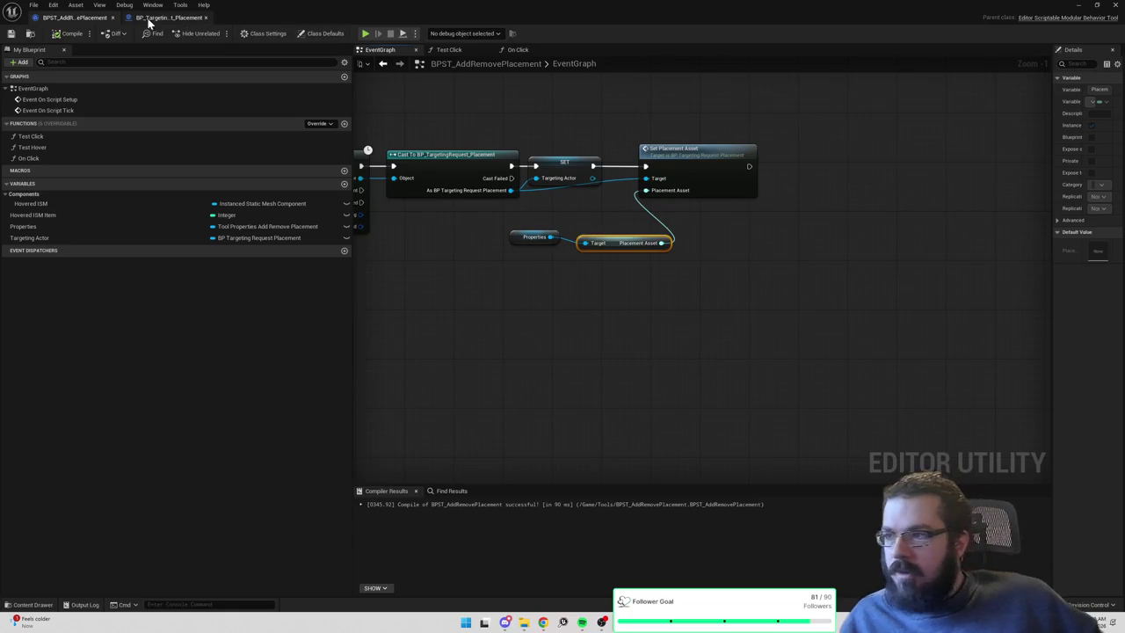
click(169, 17)
scroll(455, 144, down, 2)
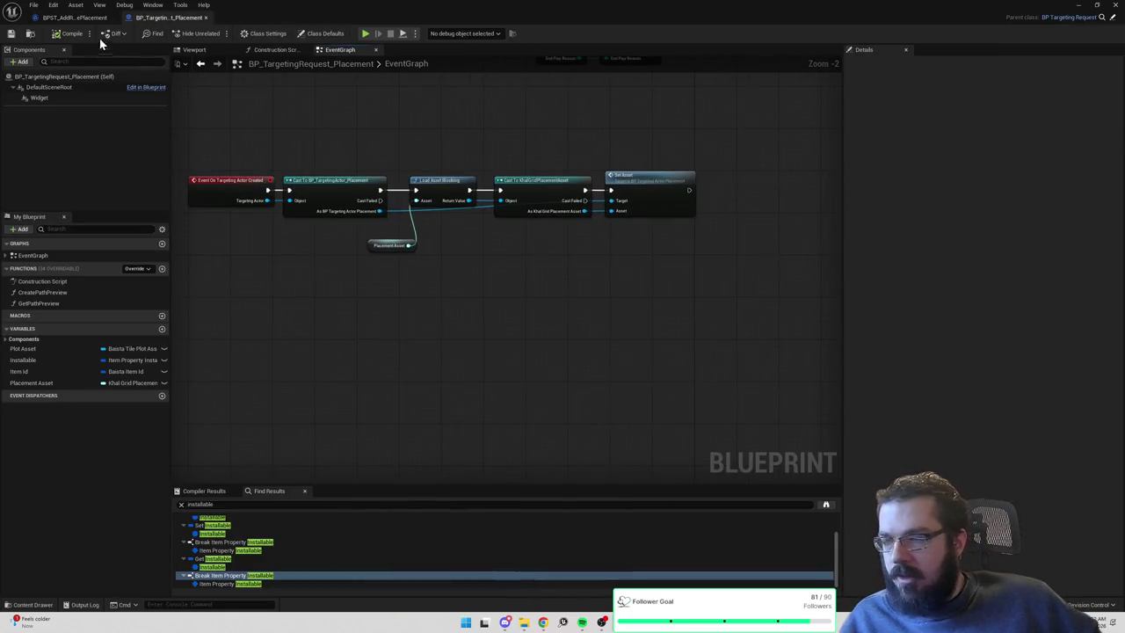
Copy Set Placement Asset with its Properties and Placement Asset getters beside the Load Asset chain.
click(103, 18)
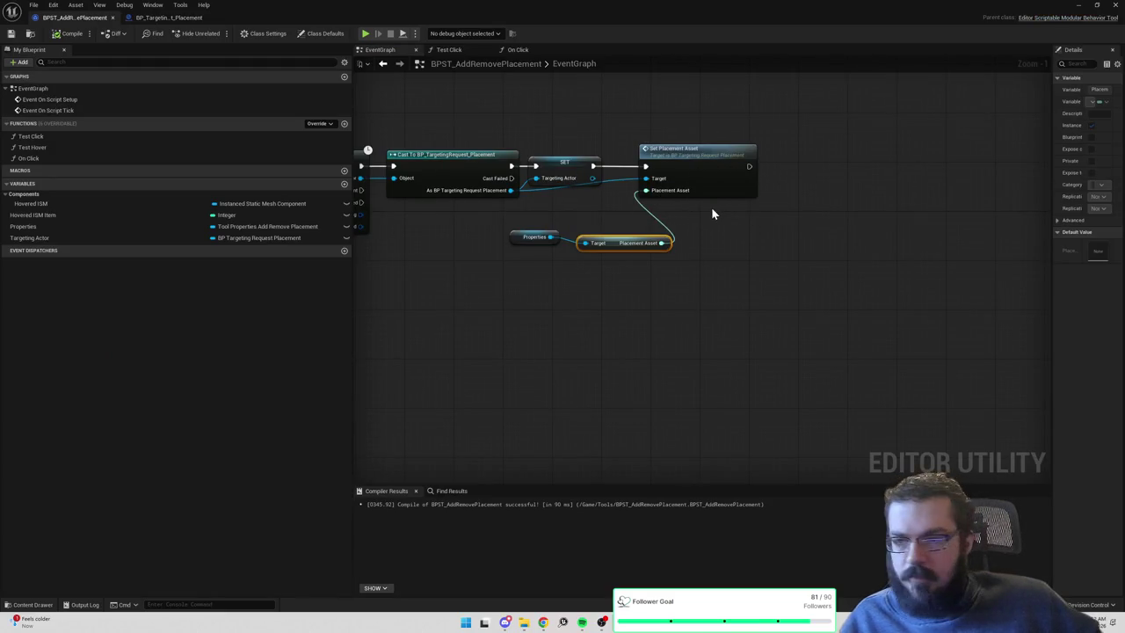
drag(677, 224, 690, 260)
mouse_move(624, 275)
mouse_down()
mouse_move(750, 289)
mouse_move(543, 276)
mouse_up()
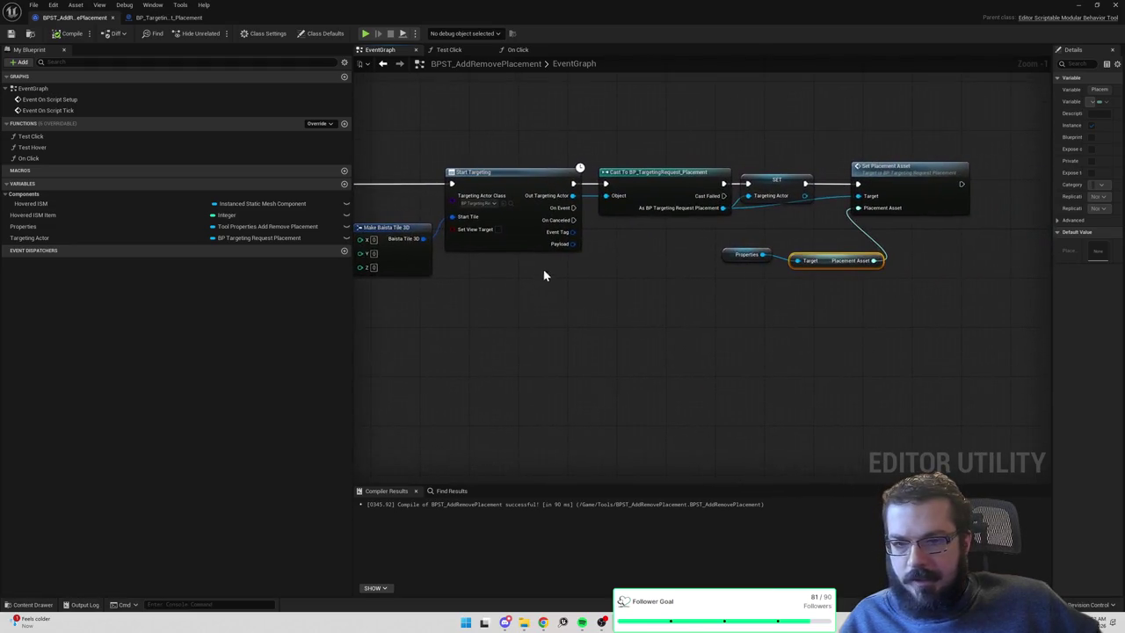
drag(824, 232, 736, 237)
mouse_move(626, 244)
mouse_down()
mouse_move(755, 276)
mouse_move(892, 261)
mouse_up()
drag(758, 300, 954, 111)
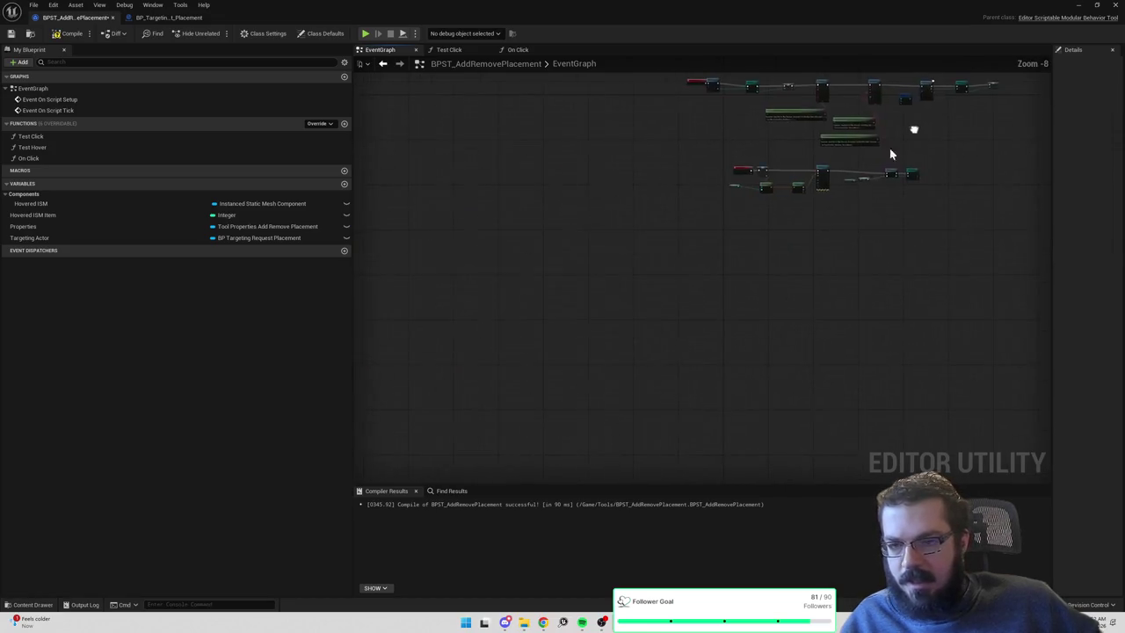
scroll(901, 136, up, 2)
key(ctrl+v)
mouse_move(593, 303)
mouse_down()
mouse_move(645, 301)
mouse_move(847, 238)
mouse_move(806, 284)
mouse_move(854, 179)
mouse_up()
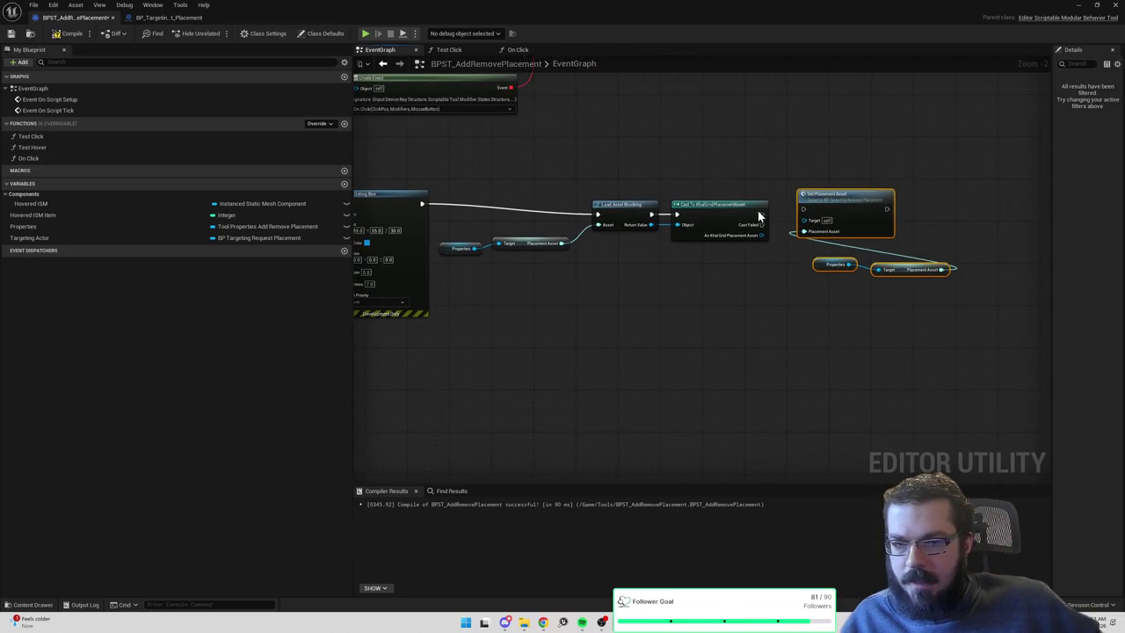
mouse_move(663, 171)
mouse_down()
mouse_move(879, 155)
mouse_move(673, 176)
mouse_up()
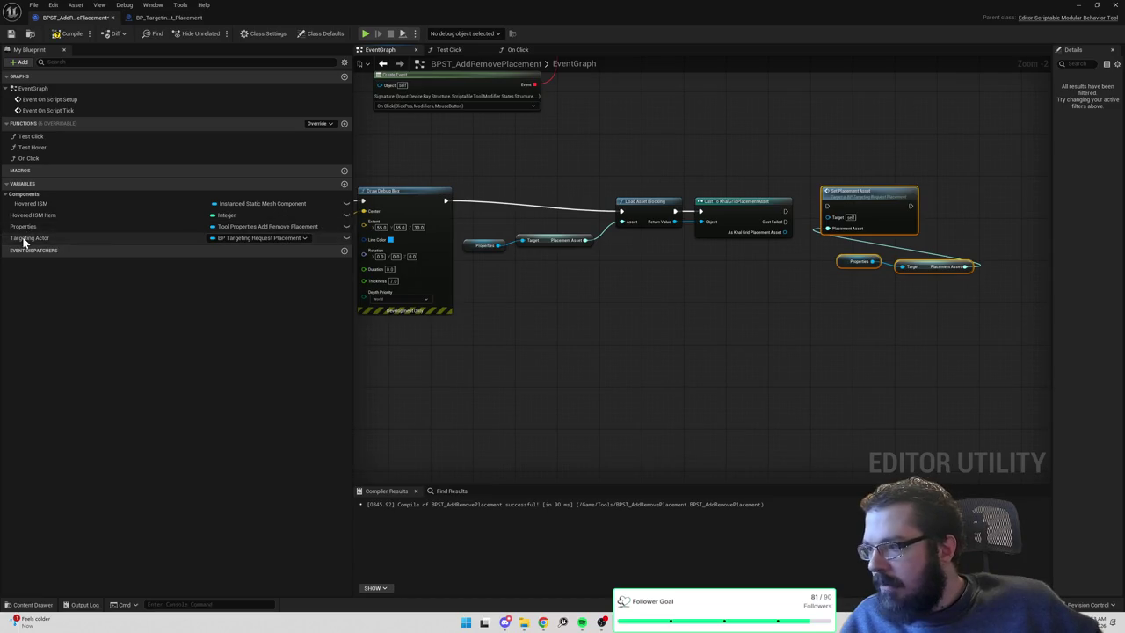
Delete the load and cast nodes and run Set Placement Asset from Draw Debug Box's exec on Targeting Actor.
mouse_move(23, 239)
mouse_down()
mouse_move(760, 257)
mouse_move(828, 216)
mouse_up()
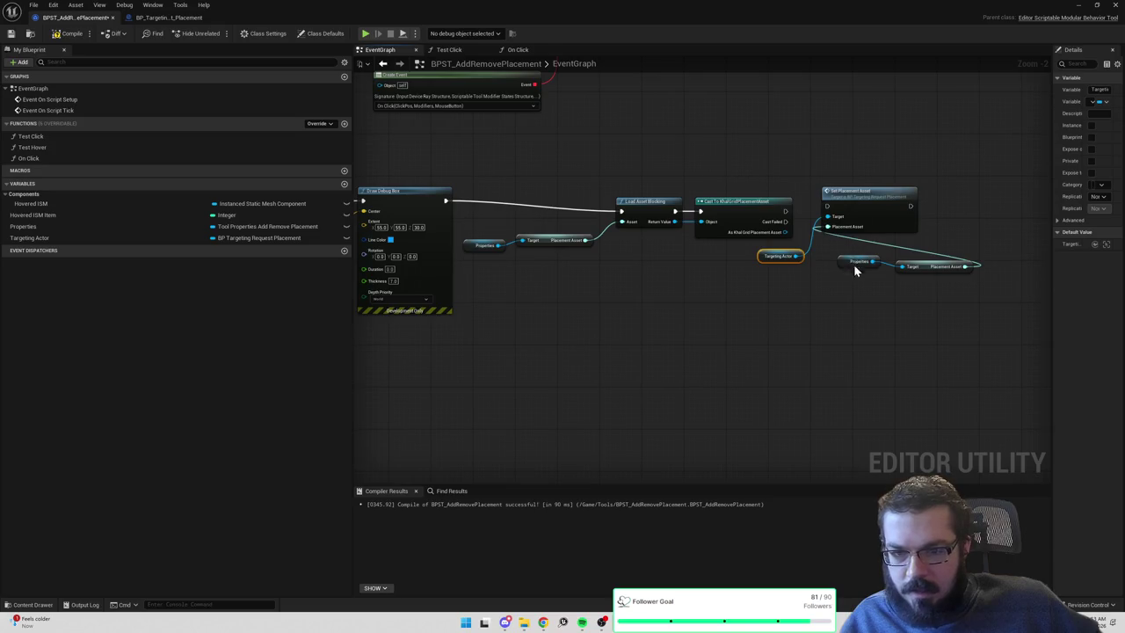
click(743, 211)
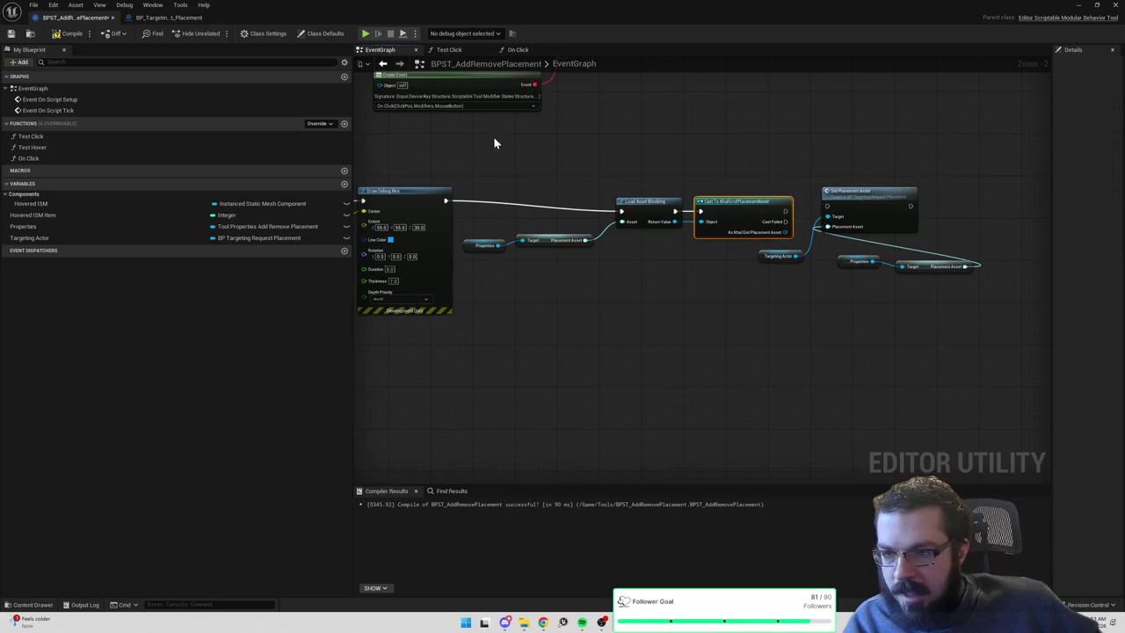
key(Delete)
drag(446, 201, 826, 205)
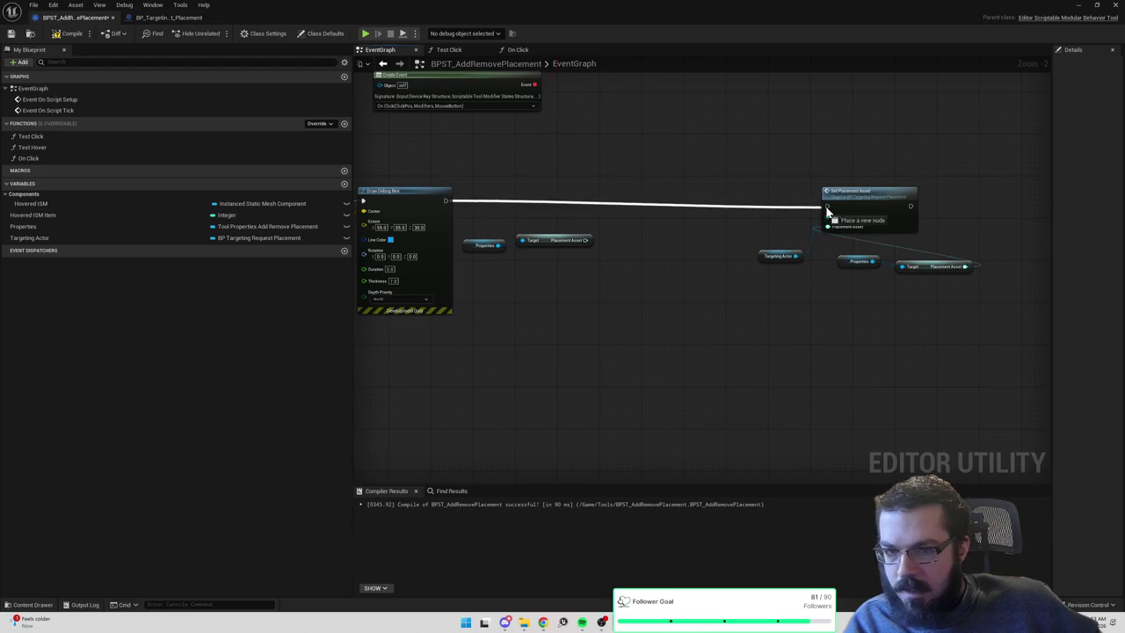
drag(700, 154, 973, 309)
drag(610, 311, 495, 234)
key(Delete)
drag(665, 158, 1040, 322)
drag(878, 201, 619, 189)
click(641, 156)
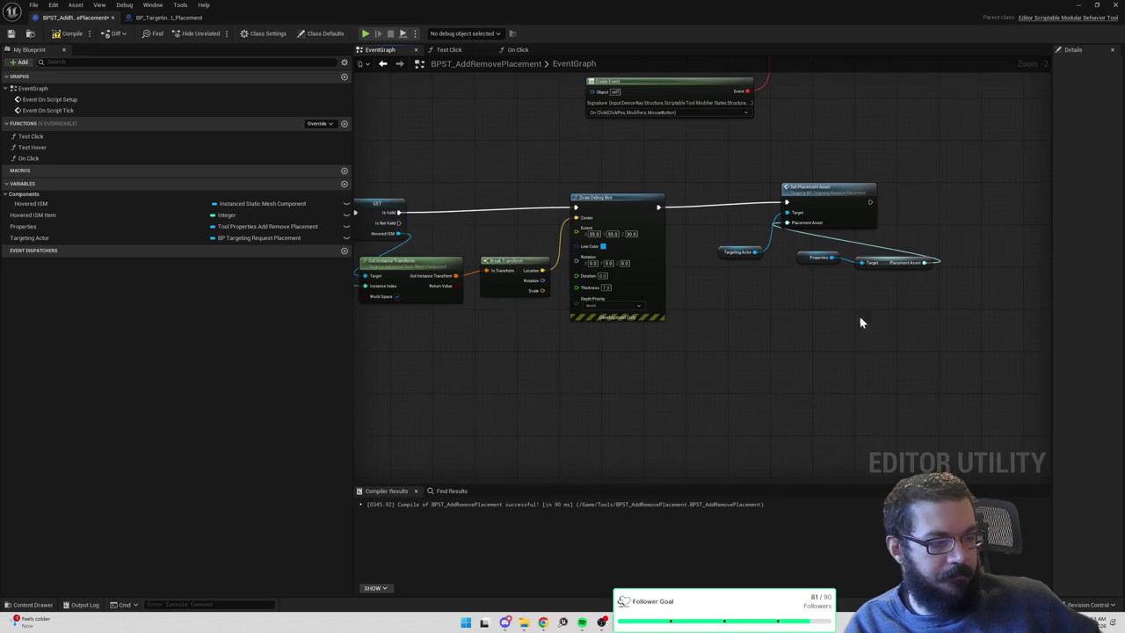
Tidy the Targeting Actor and Properties getters and recompile the blueprint.
drag(737, 252, 737, 220)
mouse_move(803, 269)
mouse_down()
mouse_move(891, 255)
mouse_move(768, 248)
mouse_up()
drag(691, 229, 698, 234)
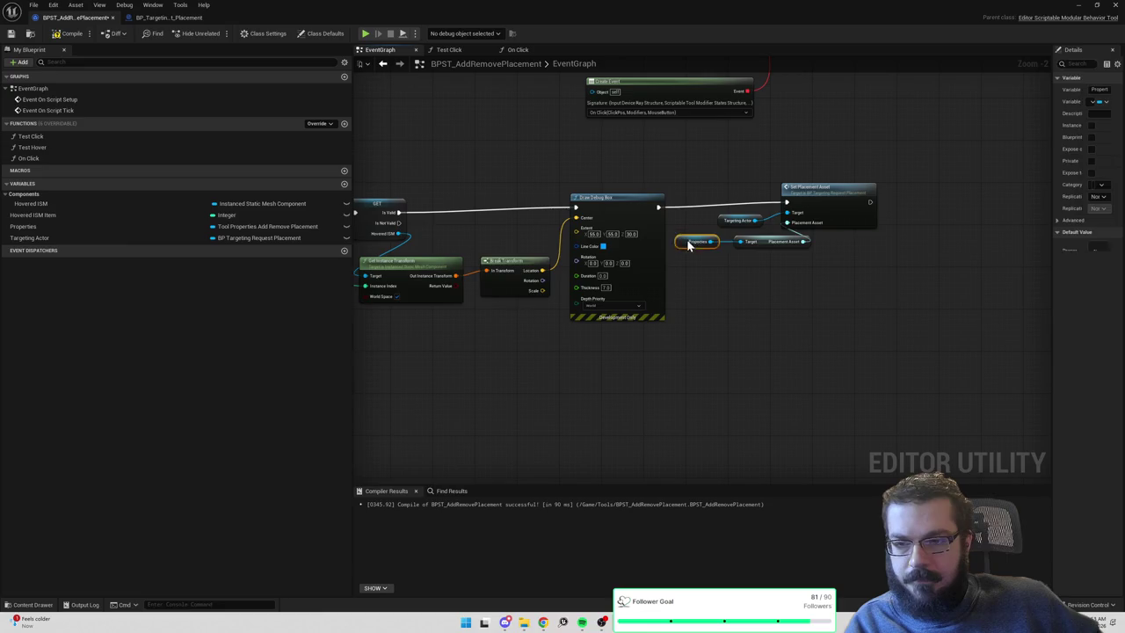
click(67, 34)
Look for a Handle Trace action off the Targeting Actor getter, then cancel the search.
mouse_move(671, 172)
mouse_down()
mouse_move(612, 205)
mouse_move(778, 205)
mouse_up()
drag(947, 213, 831, 230)
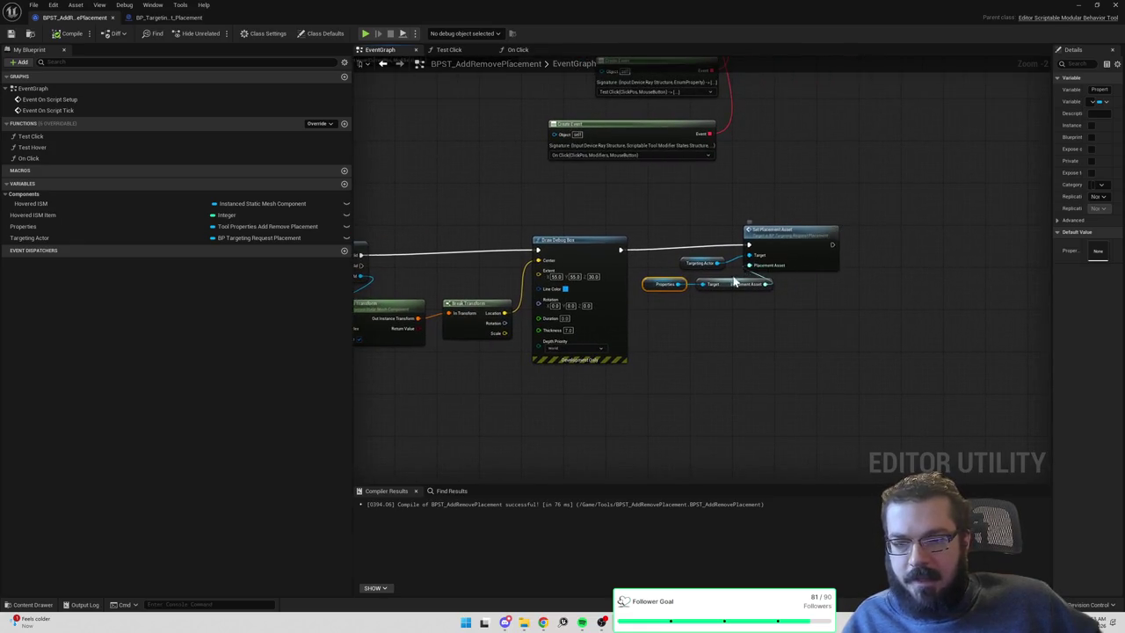
click(693, 303)
drag(721, 263, 862, 258)
text(handle trace)
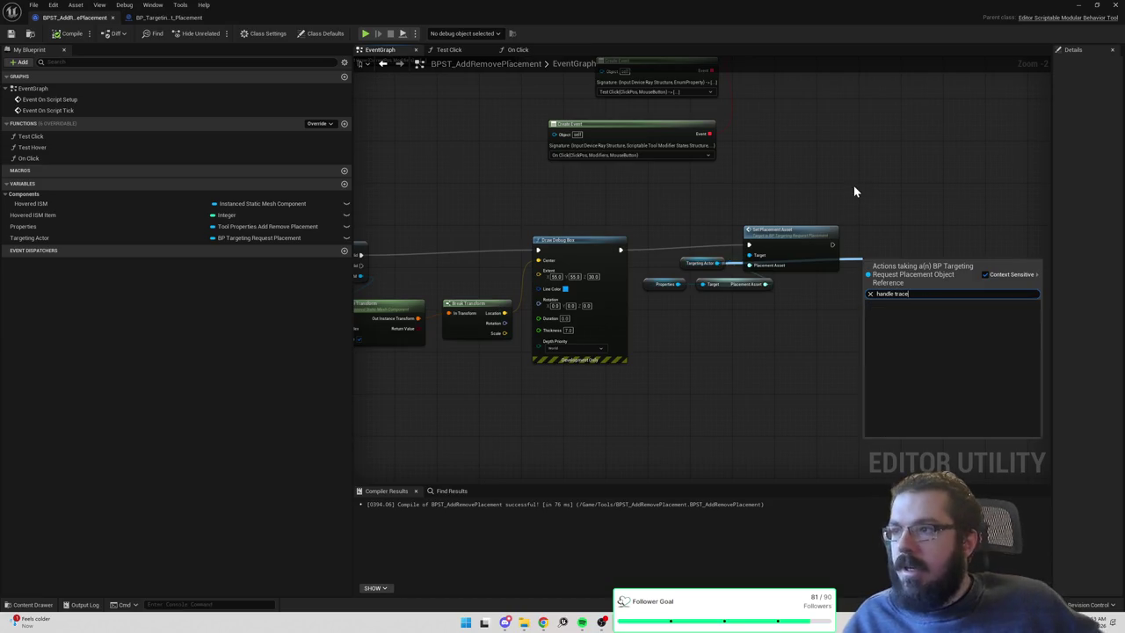
key(Escape)
Check BP_TargetingRequest_Placement, then center the Start Targeting, Cast and SET nodes in BPST_AddRemovePlacement.
click(186, 19)
scroll(402, 238, down, 5)
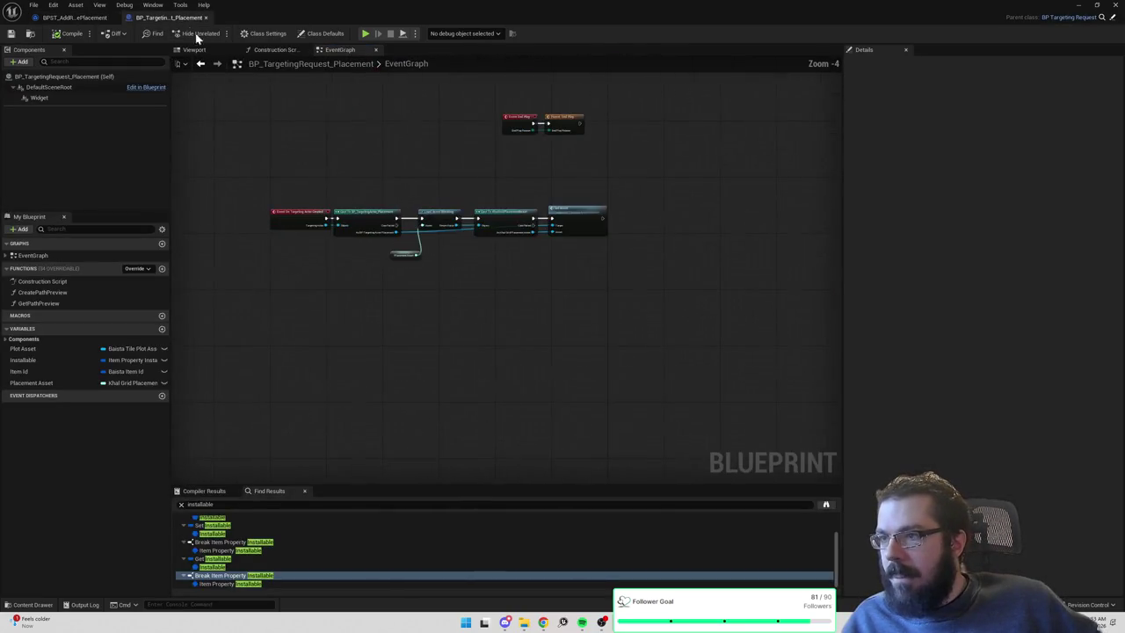
click(88, 21)
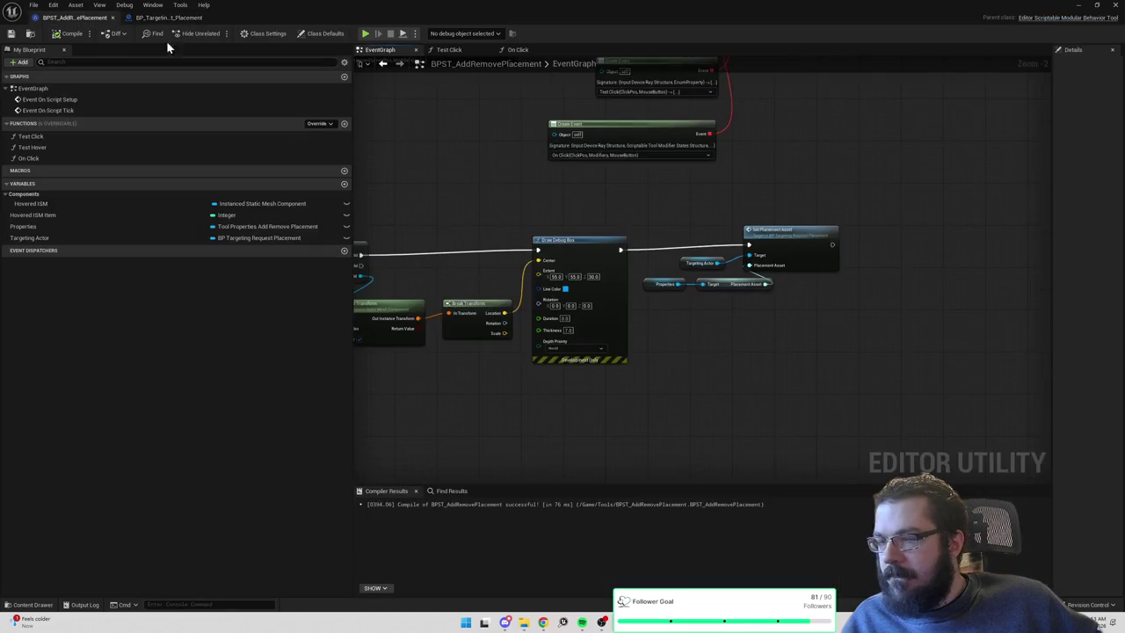
mouse_move(617, 201)
mouse_down()
mouse_move(947, 221)
mouse_move(639, 232)
mouse_up()
scroll(771, 331, up, 3)
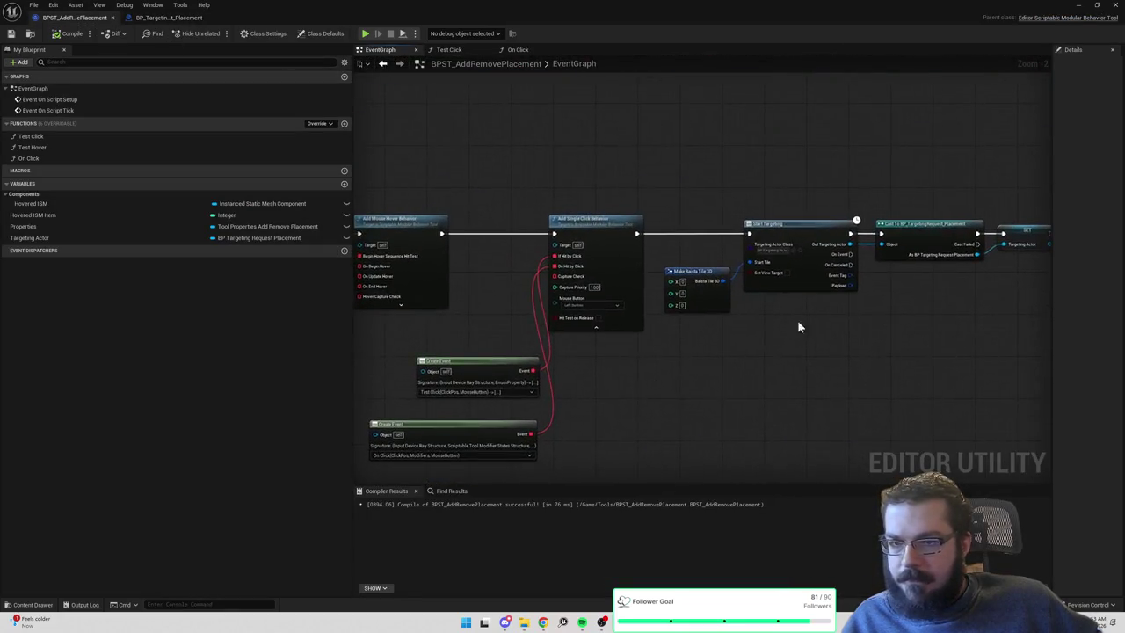
scroll(512, 311, up, 3)
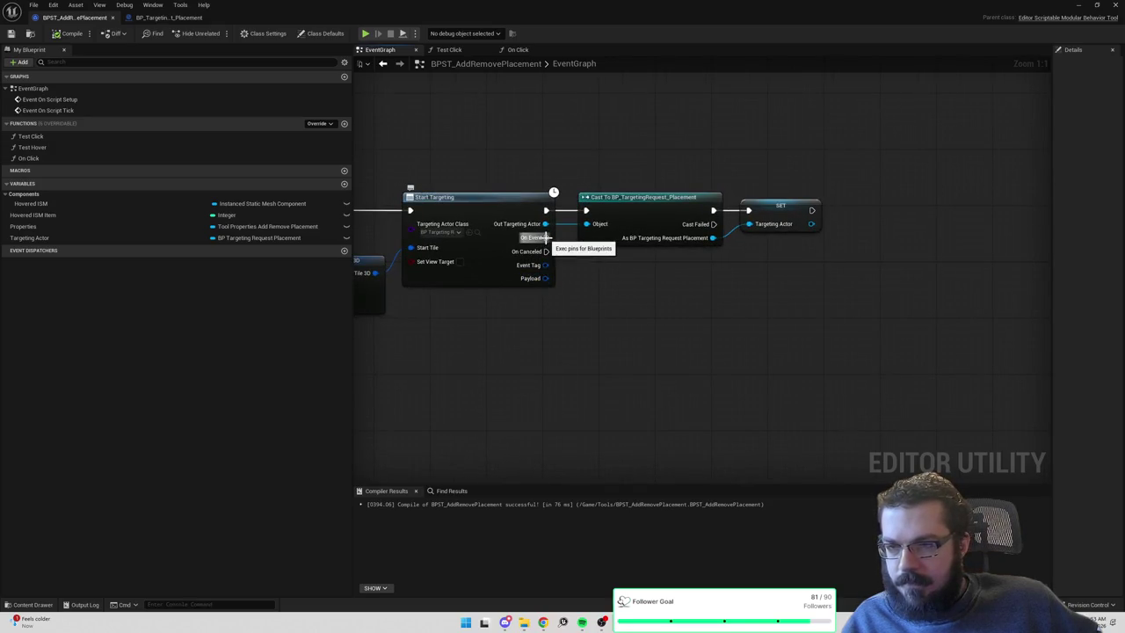
drag(541, 342, 672, 249)
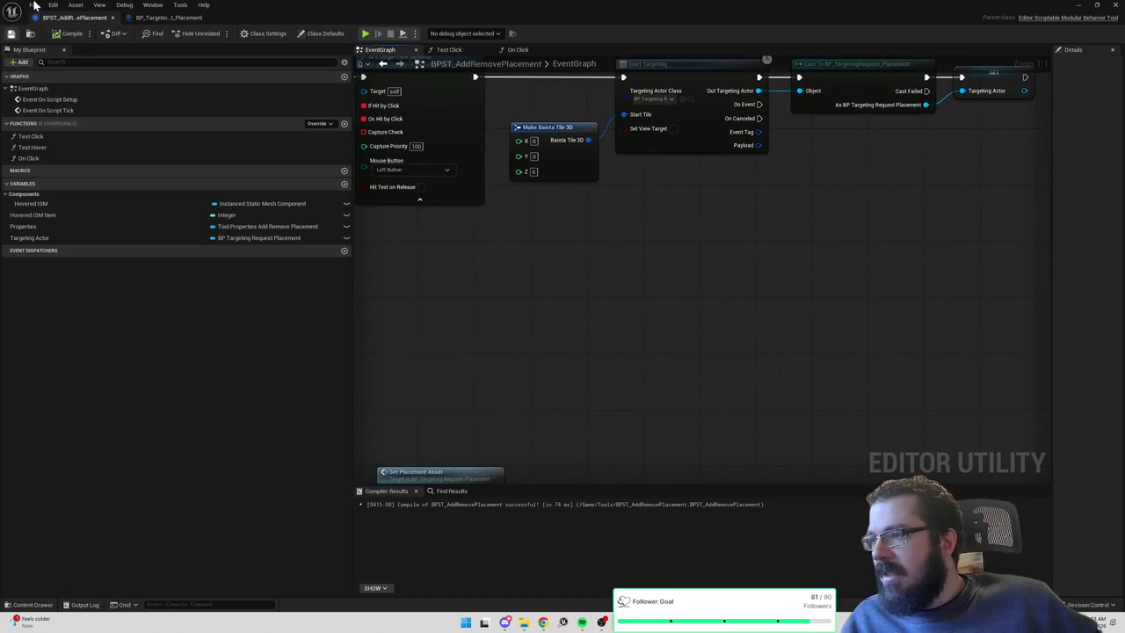
Close the Blueprint editor and activate BP_TownSurfaceZone to generate its terrain.
click(34, 6)
click(79, 76)
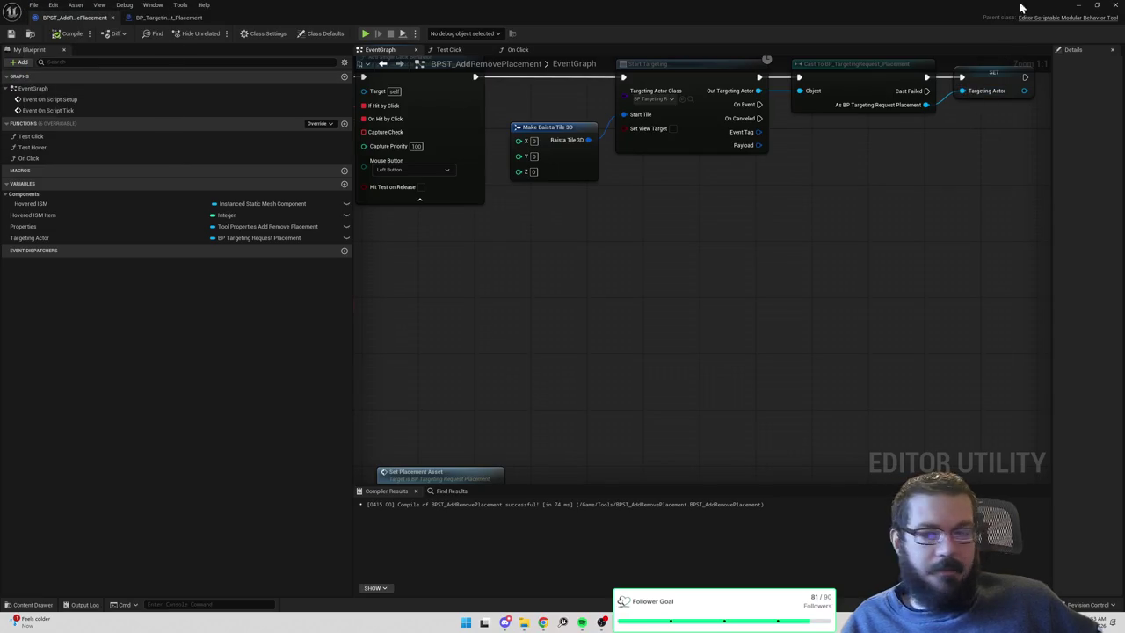
click(1116, 6)
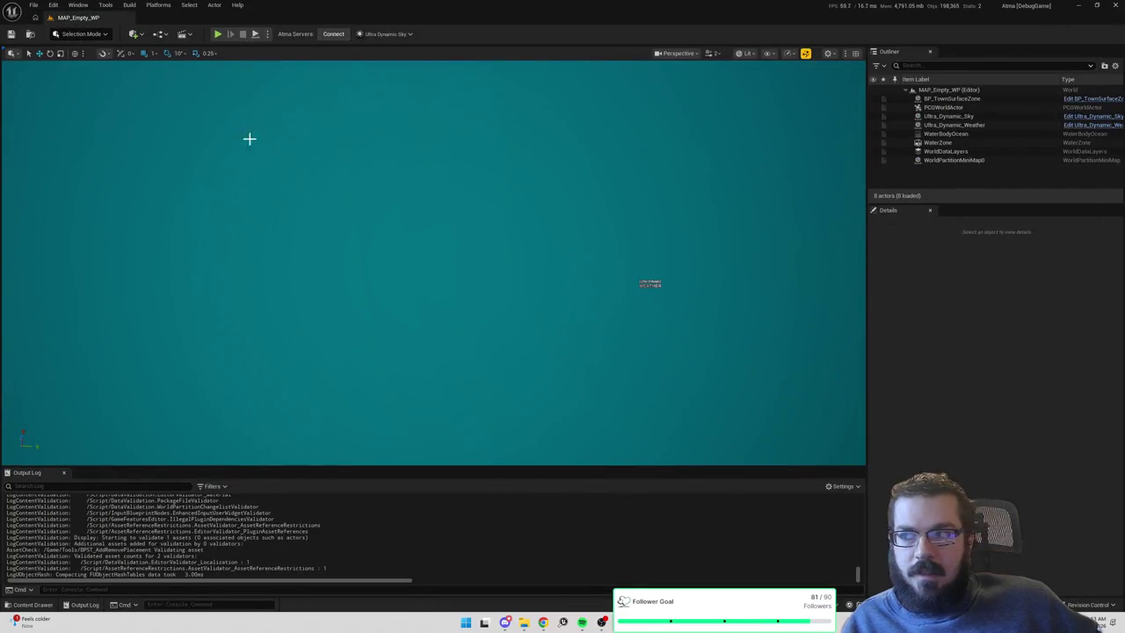
click(951, 98)
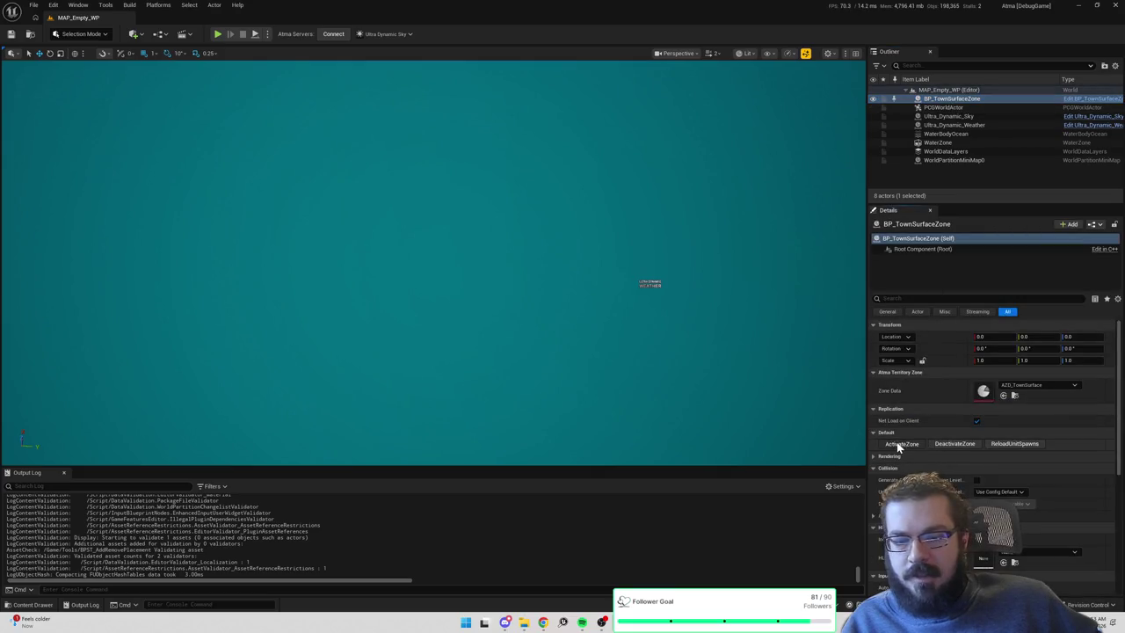
click(900, 444)
In Scriptable Tools Mode, start Placement > Add/Remove with a chosen Placement Asset.
click(79, 39)
click(83, 105)
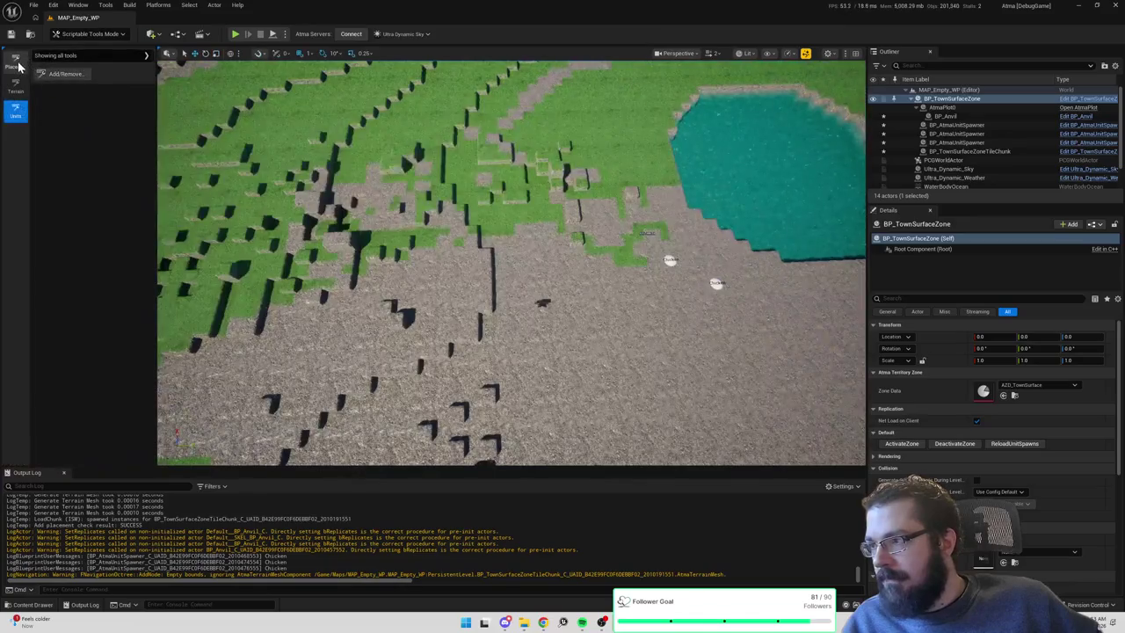
click(16, 63)
click(66, 75)
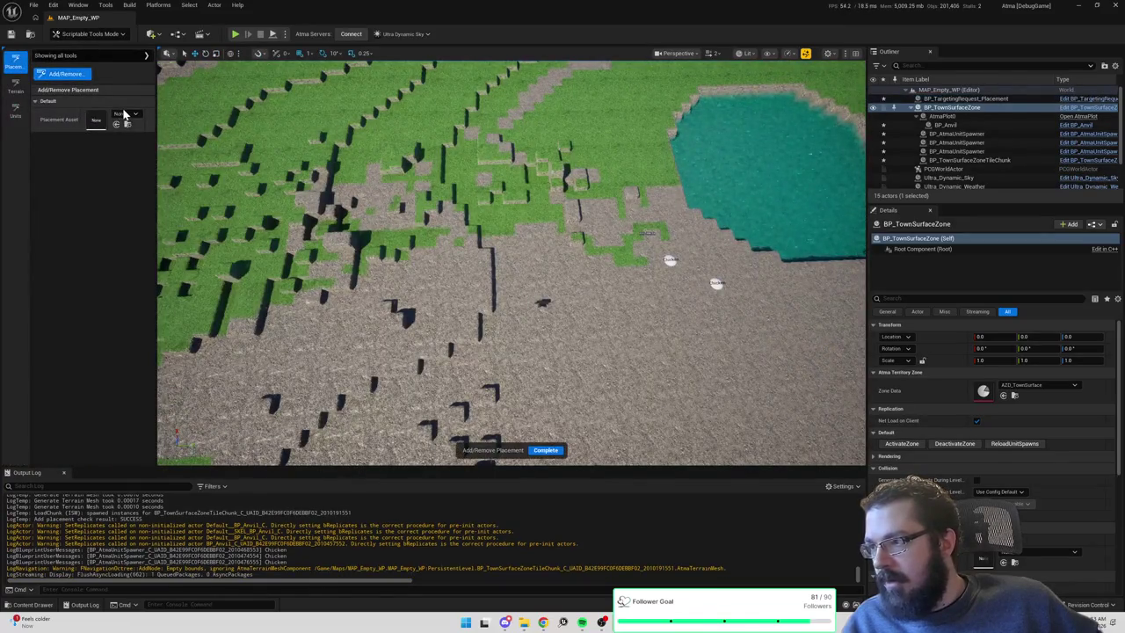
click(124, 115)
click(176, 236)
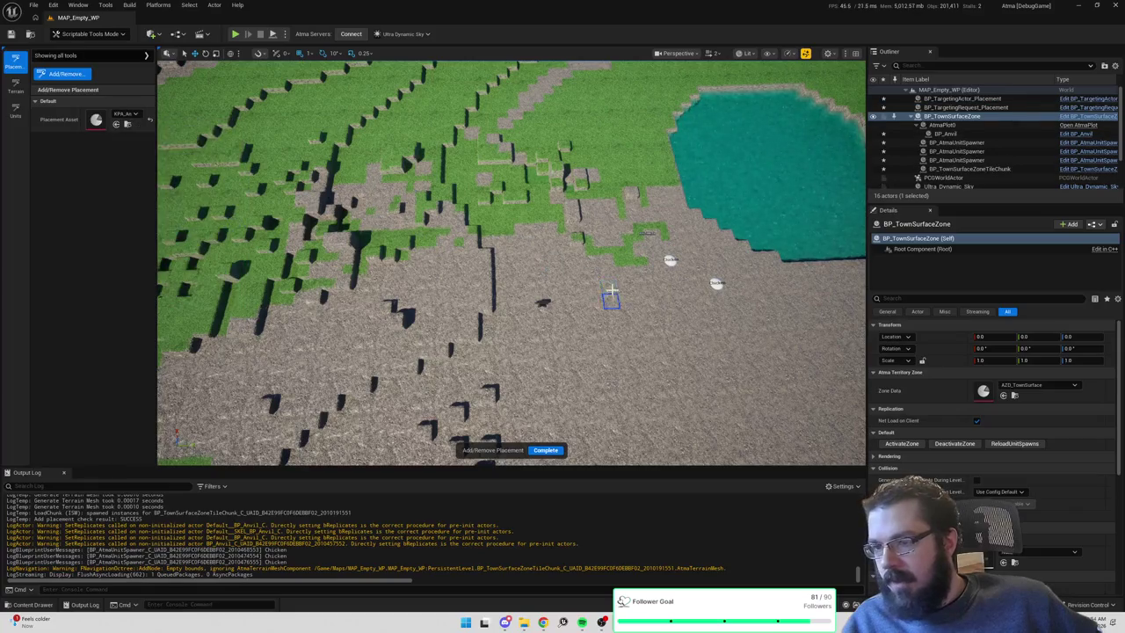
scroll(611, 295, up, 10)
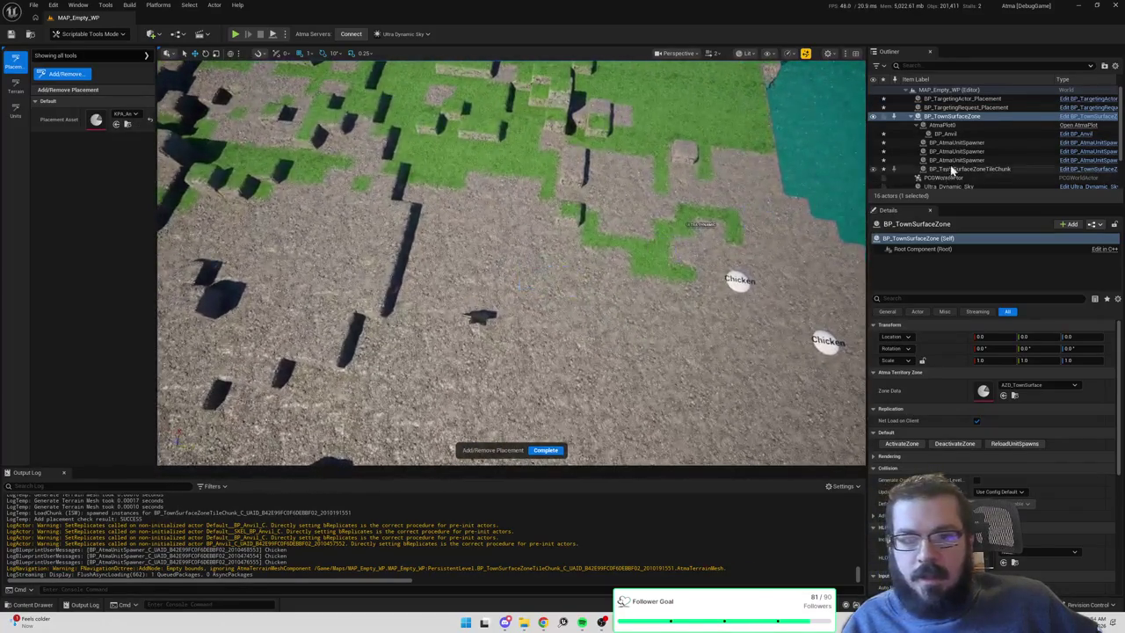
Focus the view on BP_TargetingActor_Placement, then select BP_TargetingRequest_Placement and return to its blueprint.
click(956, 100)
key(f)
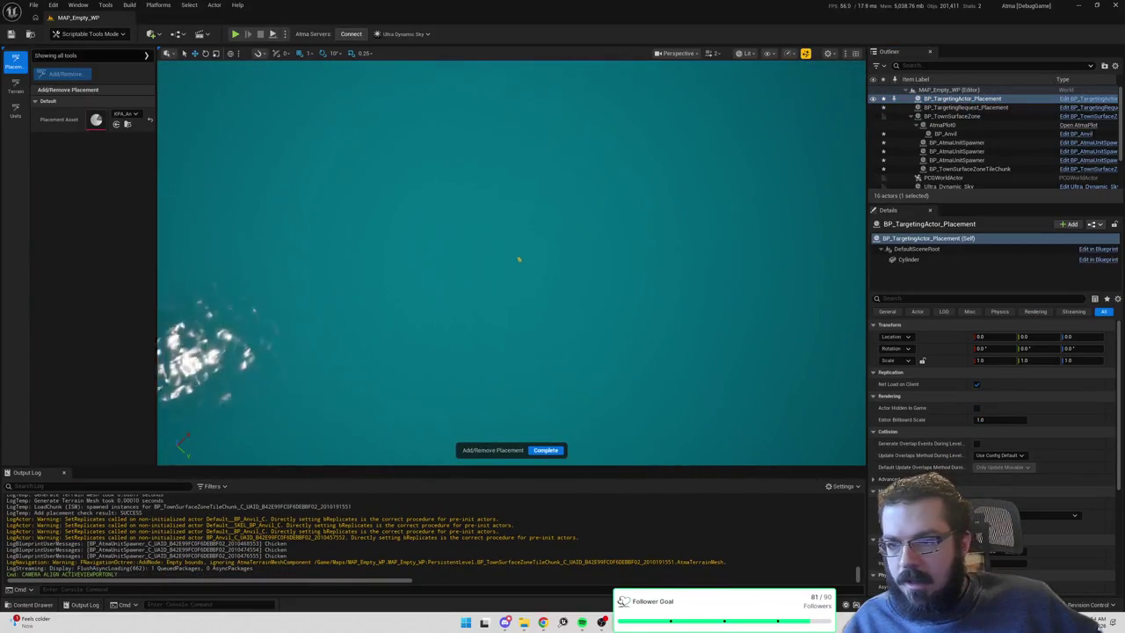
mouse_move(519, 264)
mouse_down()
mouse_move(682, 229)
mouse_move(522, 279)
mouse_move(528, 266)
mouse_move(658, 226)
mouse_up()
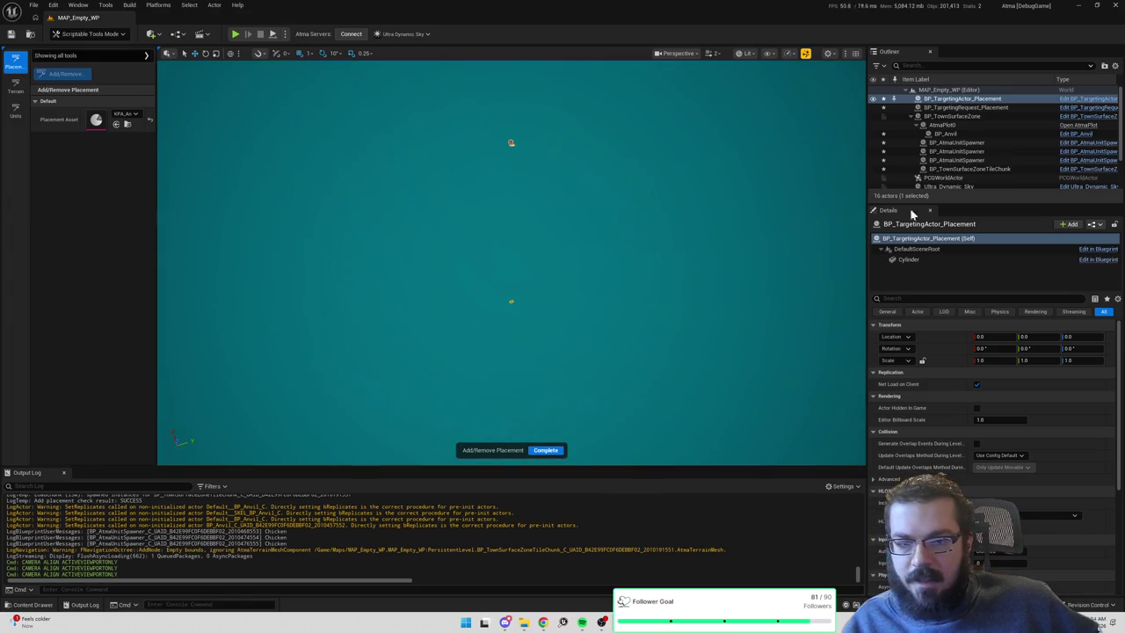
click(956, 108)
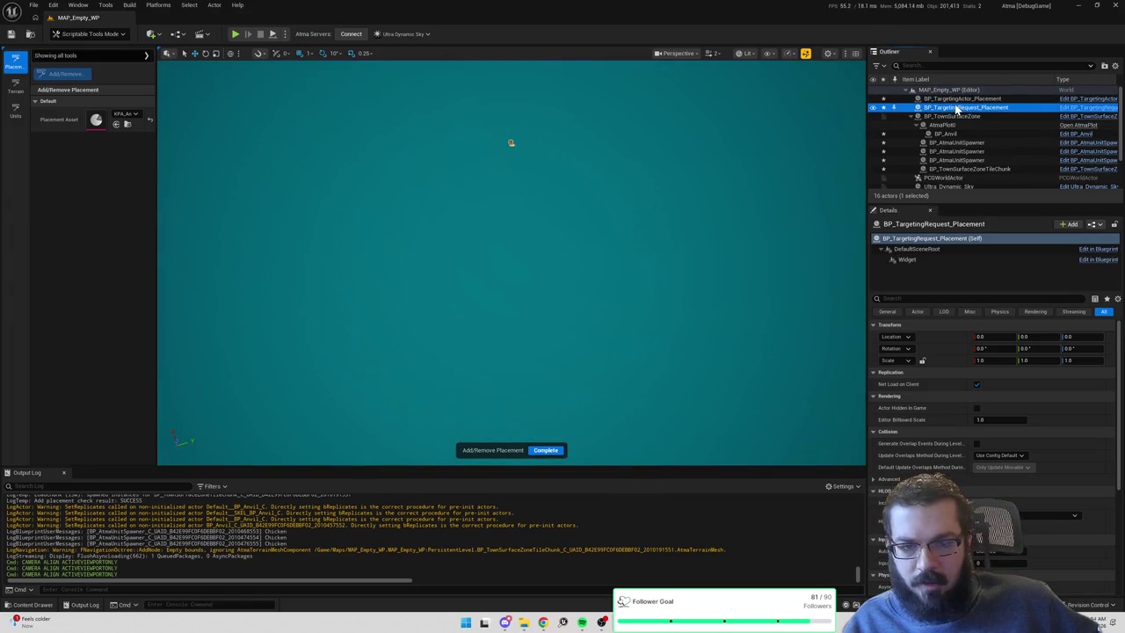
key(alt+Tab)
scroll(652, 305, down, 3)
Show BP_TargetingRequest_Placement's upper event nodes.
click(169, 18)
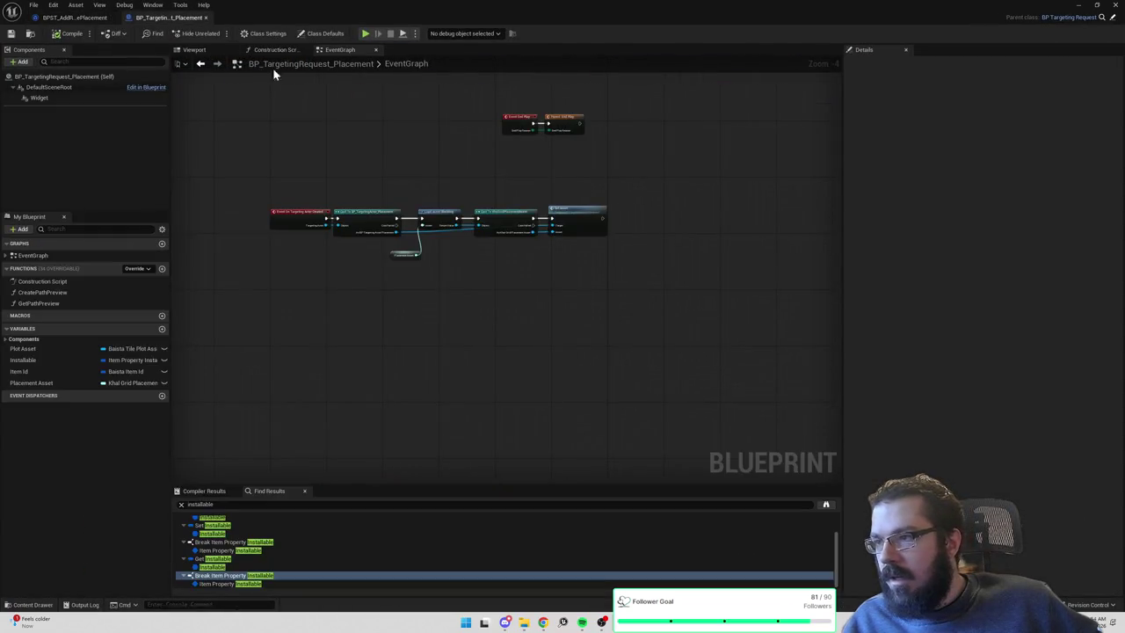
key(ctrl+space)
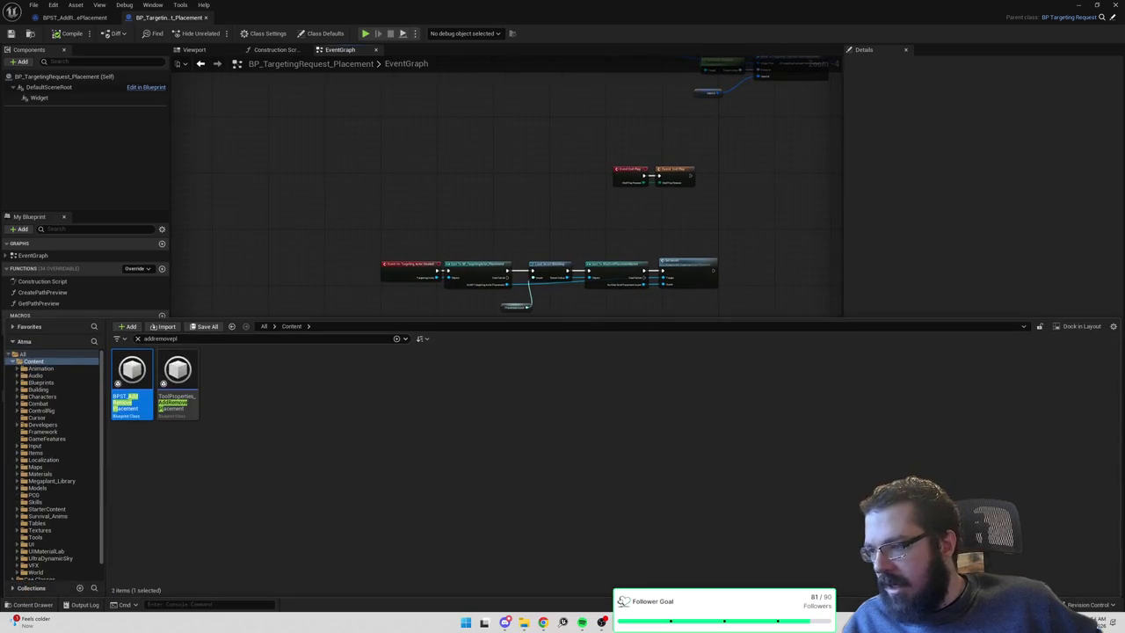
drag(530, 140, 382, 256)
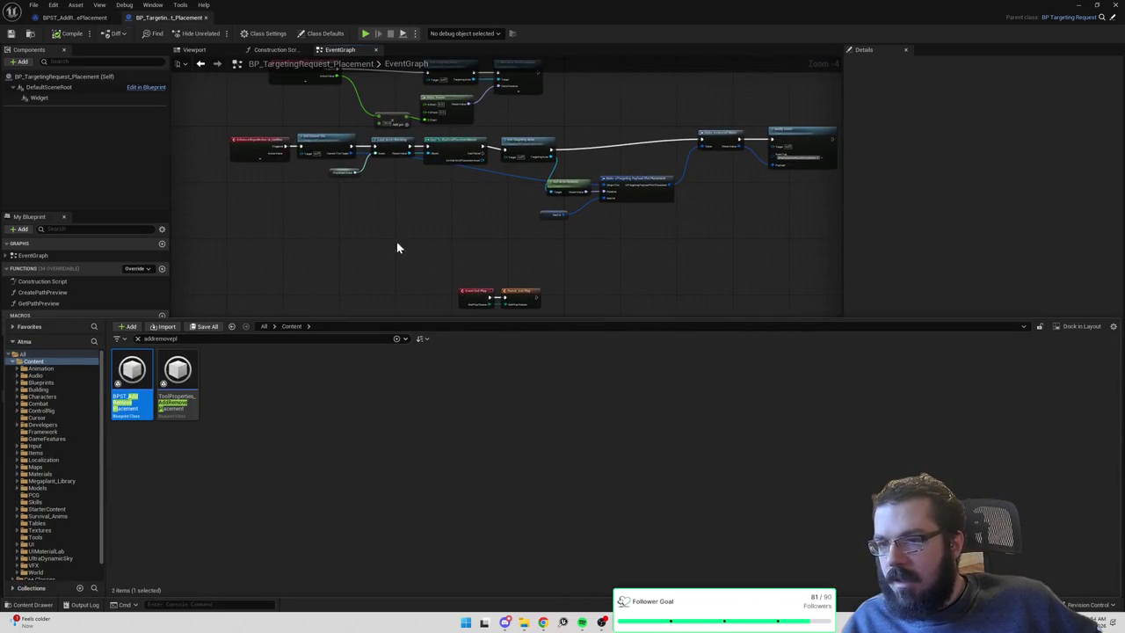
click(412, 257)
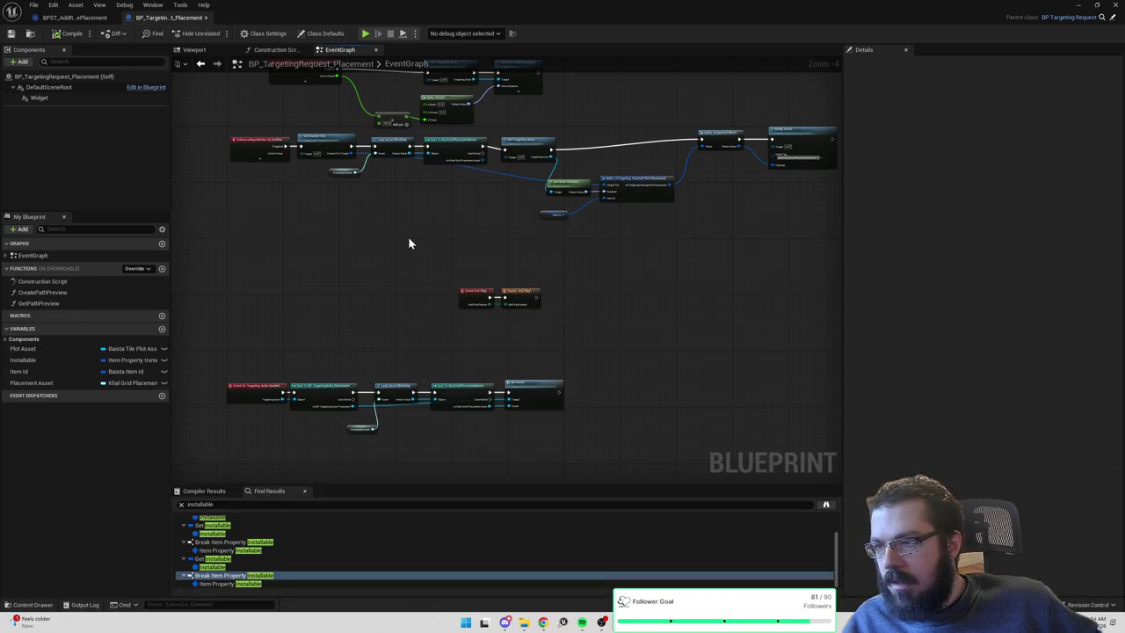
drag(402, 234, 432, 395)
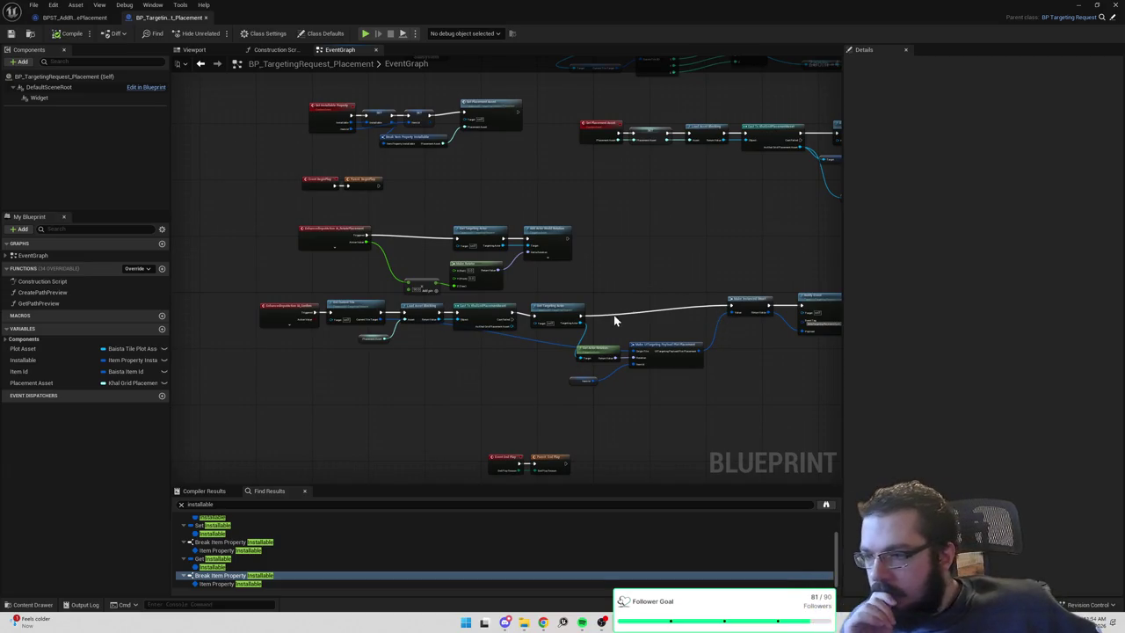
scroll(554, 254, up, 3)
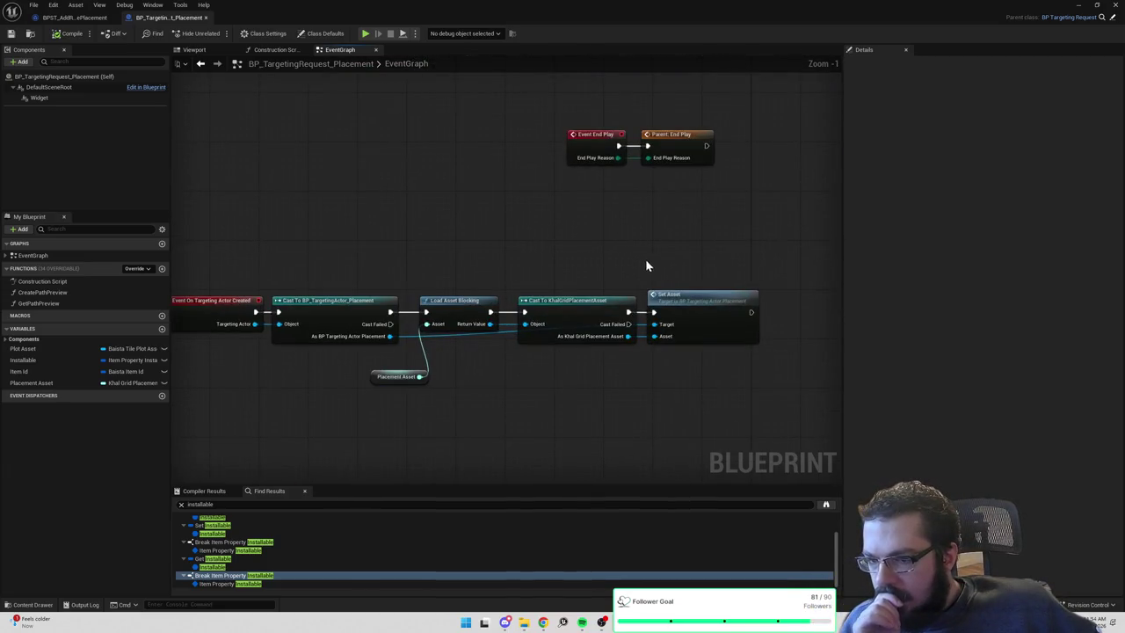
Inspect the Set Asset and Event Set Size nodes in BP_TargetingActor_Placement.
double_click(703, 302)
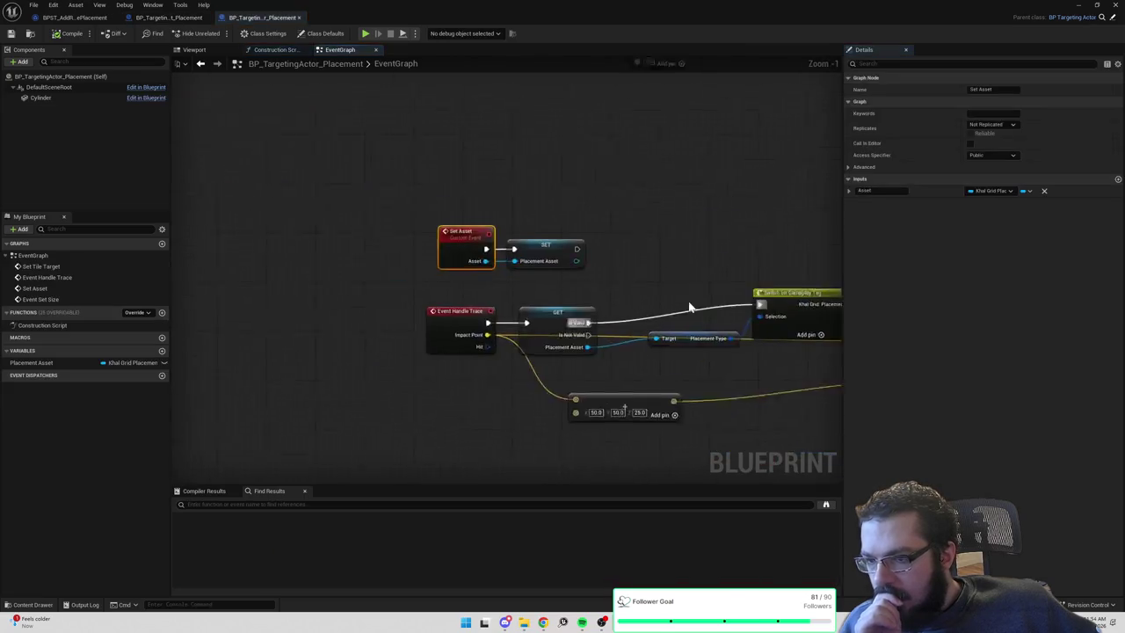
scroll(654, 295, down, 2)
mouse_move(721, 283)
mouse_down()
mouse_move(612, 405)
mouse_move(615, 378)
mouse_up()
click(167, 18)
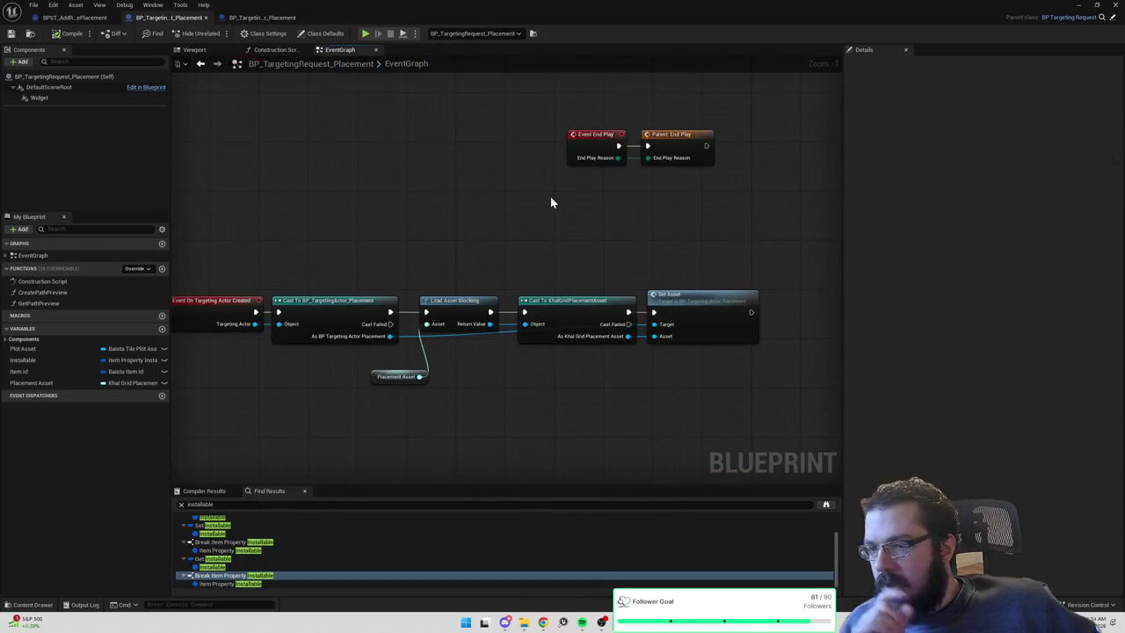
Open BP_TargetingActor from the Targeting folder and find Handle Trace references by name, then return to the level.
click(275, 19)
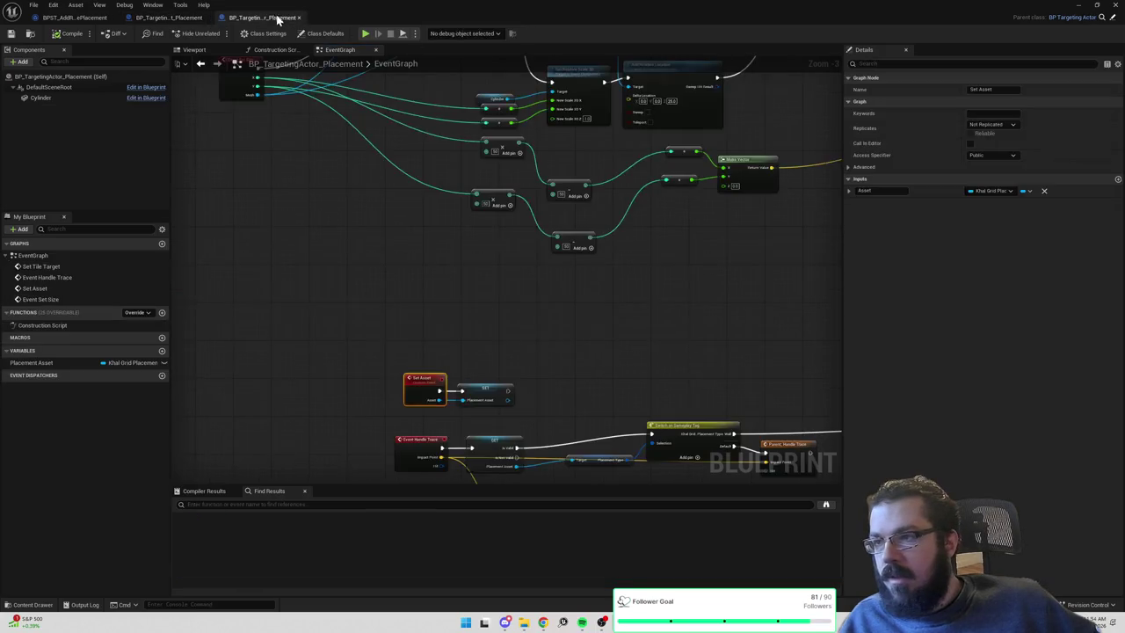
key(ctrl+space)
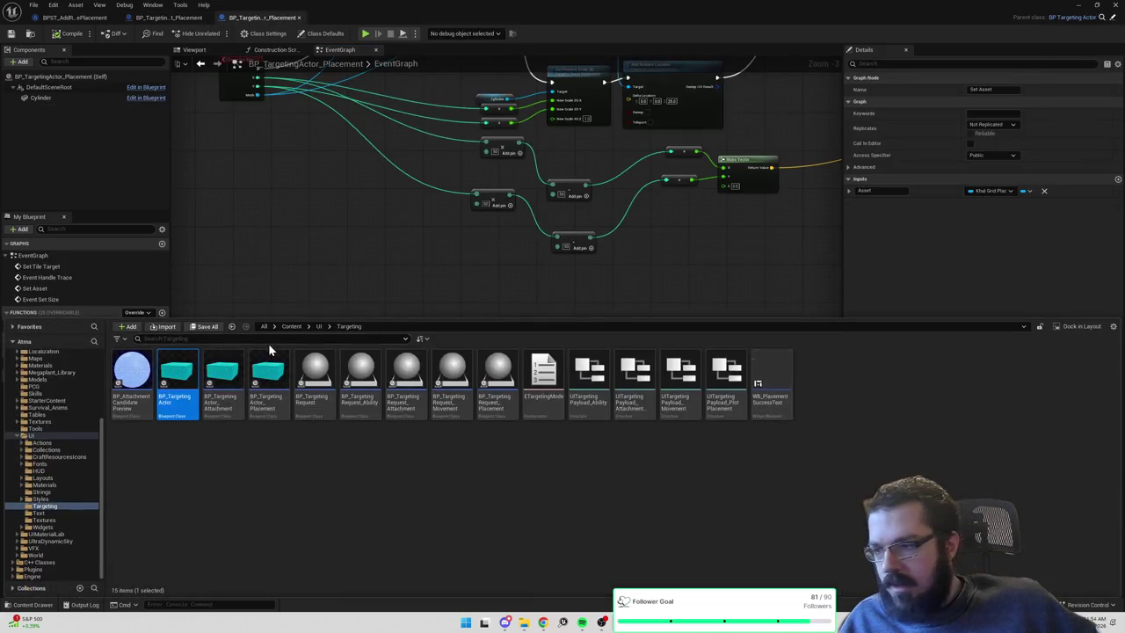
double_click(194, 369)
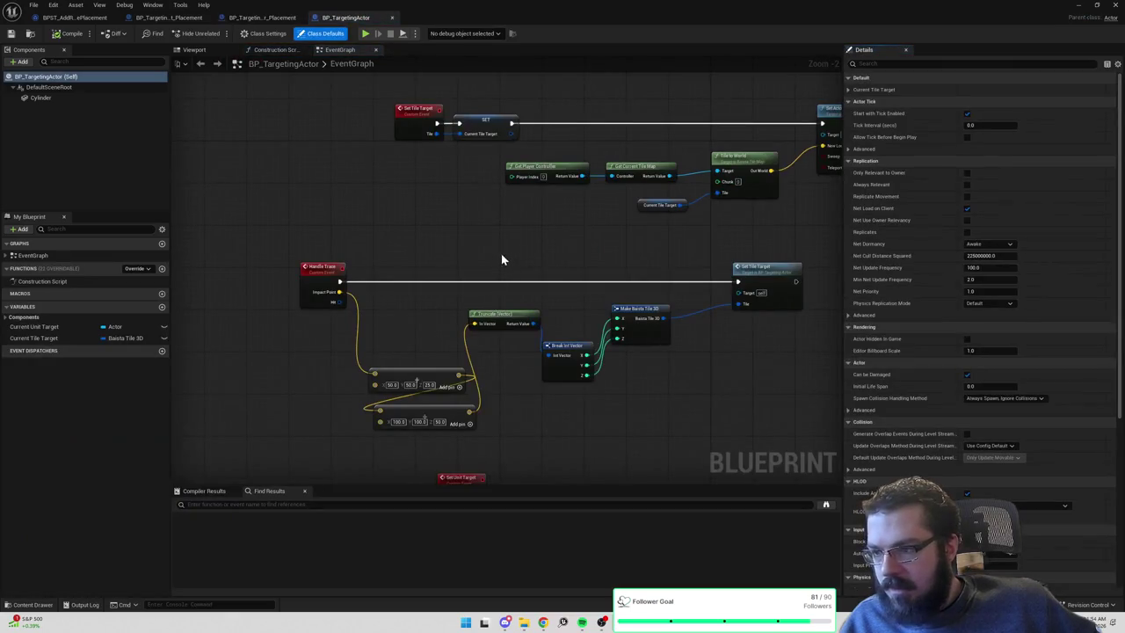
right_click(314, 275)
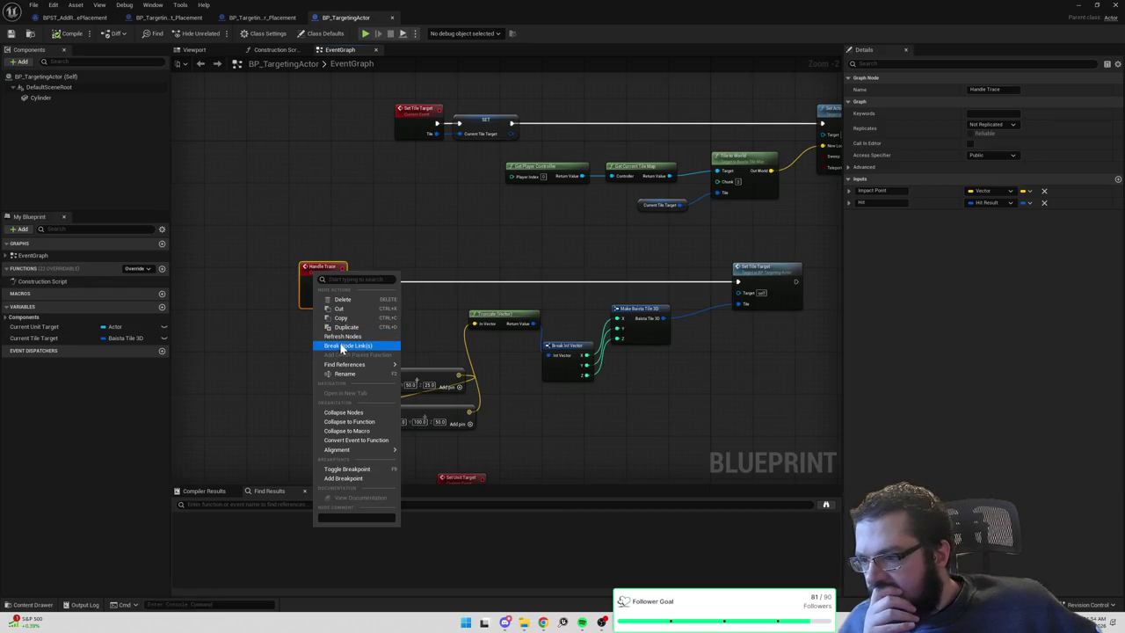
mouse_move(342, 364)
click(425, 370)
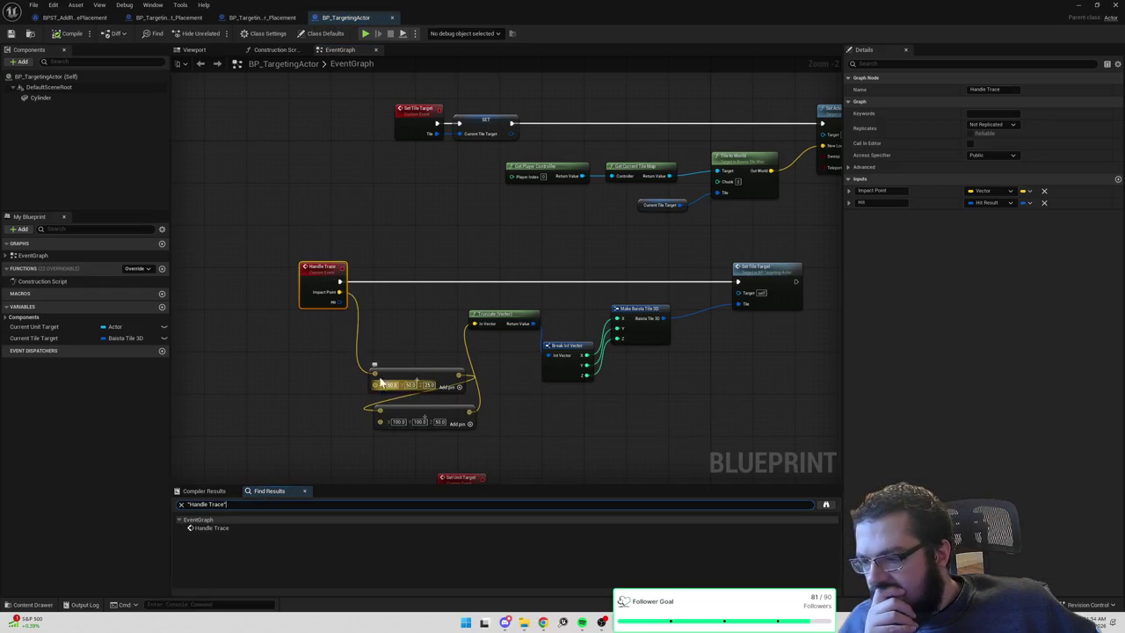
key(alt+Tab)
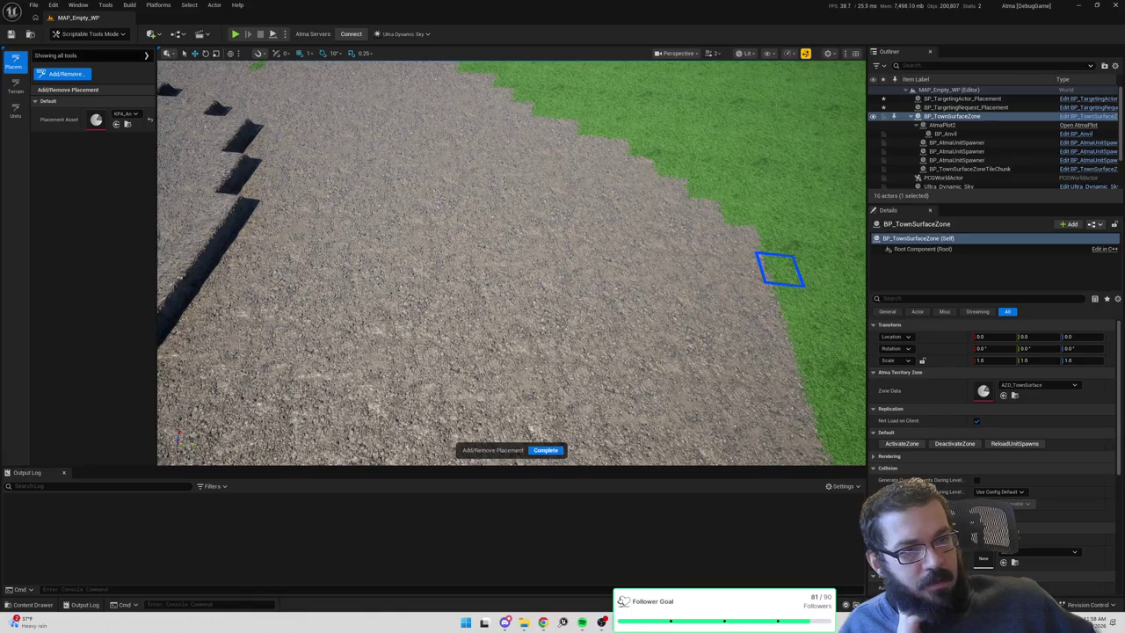
Select BP_TargetingActor_Placement in the Outliner and pull the BP_TargetingActor window over the viewport.
click(960, 107)
click(959, 99)
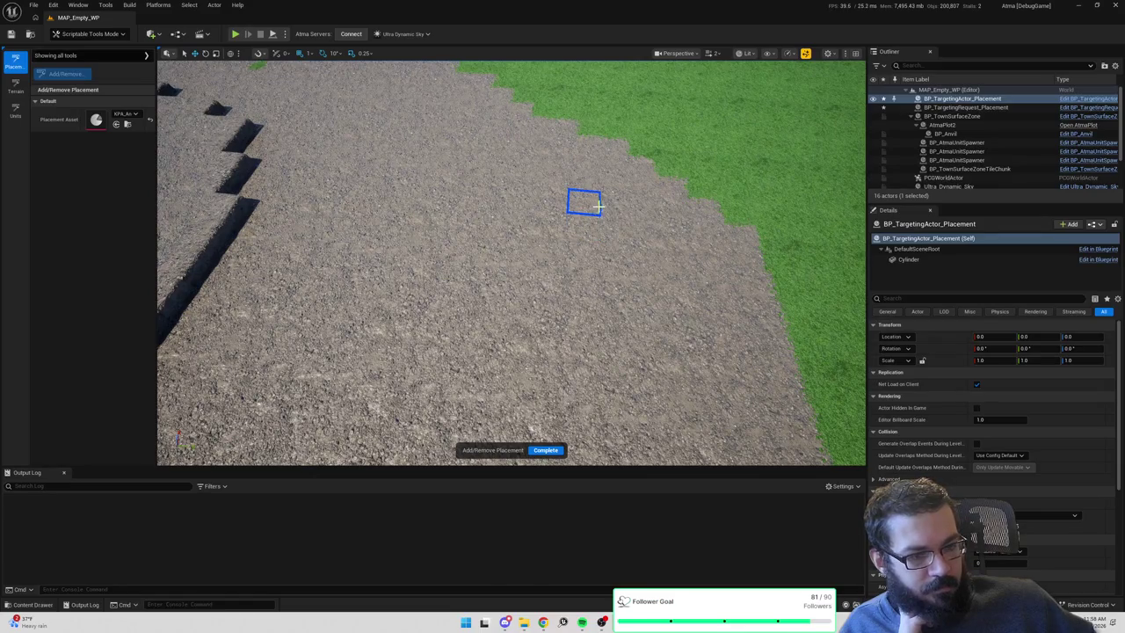
drag(1124, 114, 716, 114)
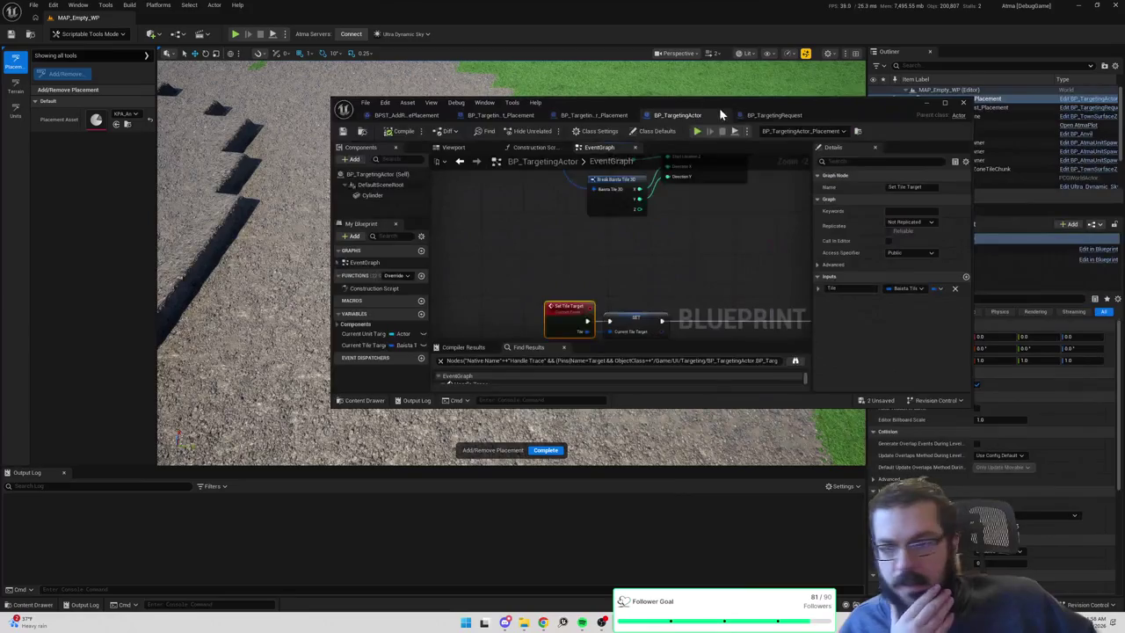
Snap the BP_TargetingActor window to the right half of the screen and widen it over the level view.
key(super+Right)
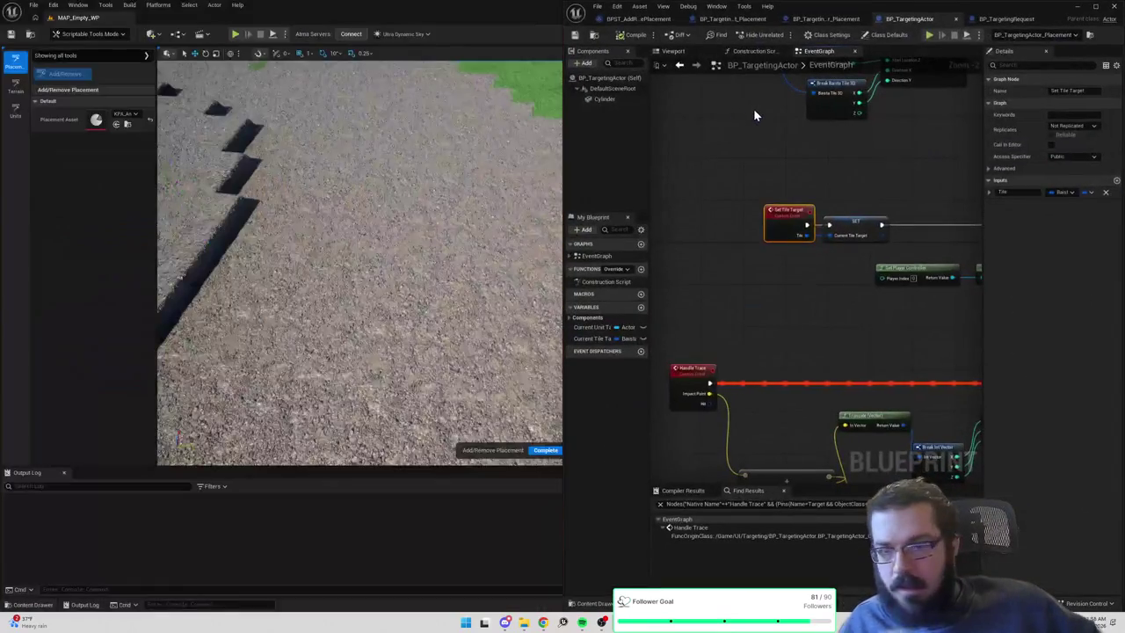
scroll(713, 254, down, 2)
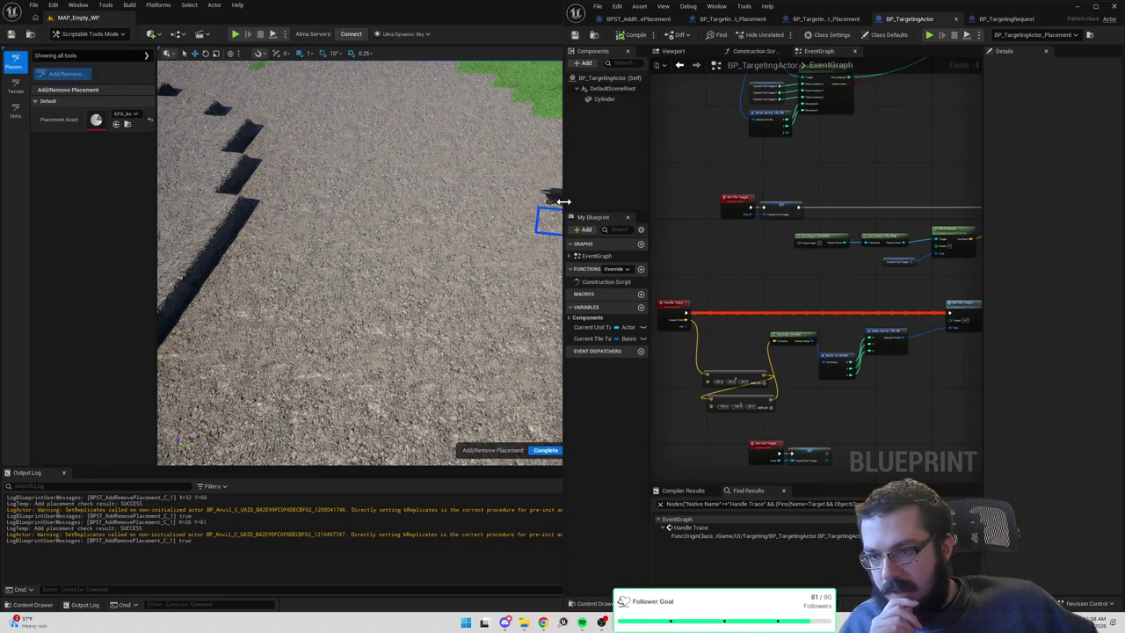
drag(564, 206, 458, 208)
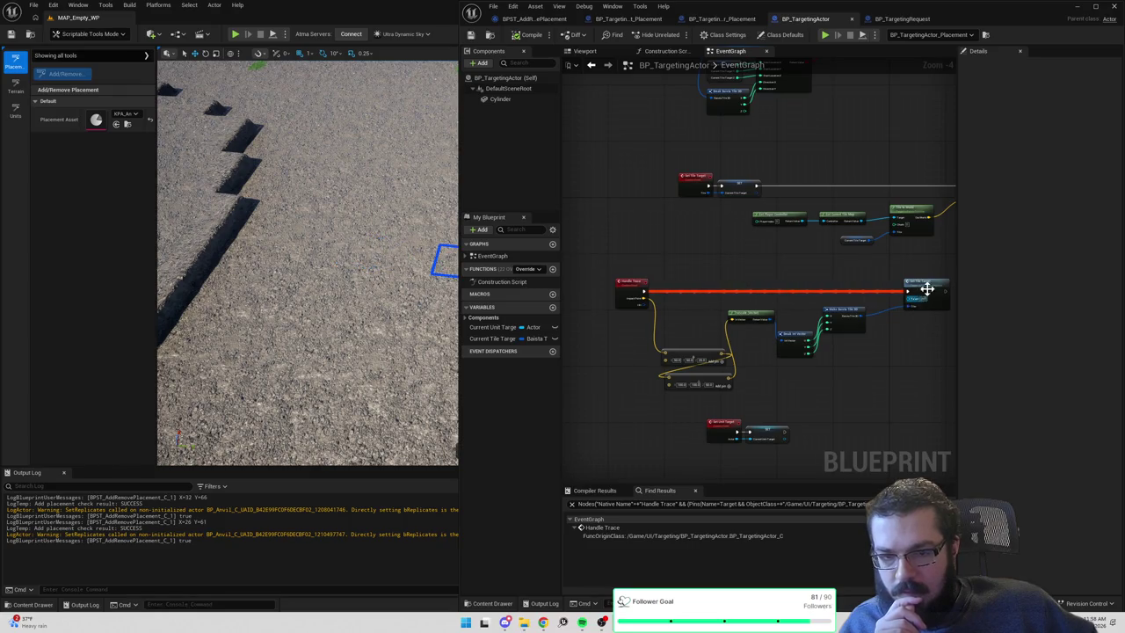
Frame the EventGraph on the Handle Trace and Set Tile Target nodes.
mouse_move(937, 293)
mouse_down()
mouse_move(698, 241)
mouse_move(586, 195)
mouse_up()
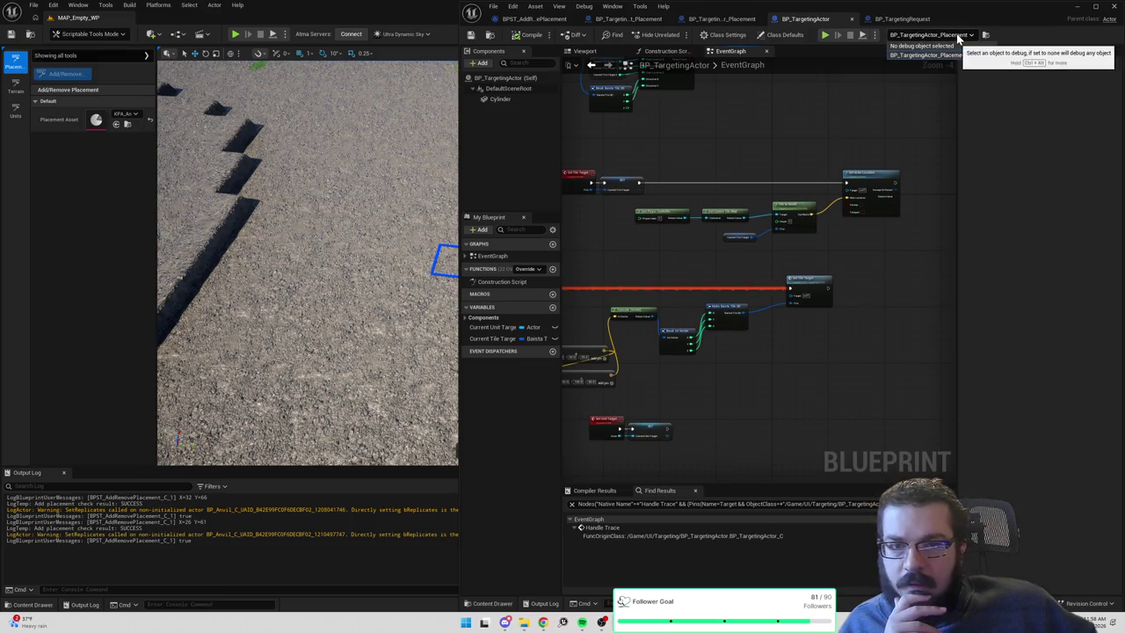
scroll(268, 242, up, 2)
scroll(250, 246, up, 2)
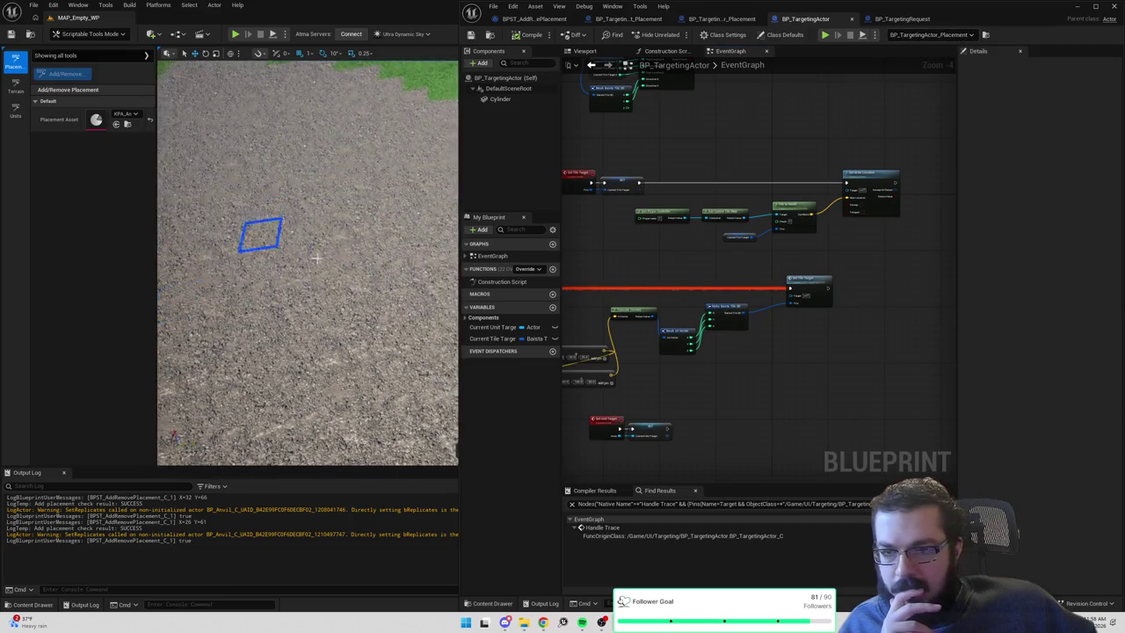
drag(686, 254, 783, 220)
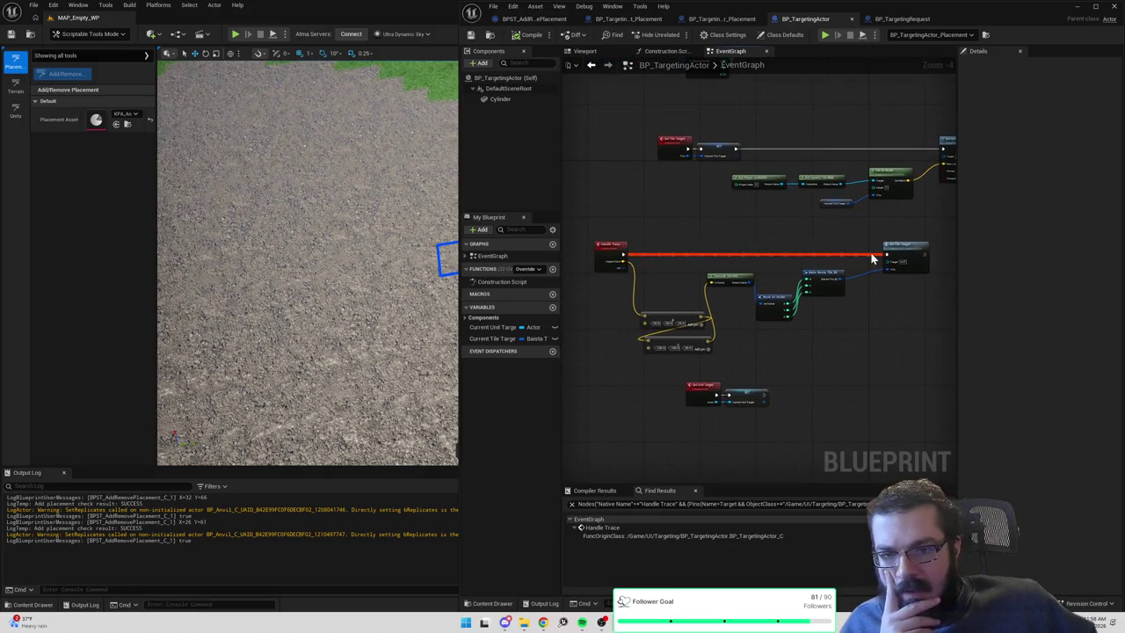
scroll(871, 253, up, 2)
scroll(795, 251, down, 1)
drag(800, 219, 786, 260)
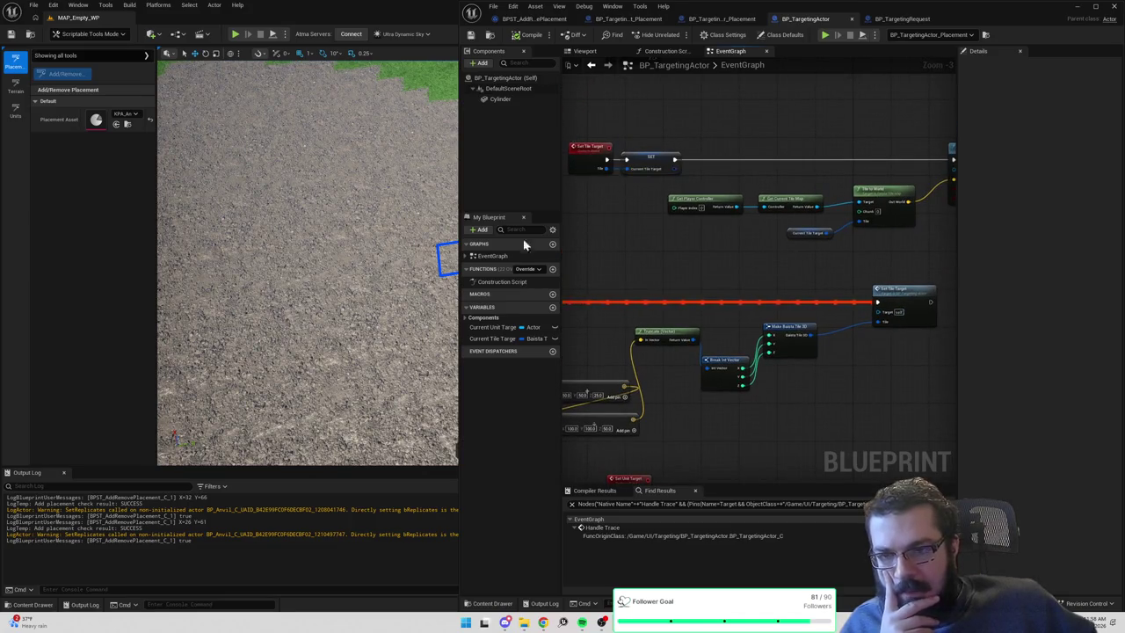
scroll(369, 255, up, 2)
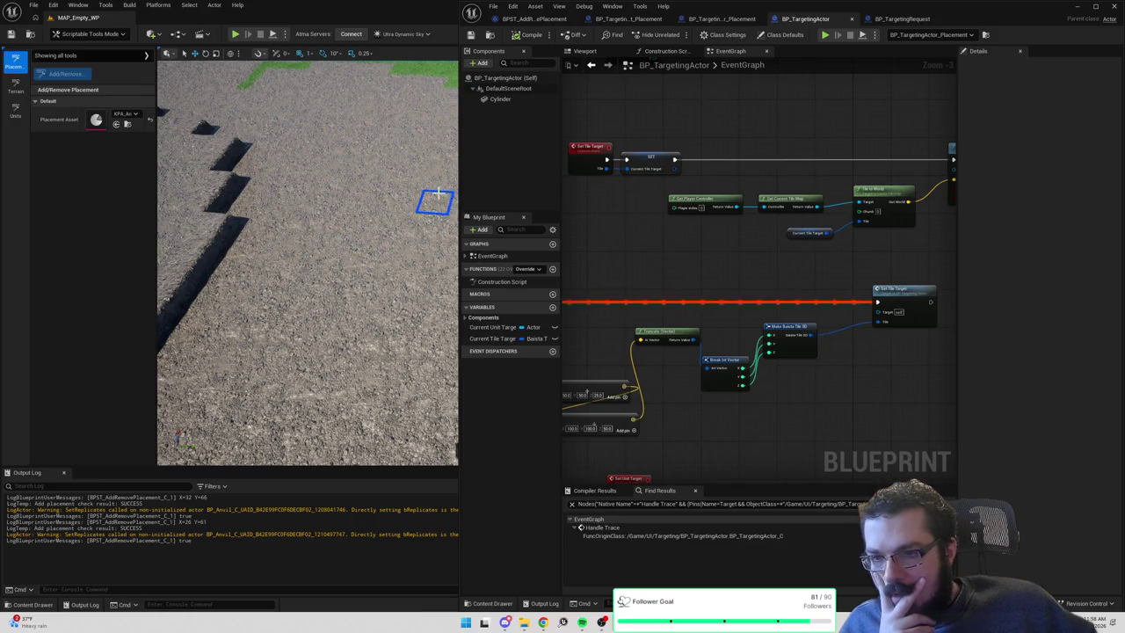
mouse_move(719, 245)
mouse_down()
mouse_move(854, 221)
mouse_move(701, 226)
mouse_up()
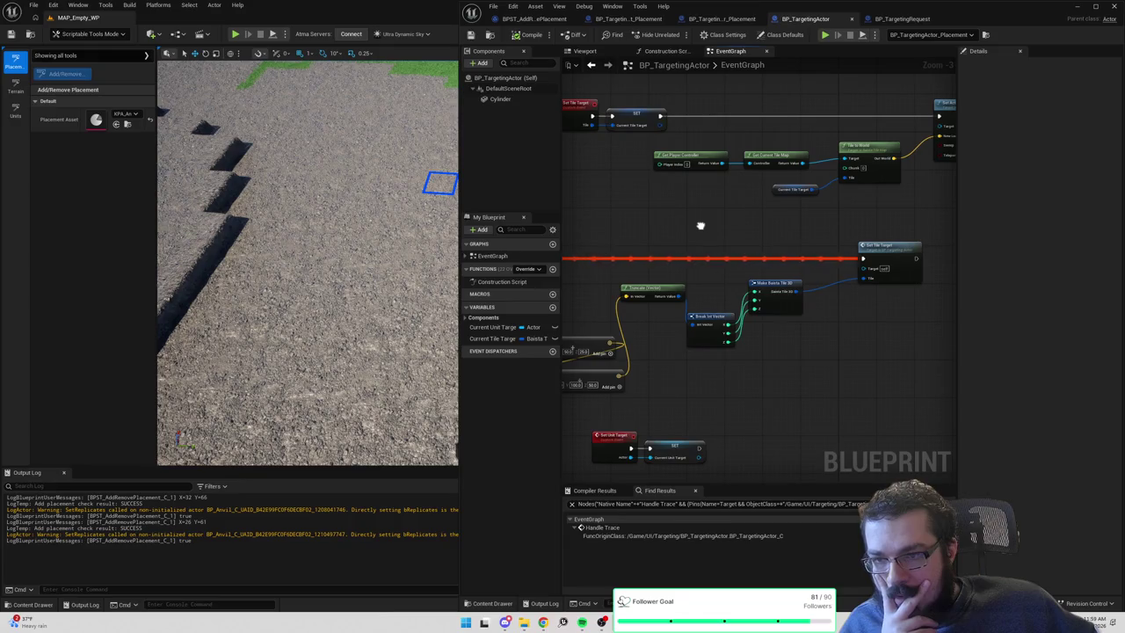
drag(701, 226, 698, 239)
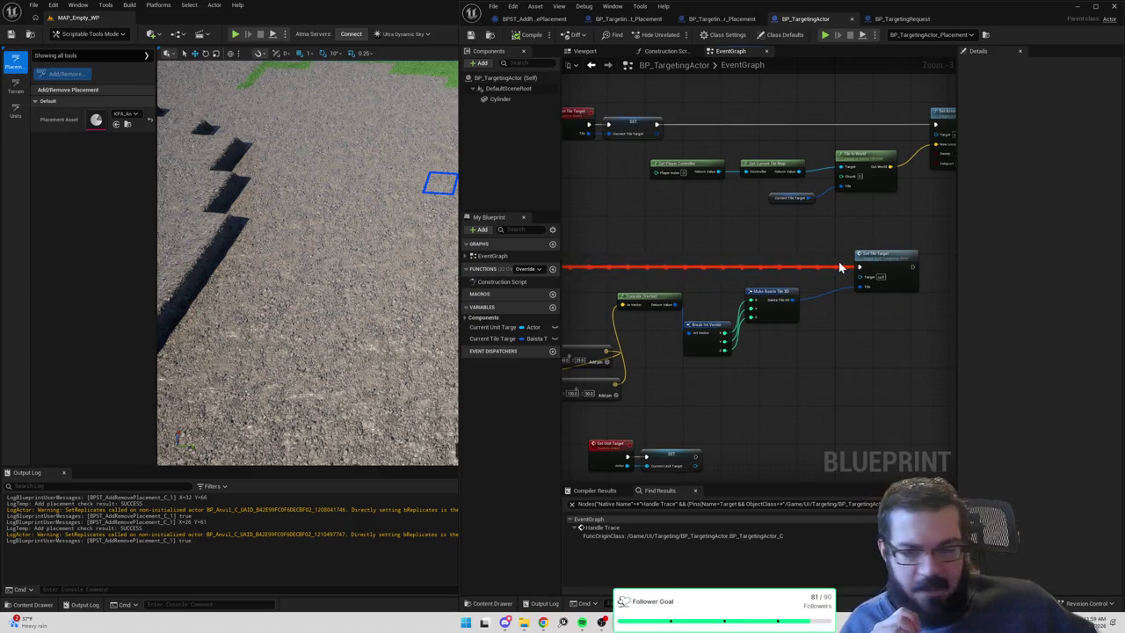
Add a breakpoint on Set Tile Target and inspect the nodes feeding its tile value.
right_click(884, 260)
click(820, 246)
right_click(866, 263)
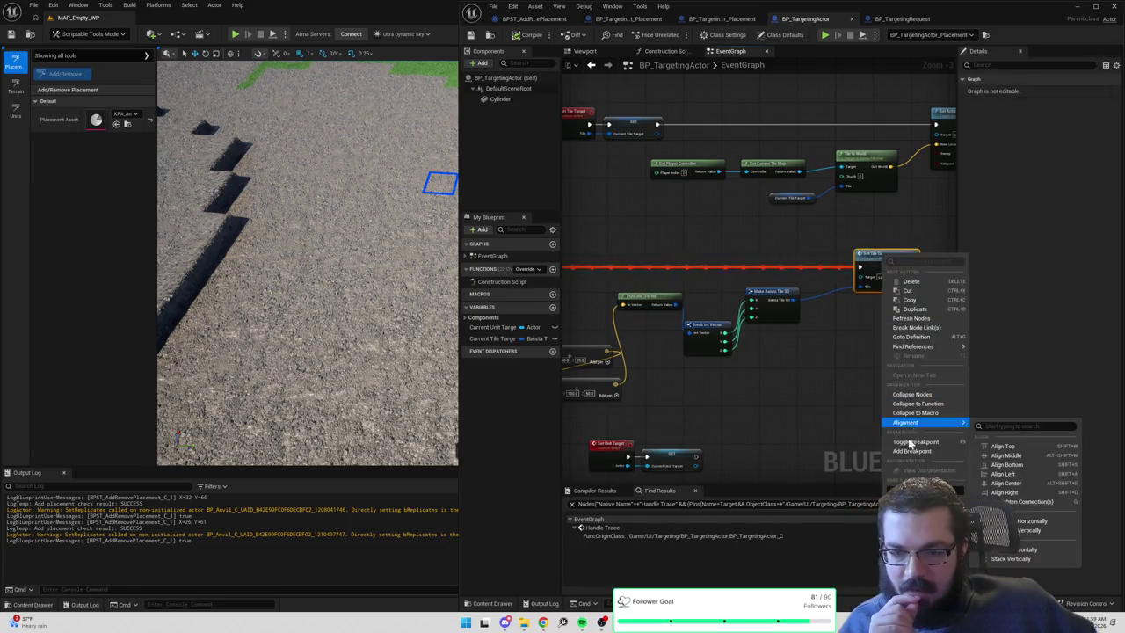
click(914, 444)
drag(677, 358, 827, 331)
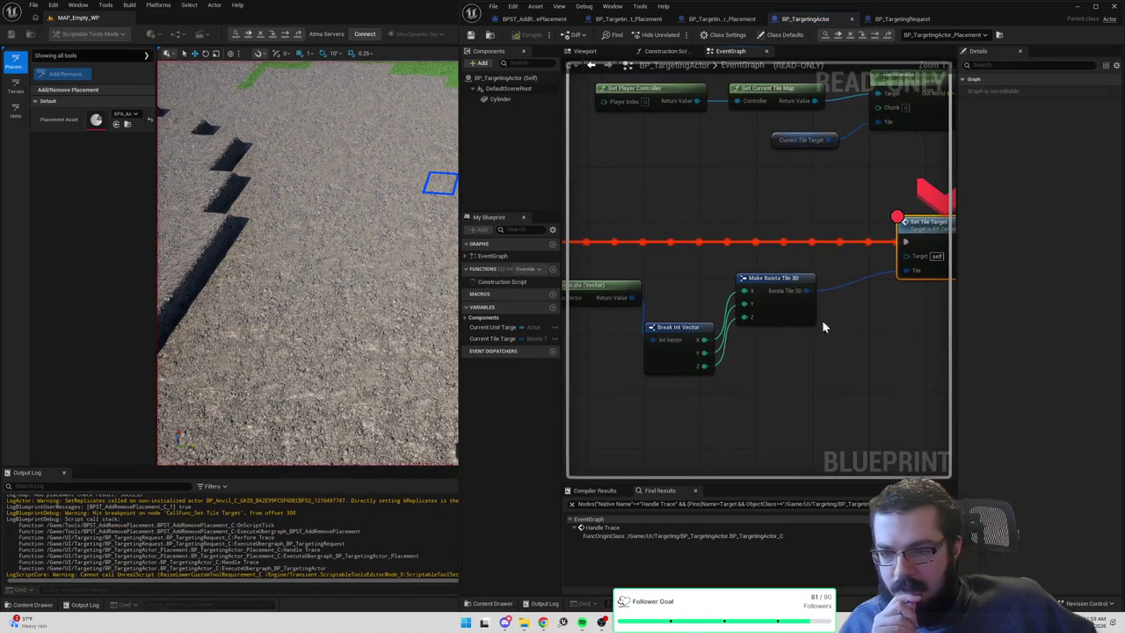
Remove the Set Tile Target breakpoint and resume execution.
mouse_move(801, 294)
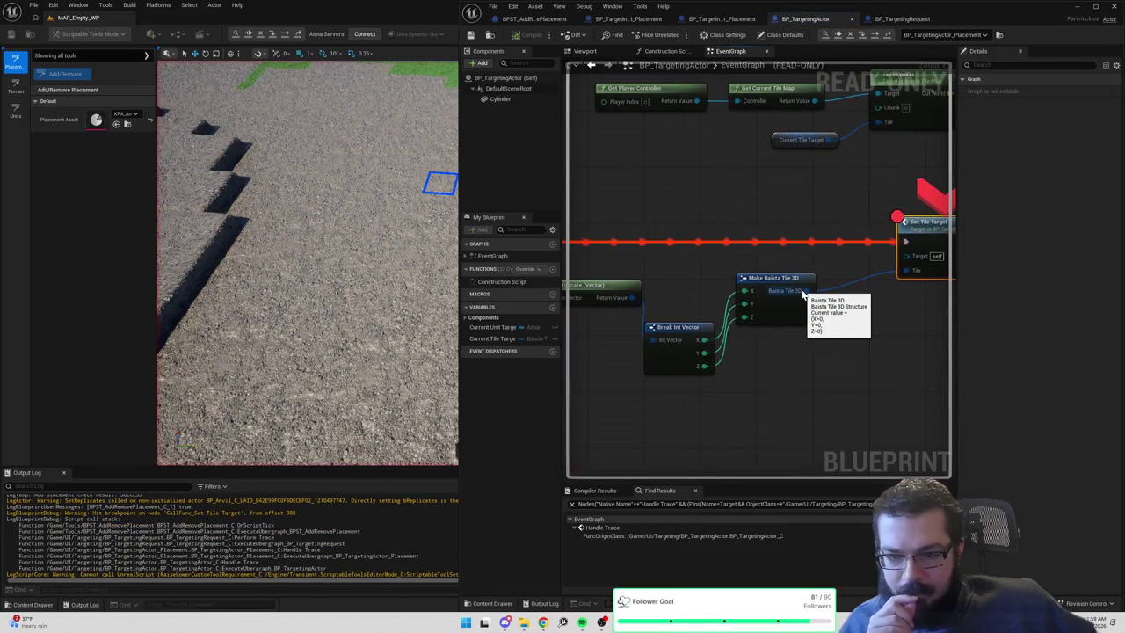
right_click(923, 236)
click(954, 328)
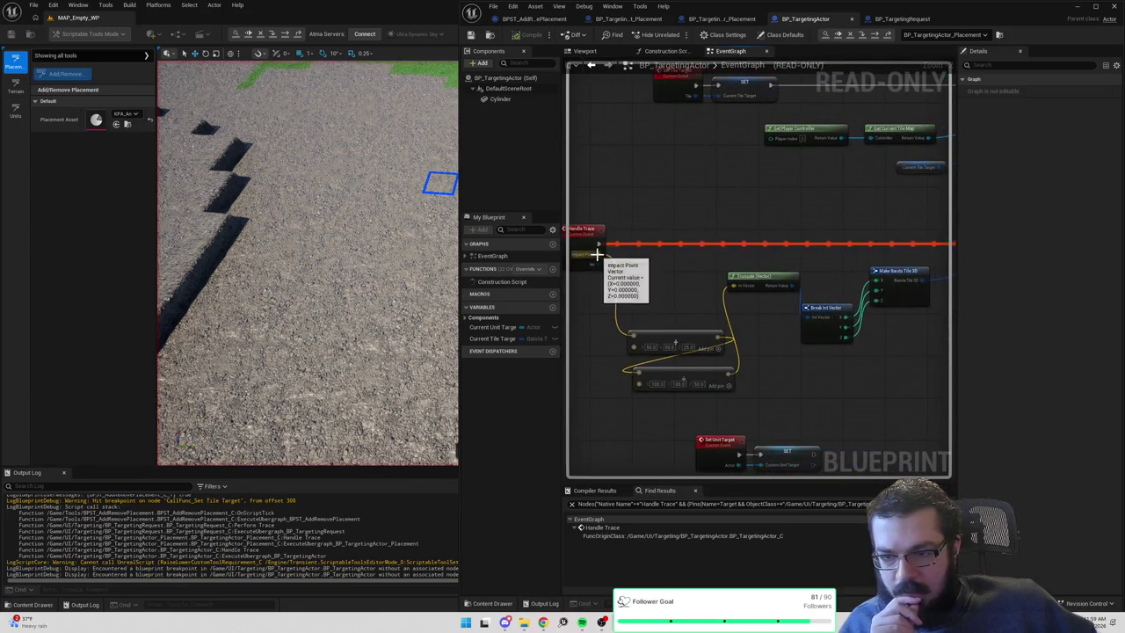
click(842, 36)
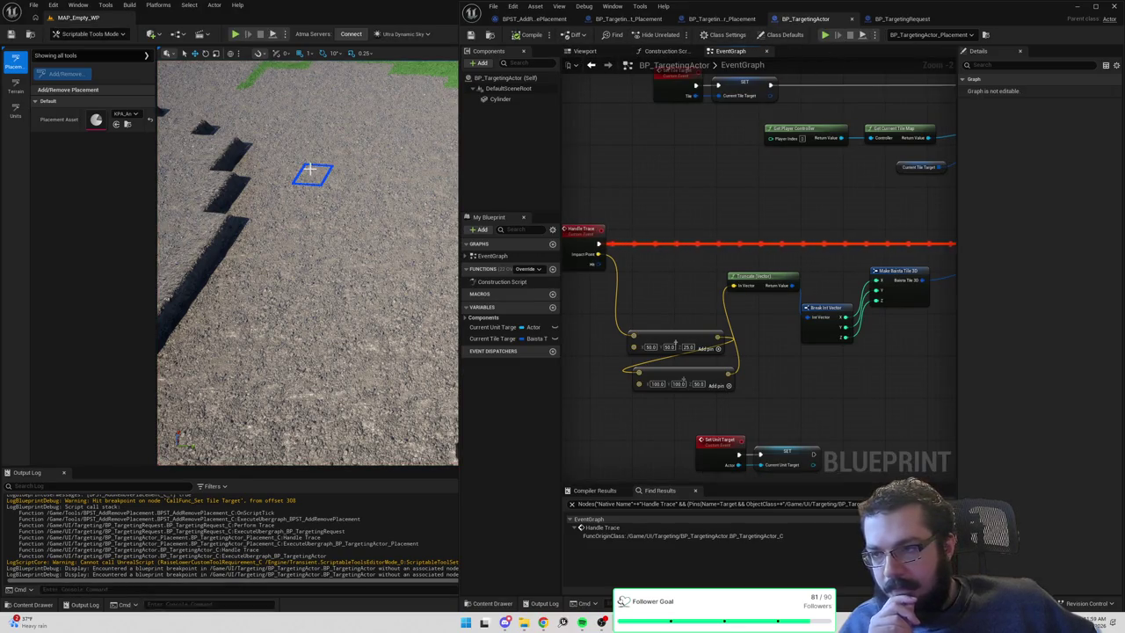
Add a watch on Handle Trace's Impact Point pin to show its live vector value.
right_click(594, 256)
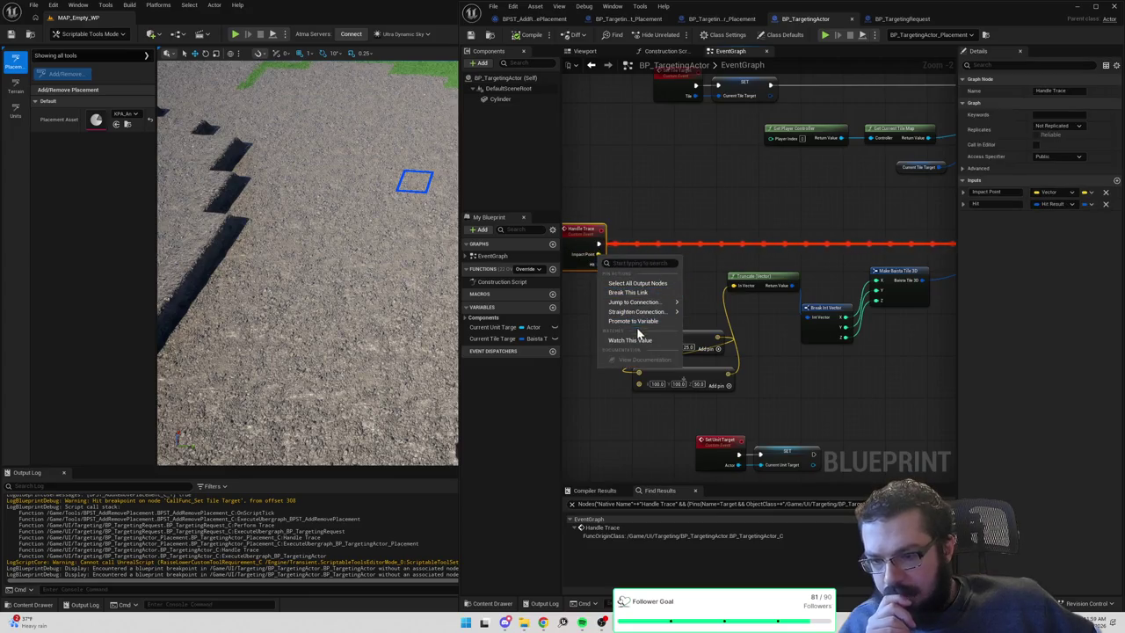
click(611, 332)
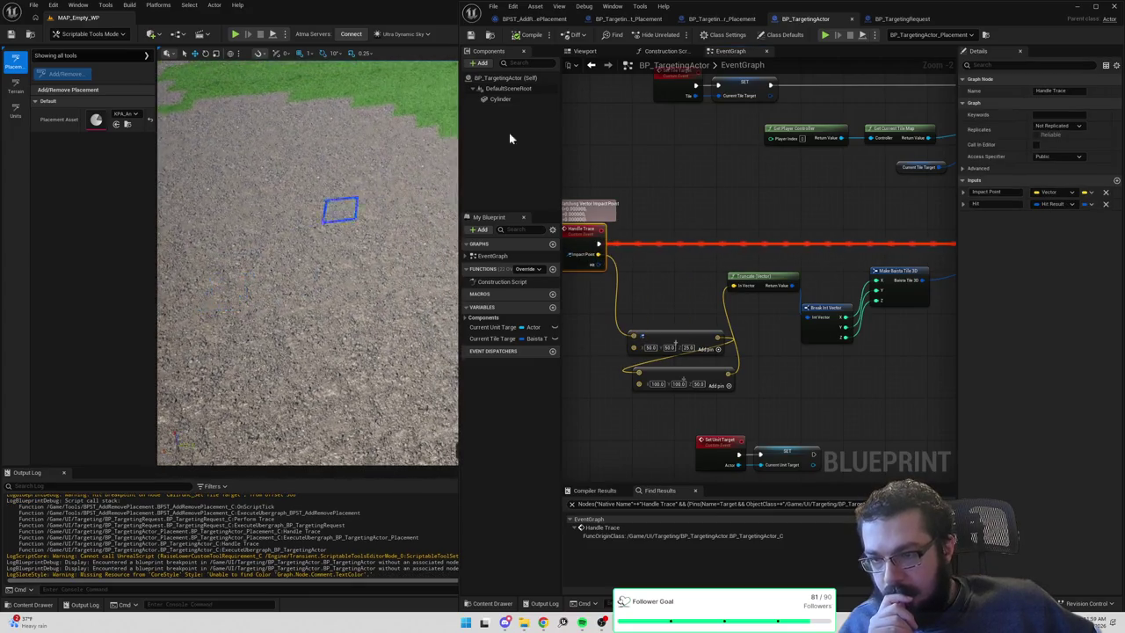
right_click(586, 244)
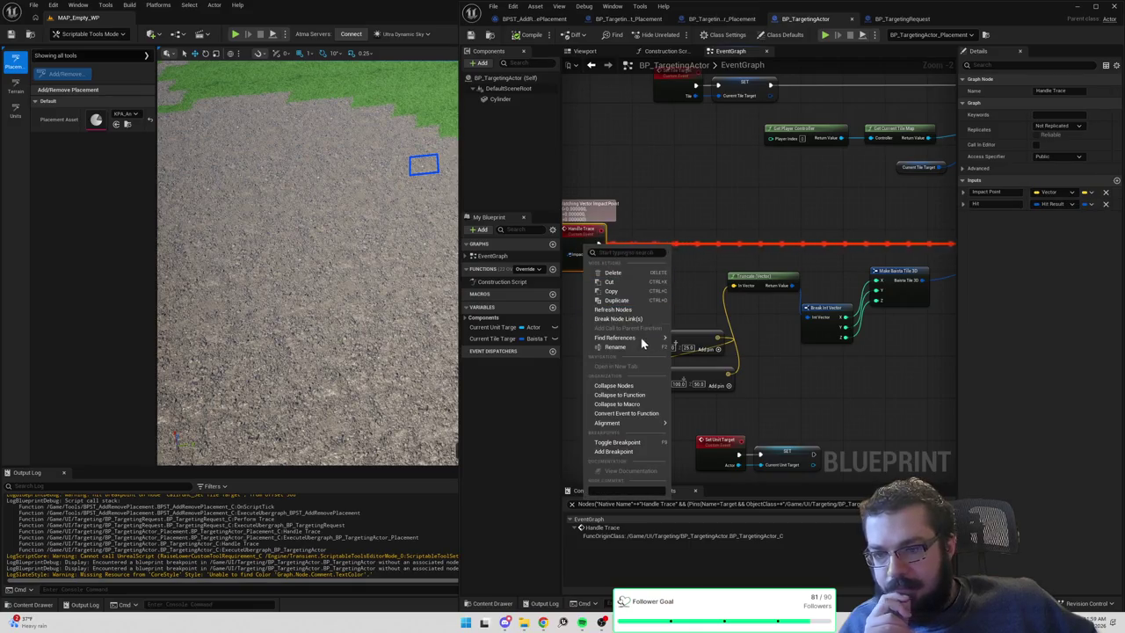
mouse_move(634, 422)
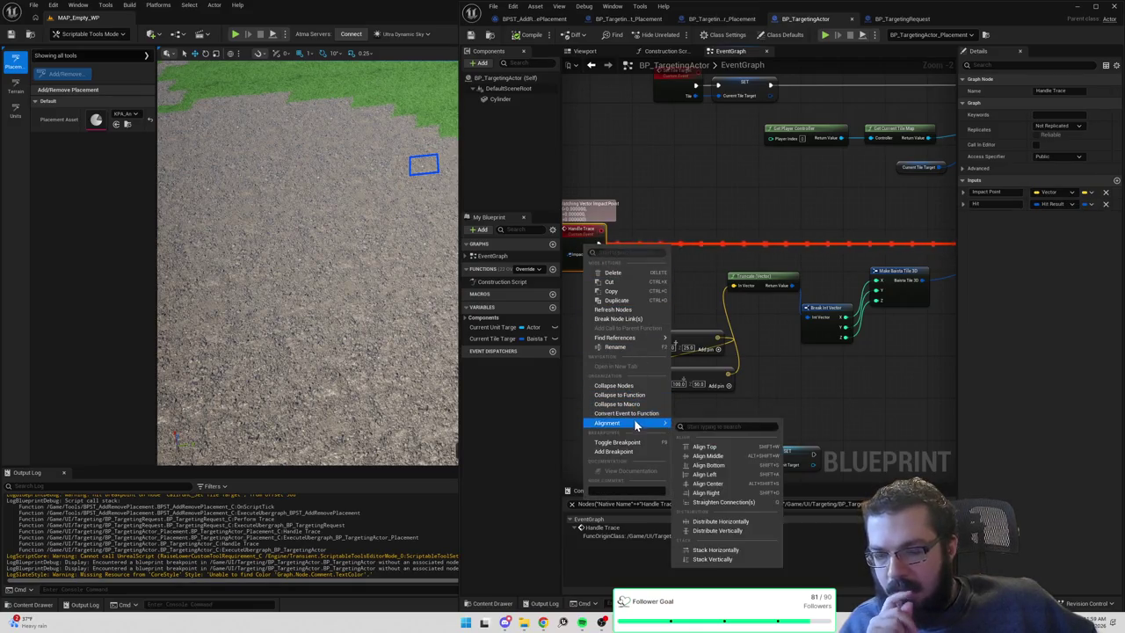
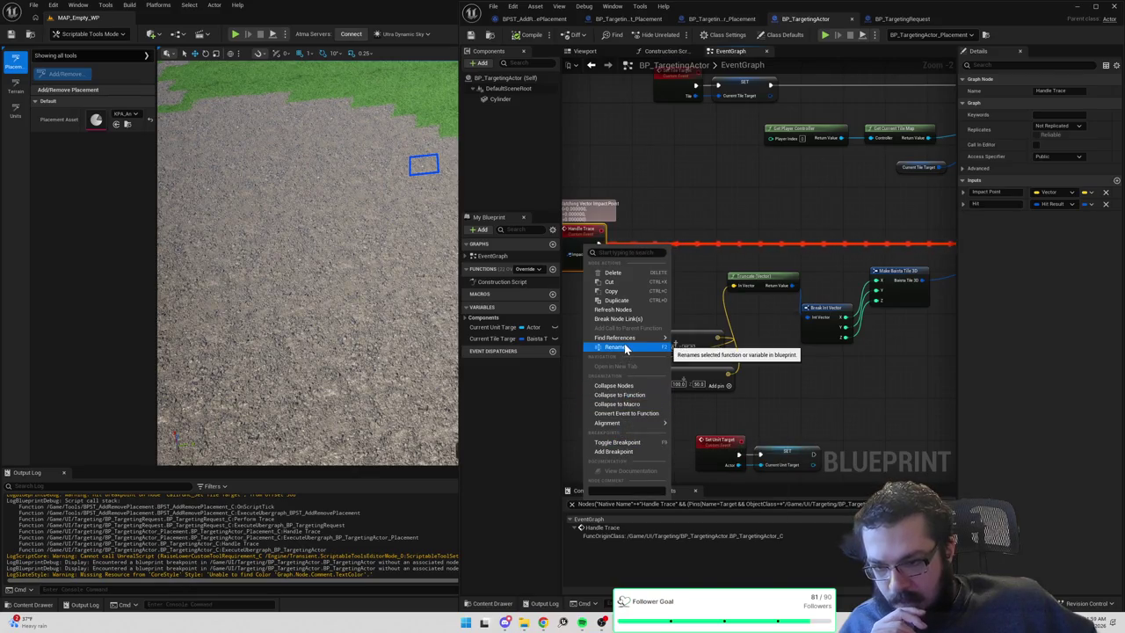
Stop watching Handle Trace's Impact Point pin and switch to the BP_TargetingRequest_Placement blueprint.
click(637, 228)
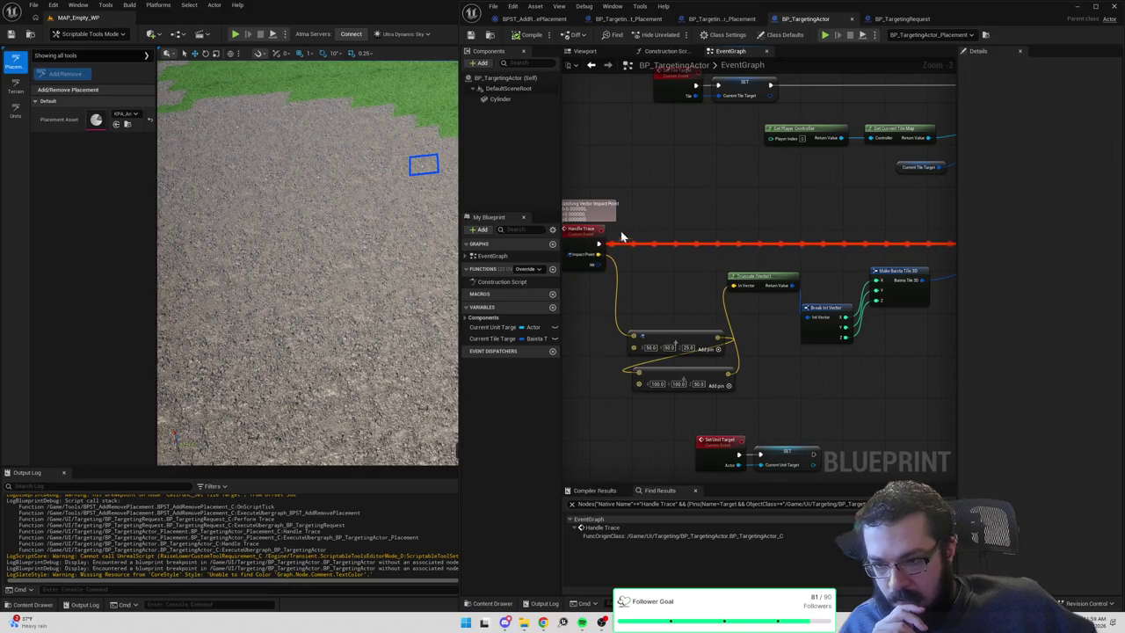
right_click(597, 260)
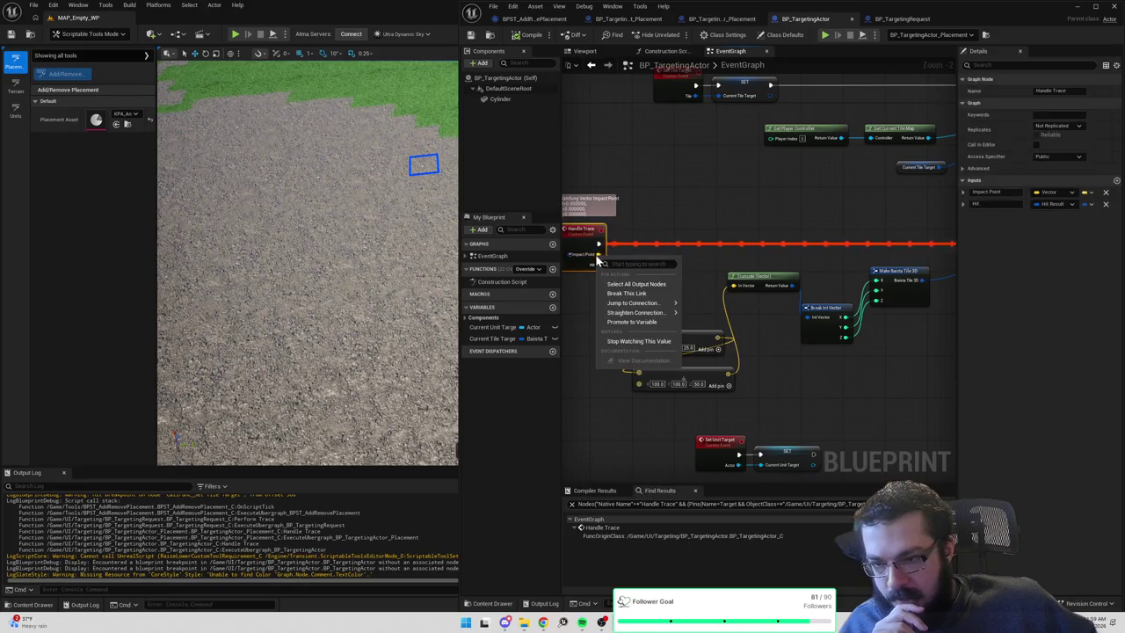
click(641, 342)
click(629, 19)
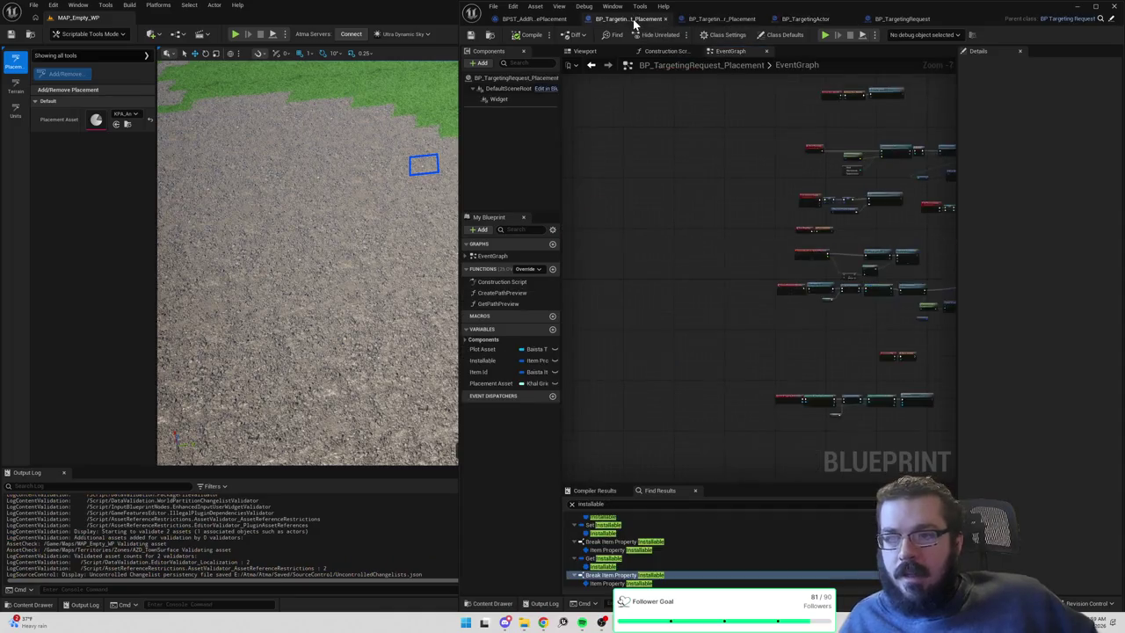
Inspect BP_TargetingRequest's mouse trace and Break Hit Result logic, selecting Get Targeting Actor and Handle Trace.
scroll(737, 181, up, 2)
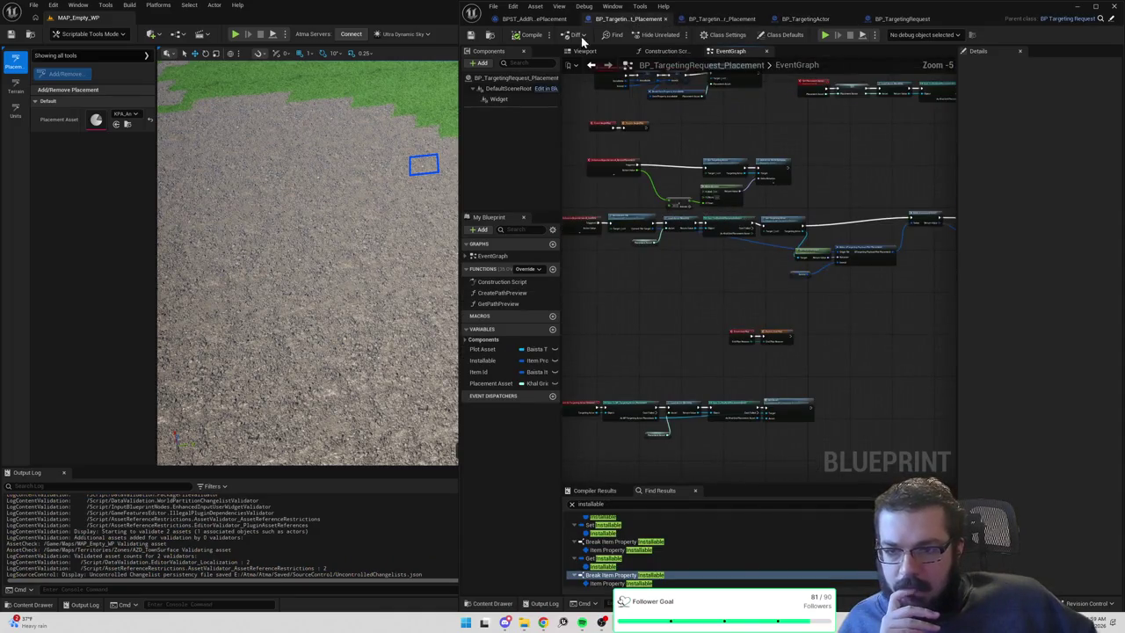
click(540, 20)
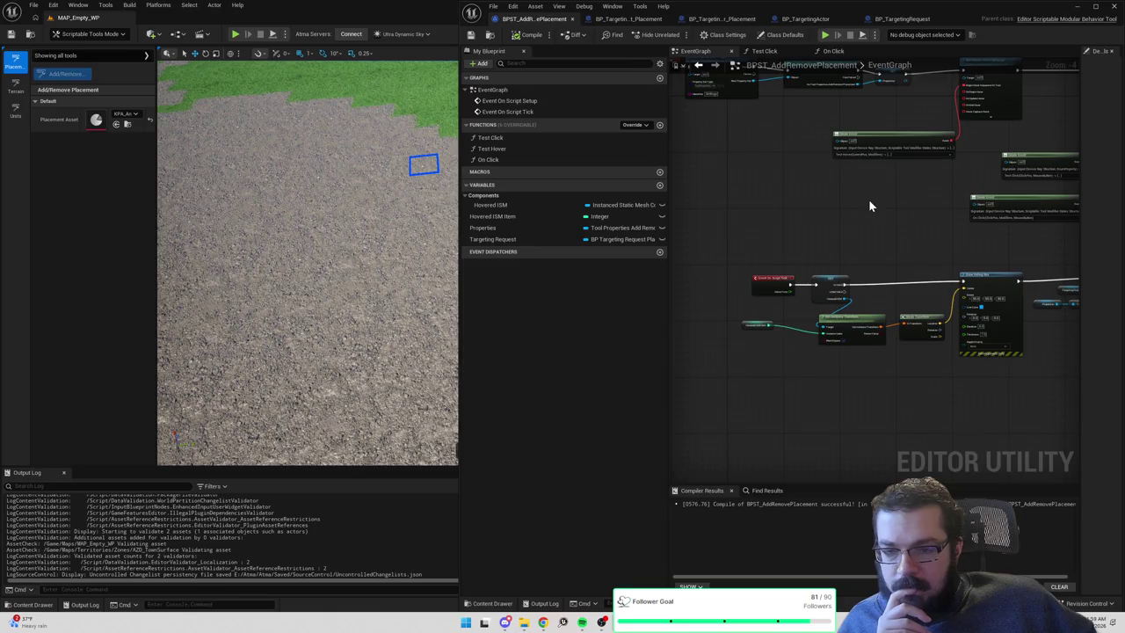
click(903, 22)
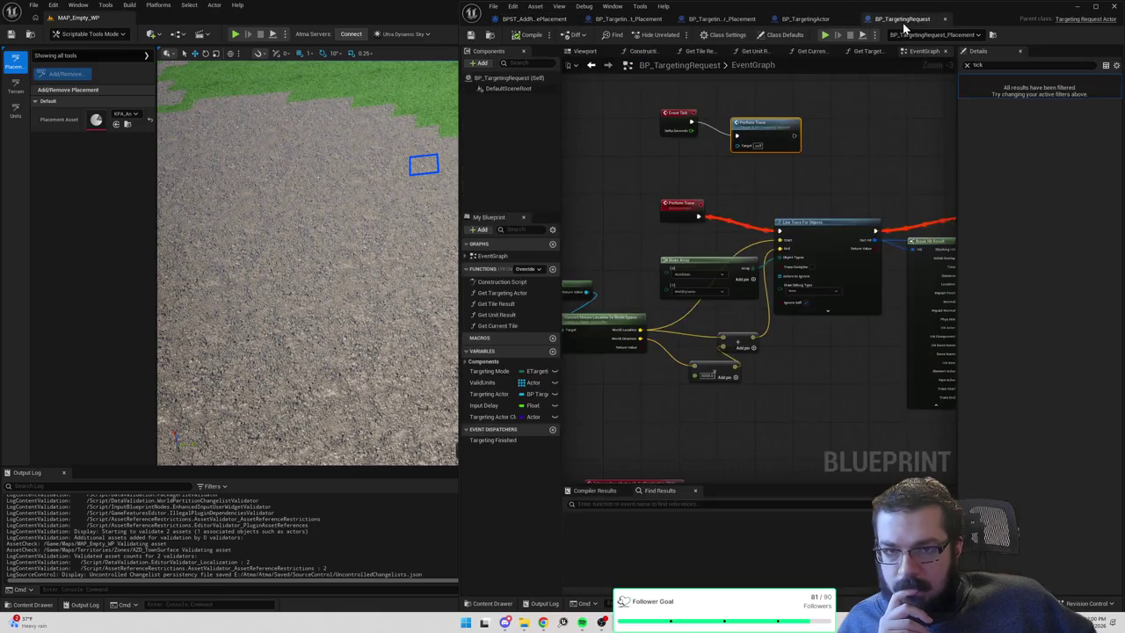
drag(839, 168, 799, 162)
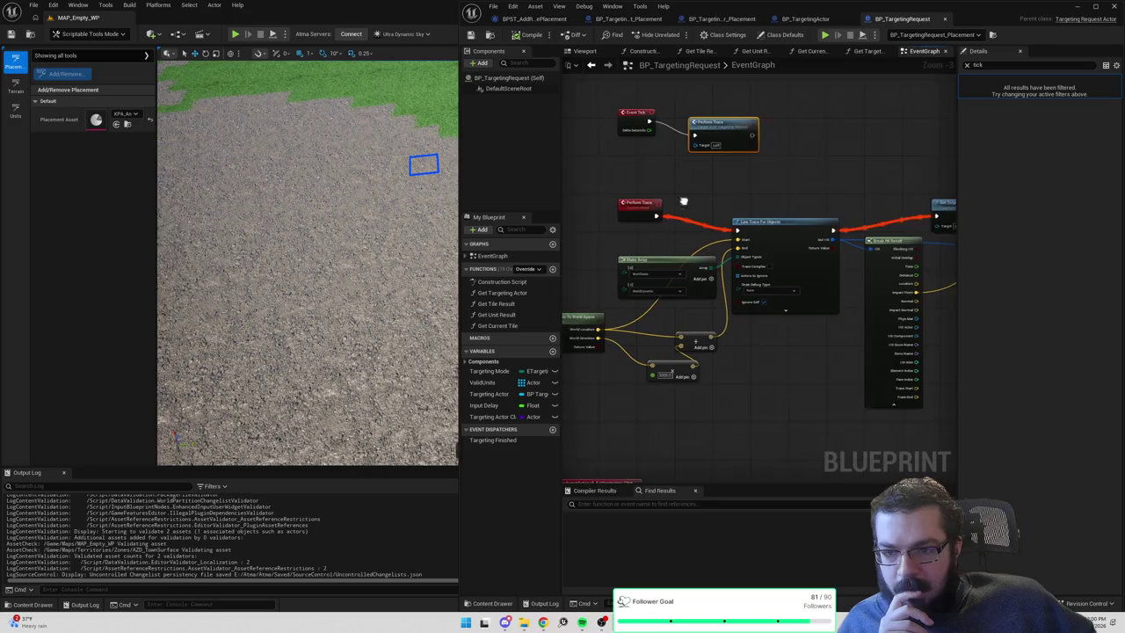
drag(659, 213, 727, 207)
mouse_move(627, 259)
mouse_down()
mouse_move(695, 251)
mouse_move(670, 300)
mouse_up()
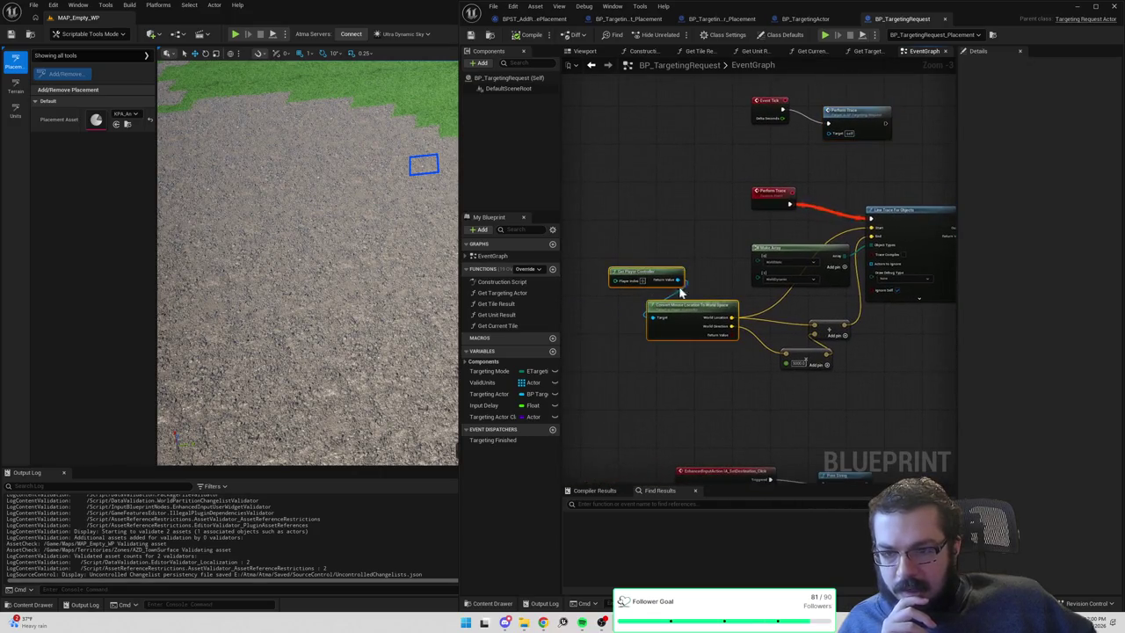
mouse_move(799, 205)
mouse_down()
mouse_move(791, 185)
mouse_move(778, 186)
mouse_up()
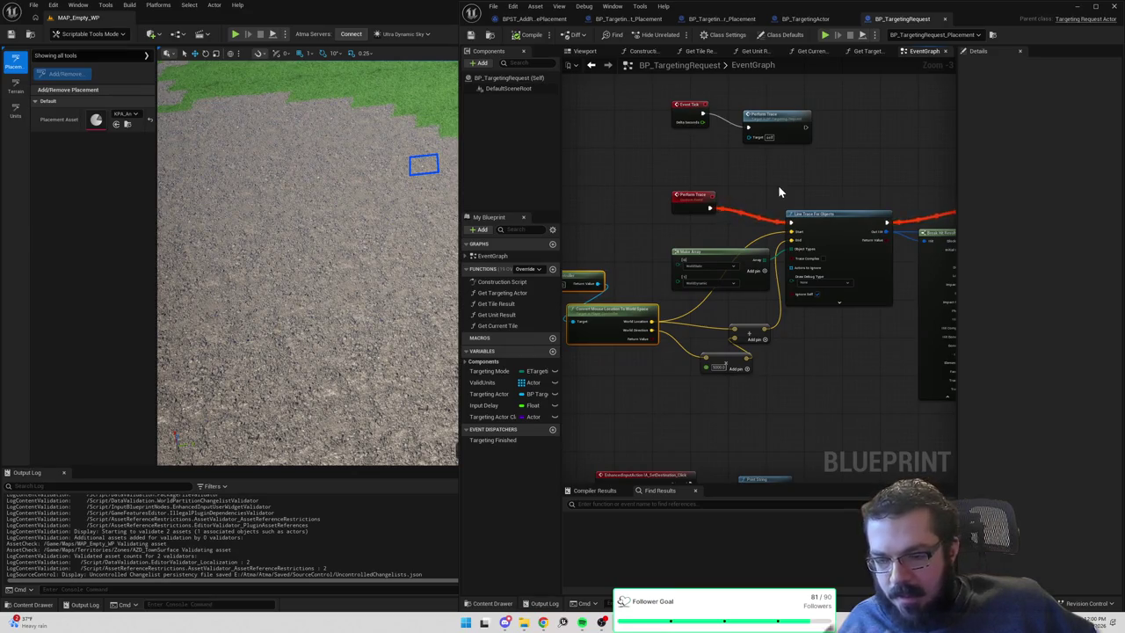
drag(852, 182, 587, 186)
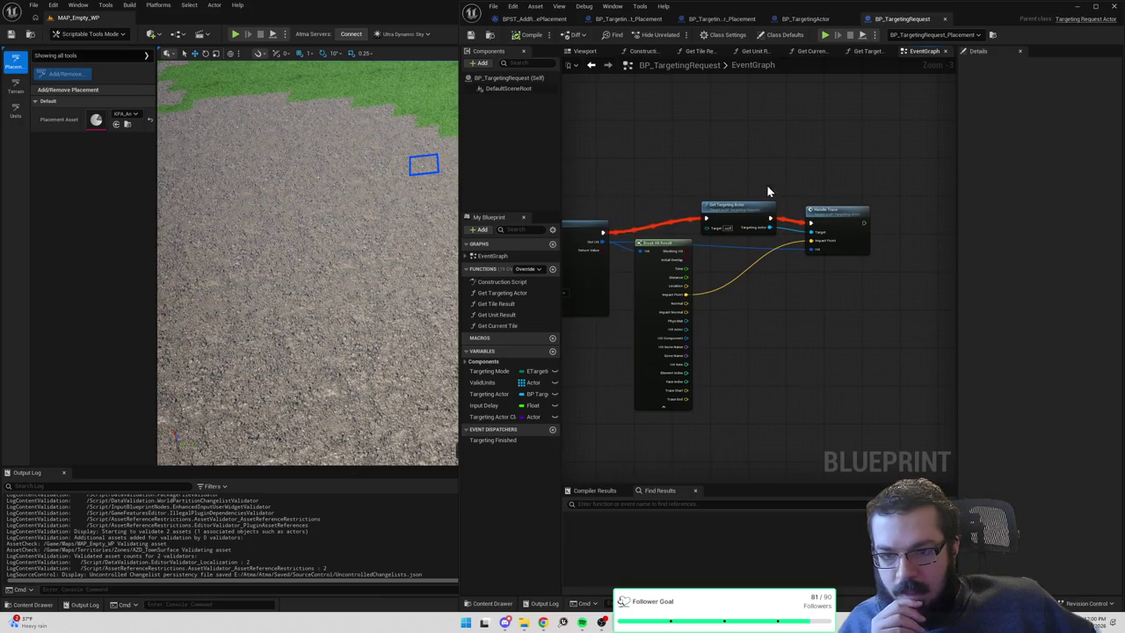
drag(765, 187, 888, 283)
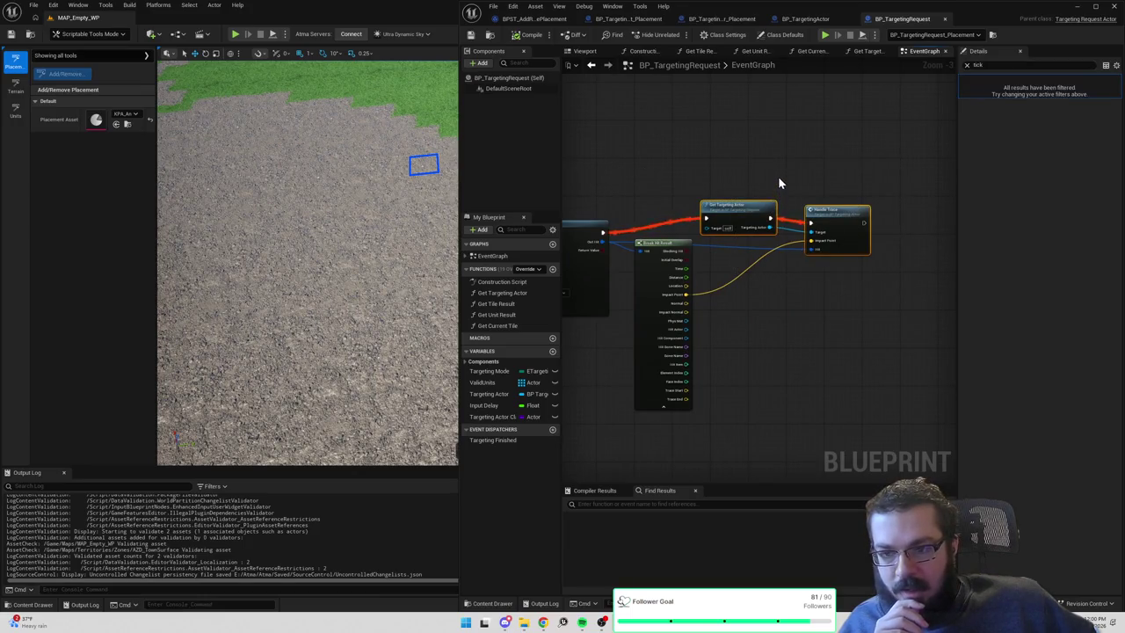
click(545, 21)
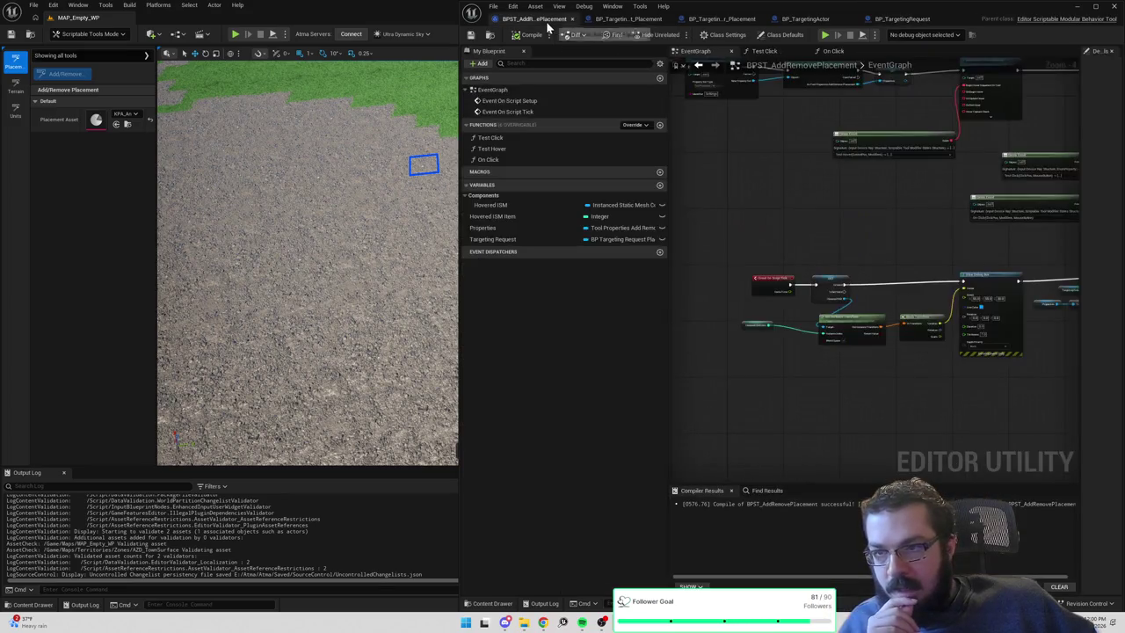
Delete Perform Trace and add Get Targeting Actor off Set Placement Asset's Placement Asset pin.
drag(853, 238, 716, 191)
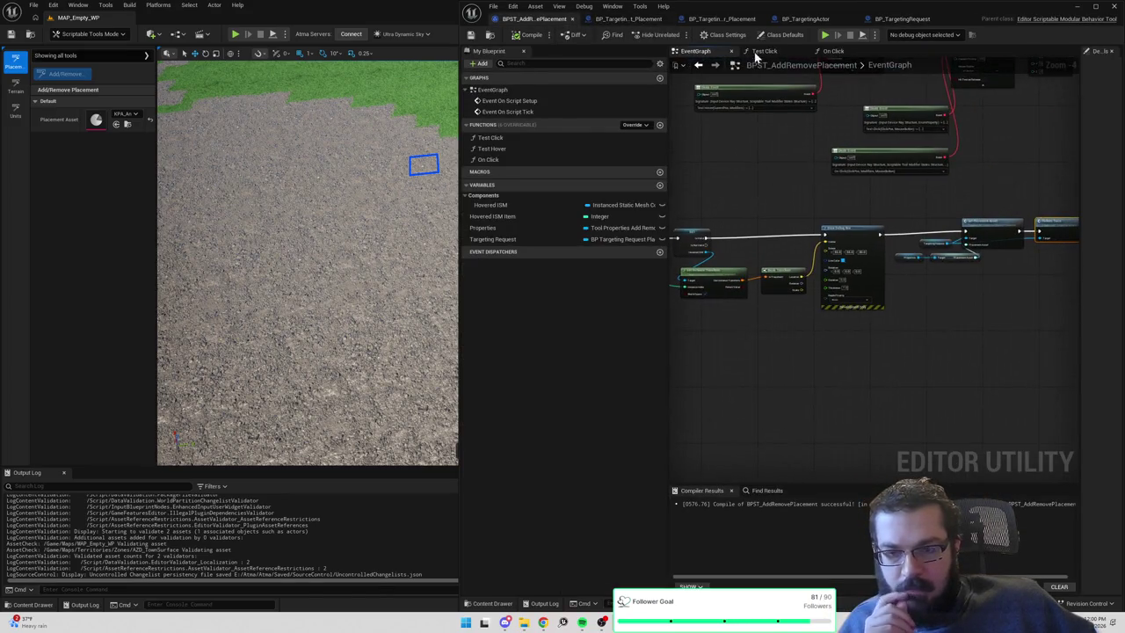
drag(953, 212, 850, 205)
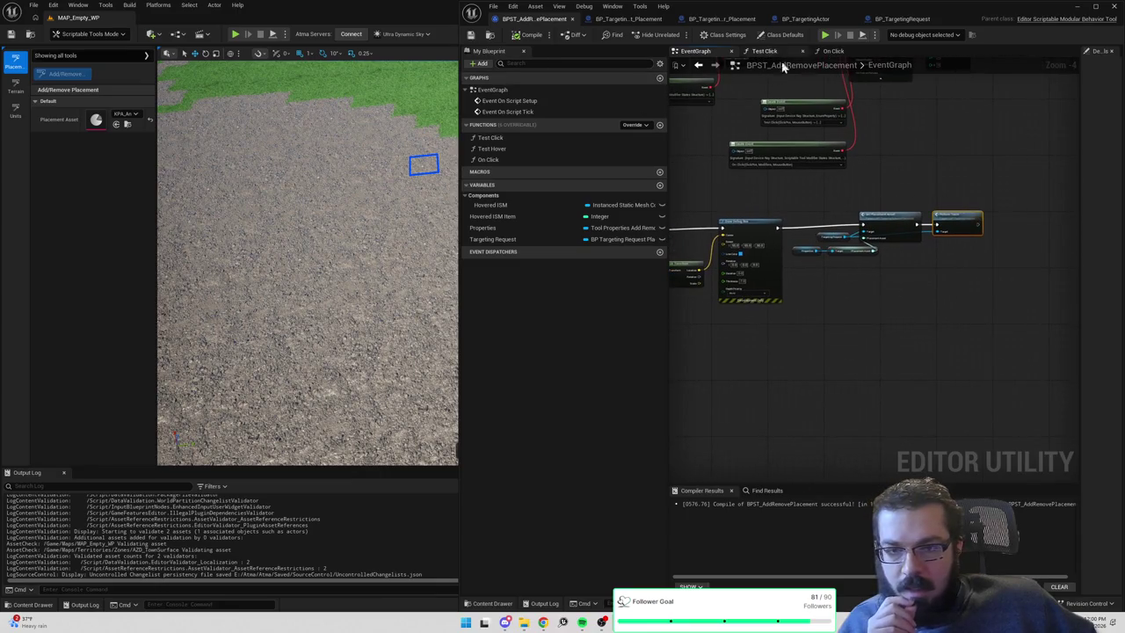
scroll(843, 132, up, 3)
key(Delete)
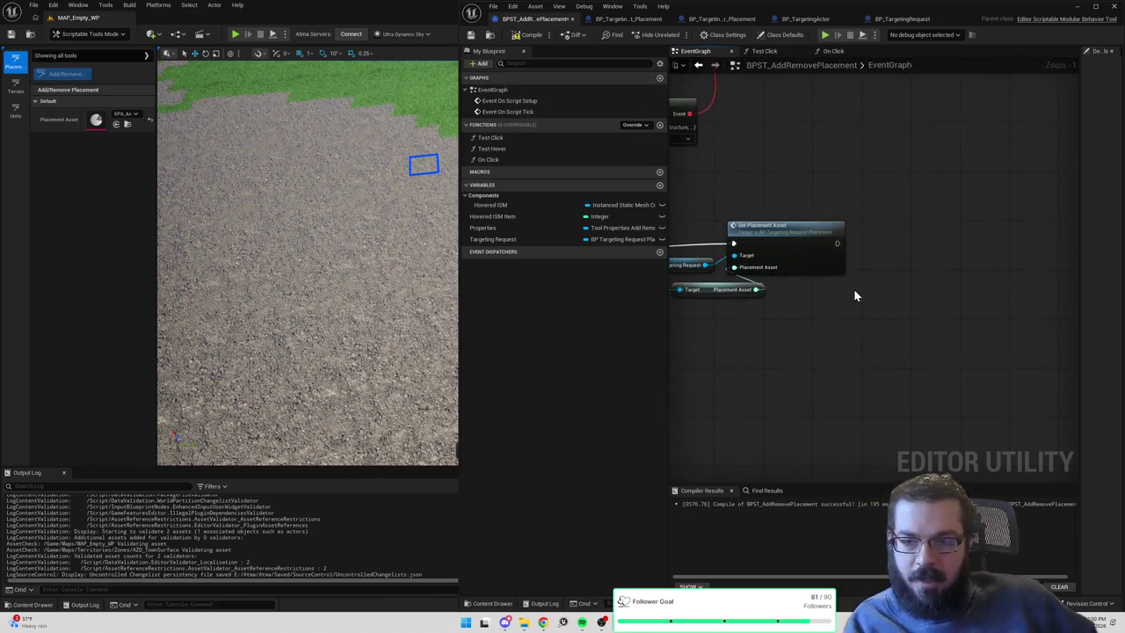
drag(854, 294, 904, 292)
mouse_move(806, 288)
mouse_down()
mouse_move(881, 299)
mouse_move(969, 230)
mouse_up()
text(get targeting)
key(Return)
drag(888, 241, 939, 243)
Chain a Handle Trace node off Targeting Actor and align it with Get Targeting Actor.
drag(1017, 254, 1054, 263)
text(handle)
key(Return)
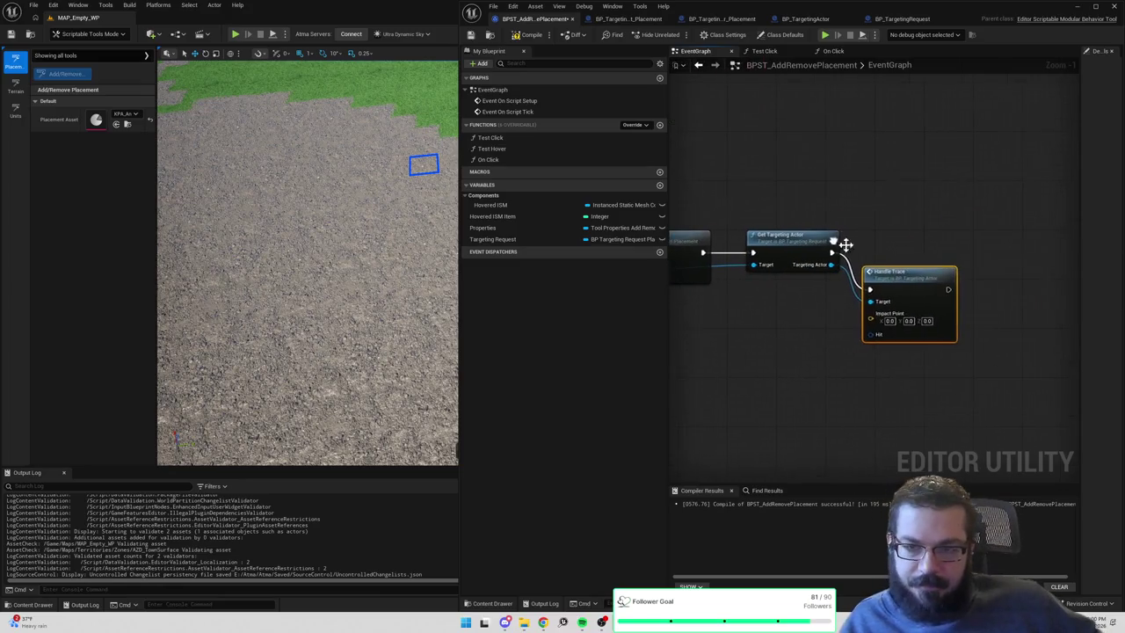
drag(905, 278, 906, 248)
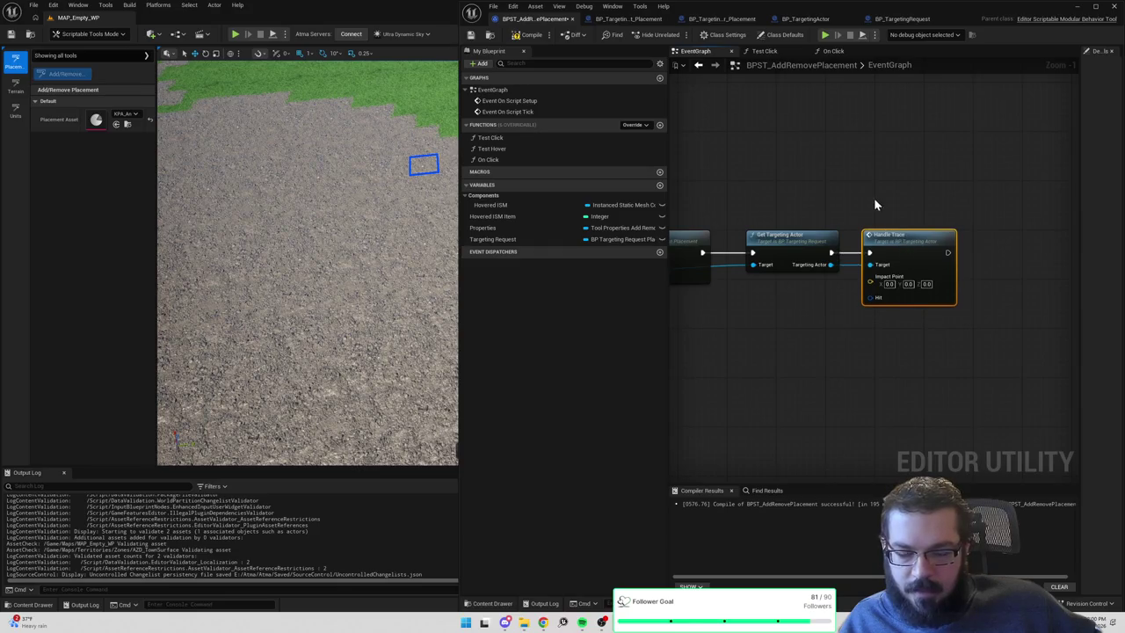
drag(870, 207, 924, 188)
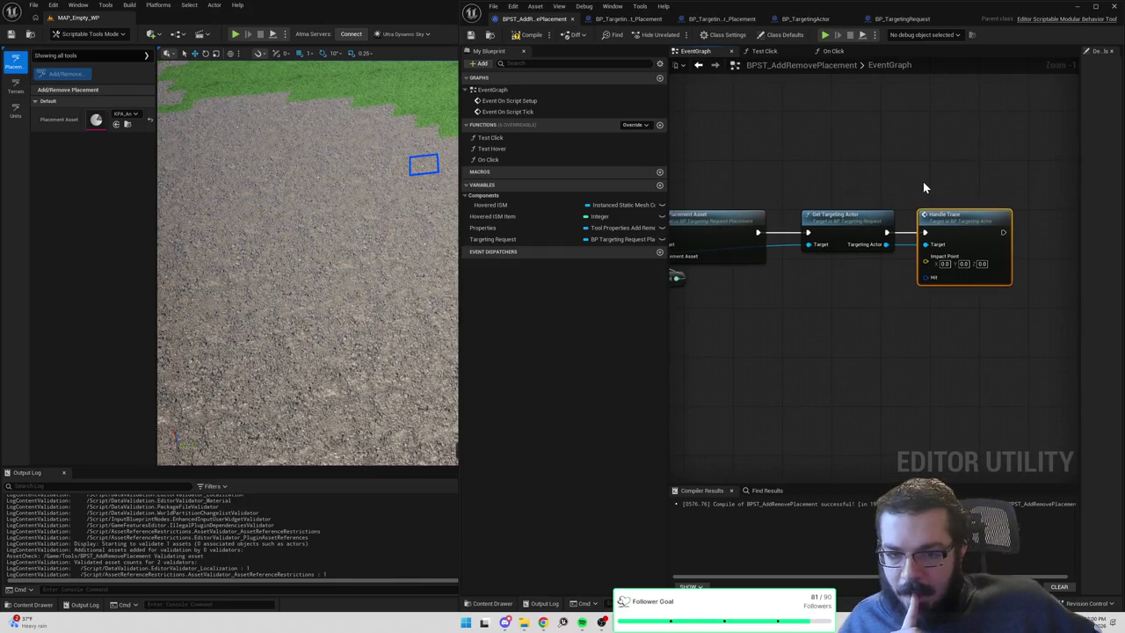
Review the Test Click and On Click function graphs.
click(774, 52)
drag(914, 155, 836, 151)
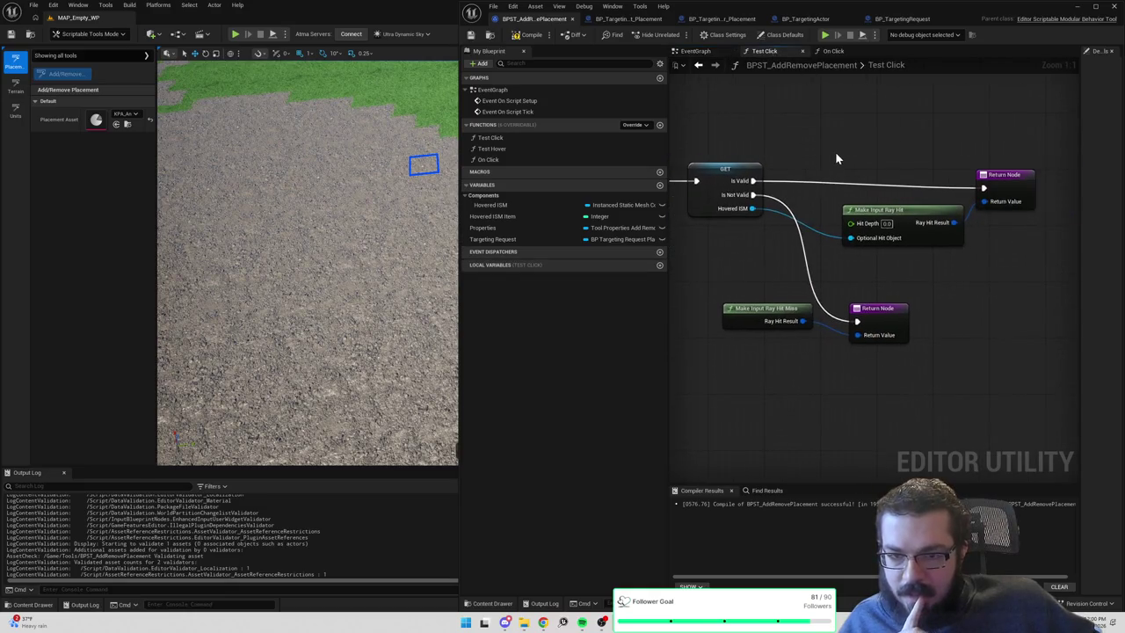
scroll(835, 151, down, 1)
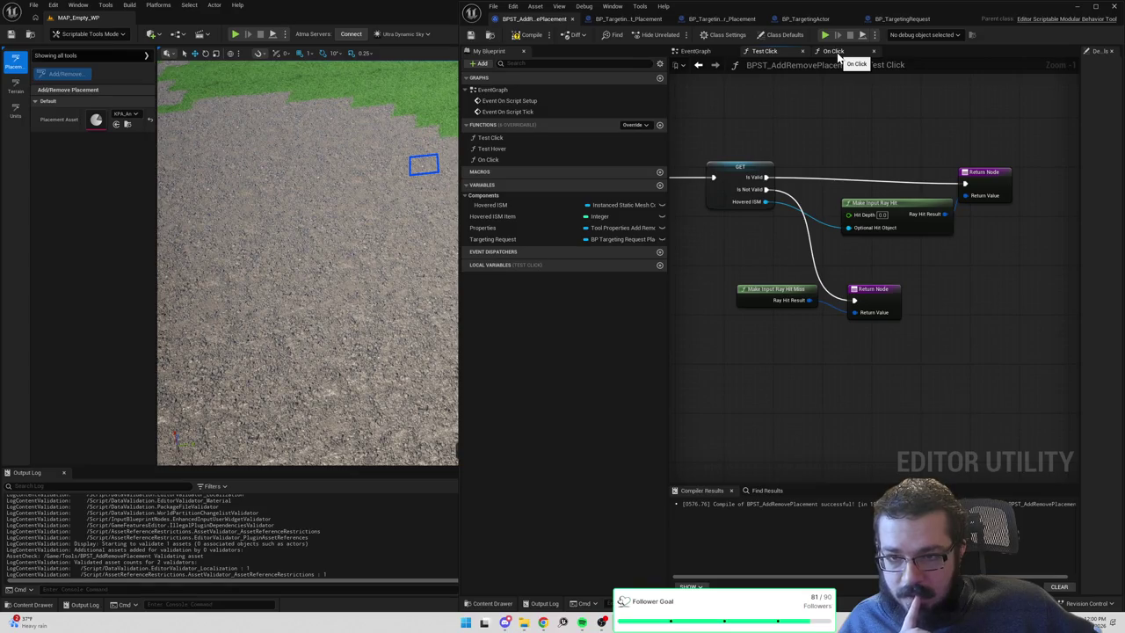
click(835, 51)
scroll(856, 238, down, 4)
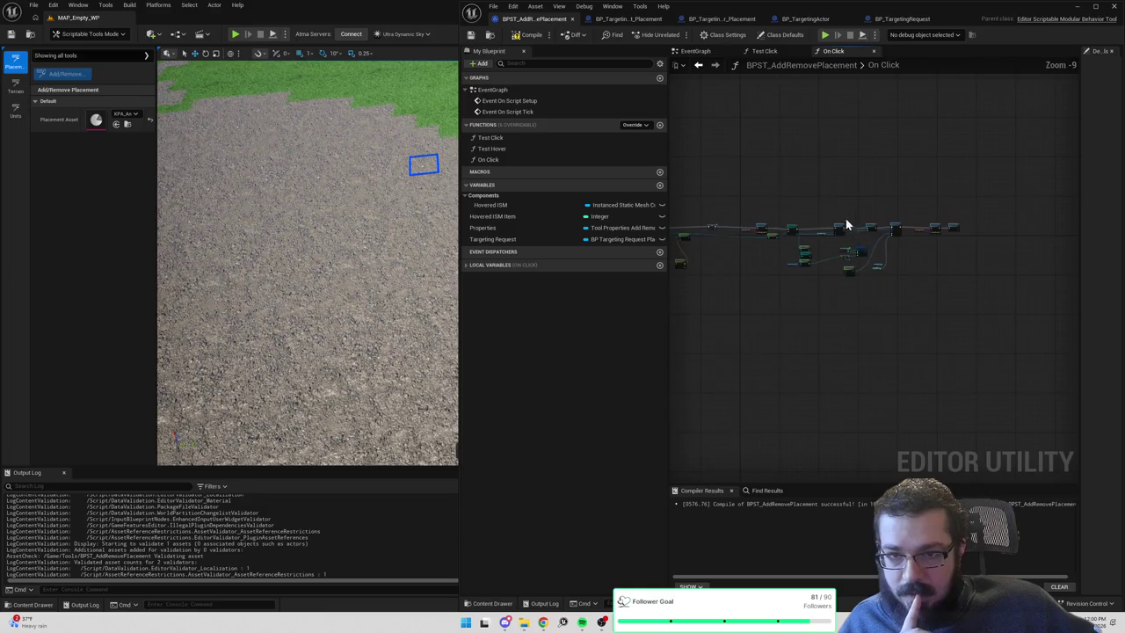
Open the Test Hover function graph and center its Cast and SET nodes.
double_click(491, 149)
scroll(870, 235, up, 4)
drag(934, 247, 787, 219)
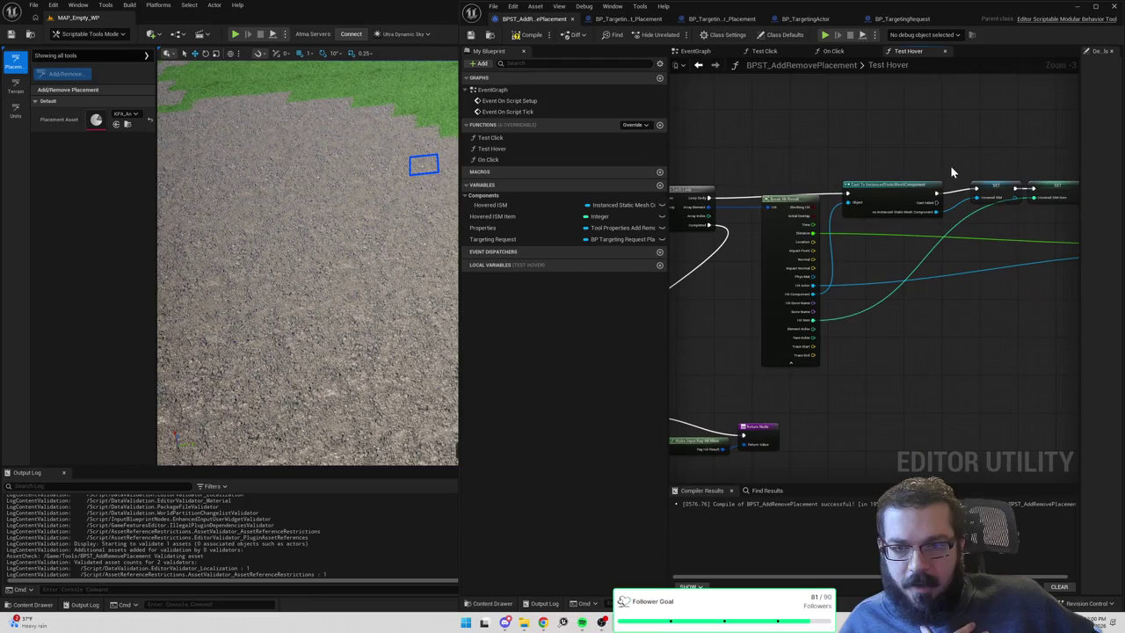
drag(918, 150, 796, 157)
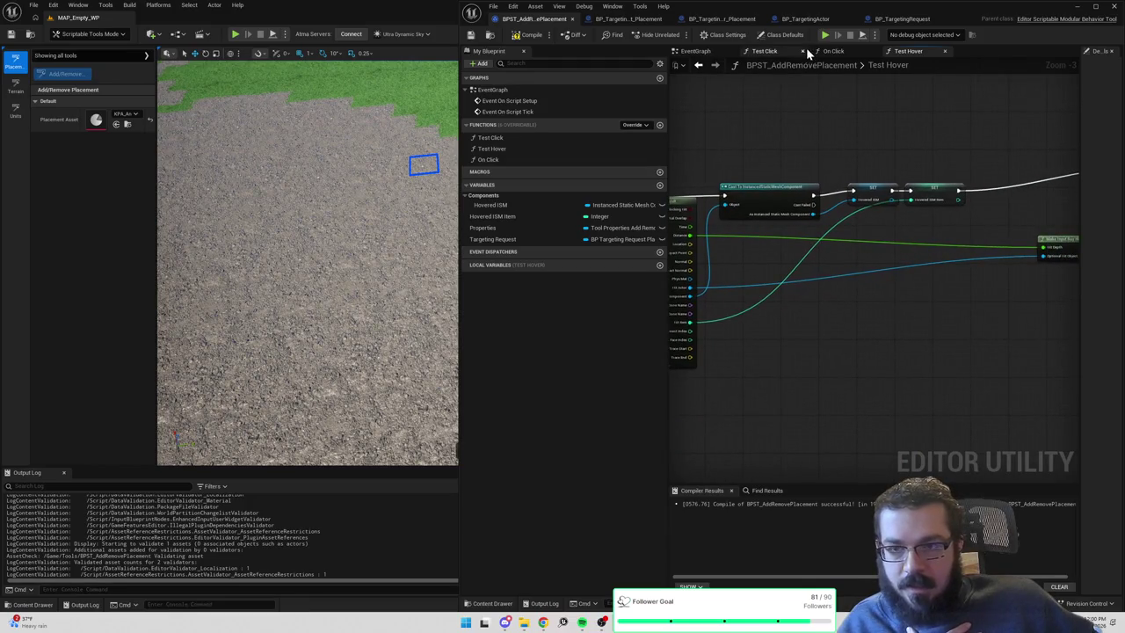
drag(826, 151, 805, 151)
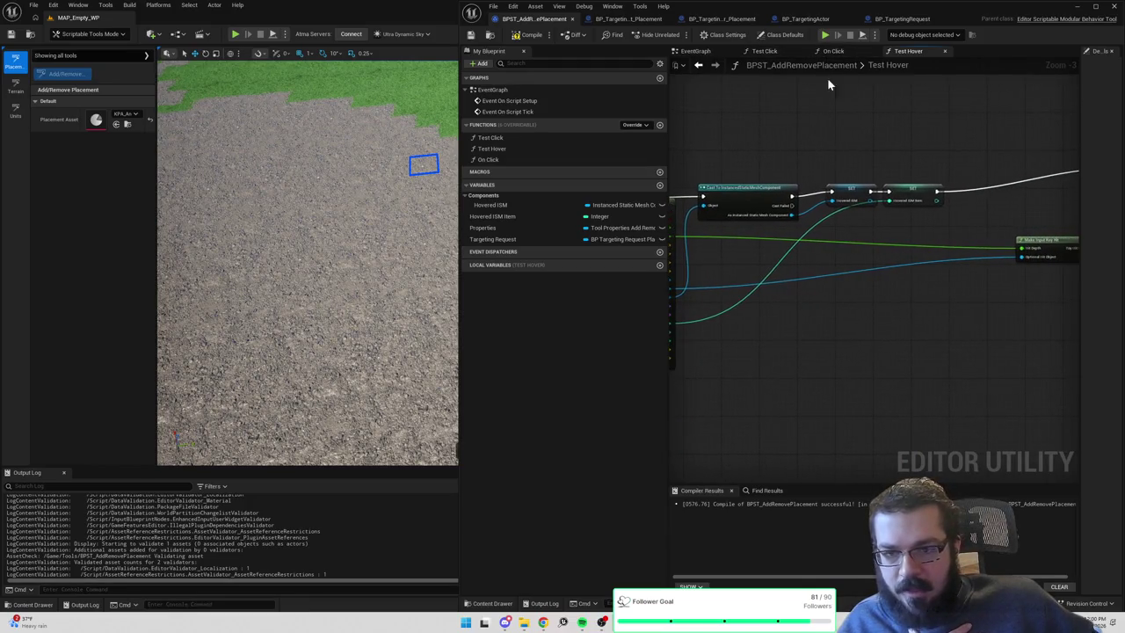
Compare EventGraph, Test Click and On Click, ending zoomed into Test Hover.
click(695, 51)
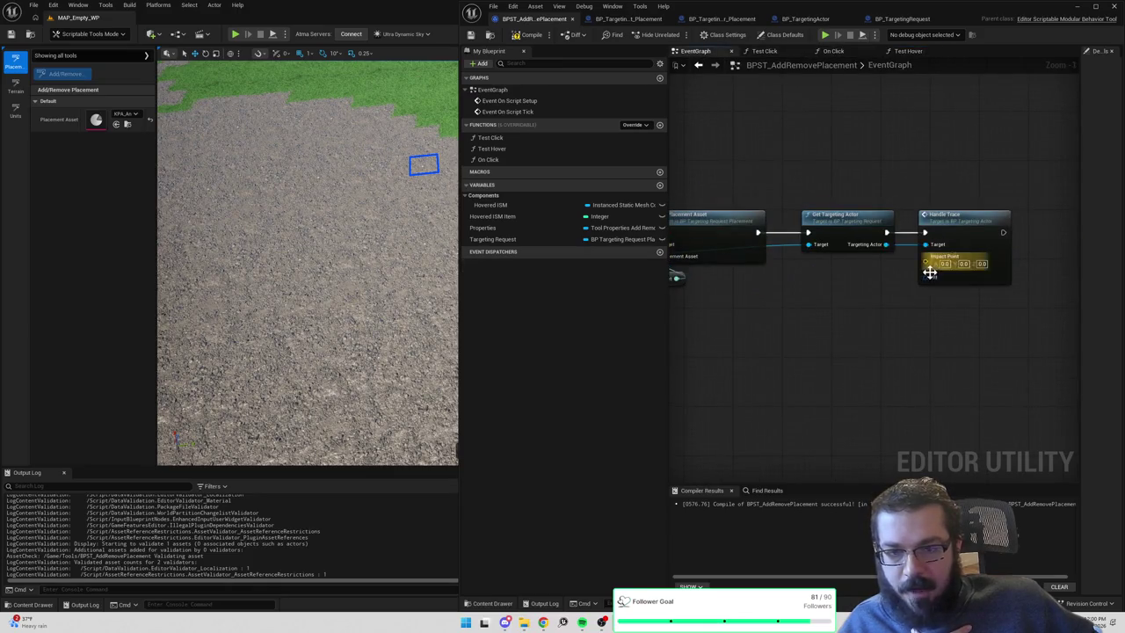
click(914, 52)
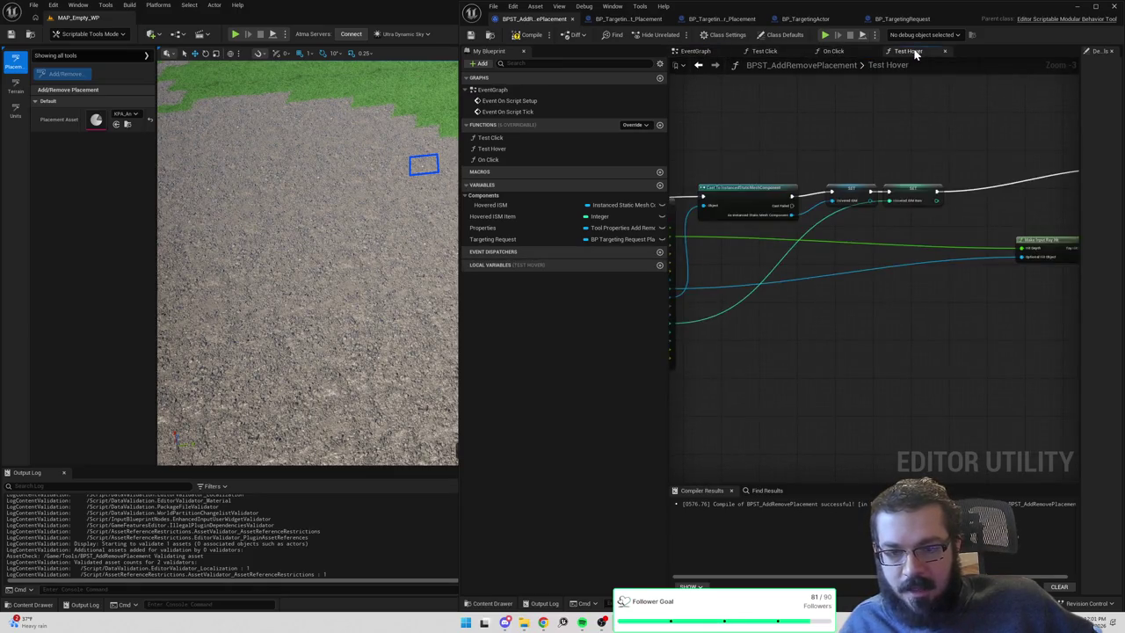
click(840, 51)
click(763, 51)
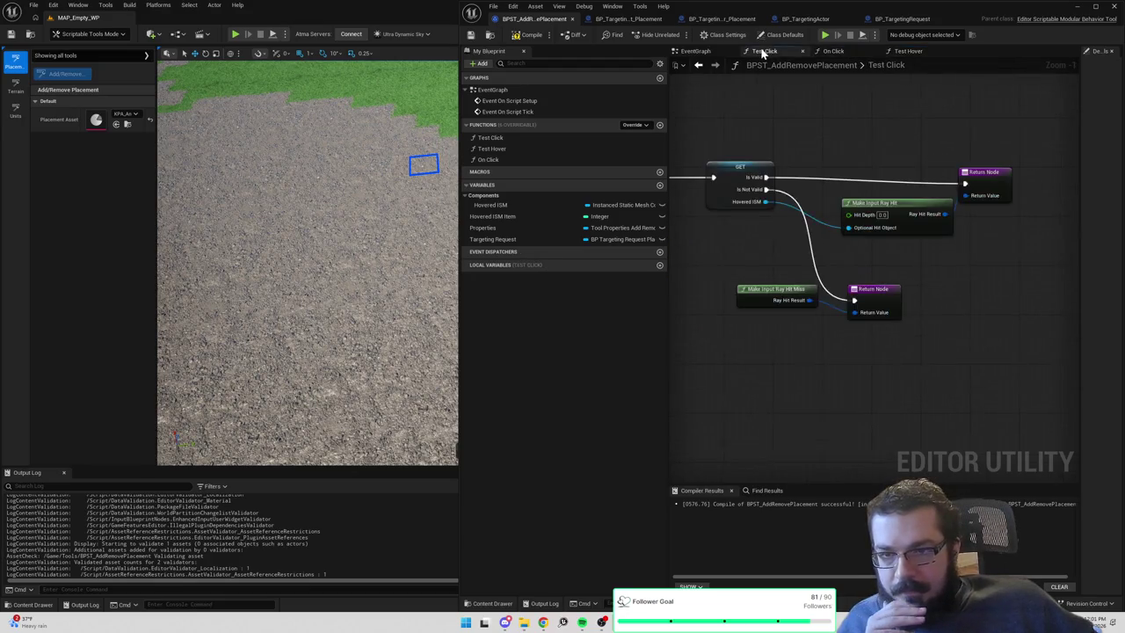
click(716, 67)
click(844, 51)
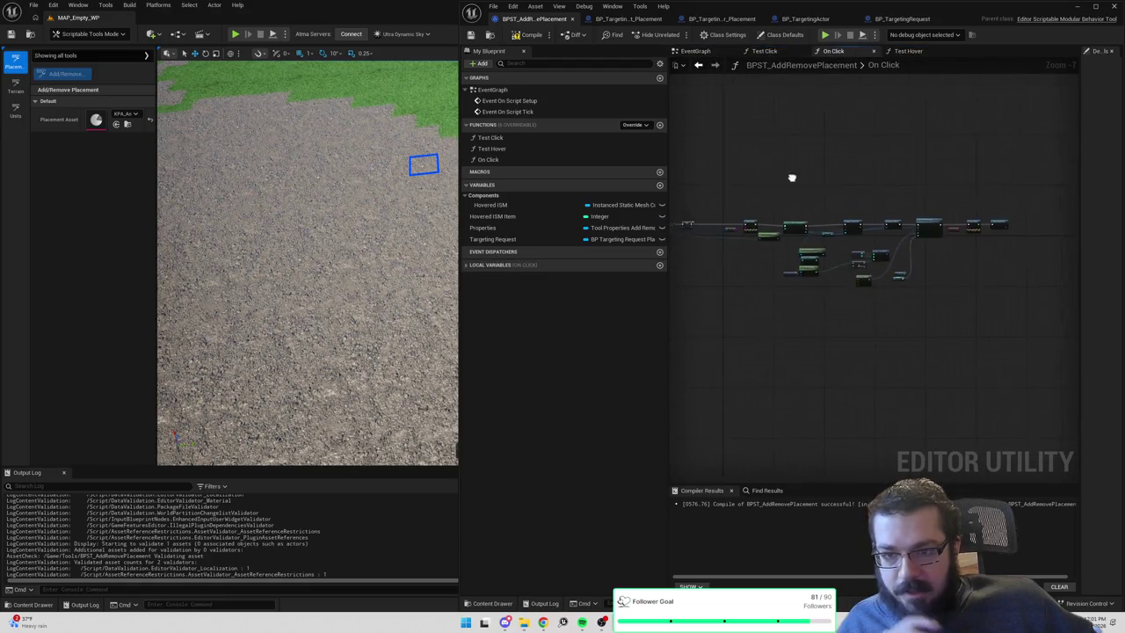
click(909, 51)
scroll(826, 306, up, 3)
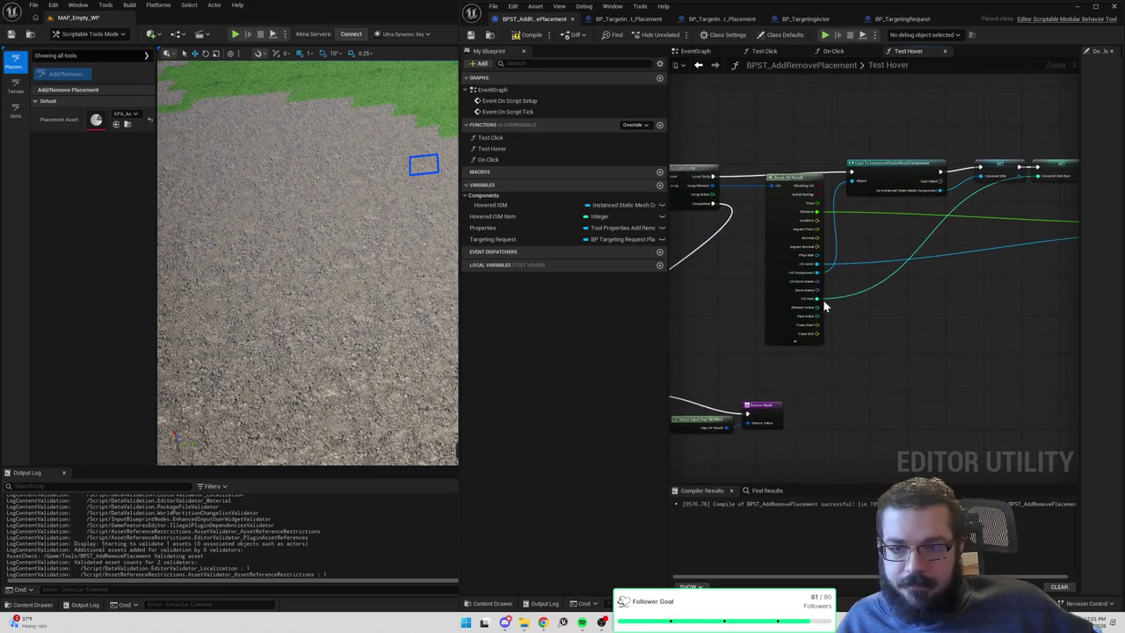
Promote the loop's Array Element to a Current Trace Hit variable and wire its SET node.
drag(714, 185, 739, 164)
text(promote to)
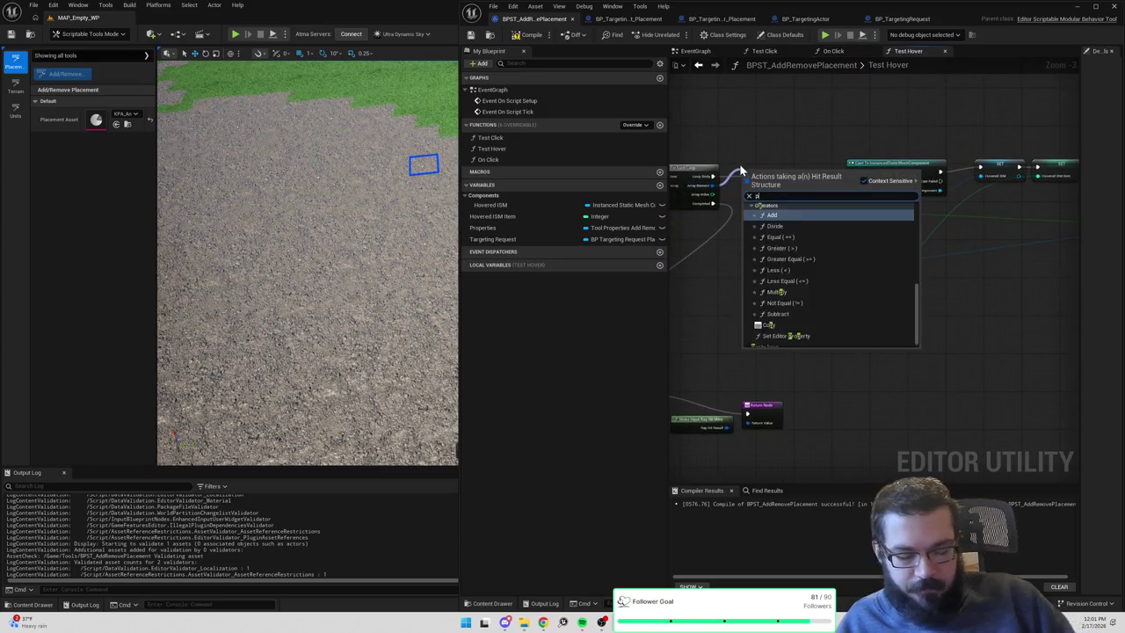
key(Return)
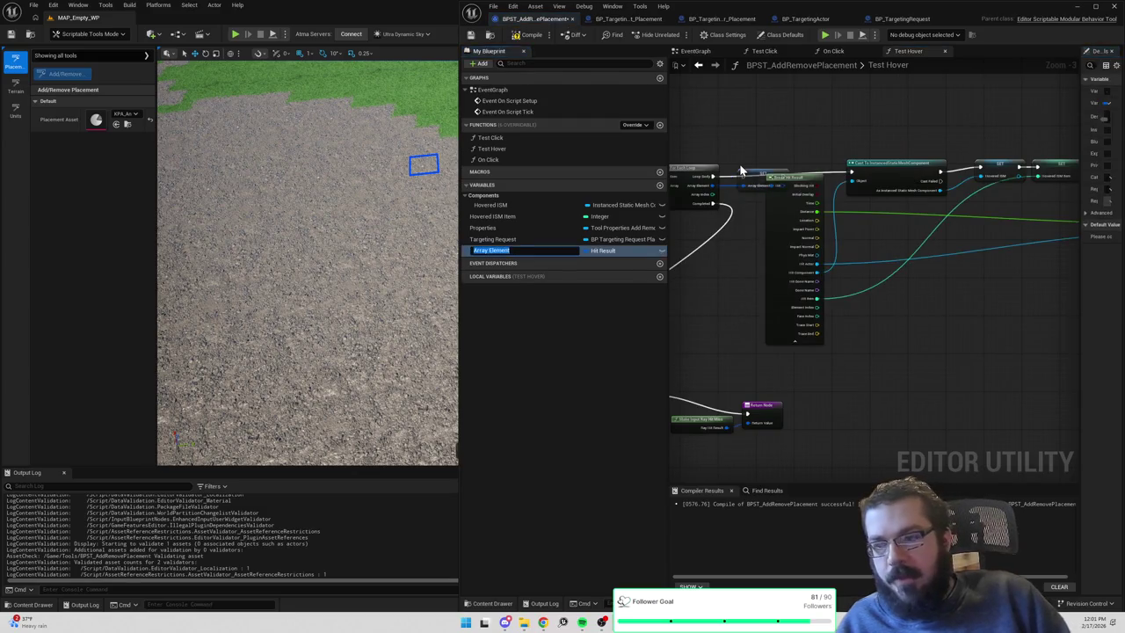
key(BackSpace)
key(BackSpace)
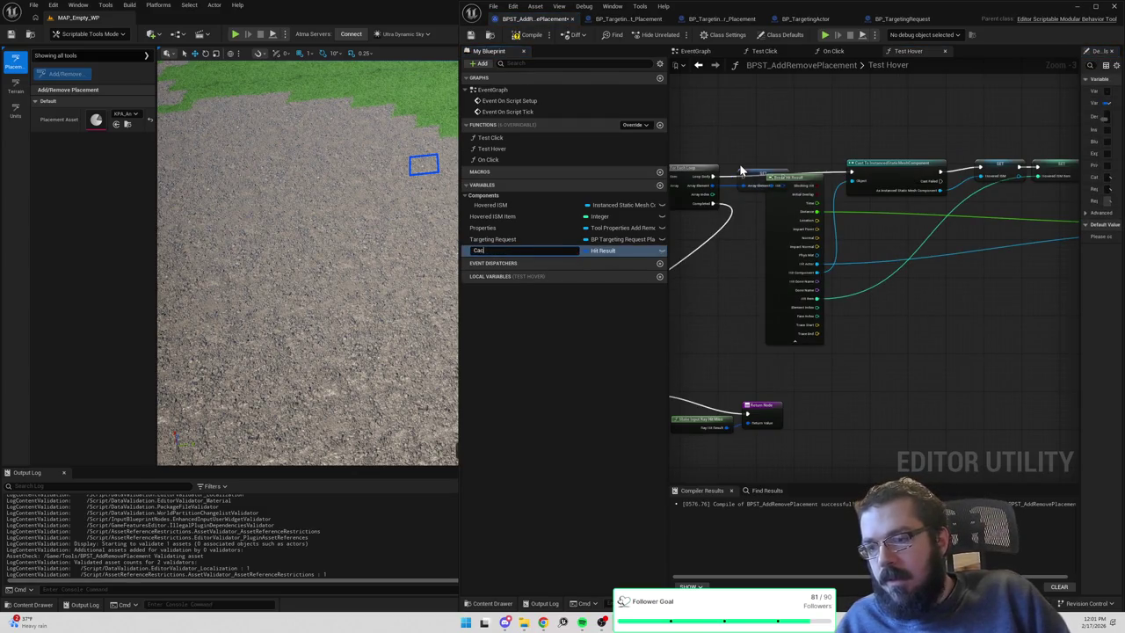
text(Current Trace Hit)
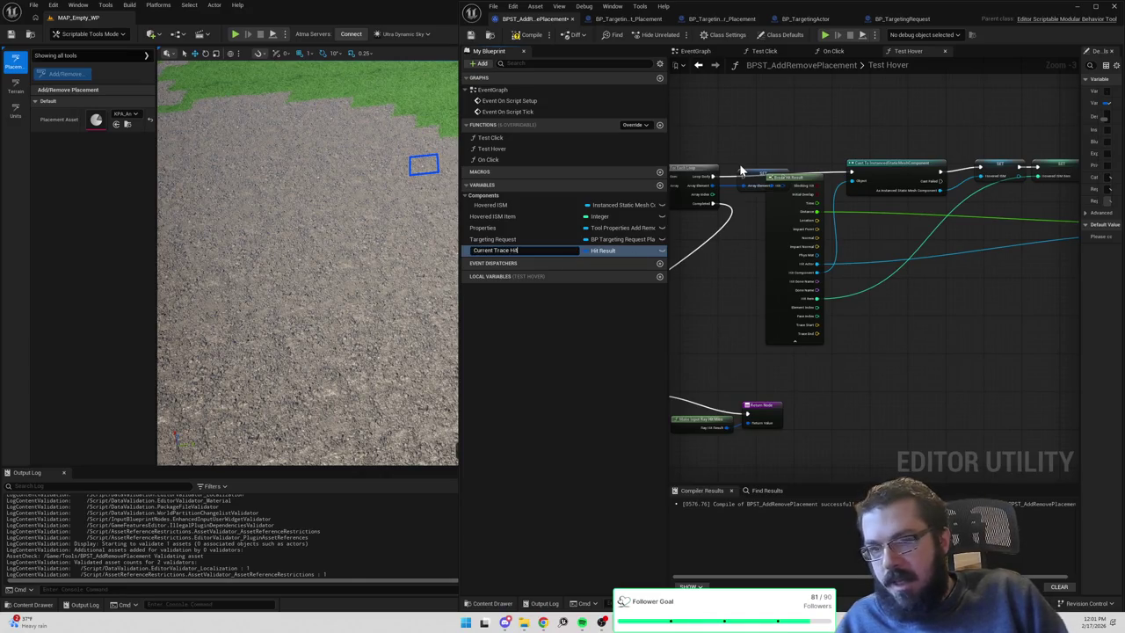
click(758, 180)
drag(734, 179, 798, 162)
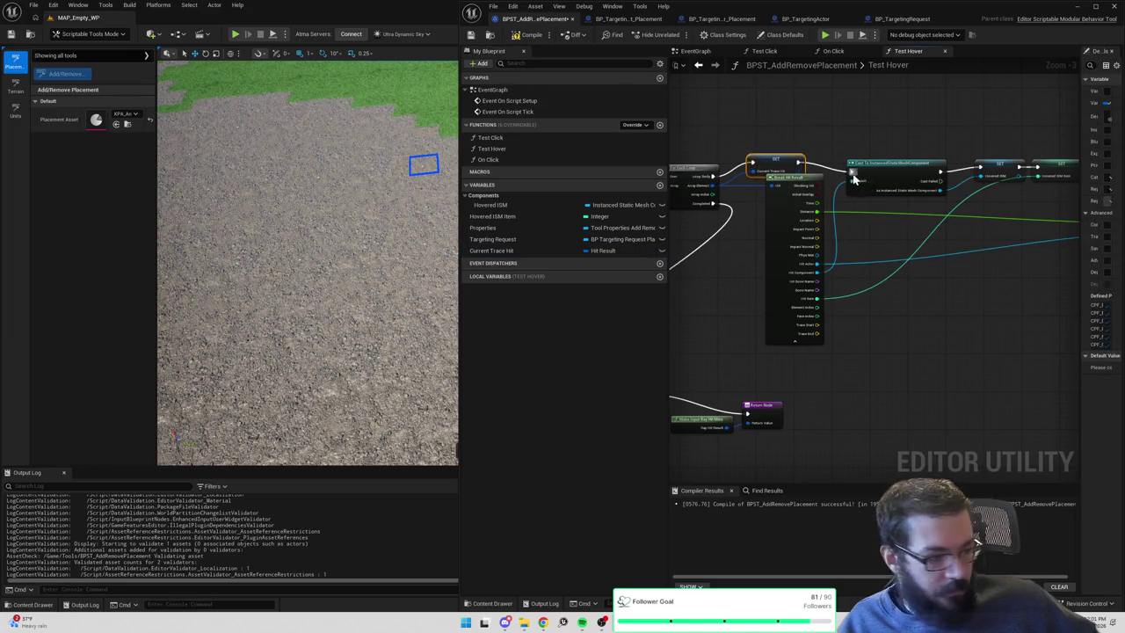
Select the Current Trace Hit SET node and compile the blueprint.
click(853, 129)
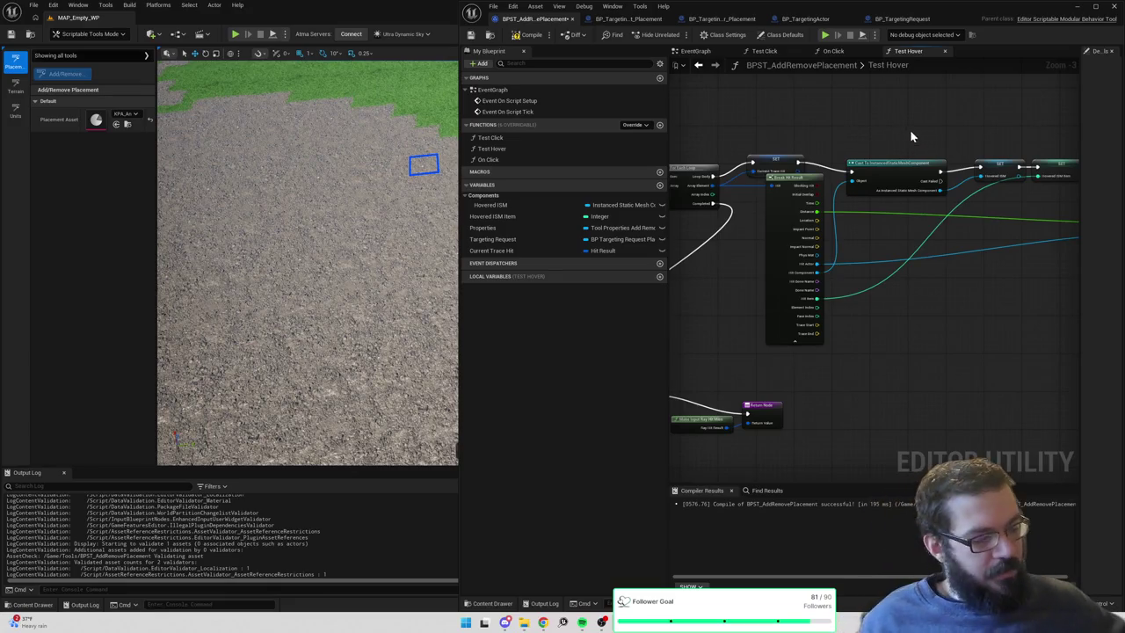
click(776, 167)
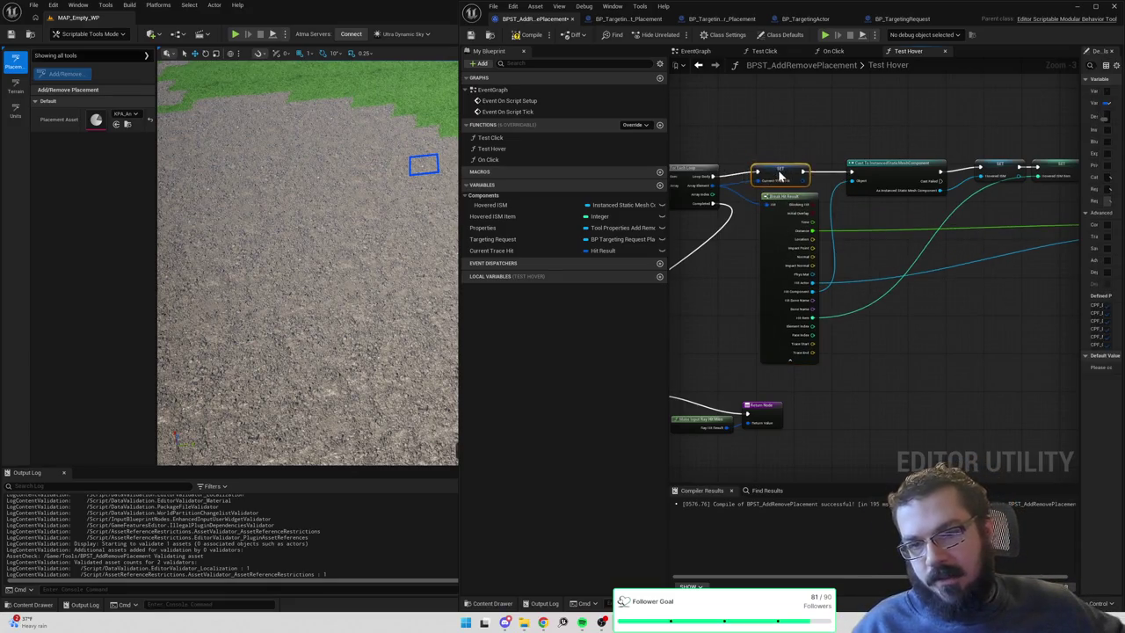
click(521, 35)
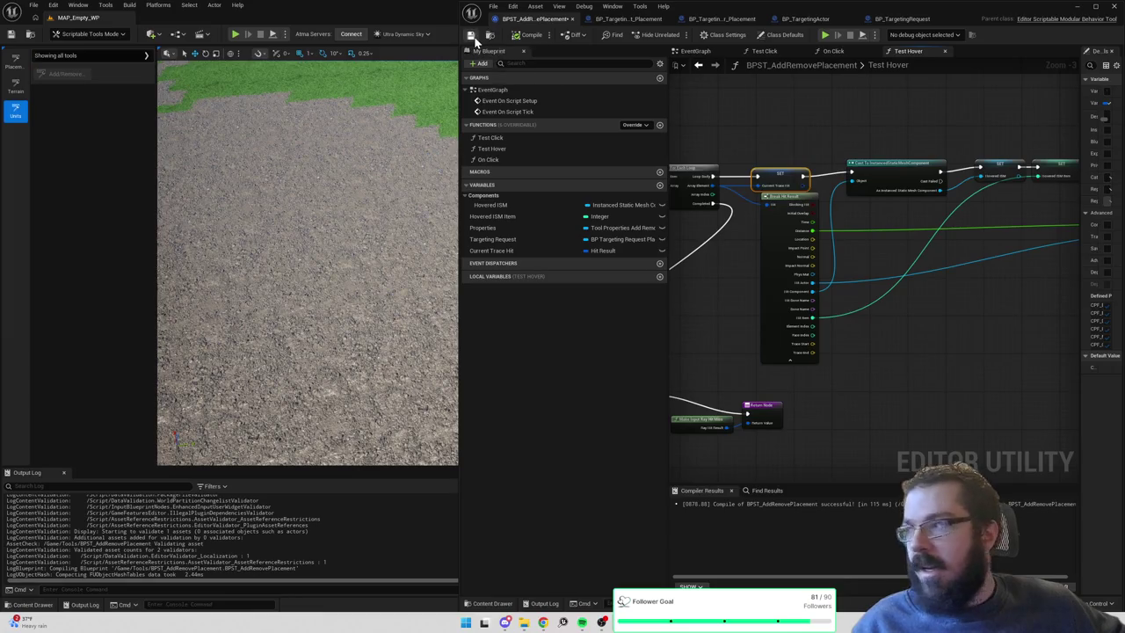
drag(756, 131, 811, 114)
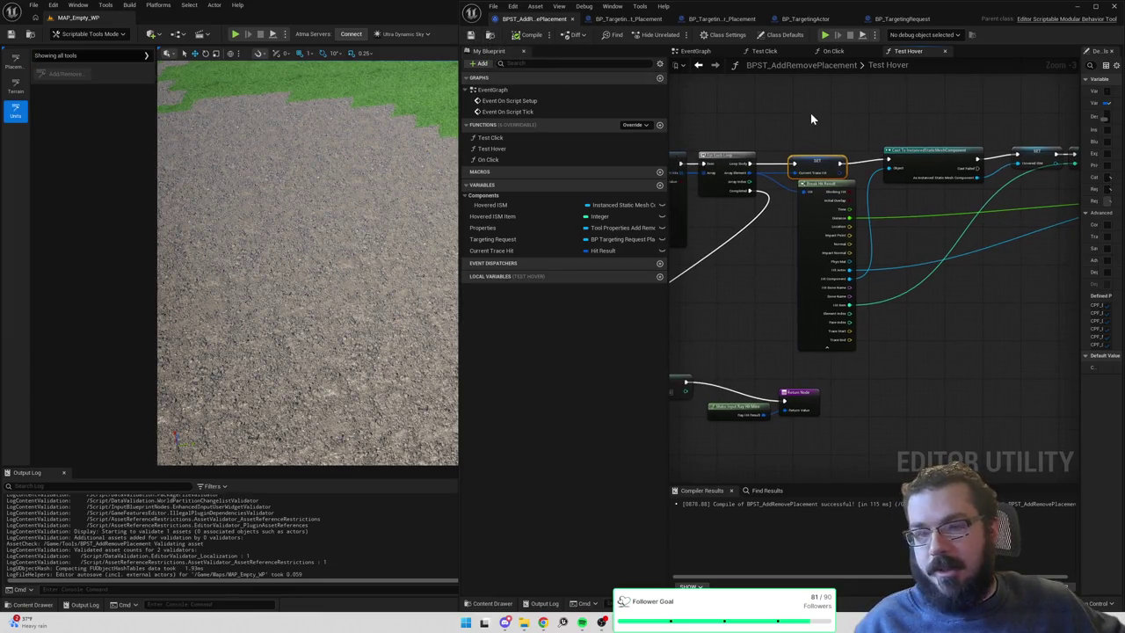
Check the On Click graph, then return to the EventGraph.
click(851, 51)
scroll(888, 146, down, 2)
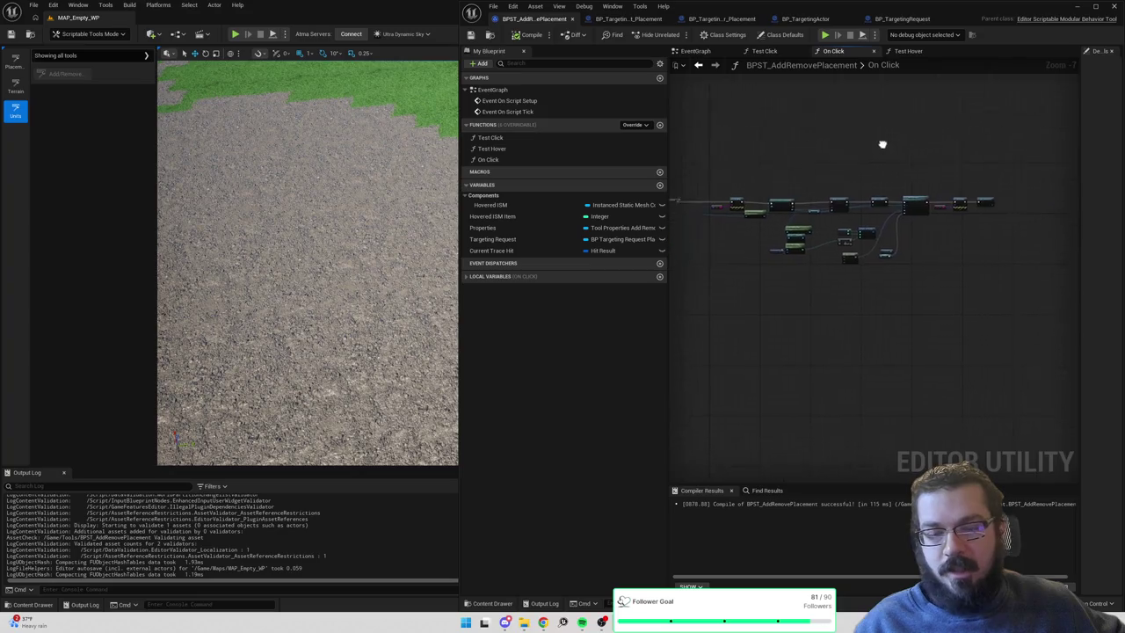
scroll(964, 180, up, 3)
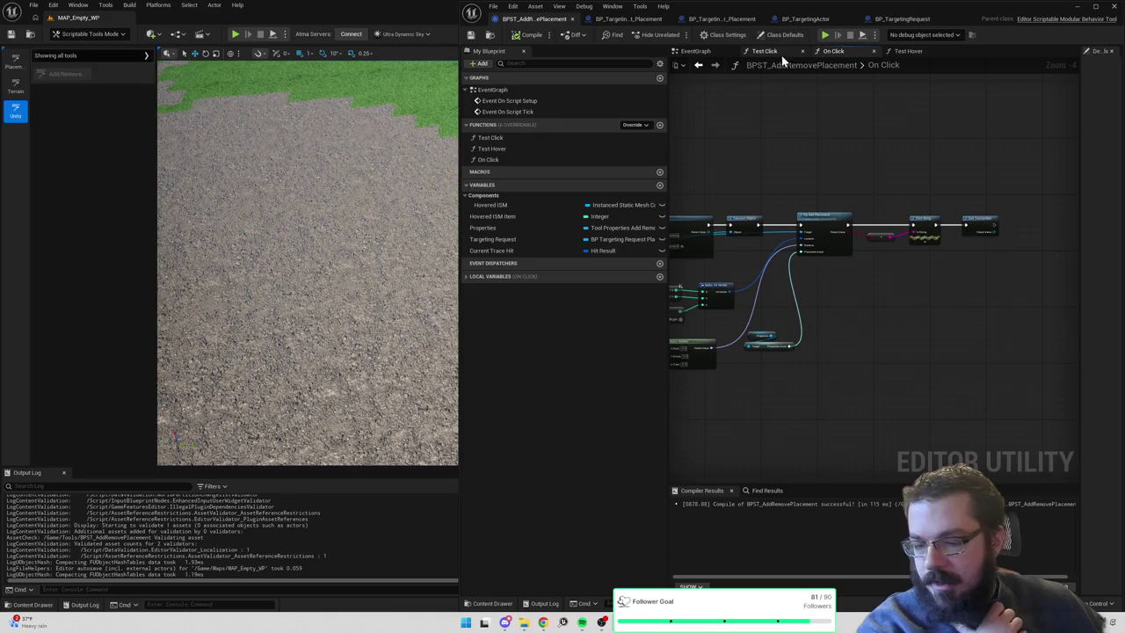
click(694, 51)
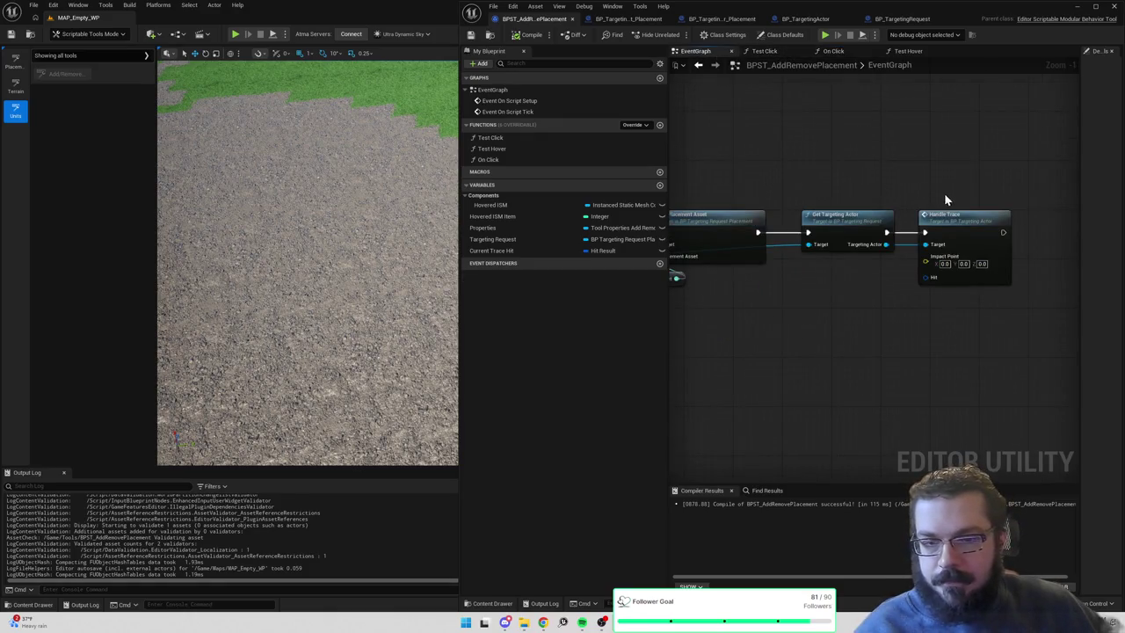
Add a Current Trace Hit getter and wire it into Handle Trace's Hit input.
drag(557, 252, 840, 309)
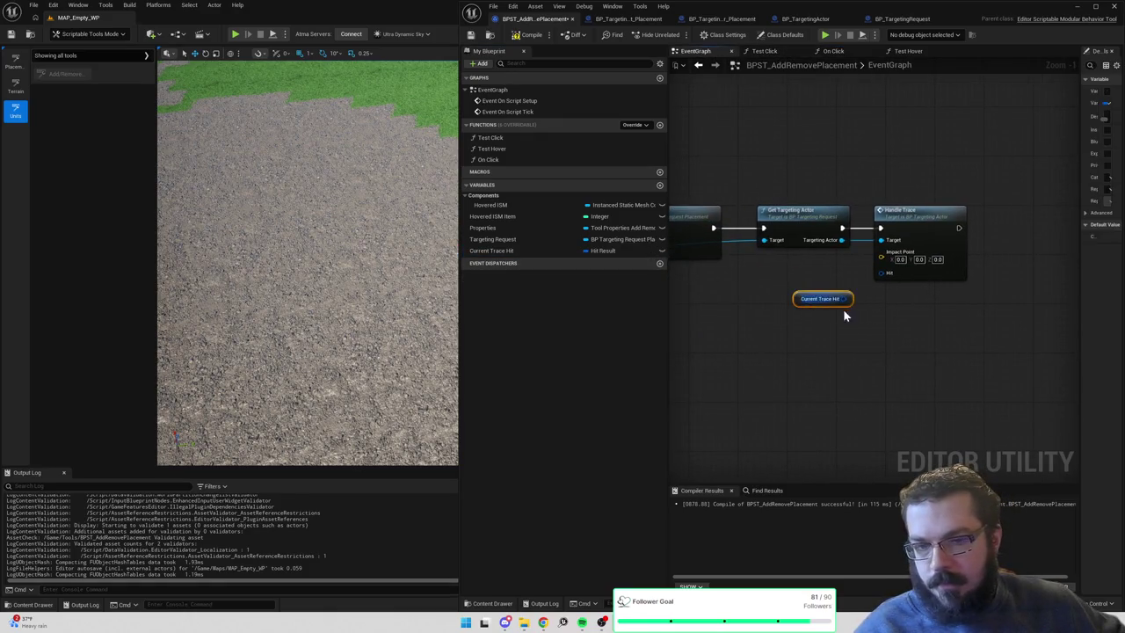
mouse_move(881, 272)
mouse_down()
mouse_move(879, 286)
mouse_move(844, 299)
mouse_up()
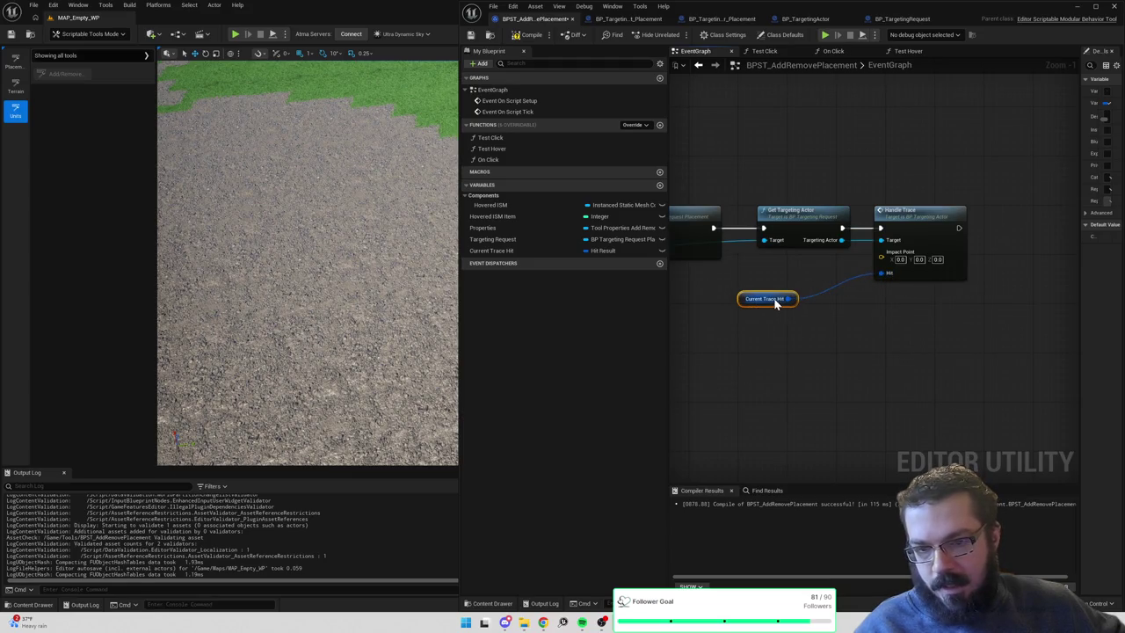
right_click(790, 300)
click(789, 298)
Break Current Trace Hit, feed its Impact Point into Handle Trace, and compile.
drag(789, 298, 811, 322)
text(break)
click(858, 356)
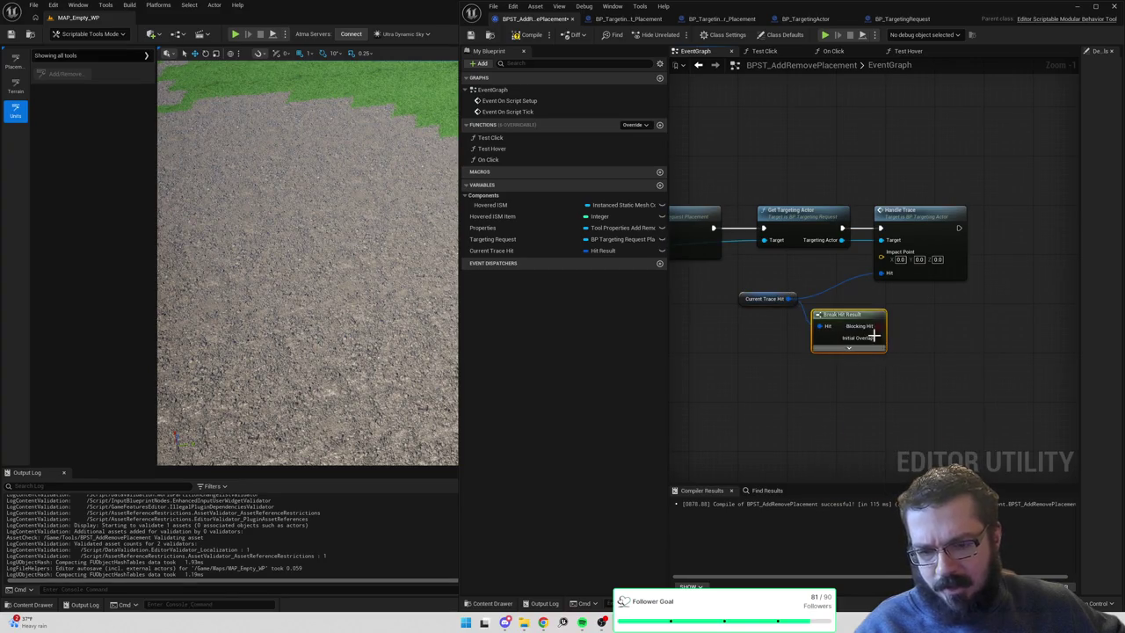
click(857, 349)
drag(880, 385, 882, 252)
click(530, 38)
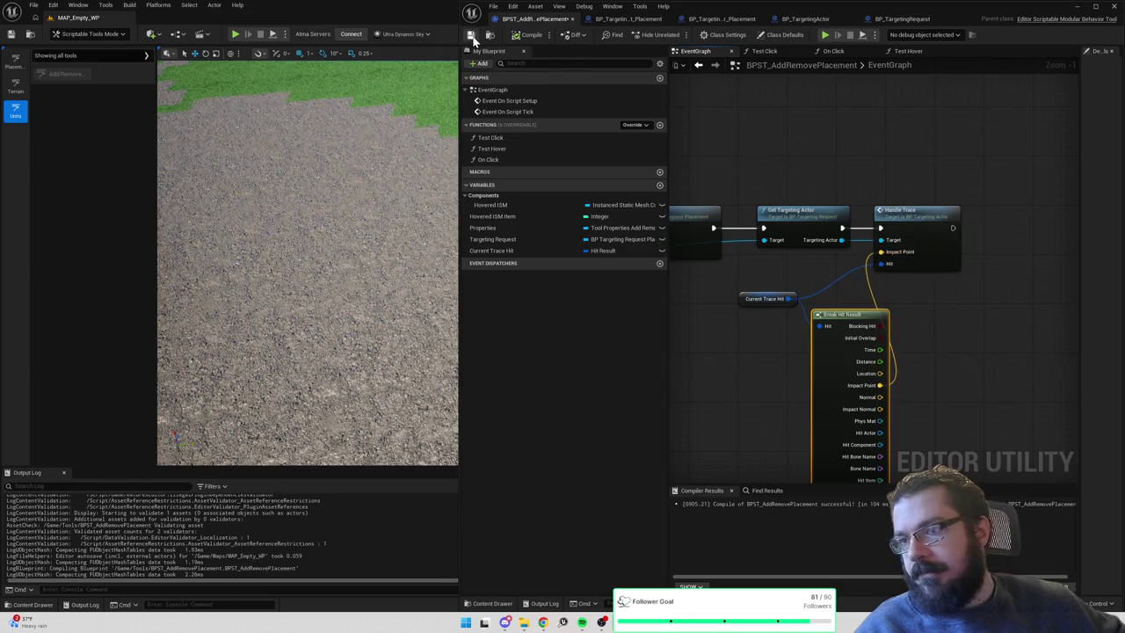
Delete the leftover targeting request and BP_TargetingActor_Placement actors from the level and save.
click(15, 61)
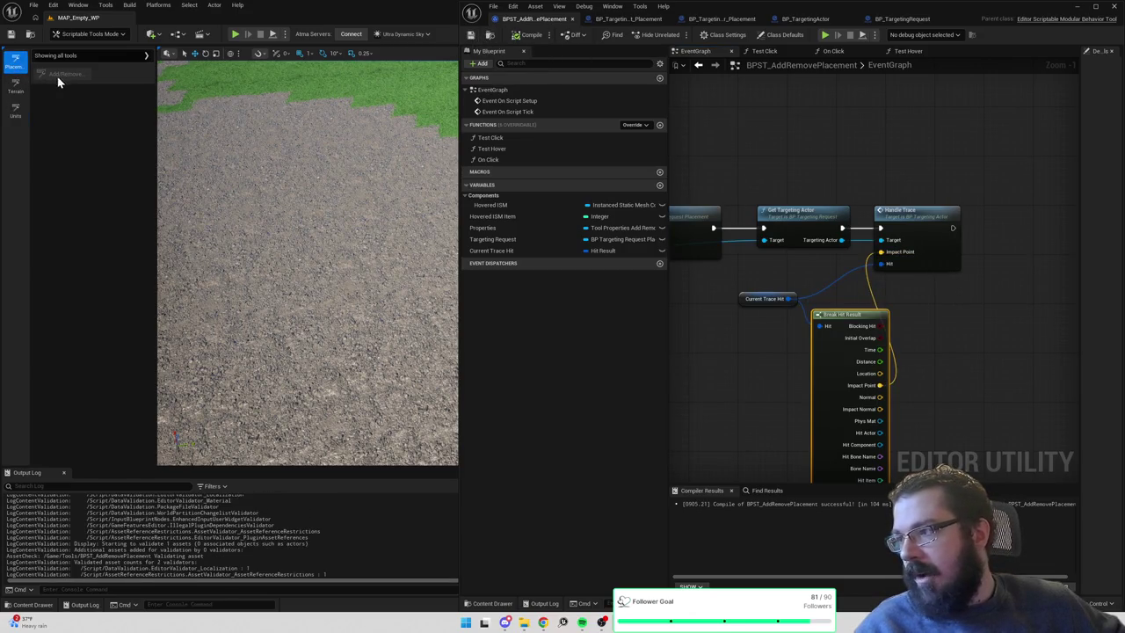
click(1092, 9)
click(970, 101)
key(Delete)
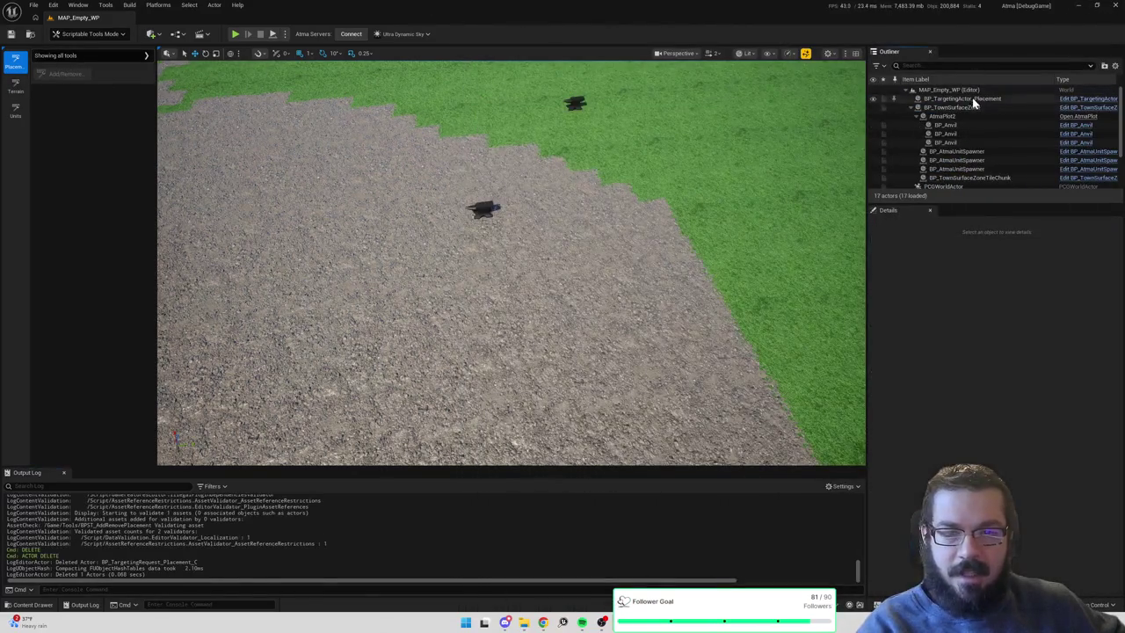
click(974, 101)
key(Delete)
key(ctrl+s)
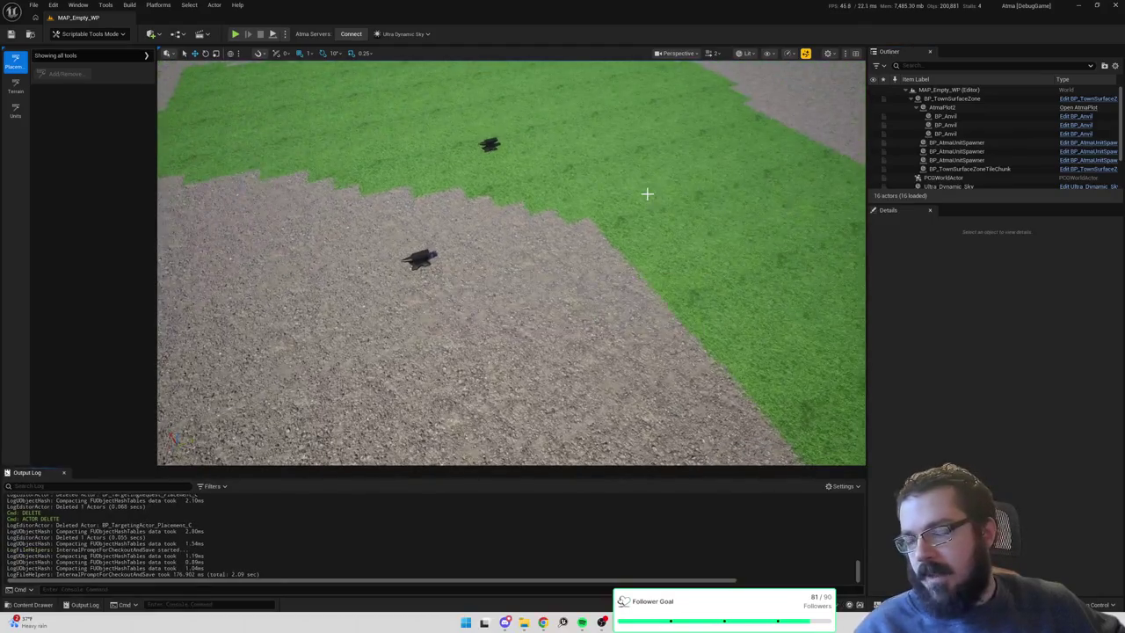
Return to the blueprint editor and bring up the overridable functions list.
key(alt+Tab)
scroll(782, 191, down, 5)
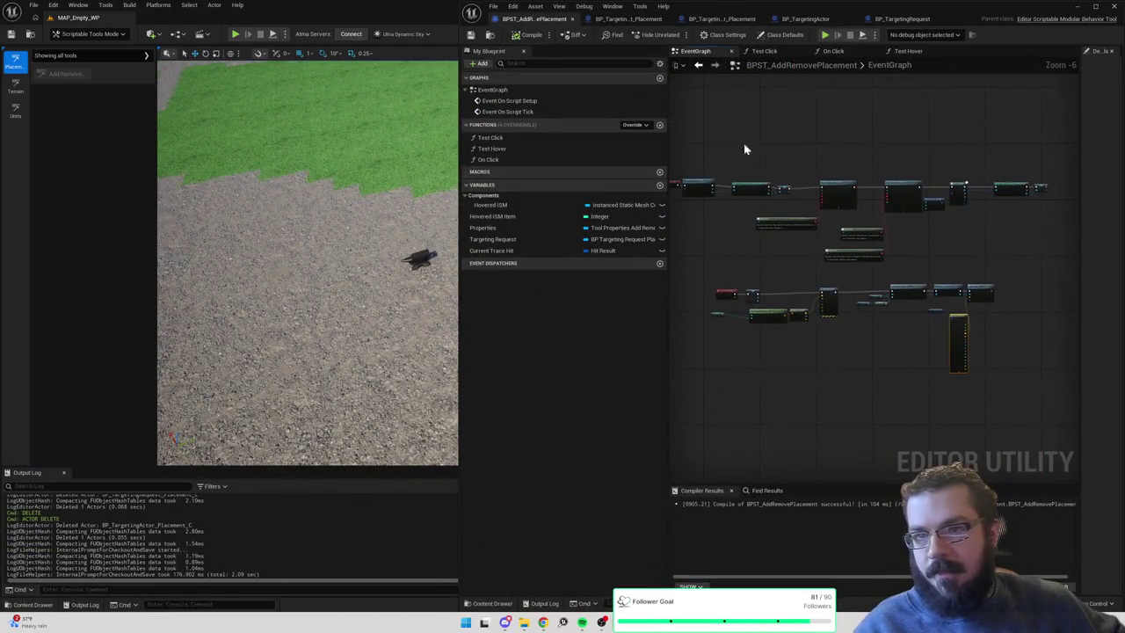
click(640, 125)
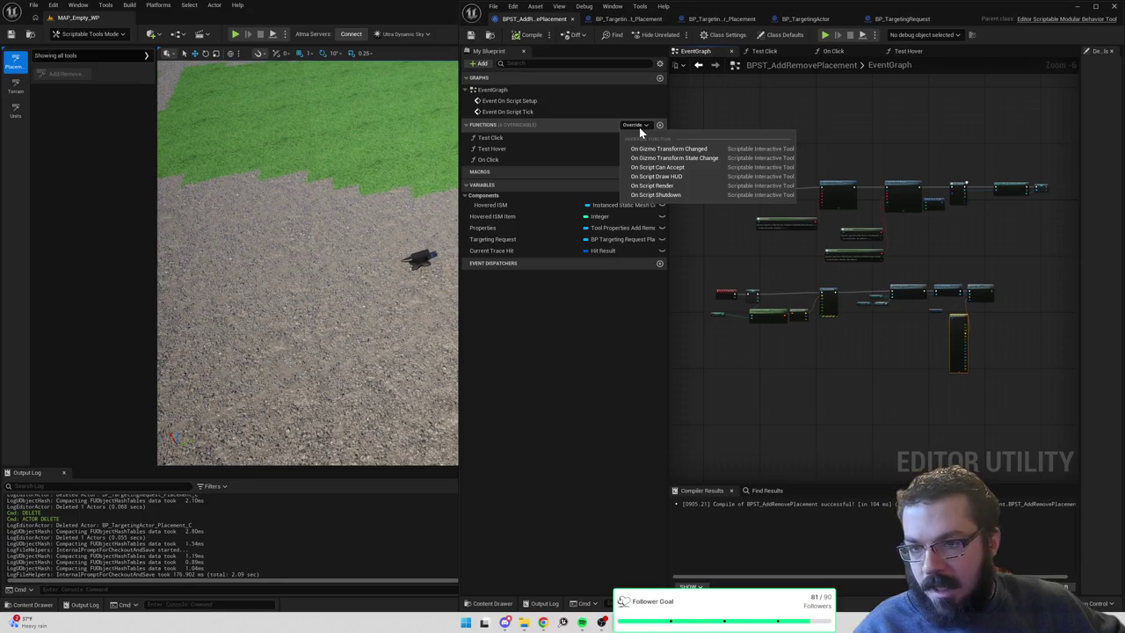
Add Event On Script Shutdown and a Get Baista Tile Map Subsystem node.
click(654, 195)
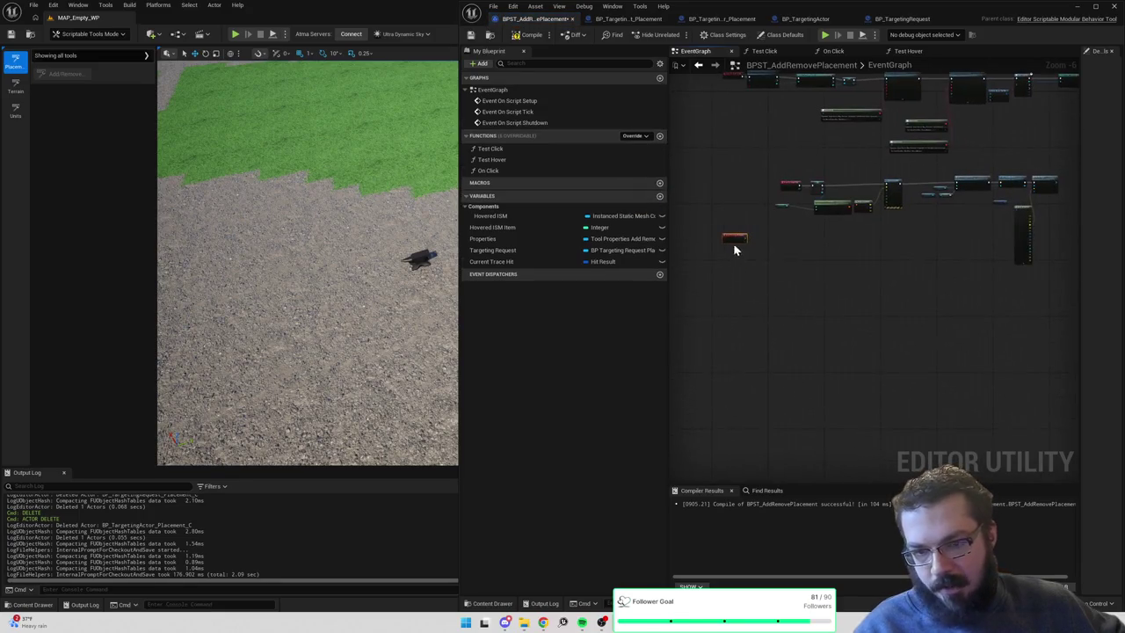
scroll(731, 264, up, 4)
right_click(753, 292)
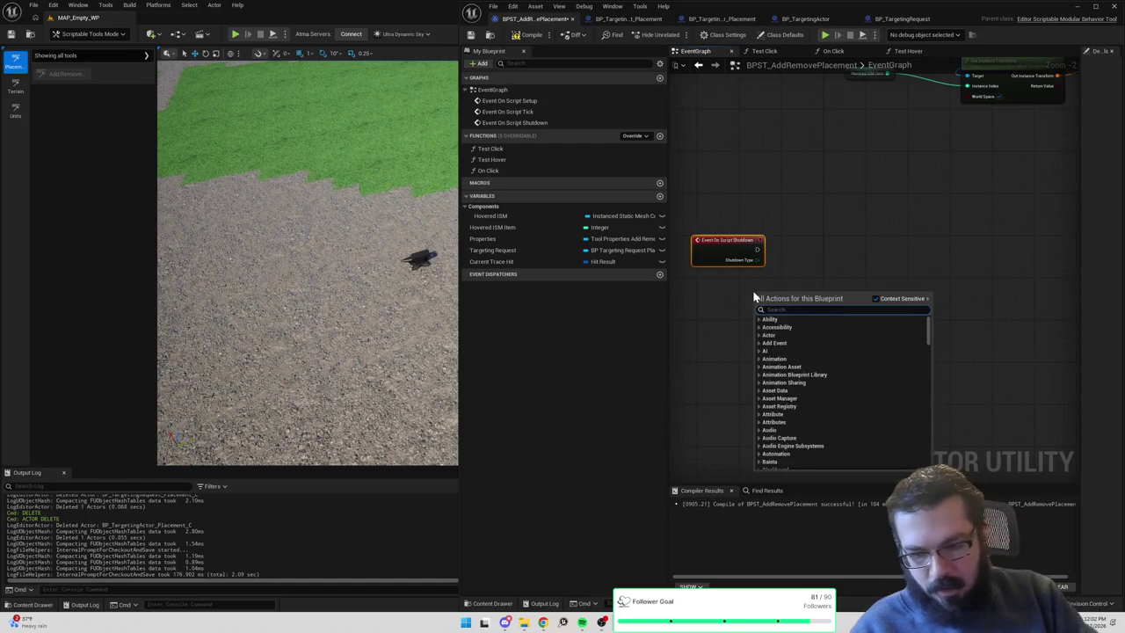
text(cancel ta)
key(BackSpace)
key(BackSpace)
key(BackSpace)
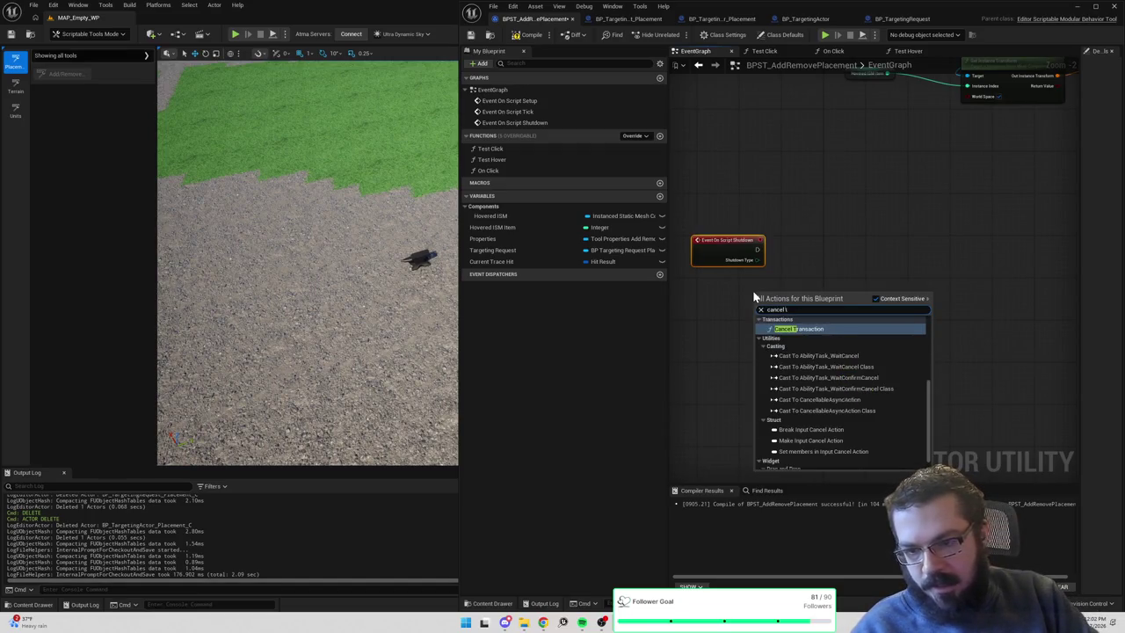
text(get baista tile map)
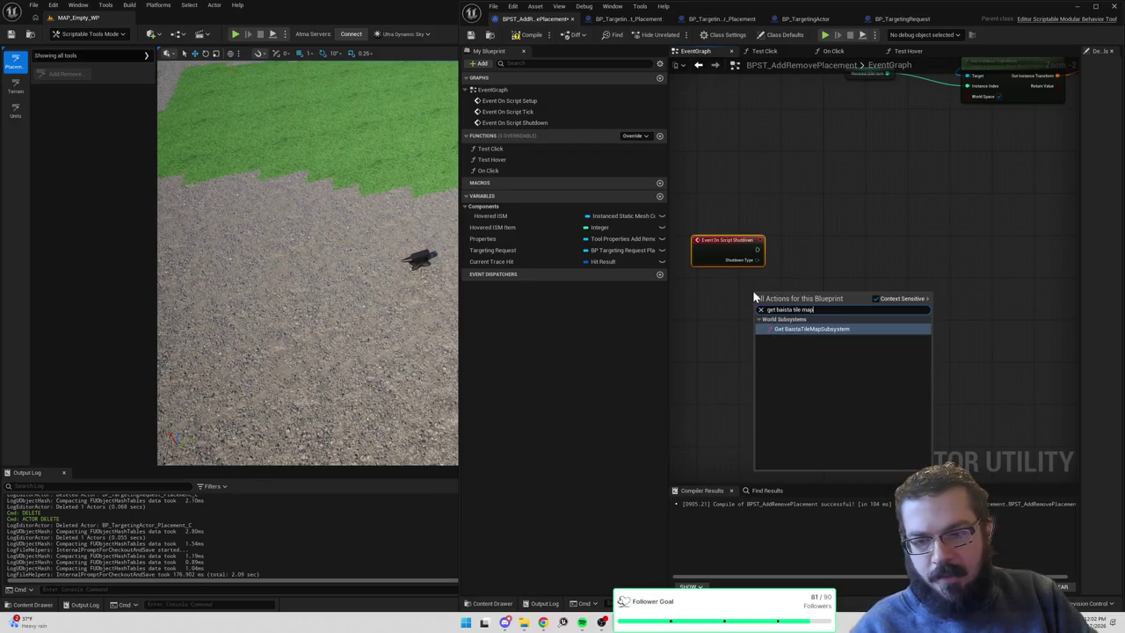
key(Return)
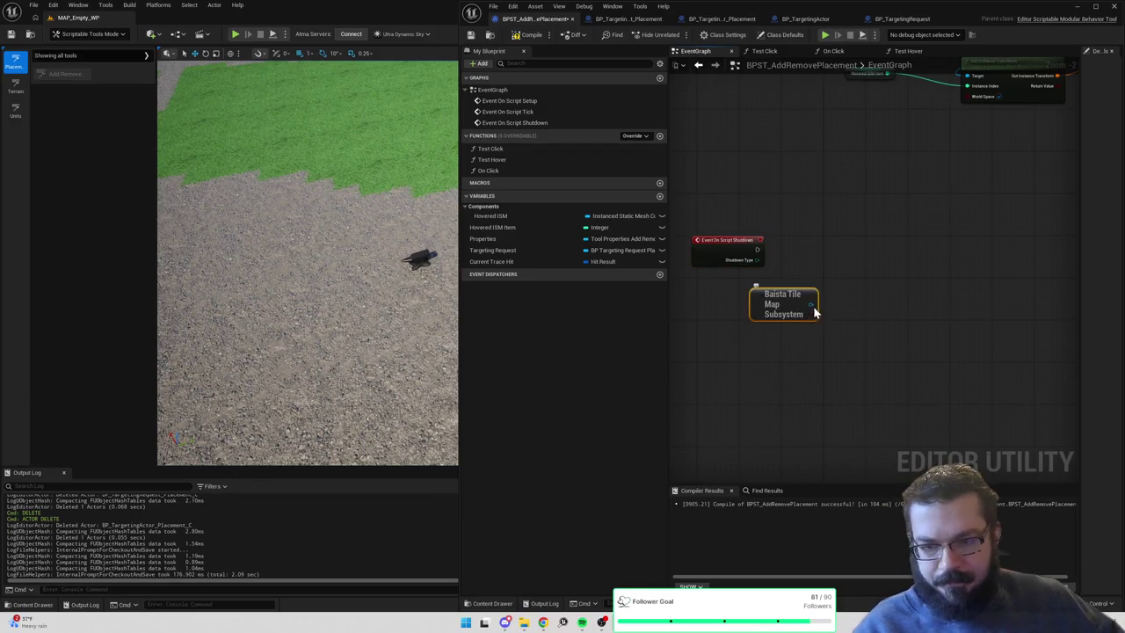
Call Cancel Targeting on the subsystem from On Script Shutdown, then compile and save.
mouse_move(844, 292)
mouse_down()
mouse_move(870, 283)
mouse_move(869, 251)
mouse_up()
text(cancel ta)
key(Return)
drag(757, 250, 840, 261)
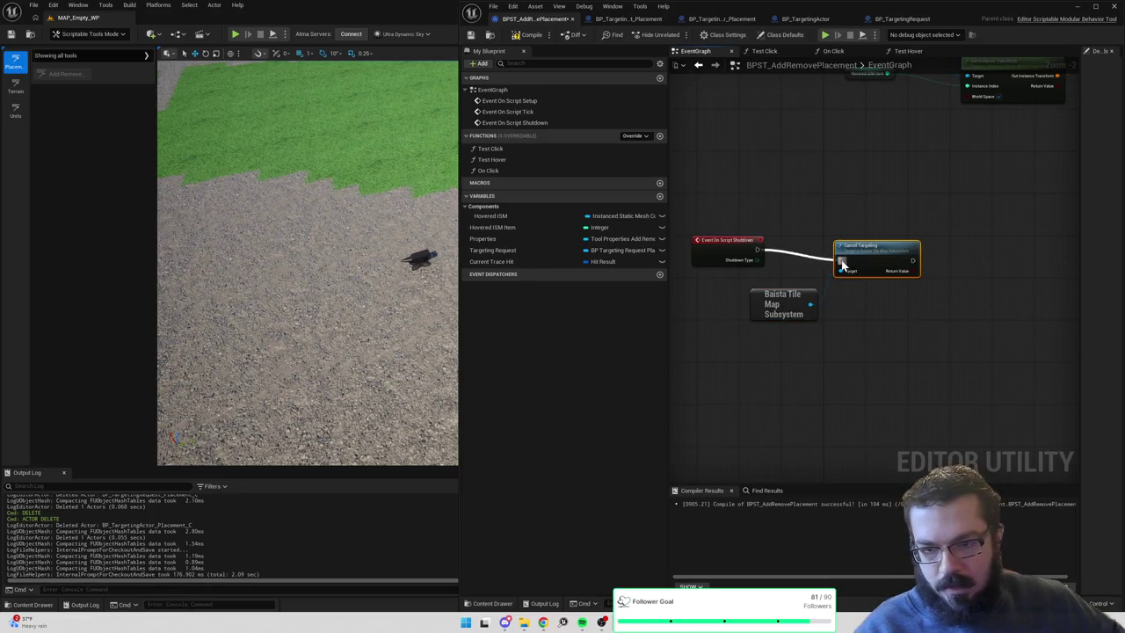
click(531, 35)
click(473, 34)
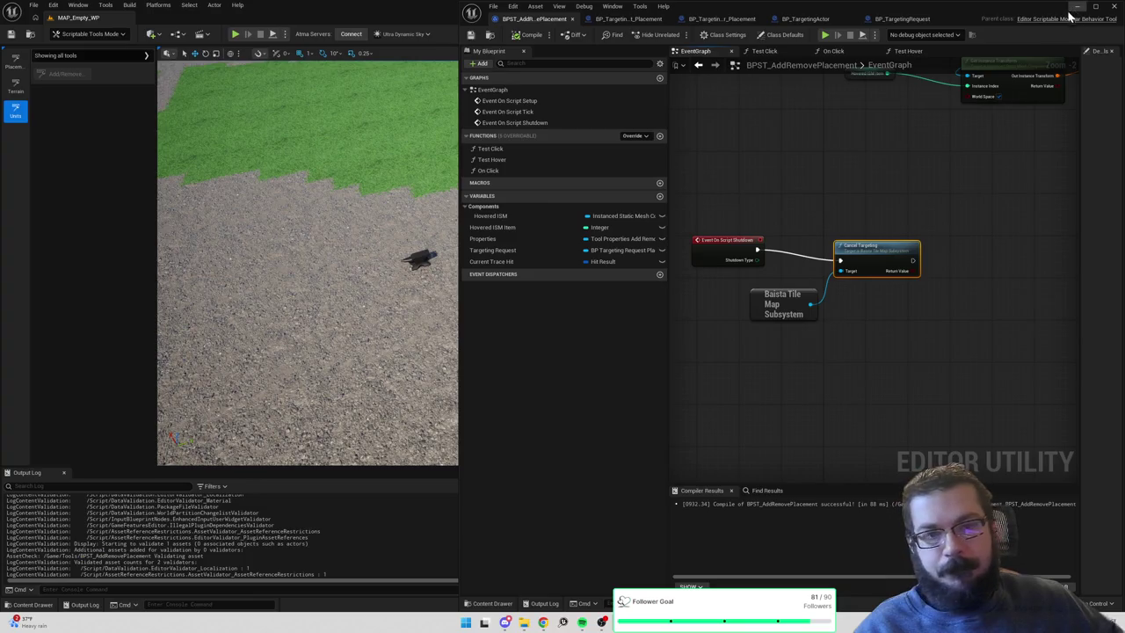
click(15, 59)
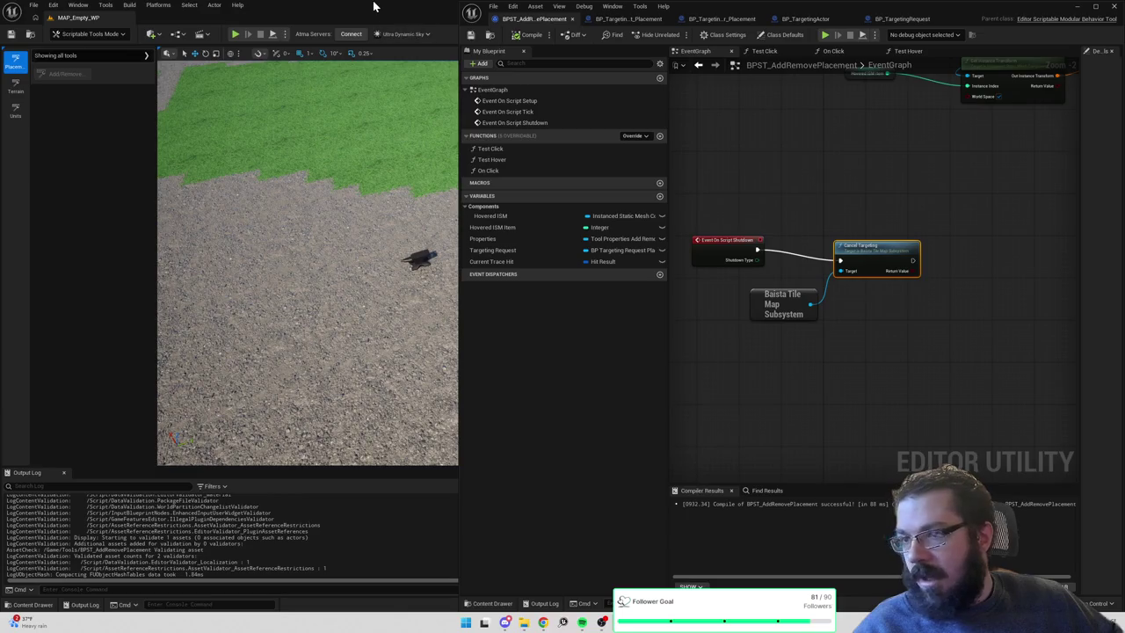
click(1076, 7)
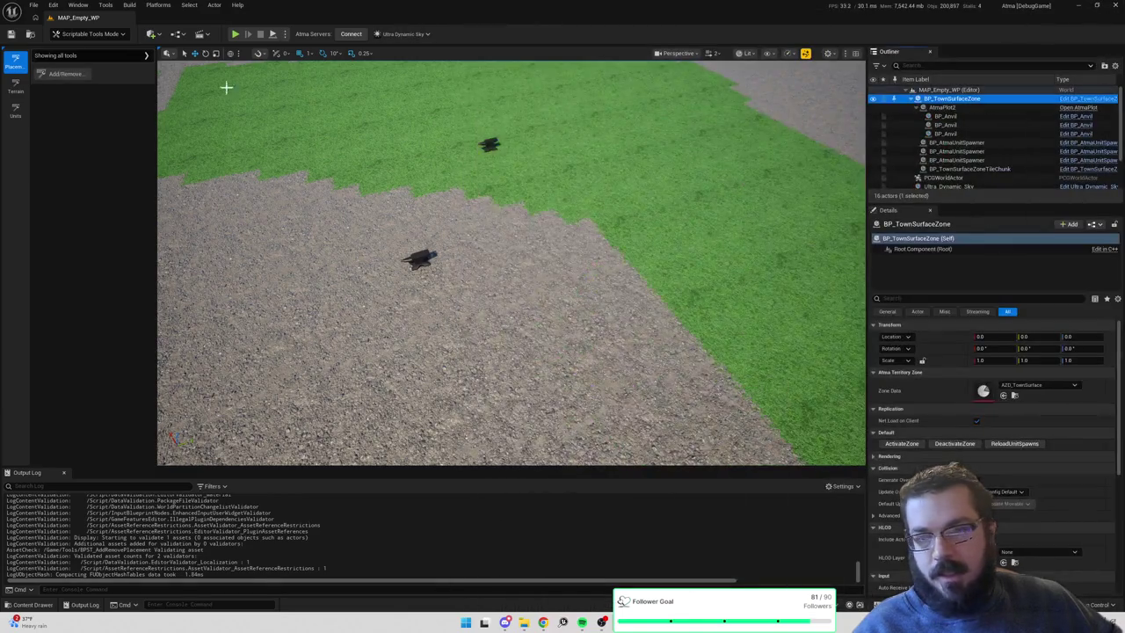
Start the Add/Remove placement tool with KPA_Anvil as the placement asset.
click(70, 76)
click(124, 114)
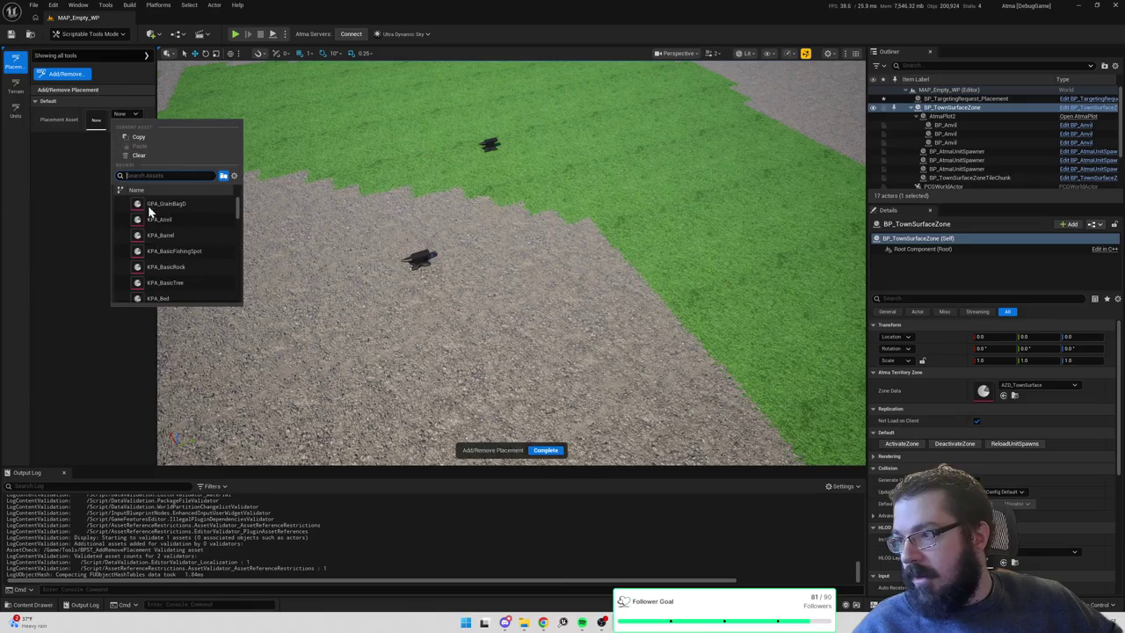
click(169, 222)
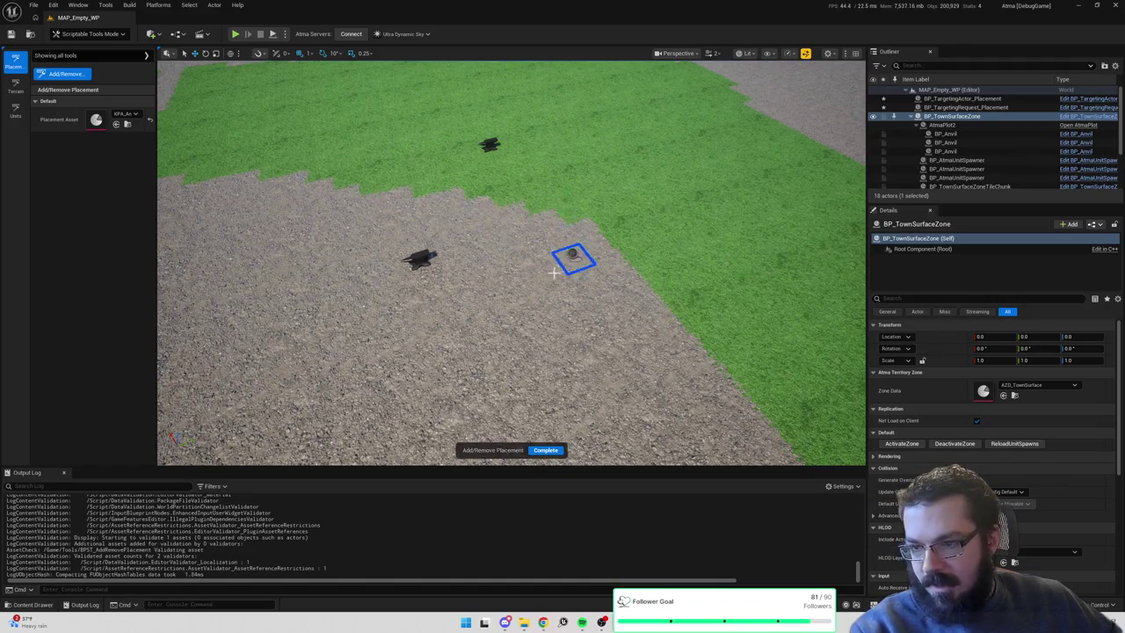
Focus the view on BP_TargetingActor_Placement and select its Cylinder component.
click(966, 99)
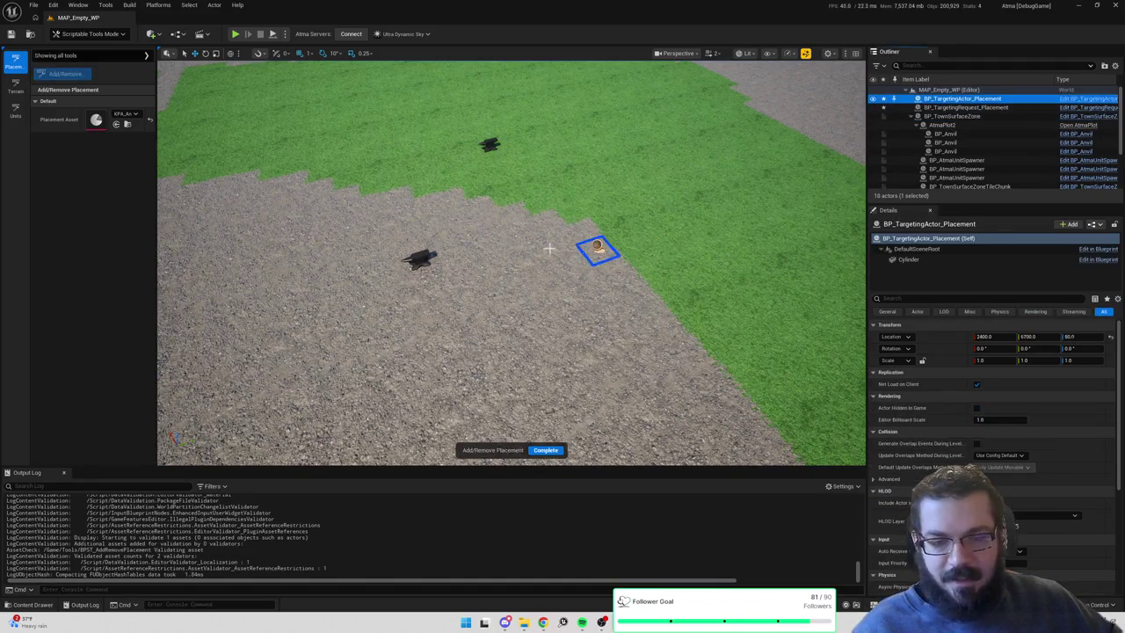
key(f)
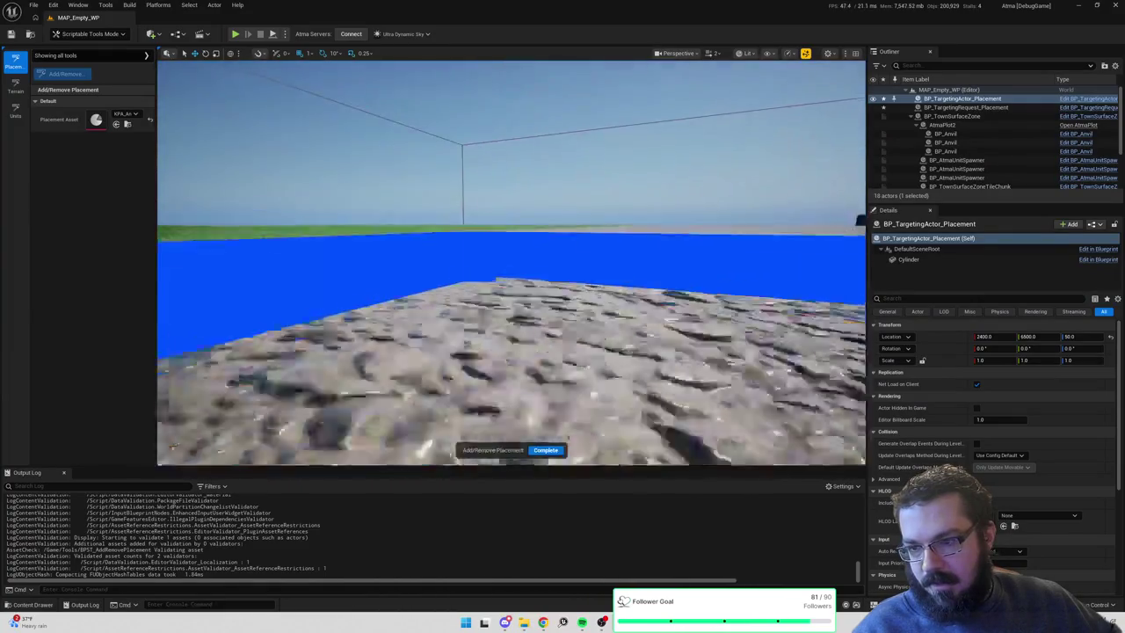
scroll(511, 263, down, 3)
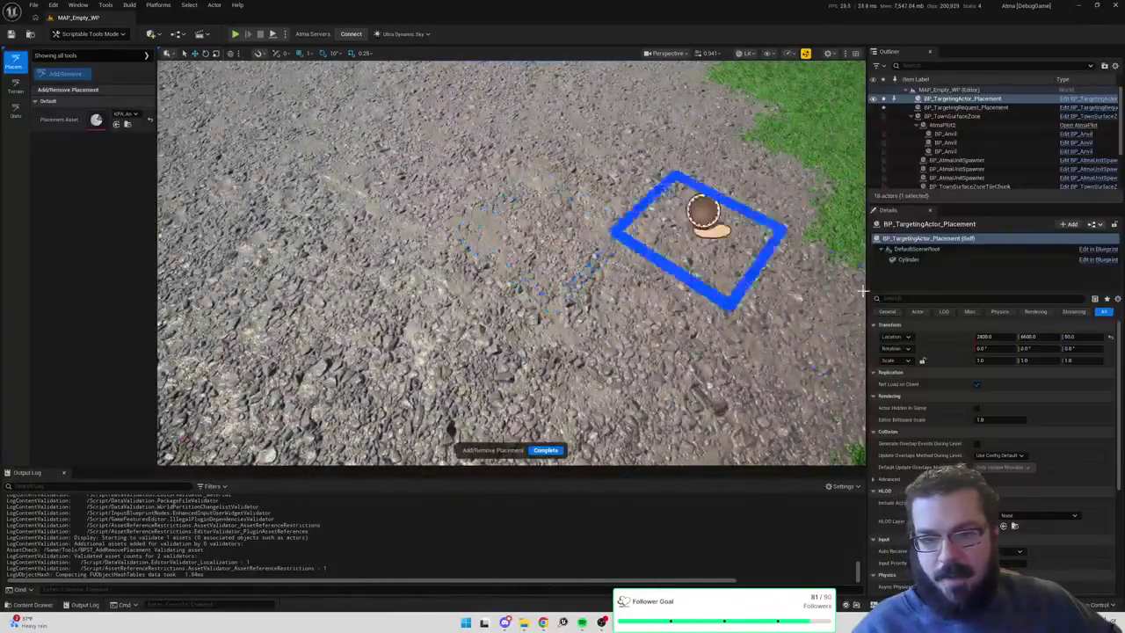
click(914, 260)
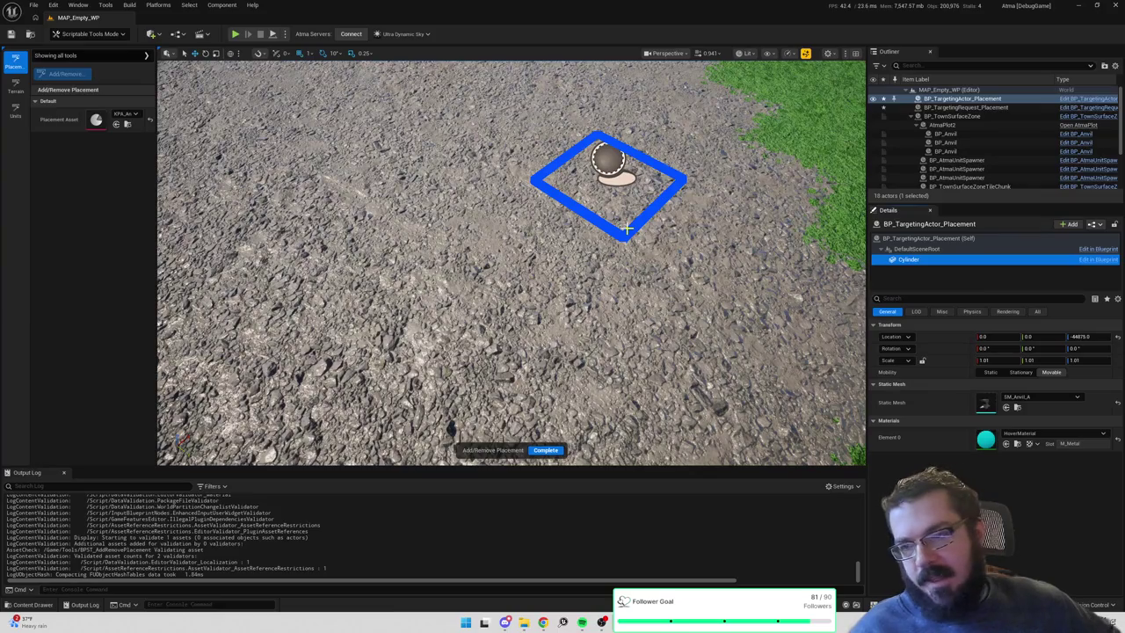
Select BP_TargetingRequest_Placement, then BP_TargetingActor_Placement, in the Outliner.
scroll(578, 238, down, 5)
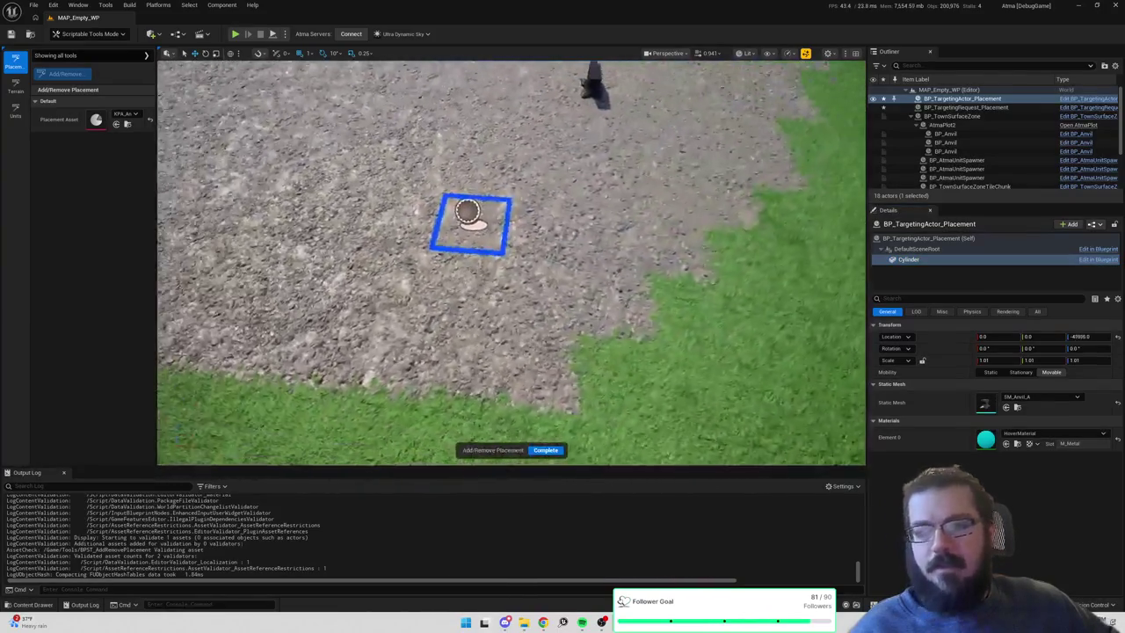
click(972, 109)
click(973, 100)
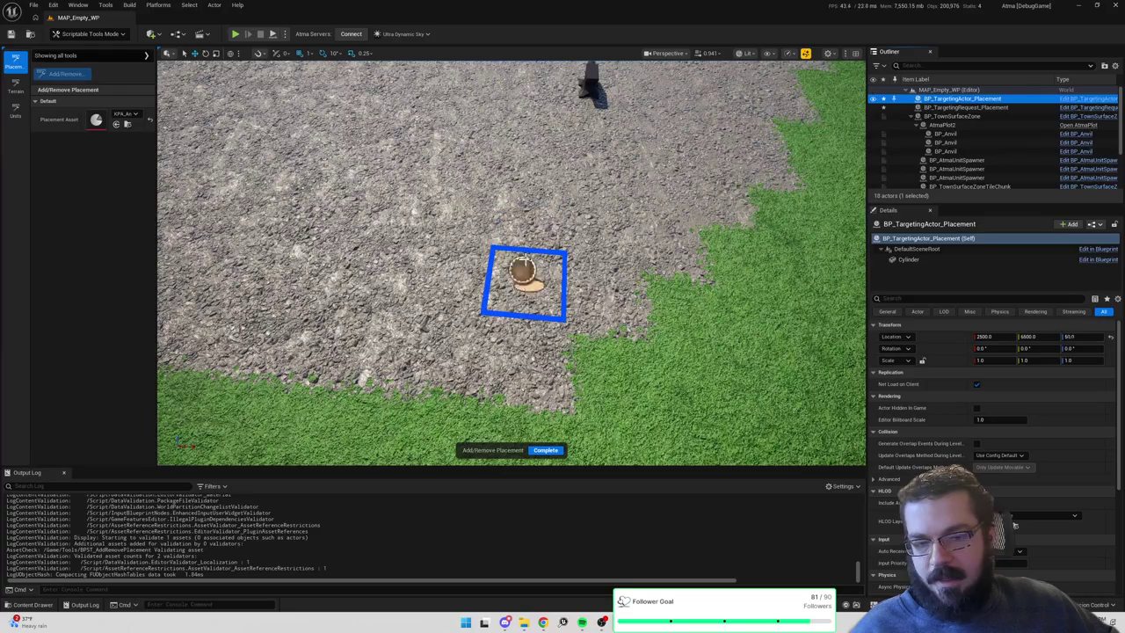
Toggle a token on the targeted tile, leaving one placed, and complete the tool.
click(526, 252)
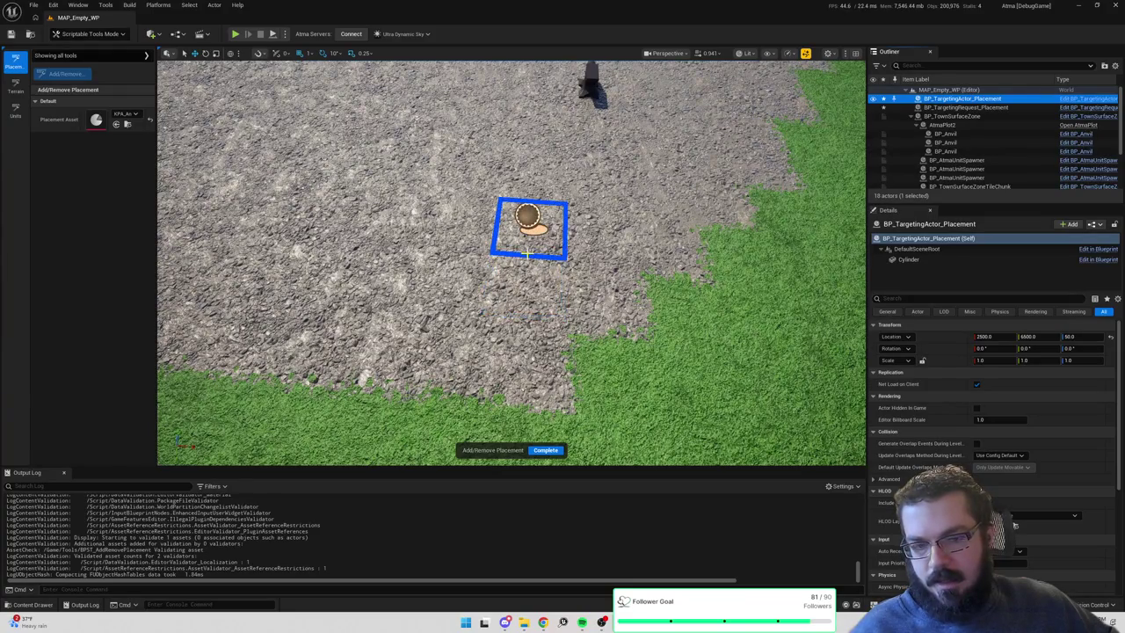
click(527, 250)
click(529, 239)
click(531, 230)
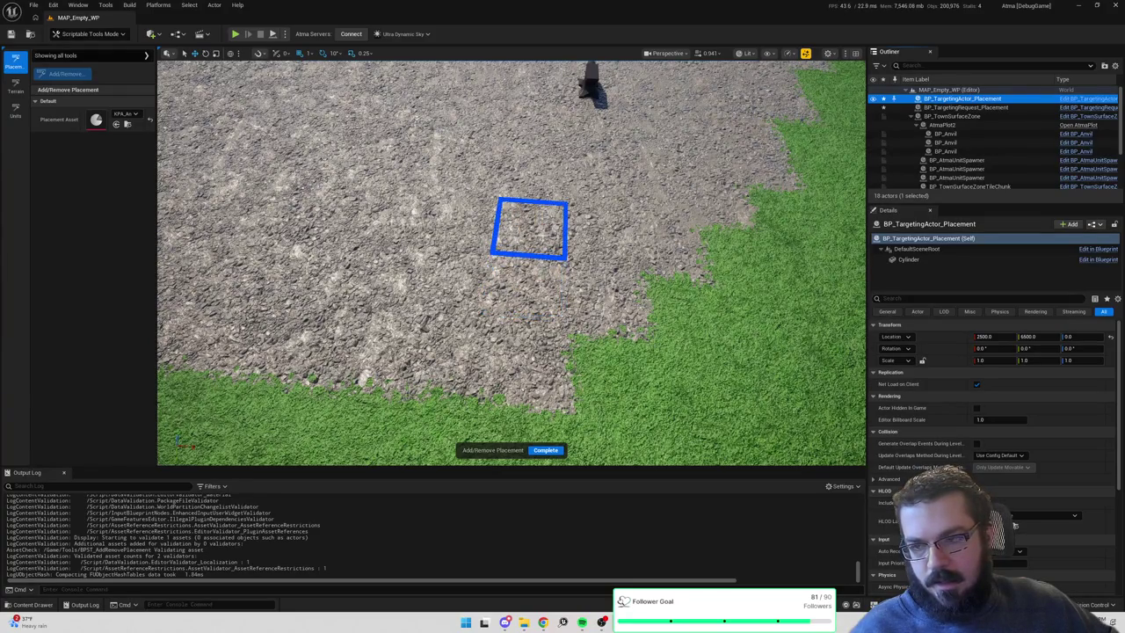
click(532, 229)
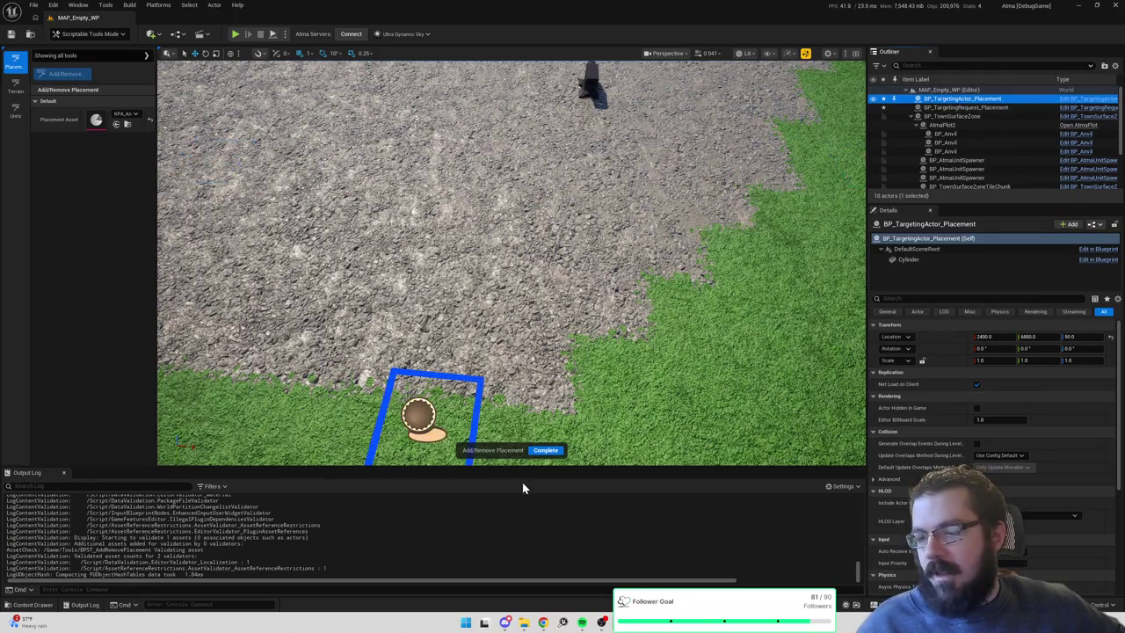
click(545, 451)
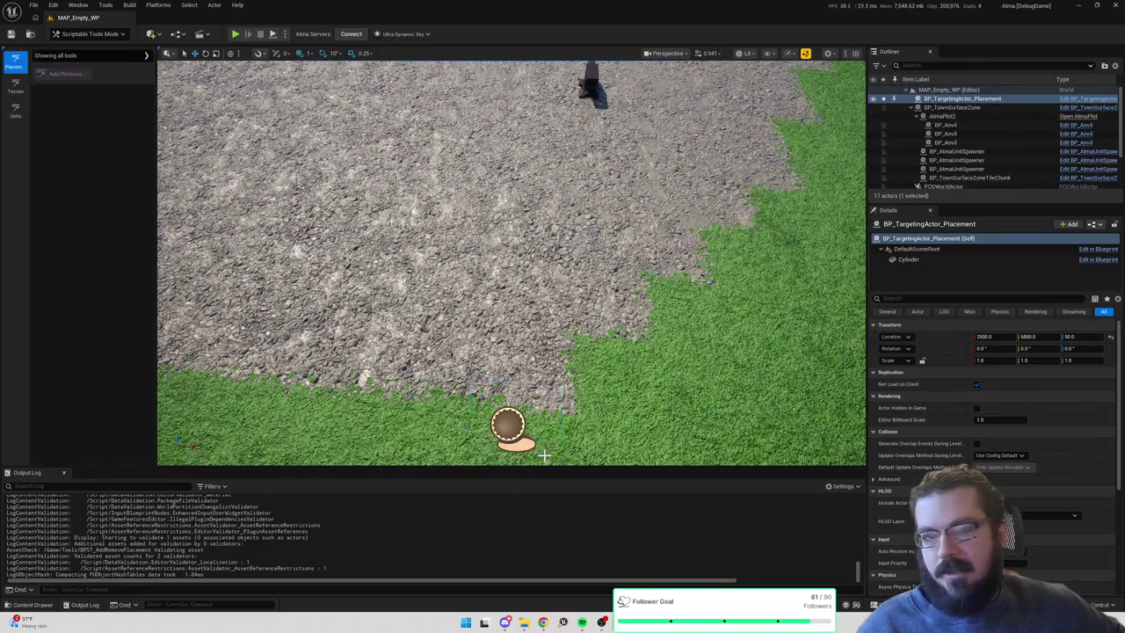
Delete the leftover targeting actor and open the Content Drawer at UI > Targeting.
click(967, 99)
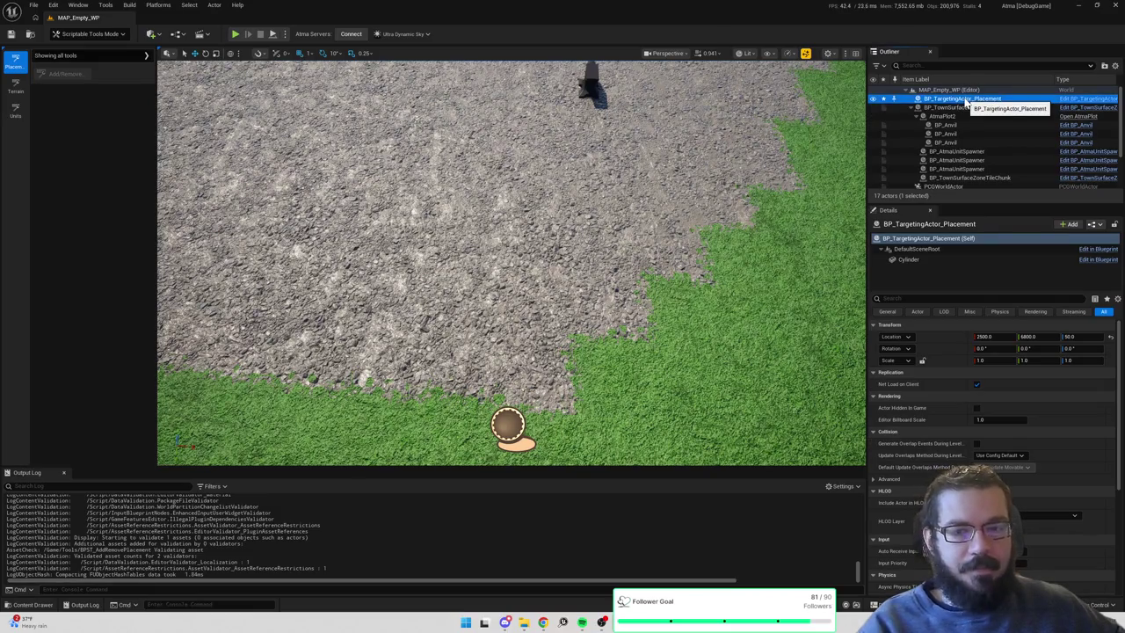
key(Delete)
drag(655, 317, 655, 233)
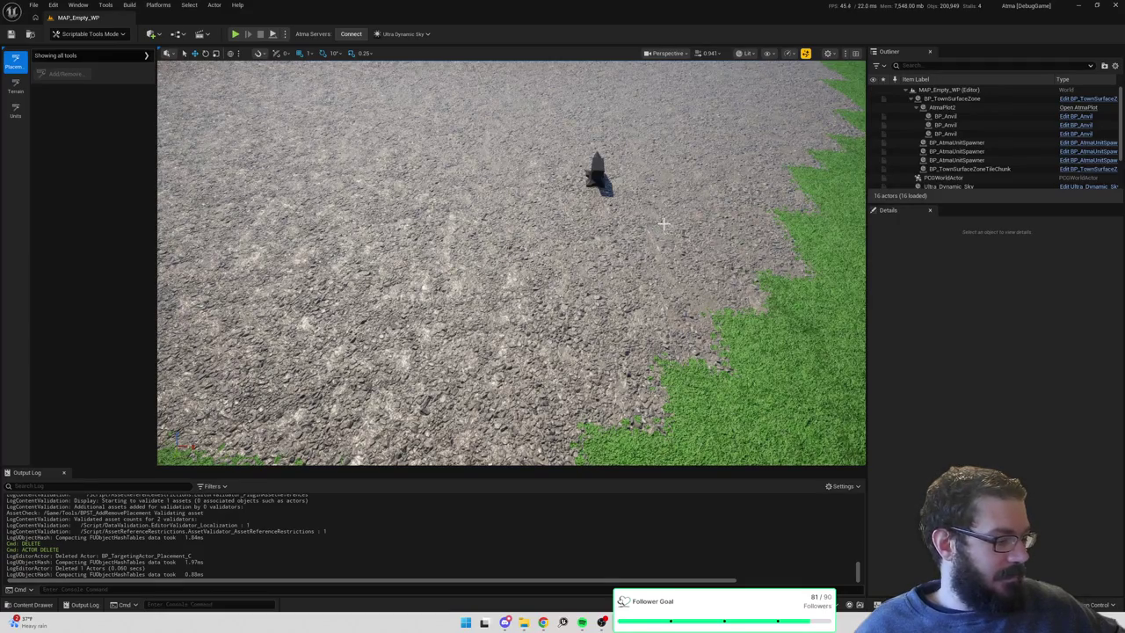
key(ctrl+space)
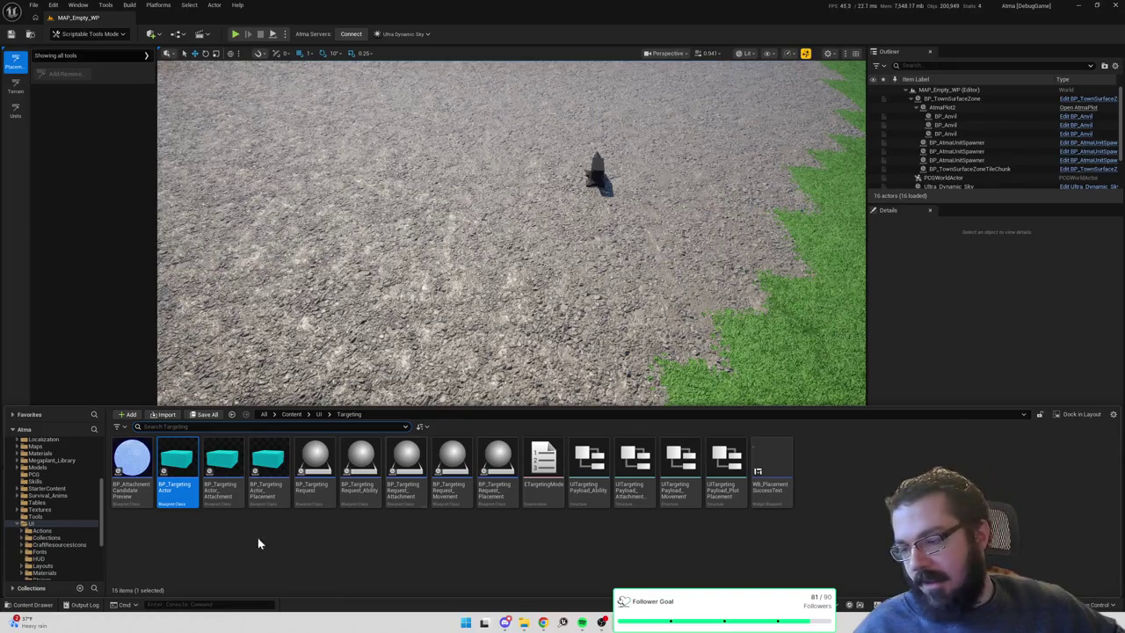
Open the BP_TargetingActor blueprint and pan around its event graph.
double_click(189, 467)
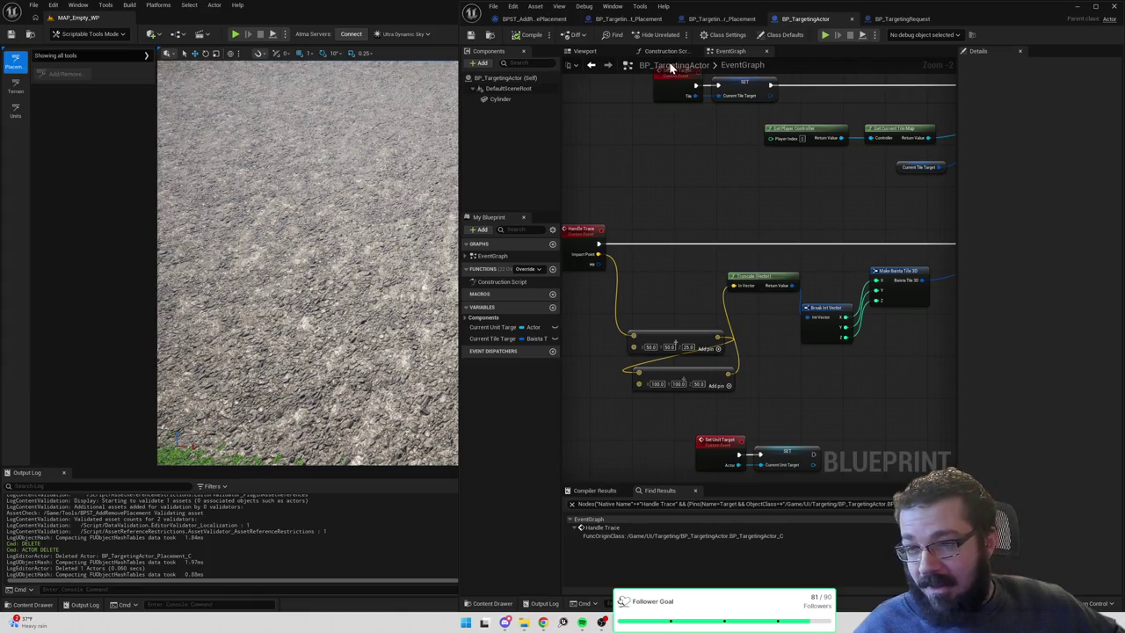
scroll(779, 216, down, 3)
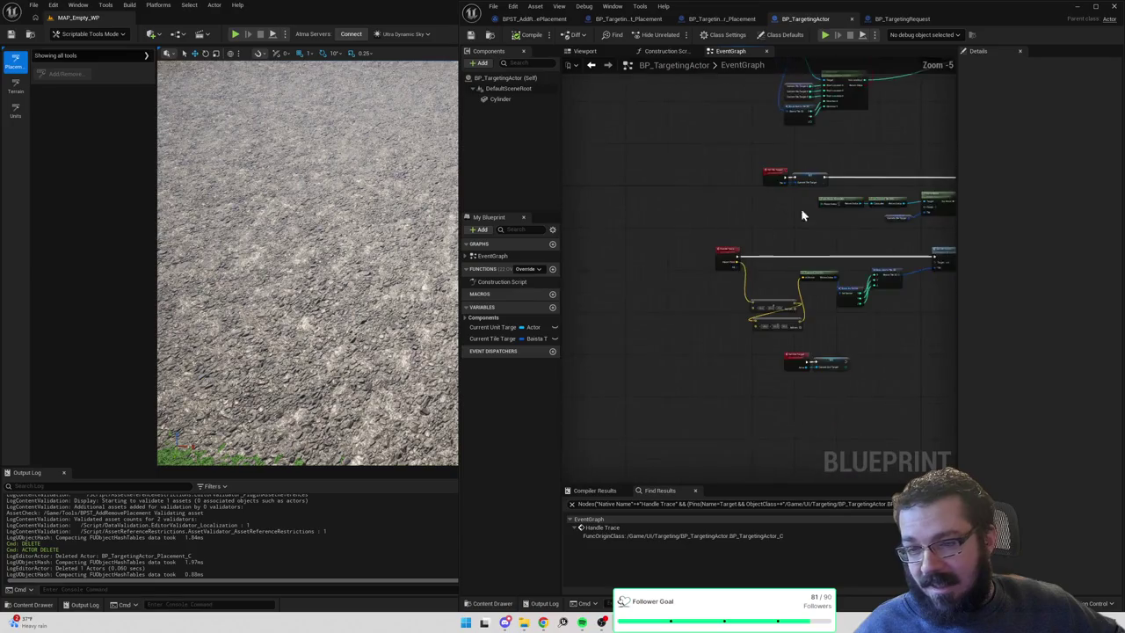
drag(686, 278, 681, 291)
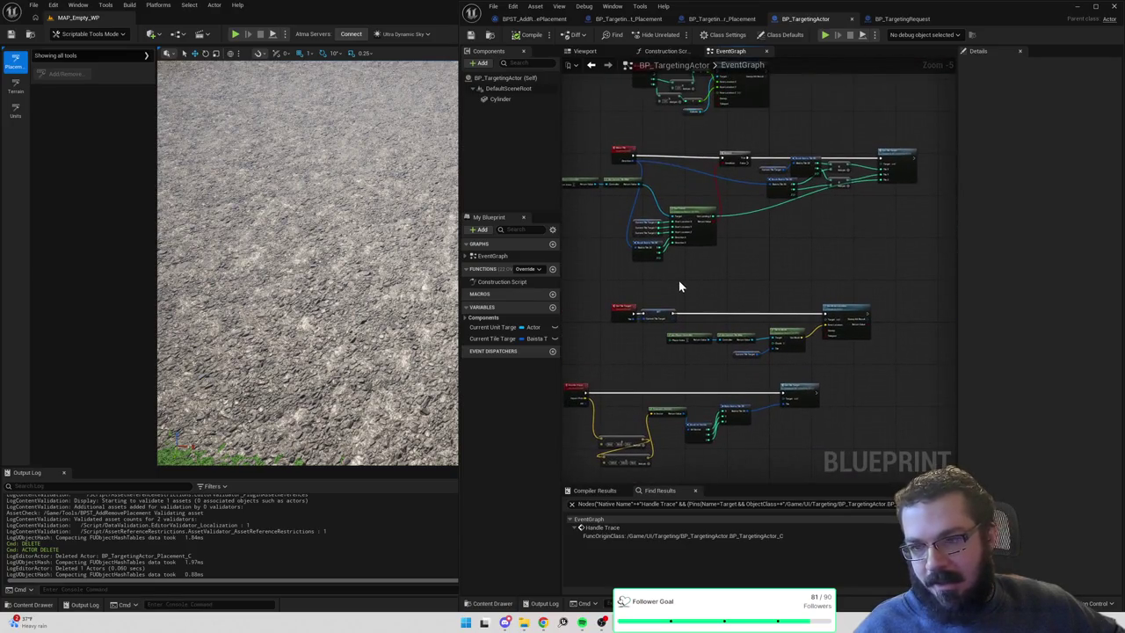
From BP_TargetingRequest, jump to Handle Trace and then to the Set Tile Target event.
click(916, 19)
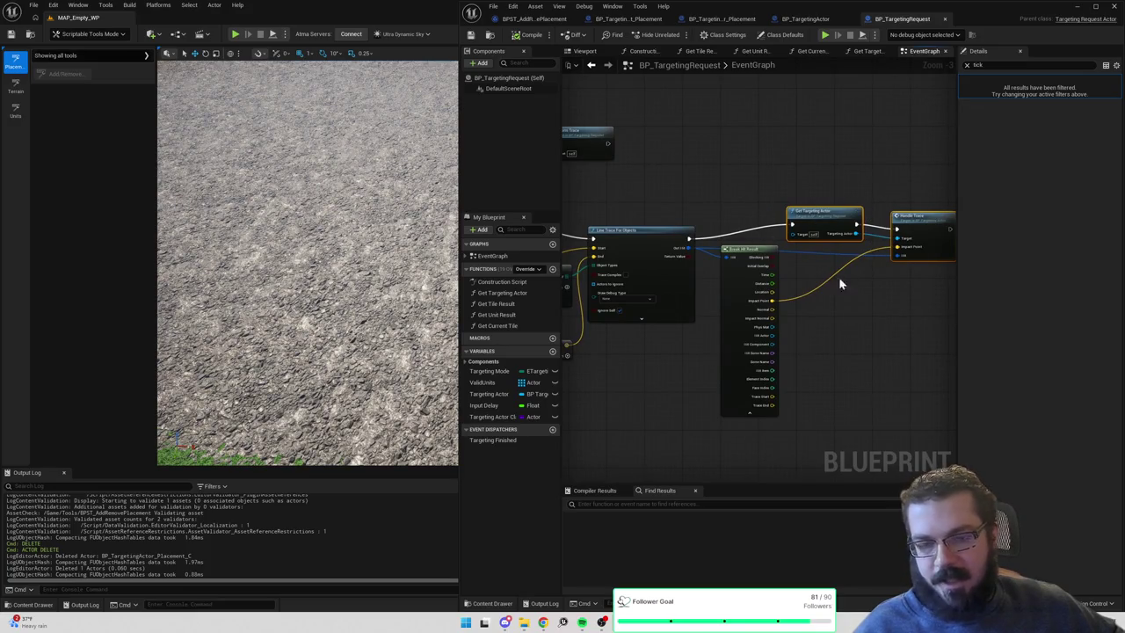
double_click(929, 227)
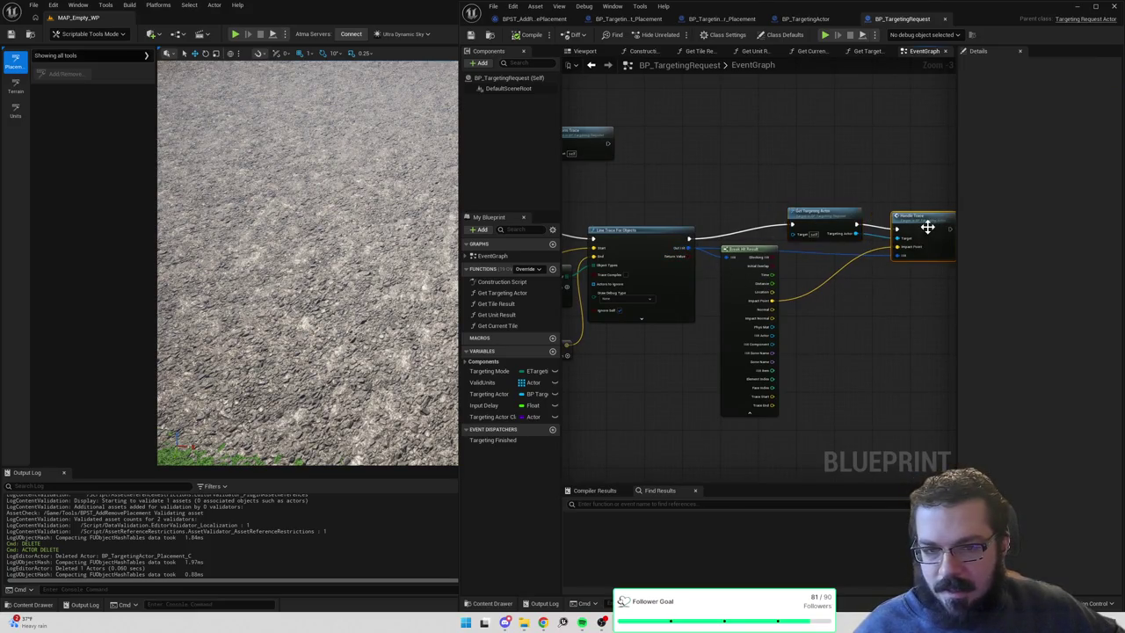
scroll(674, 211, down, 5)
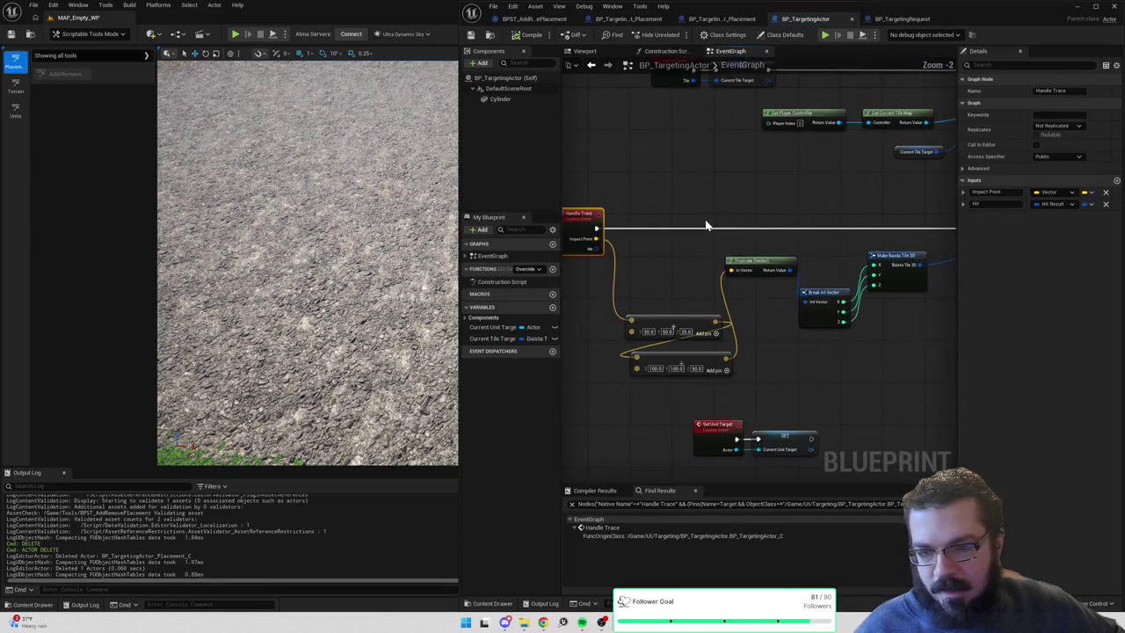
click(870, 220)
double_click(871, 222)
scroll(780, 209, down, 4)
drag(781, 209, 686, 201)
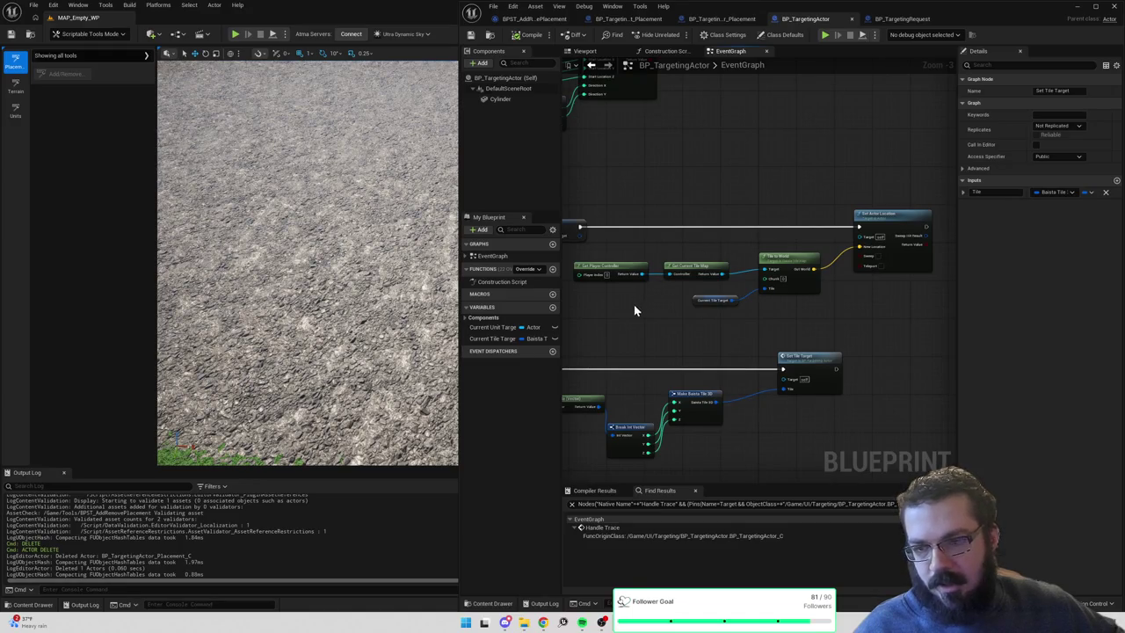
Add a Get BaistaTileMapSubsystem node to the BP_TargetingActor graph.
click(635, 274)
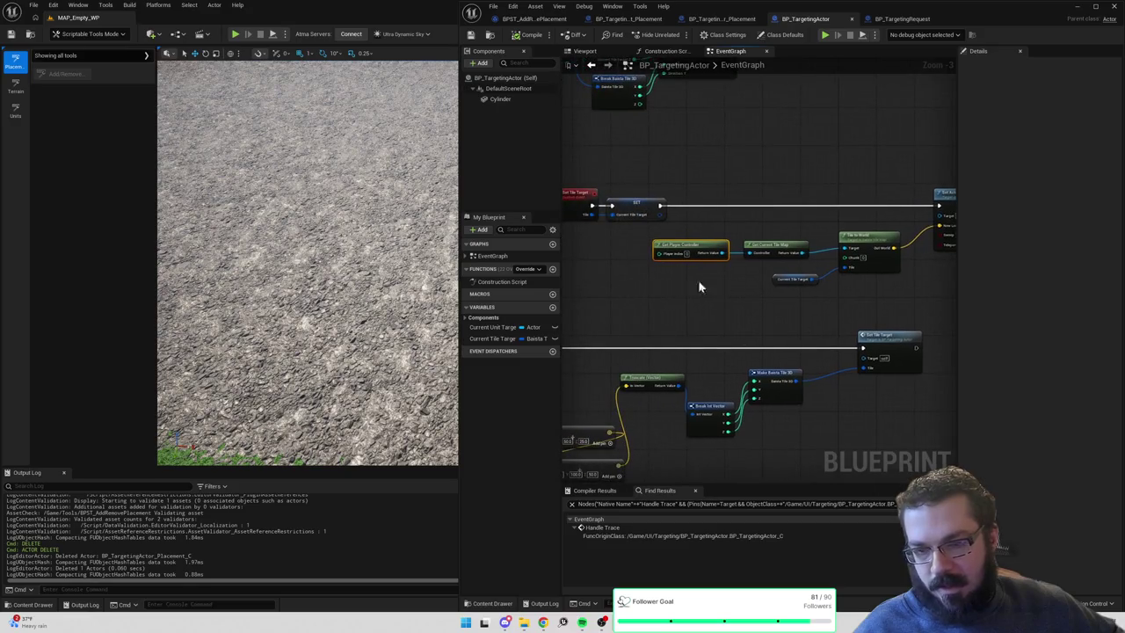
drag(735, 205, 777, 205)
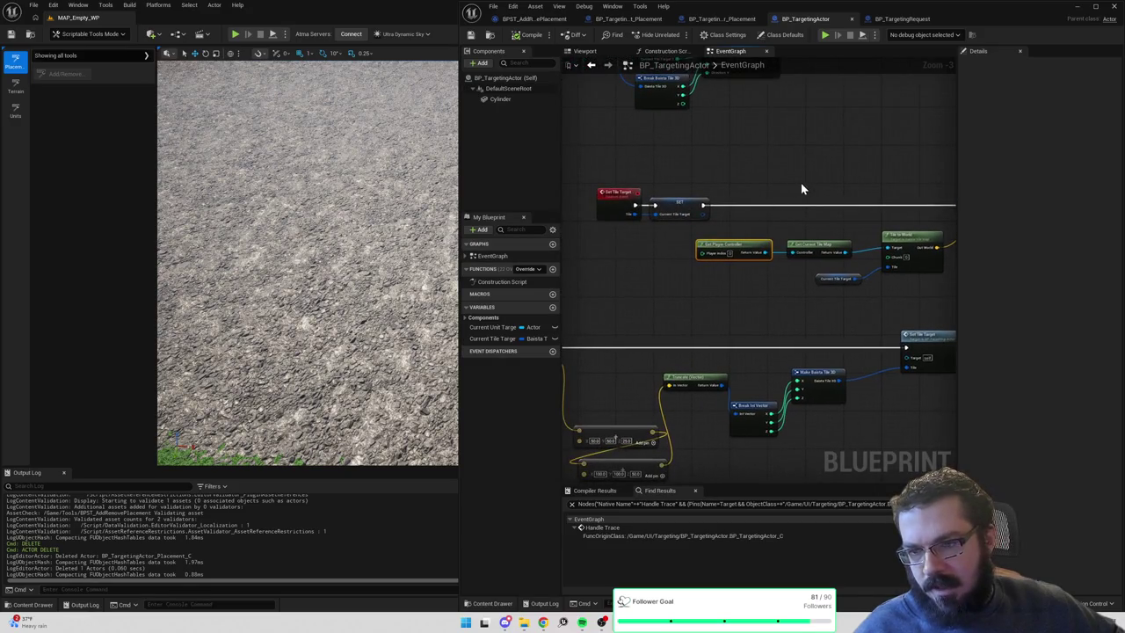
drag(956, 221, 1010, 231)
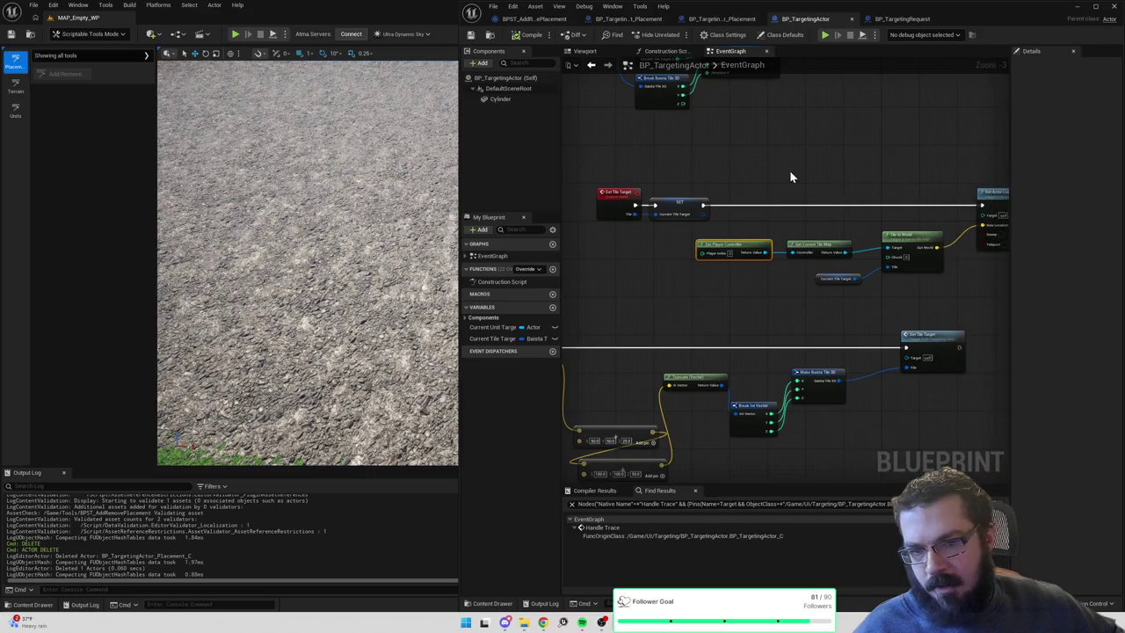
right_click(790, 174)
text(get tile map sub)
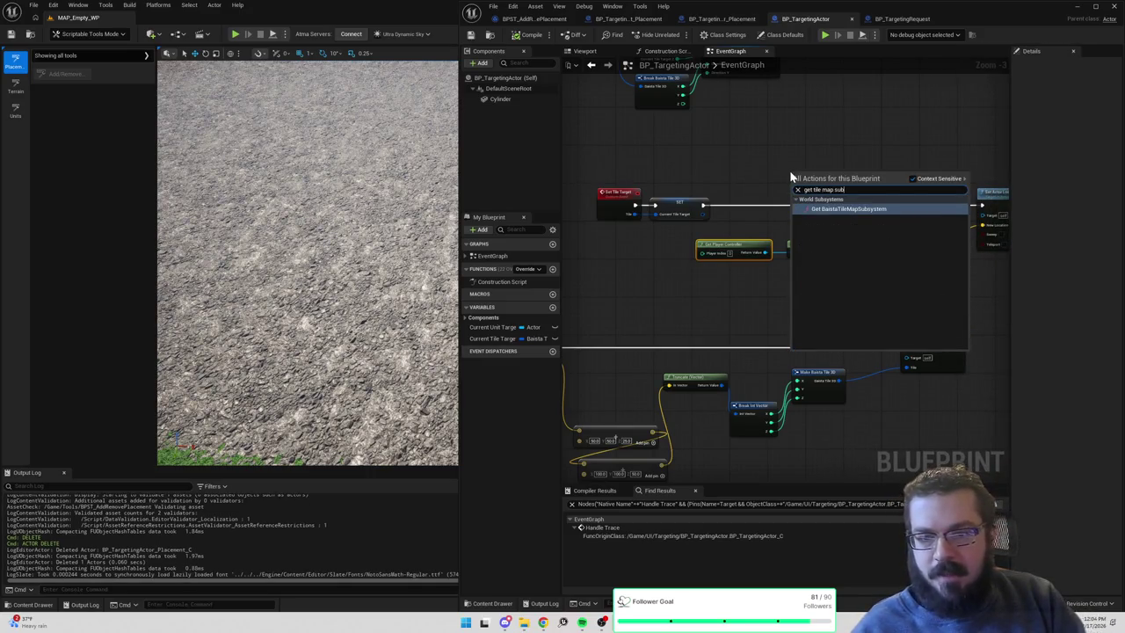
key(Return)
Wire the subsystem's Get Tile Map into Tile to World's Target and delete the old player controller nodes.
drag(841, 184, 863, 189)
text(g)
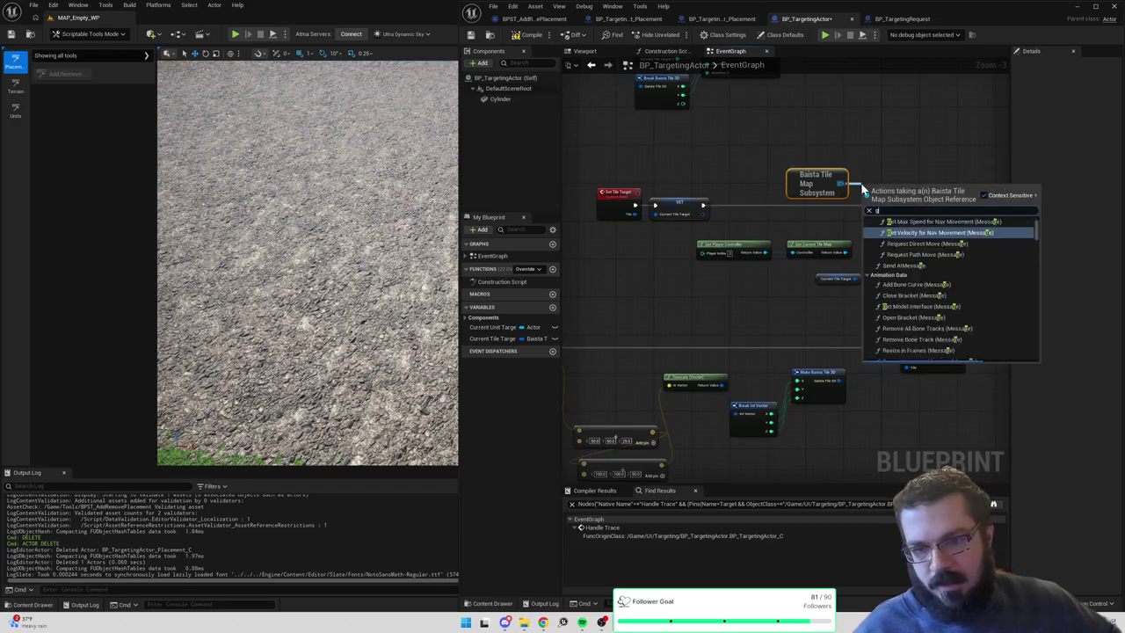
text(et tile map)
key(Return)
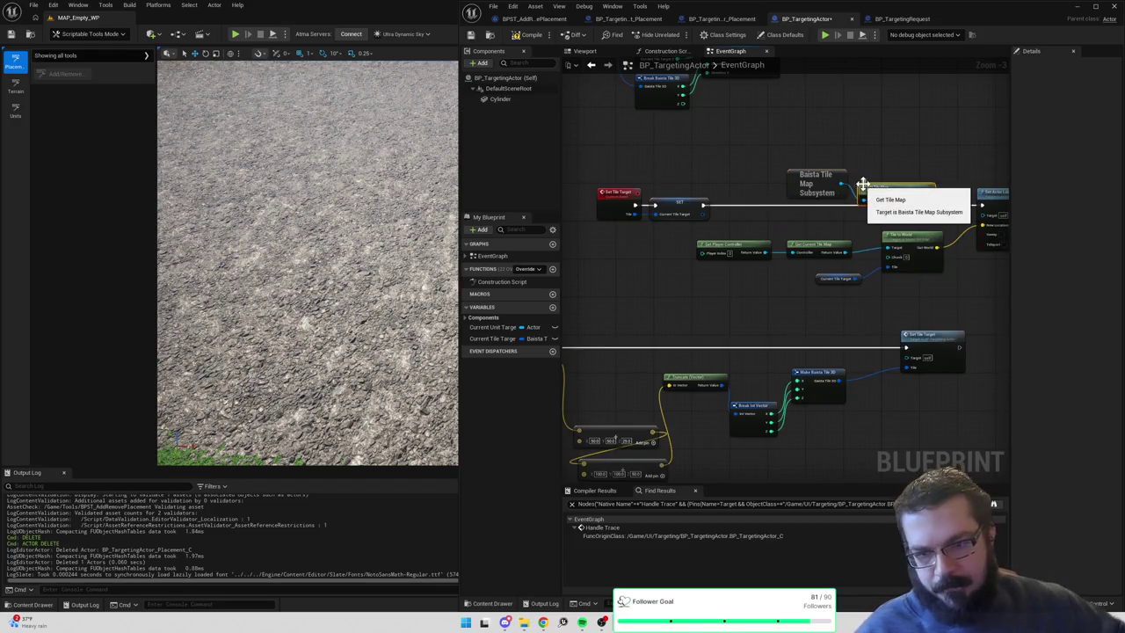
drag(932, 200, 888, 248)
drag(743, 249, 804, 238)
key(Delete)
Compile and save BP_TargetingActor, then return to the level view.
click(515, 35)
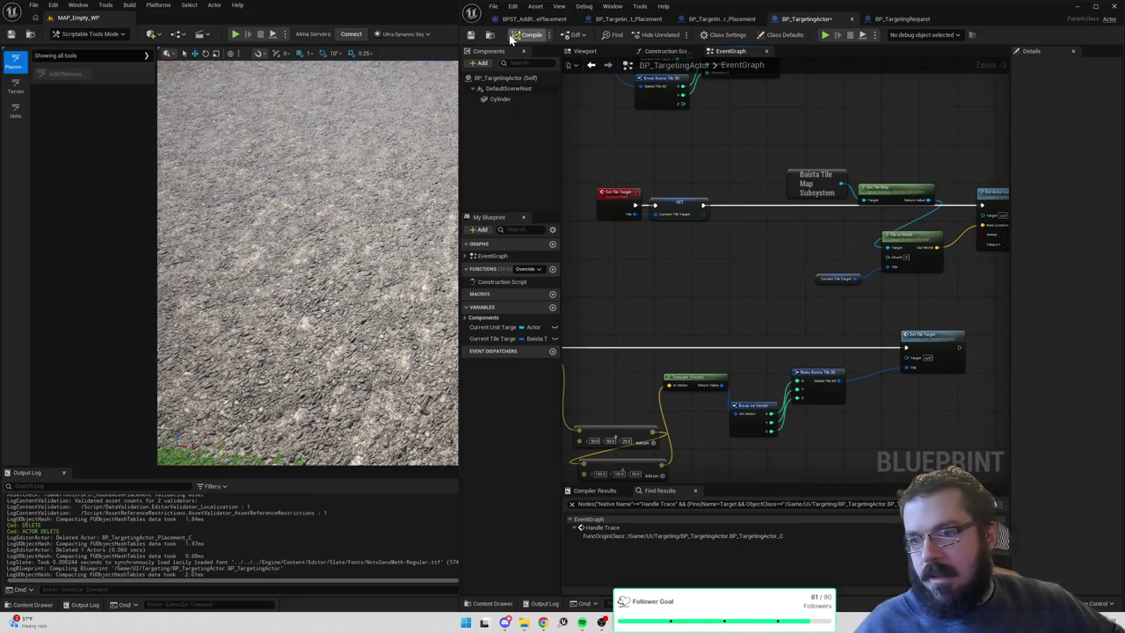
click(471, 35)
click(15, 86)
click(16, 67)
click(1079, 6)
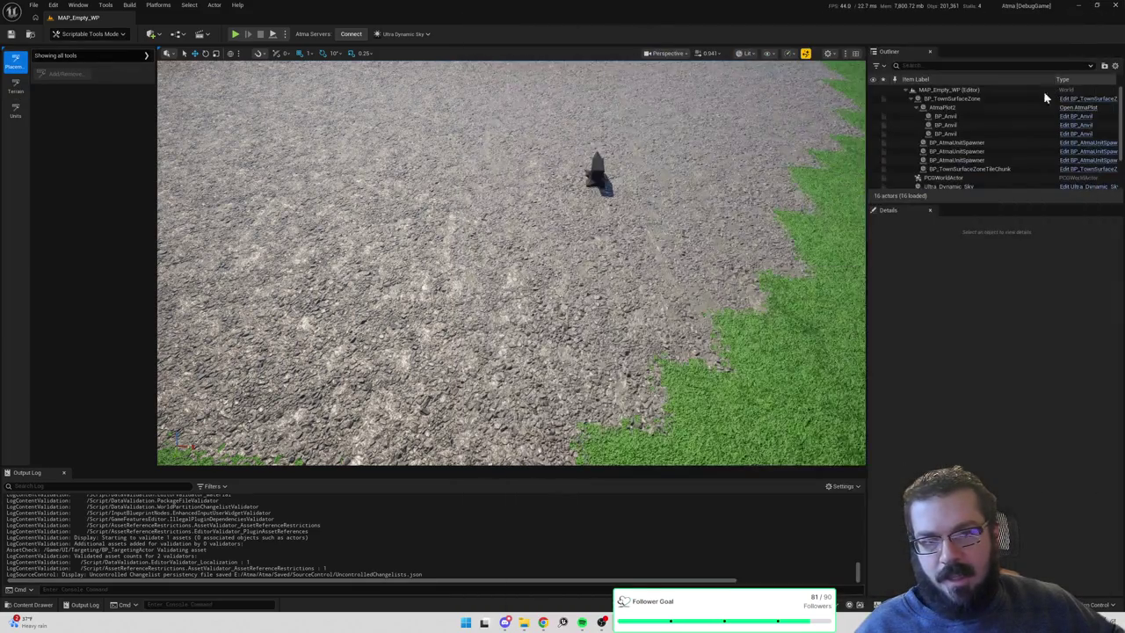
Start the Add/Remove placement tool with a chosen Placement Asset.
click(963, 99)
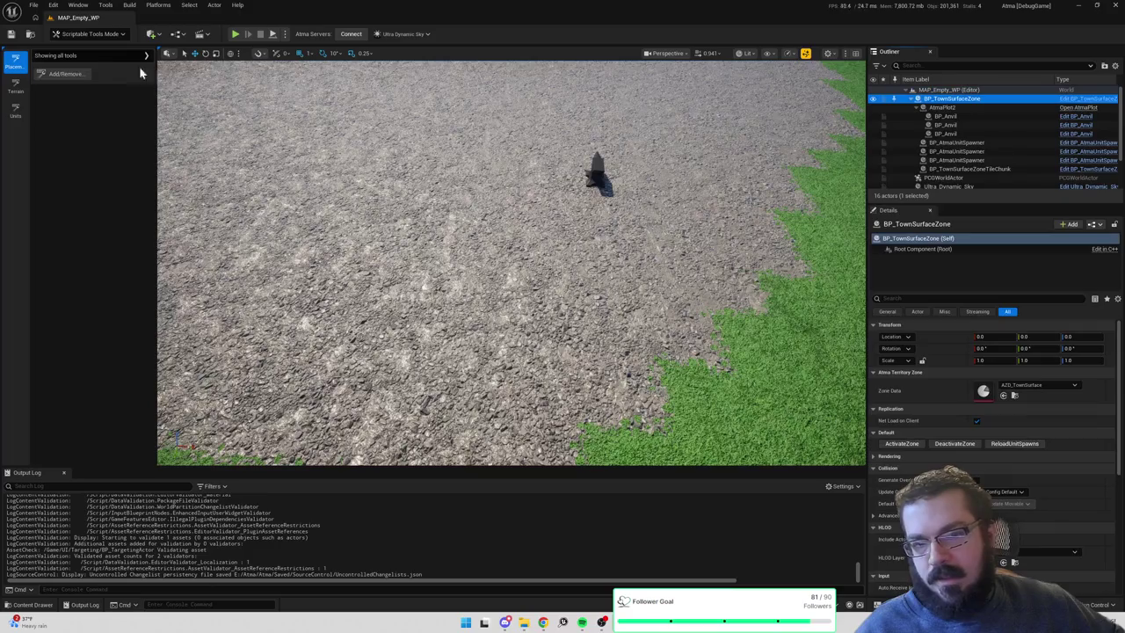
click(65, 74)
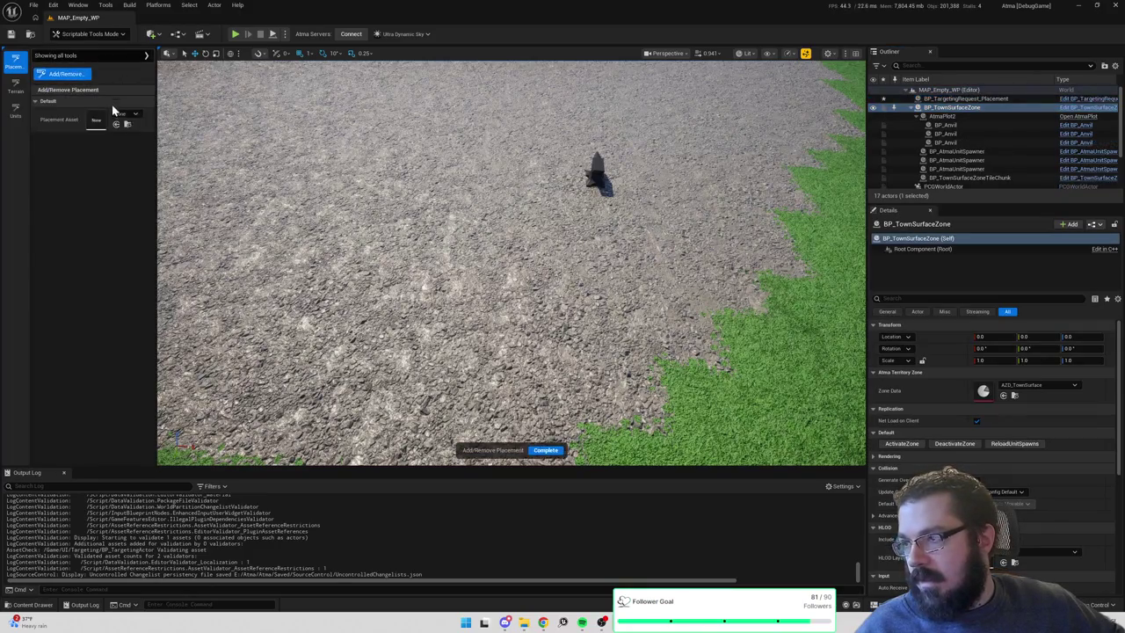
click(123, 113)
click(165, 219)
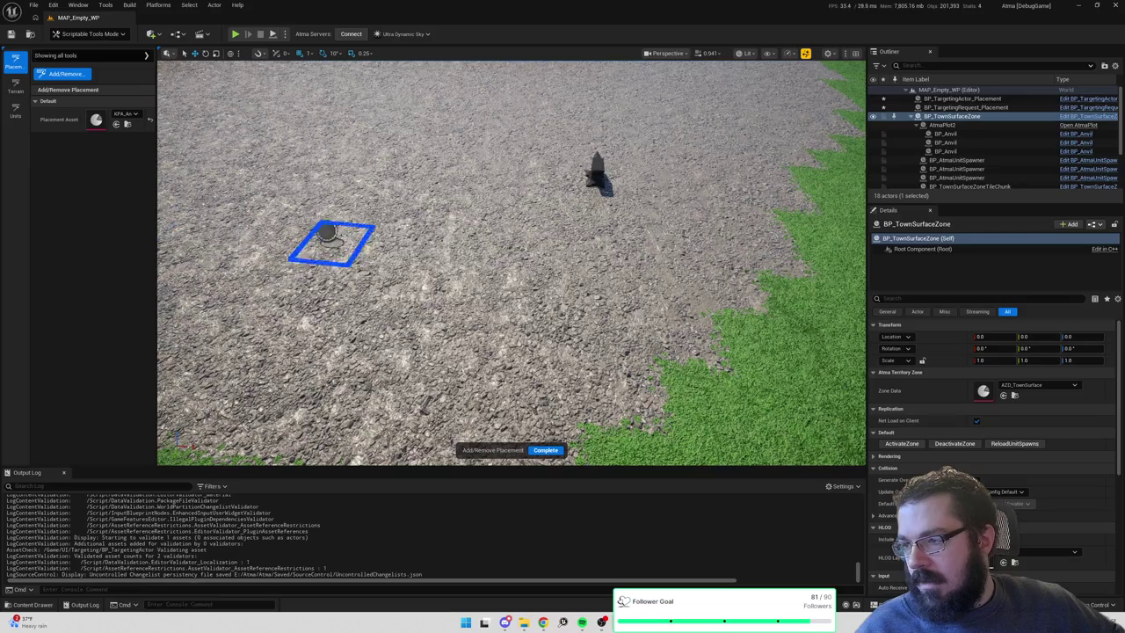
Inspect the placement targeting request and targeting actor, including its location and Cylinder component.
click(977, 107)
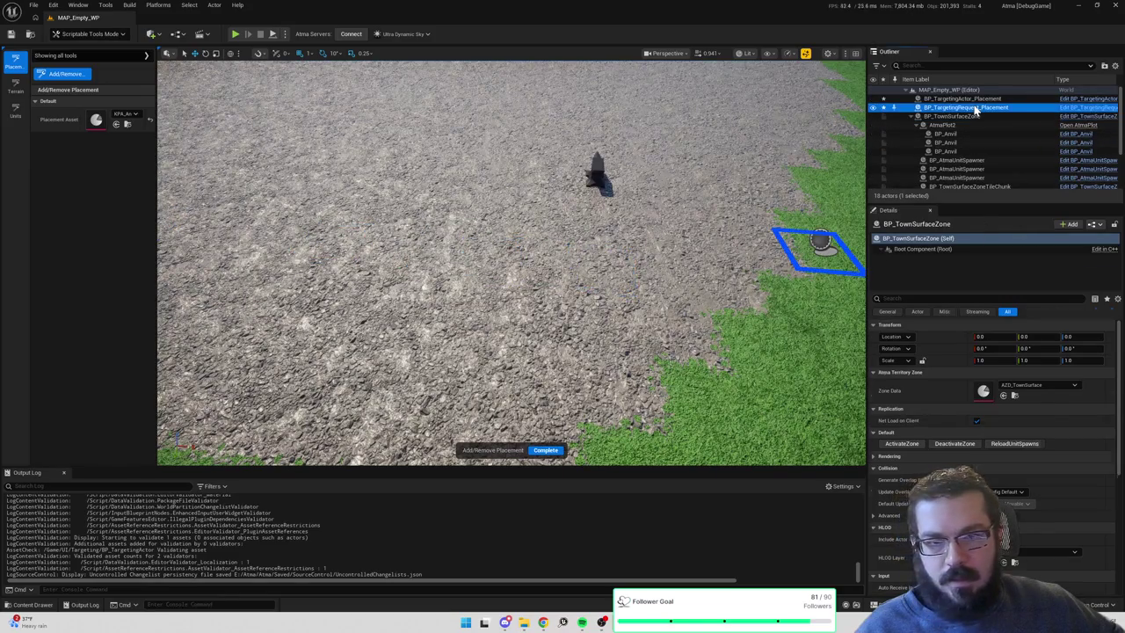
click(980, 99)
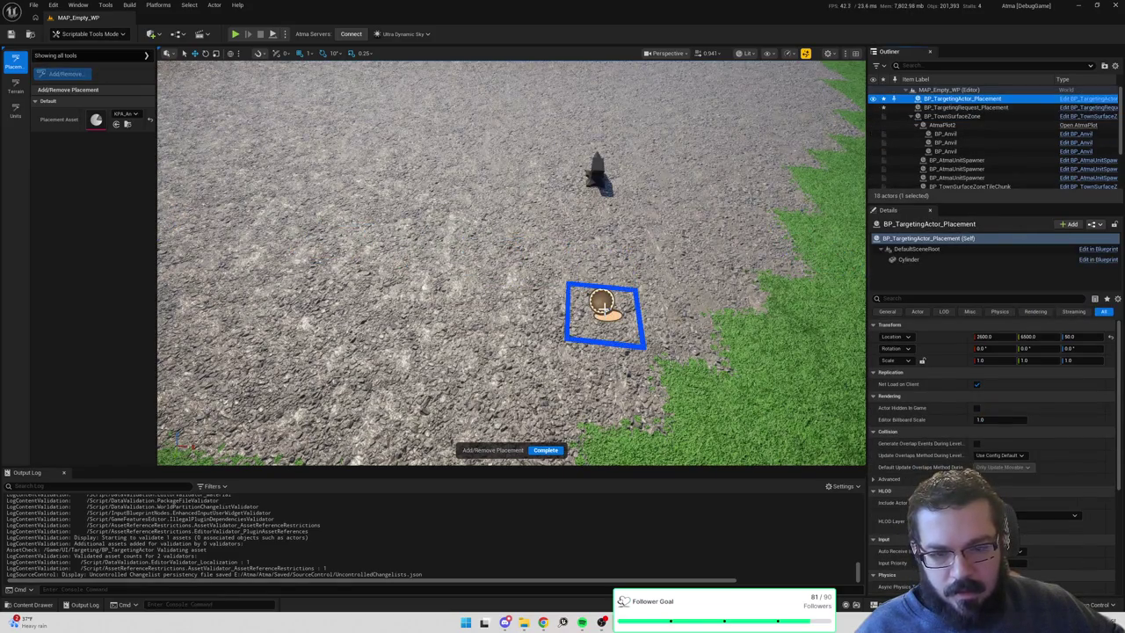
click(967, 107)
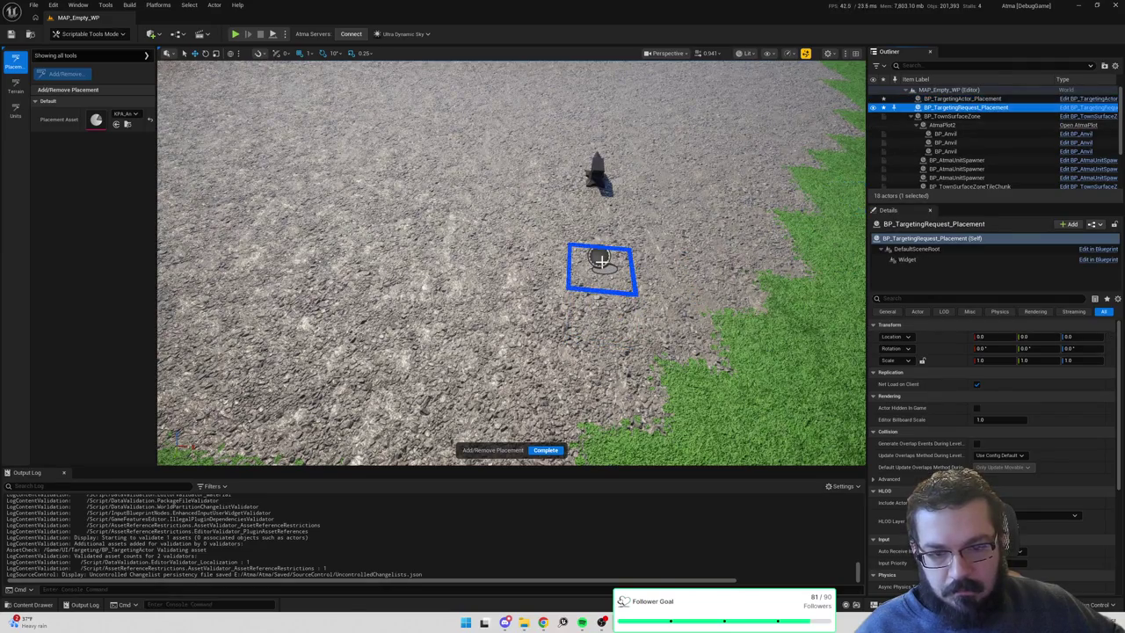
click(967, 99)
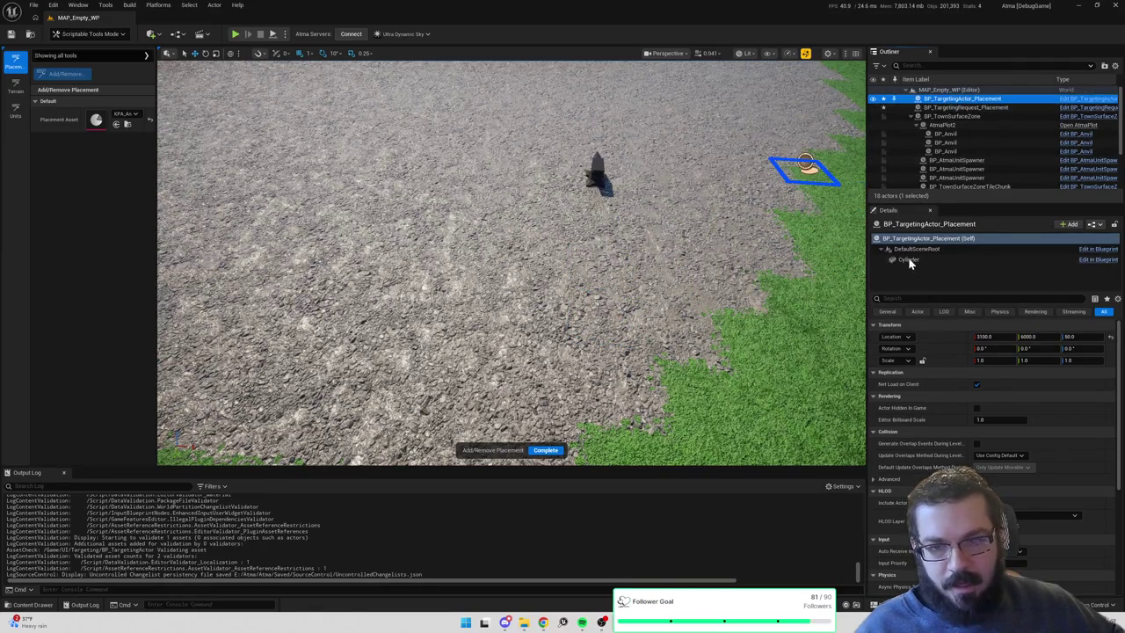
click(909, 260)
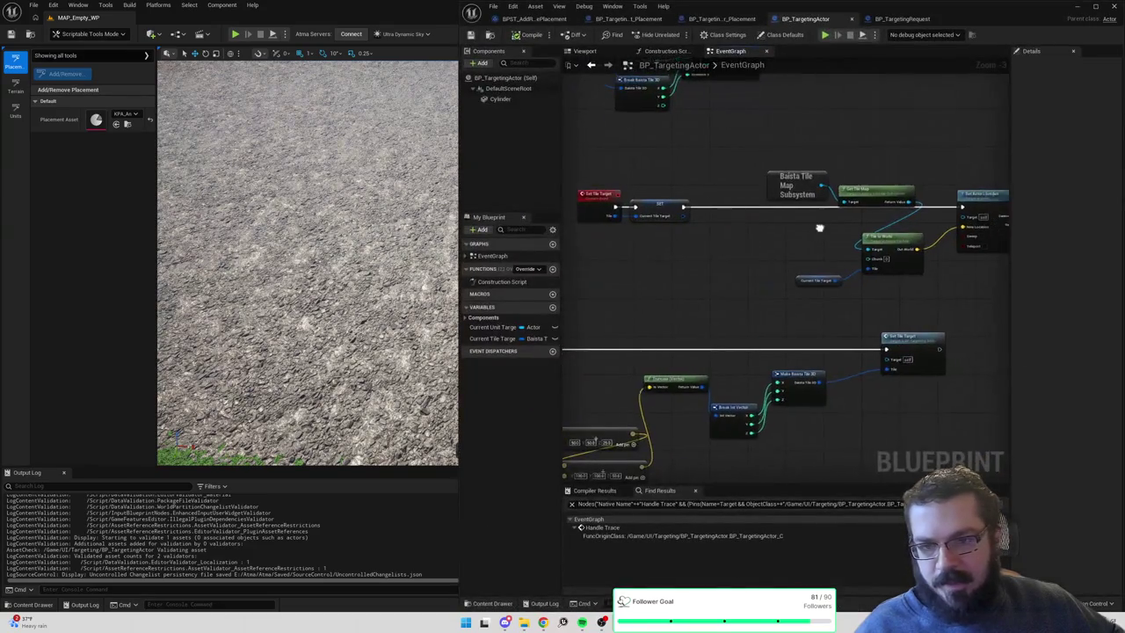
Open the BP_TargetingActor_Placement graph and set its debug object to the placed targeting actor.
drag(617, 248, 606, 404)
drag(785, 314, 847, 333)
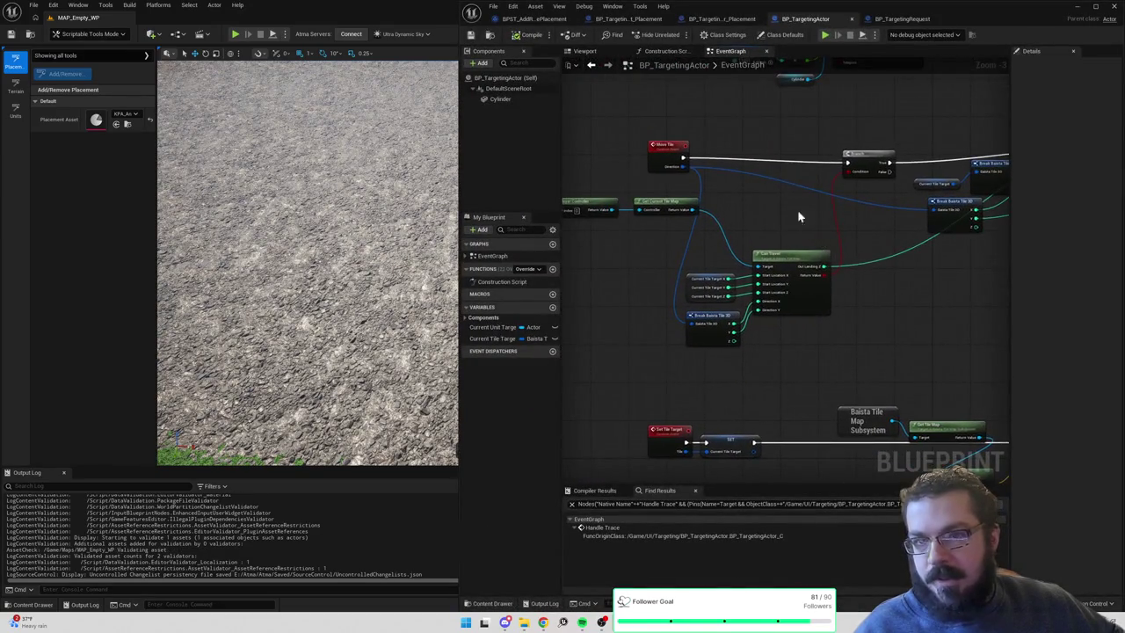
drag(803, 226, 771, 263)
click(721, 21)
scroll(821, 372, down, 4)
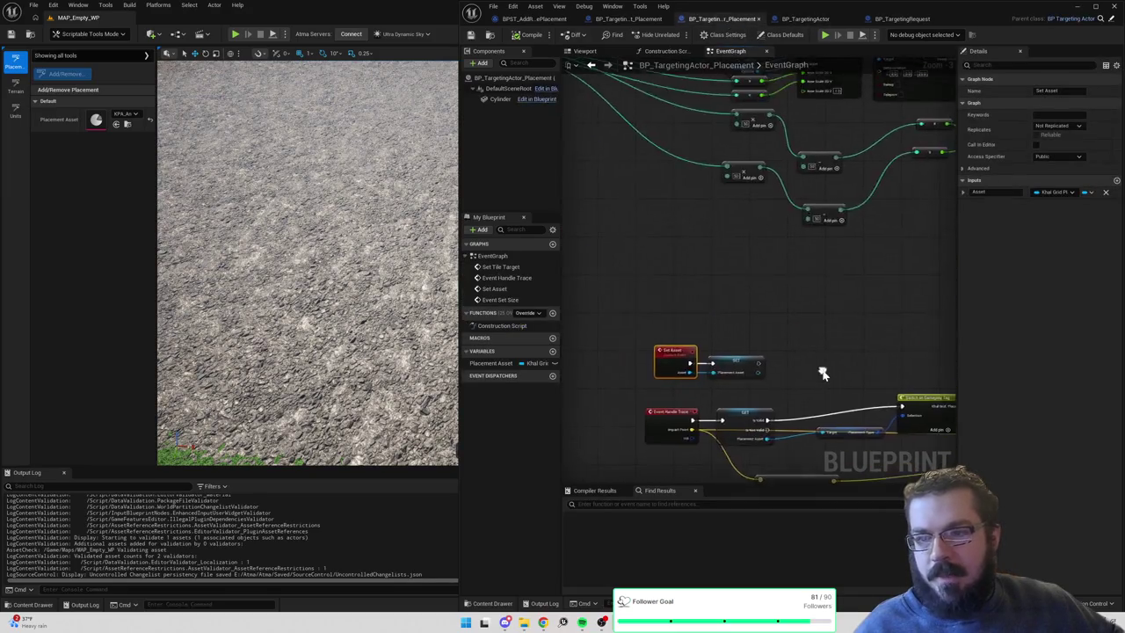
scroll(732, 280, up, 2)
click(930, 34)
click(926, 52)
Add a breakpoint on the IsValid node, keeping the placed targeting actor as the debug object.
scroll(853, 145, up, 2)
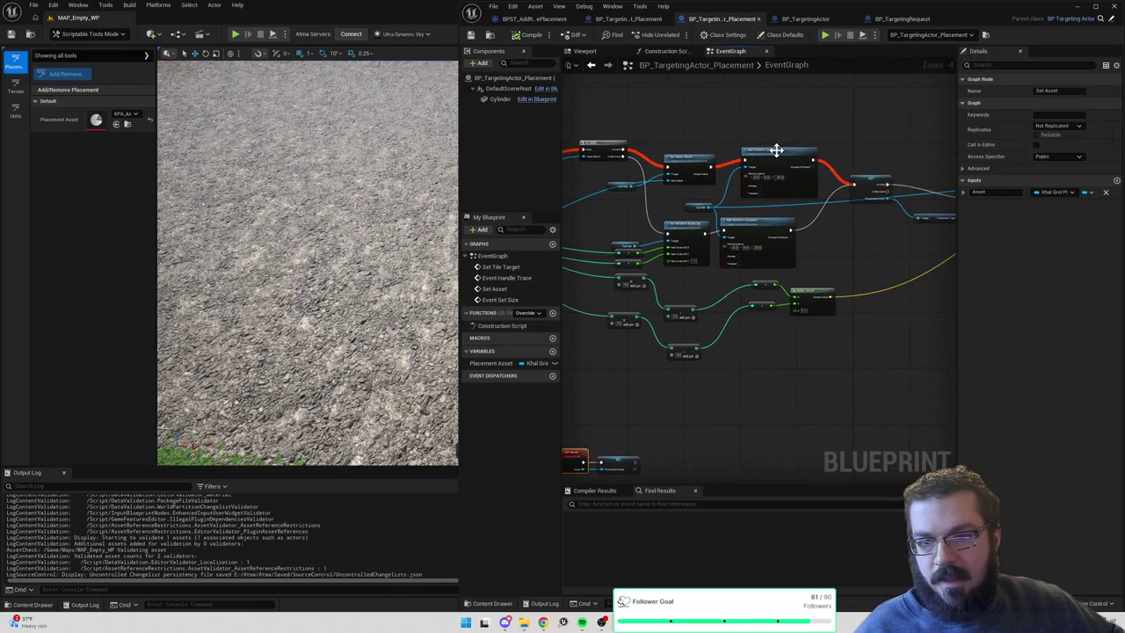
scroll(777, 149, up, 2)
mouse_move(785, 190)
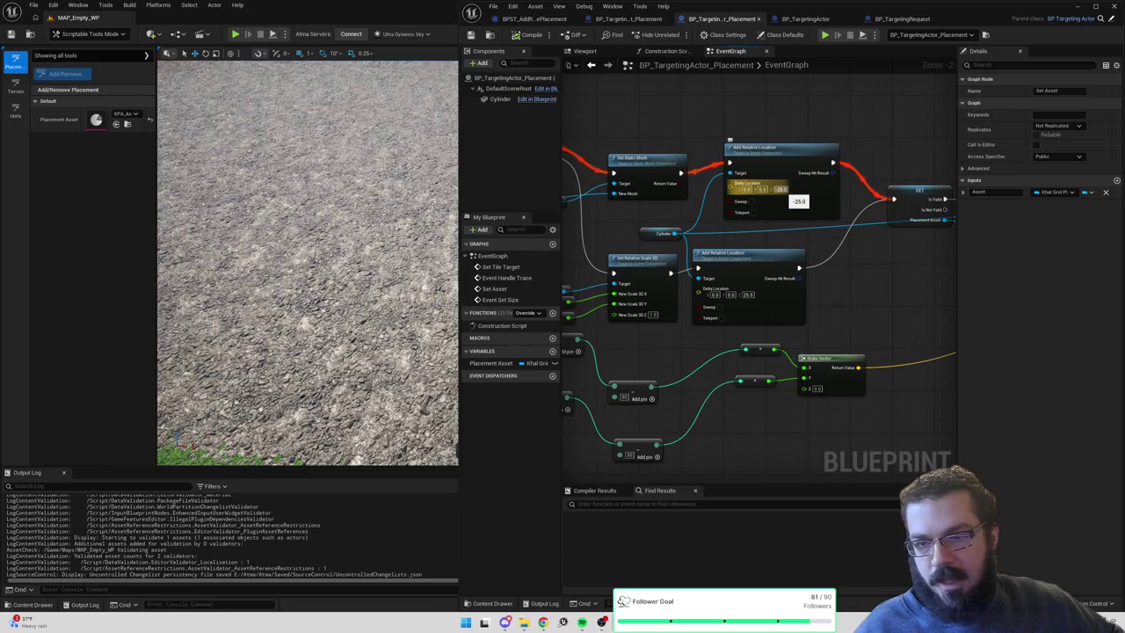
mouse_move(647, 210)
mouse_down()
mouse_move(819, 208)
mouse_move(722, 215)
mouse_up()
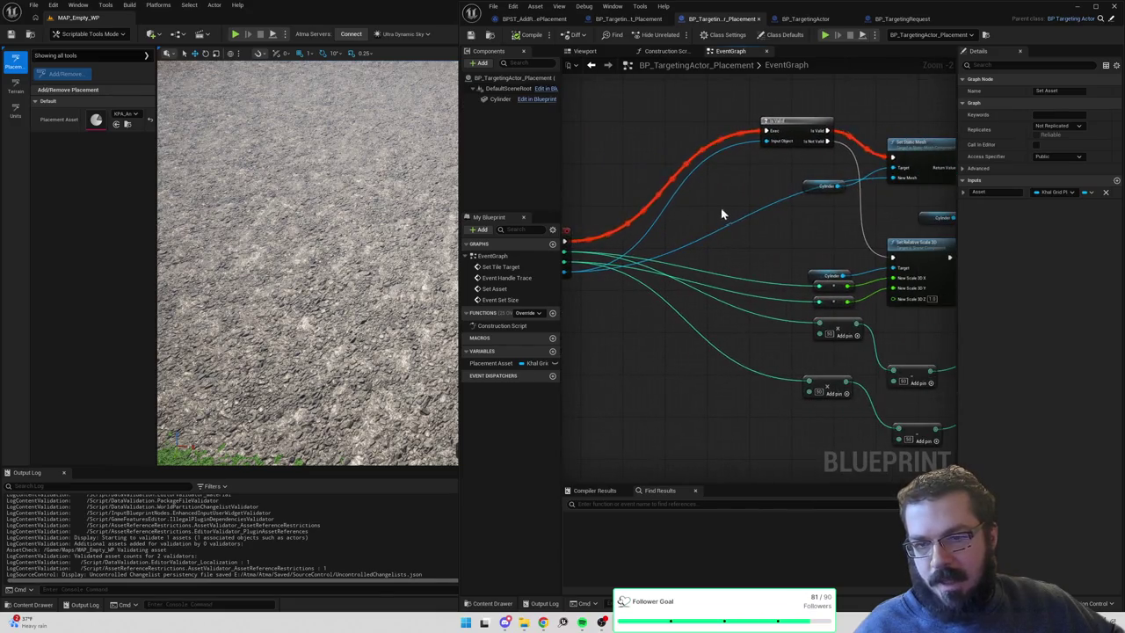
right_click(787, 127)
click(821, 335)
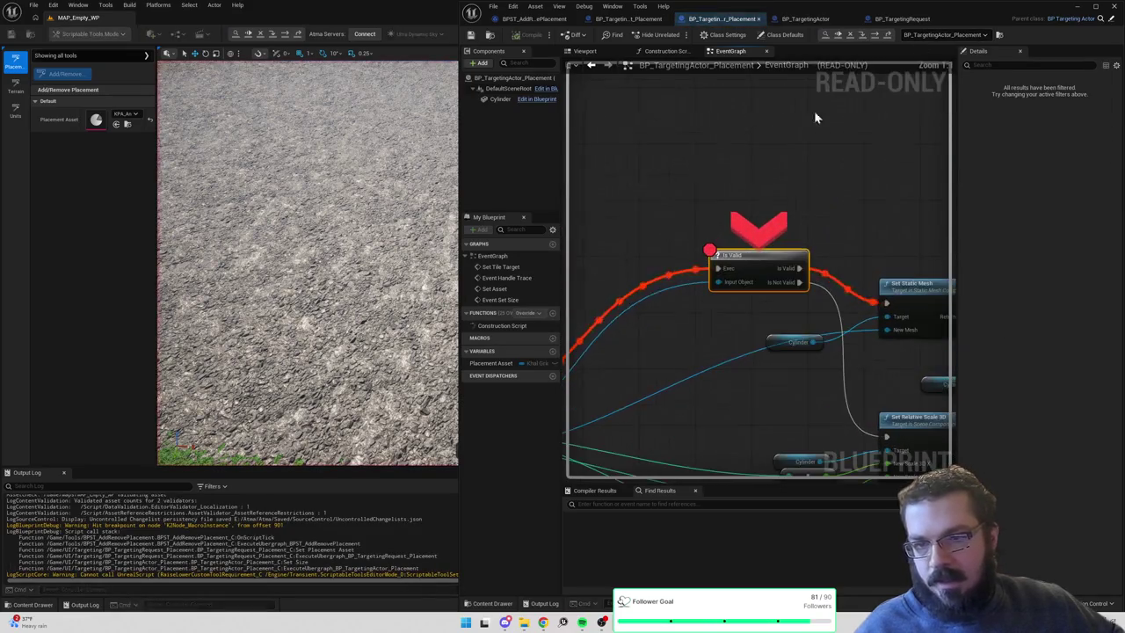
click(957, 35)
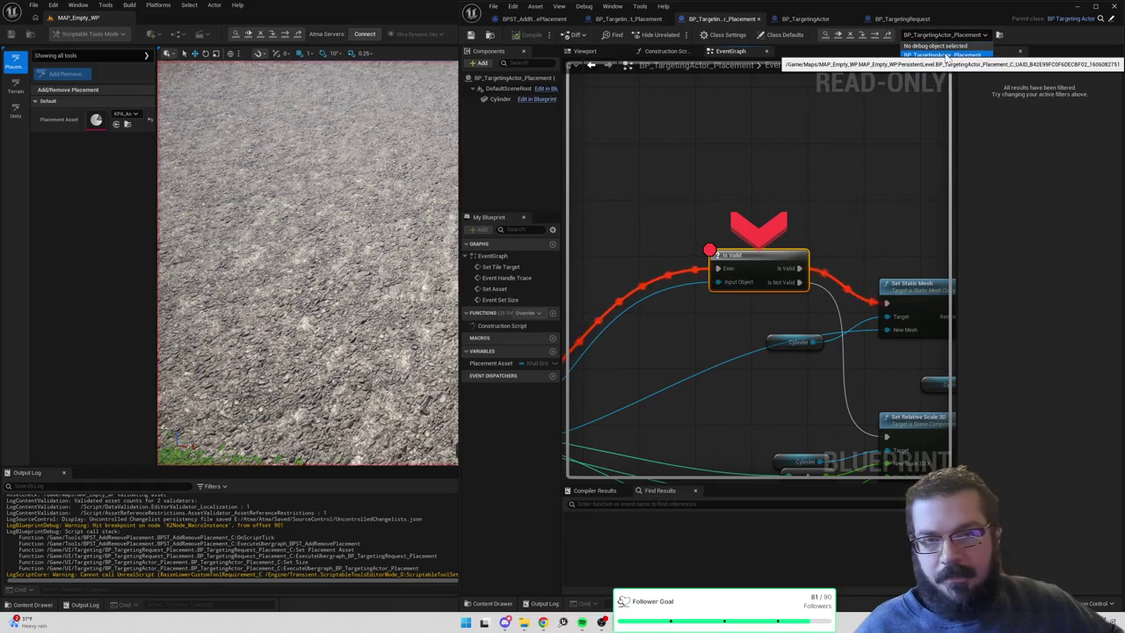
click(942, 54)
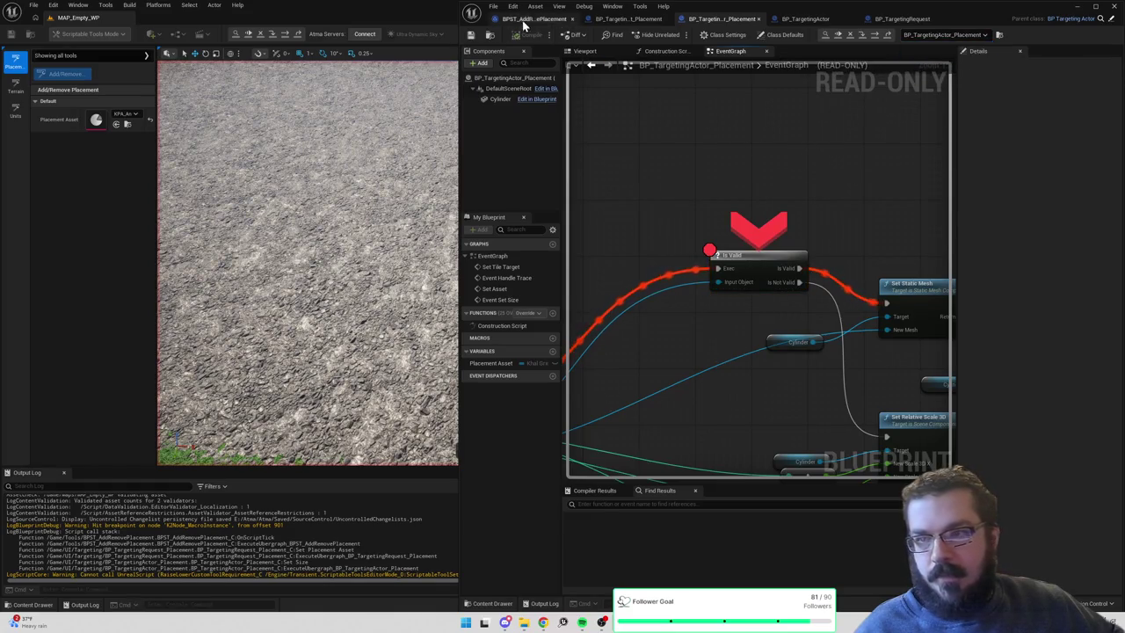
Open the Blueprint Debugger from the Tools > Debug menu.
click(106, 5)
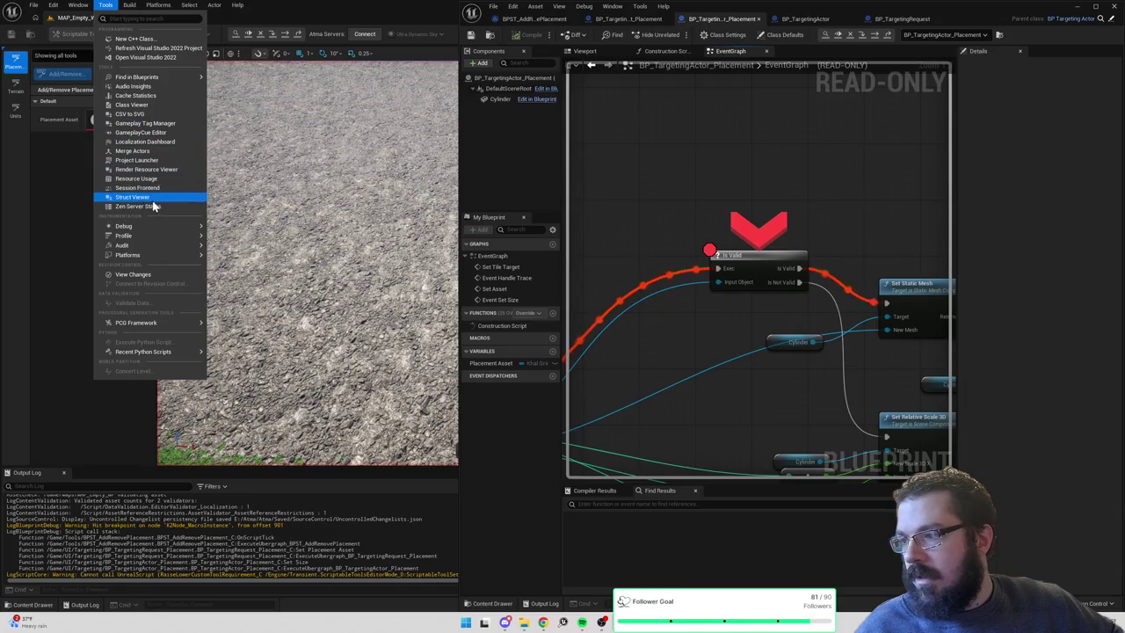
mouse_move(155, 236)
mouse_move(198, 227)
click(251, 251)
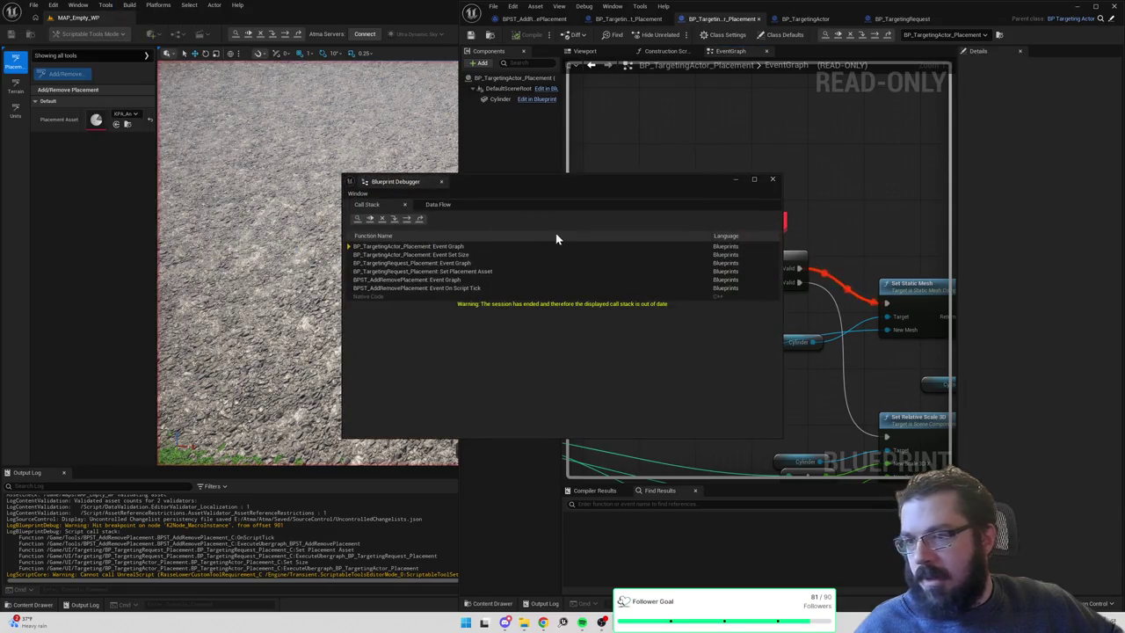